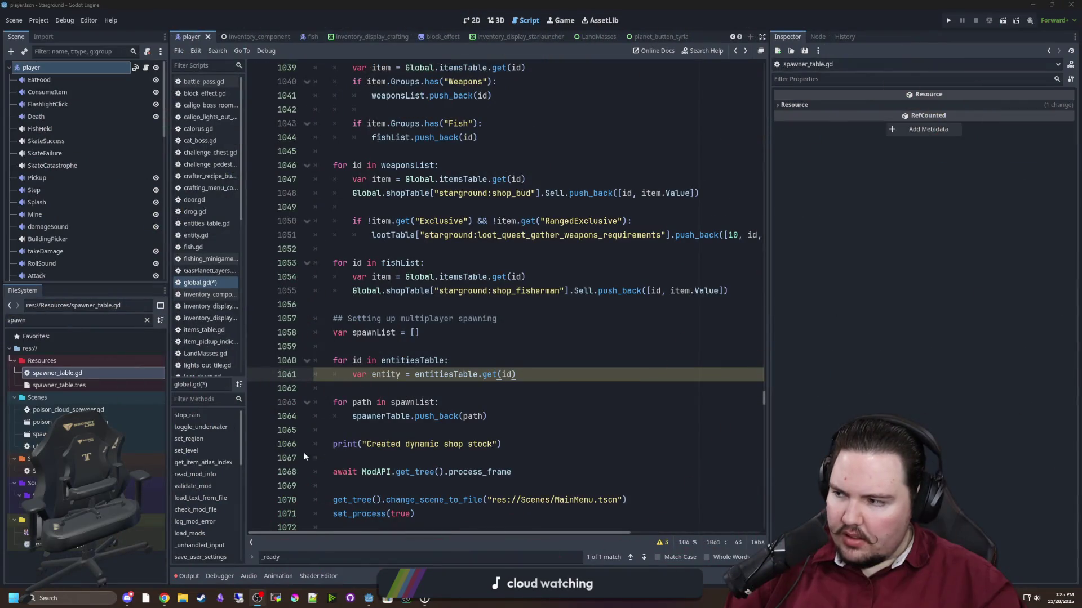
- Look through the spawner entries in spawner_table.gd
left_click(387, 350)
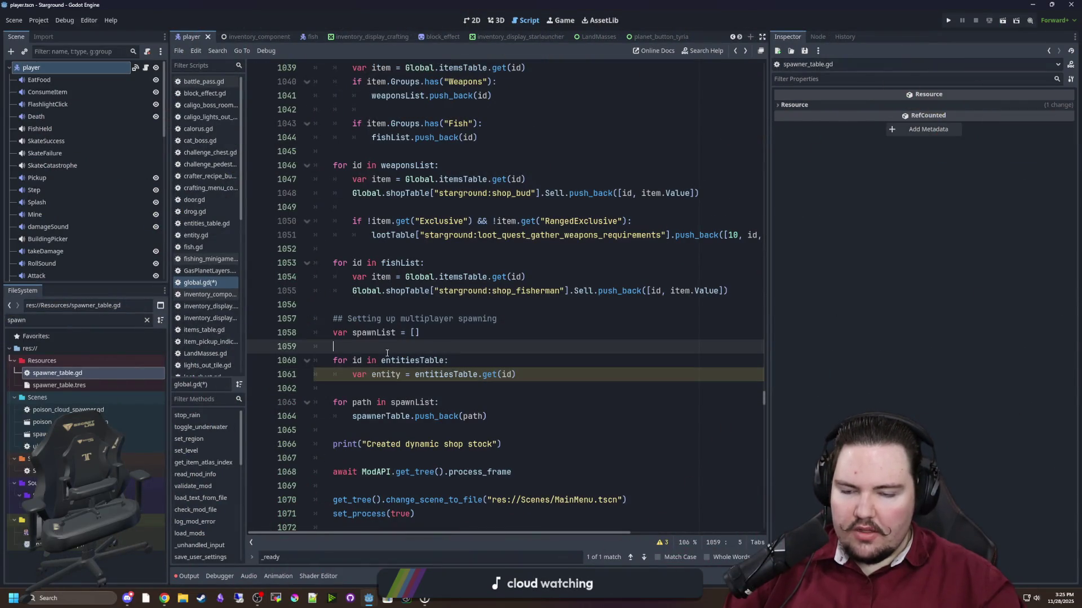
scroll(387, 350, "down", 1)
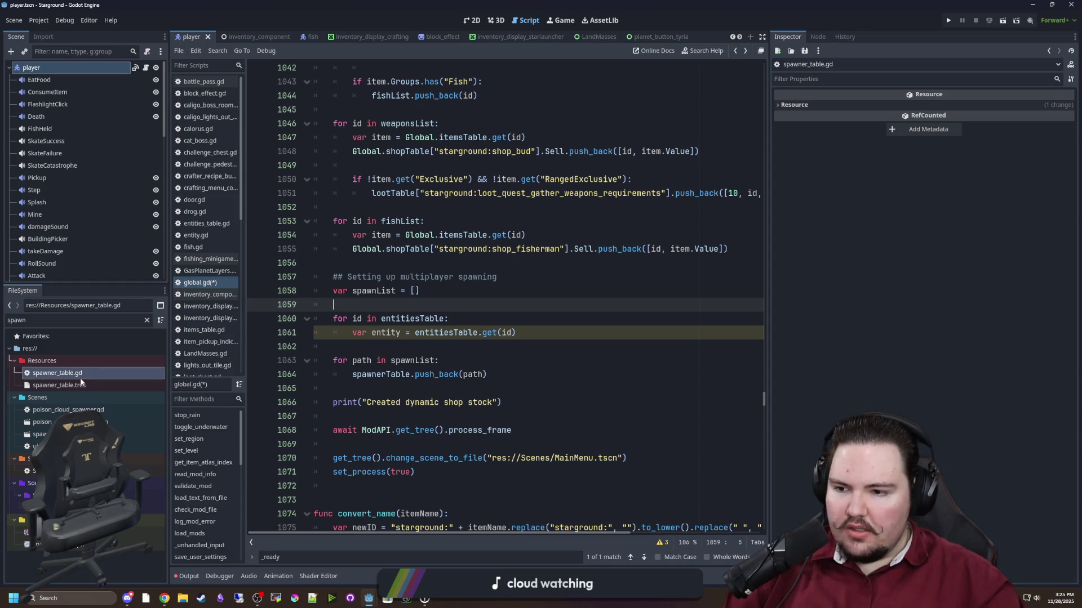
double_click(84, 372)
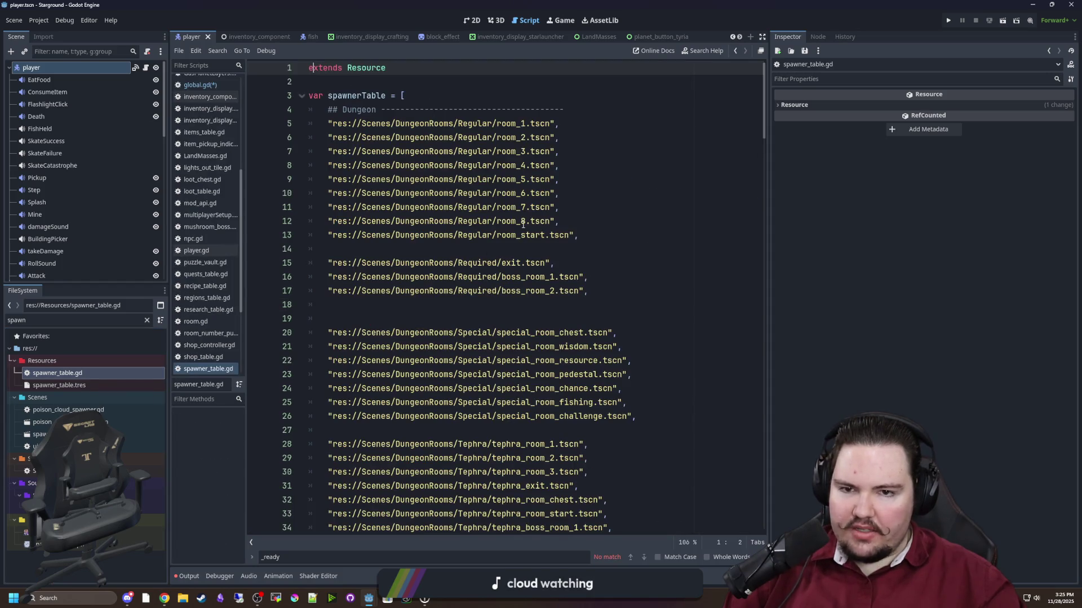
scroll(595, 177, "down", 3)
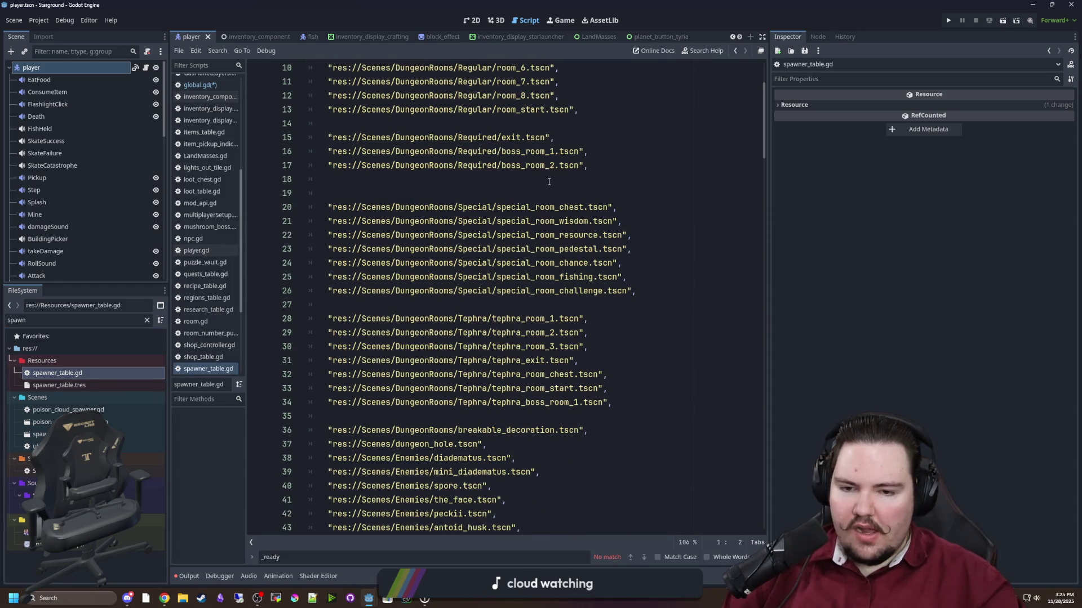
scroll(548, 181, "down", 4)
scroll(553, 306, "down", 10)
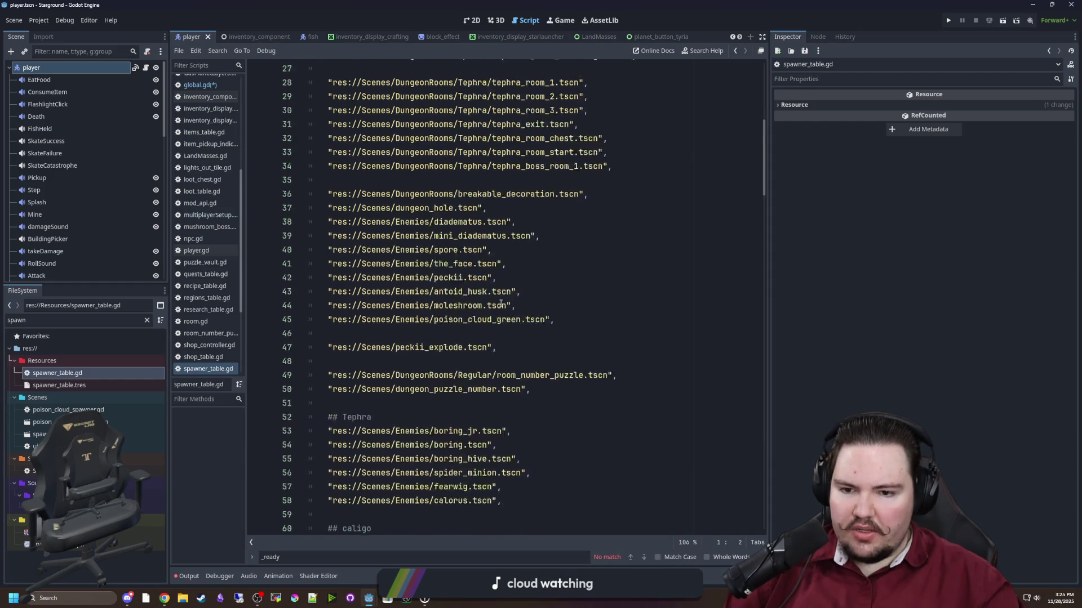
scroll(500, 304, "down", 20)
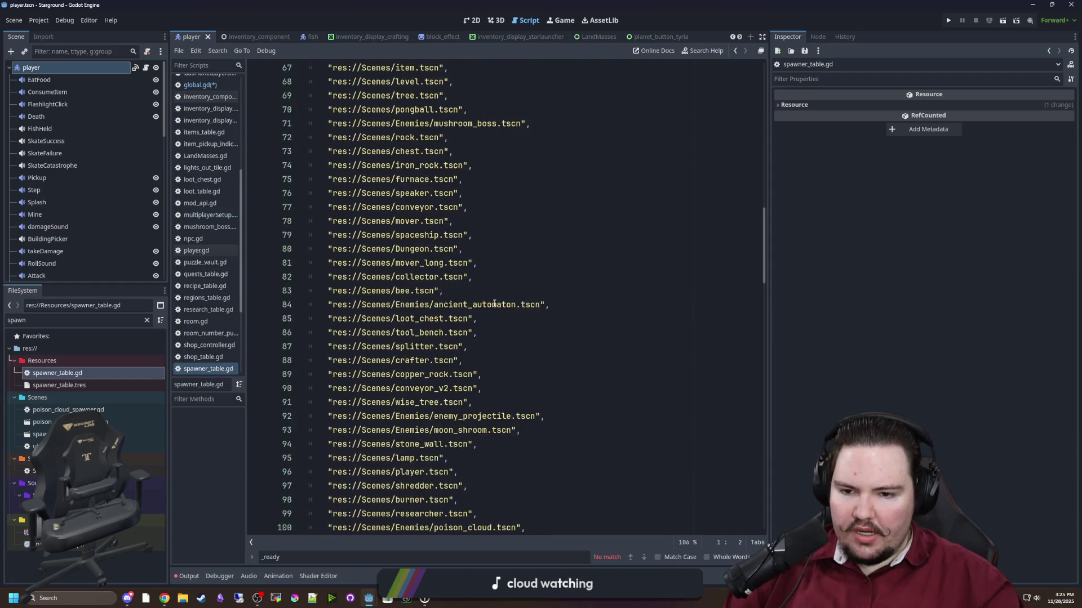
scroll(503, 304, "down", 15)
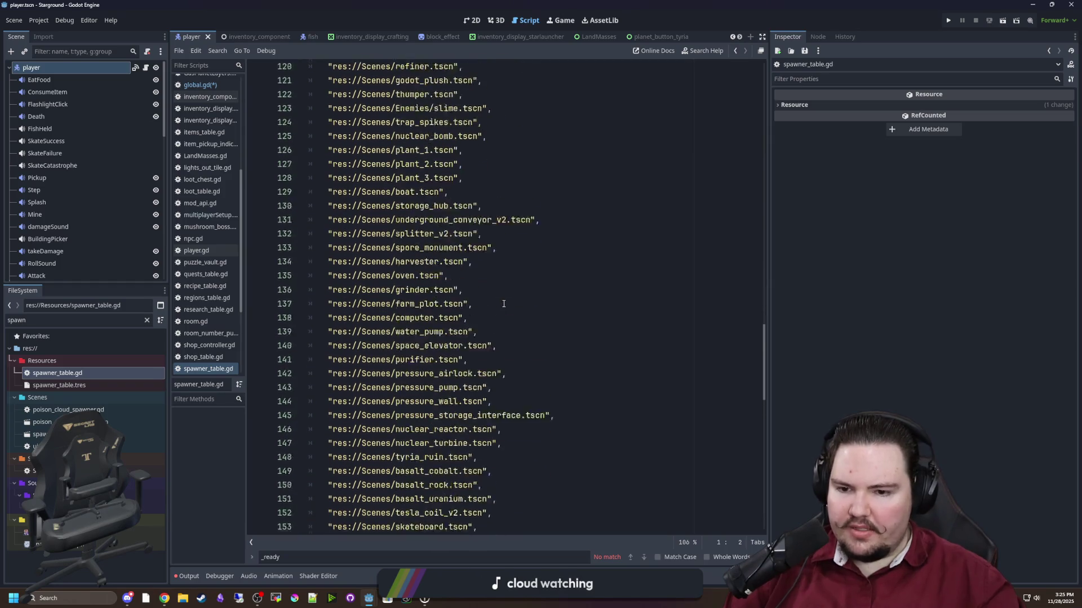
scroll(504, 304, "down", 6)
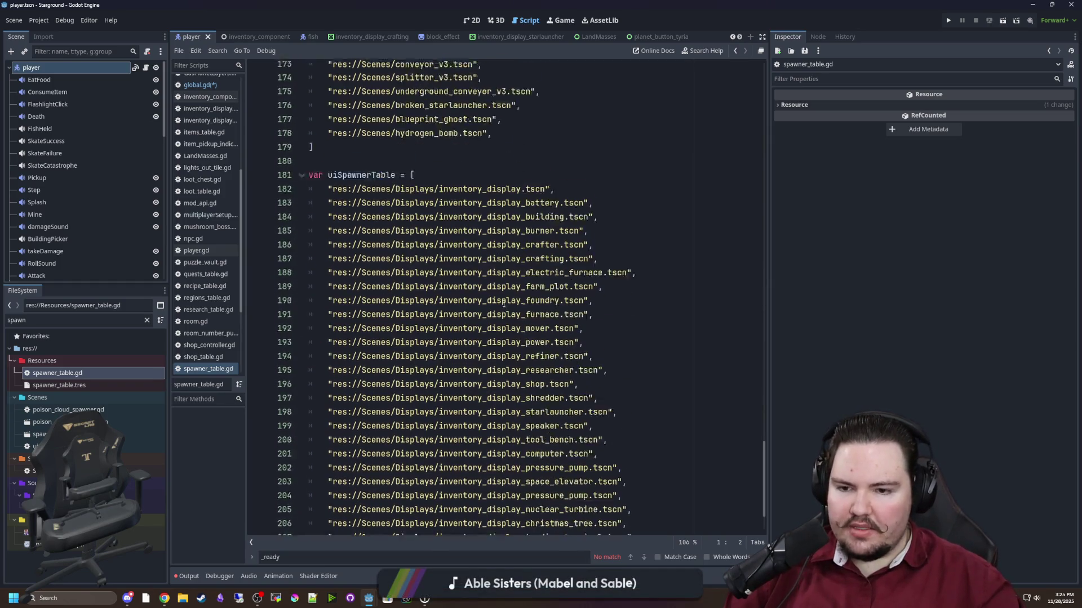
scroll(593, 393, "up", 20)
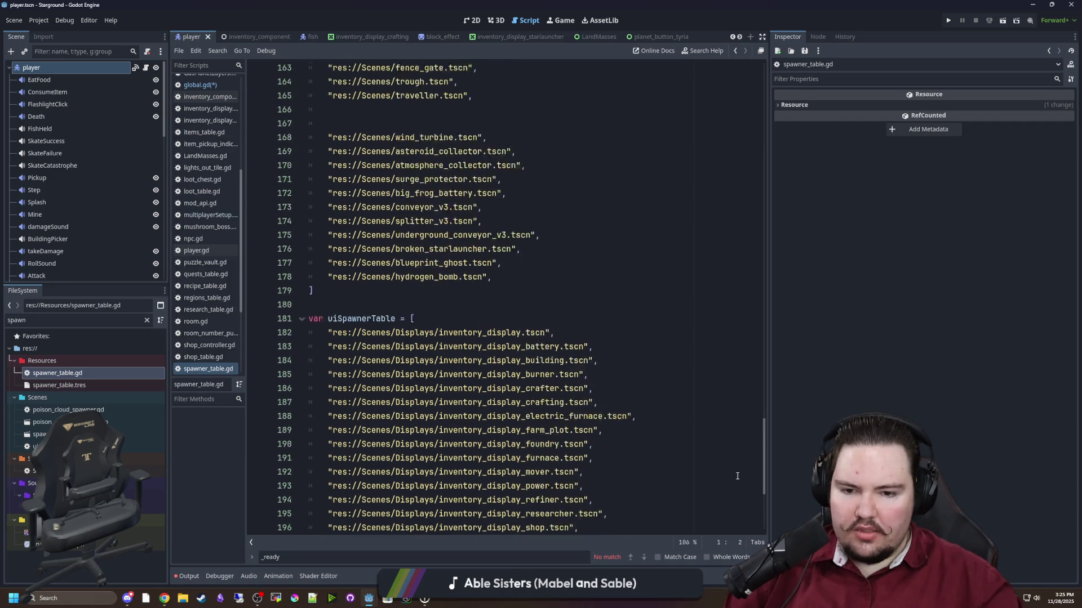
scroll(512, 366, "up", 20)
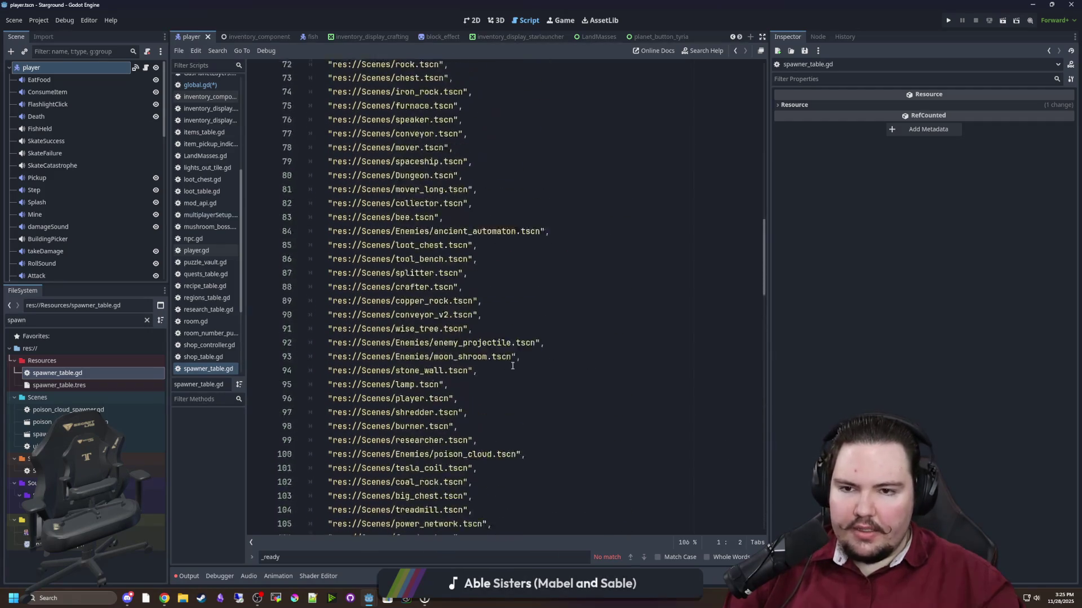
scroll(512, 367, "up", 2)
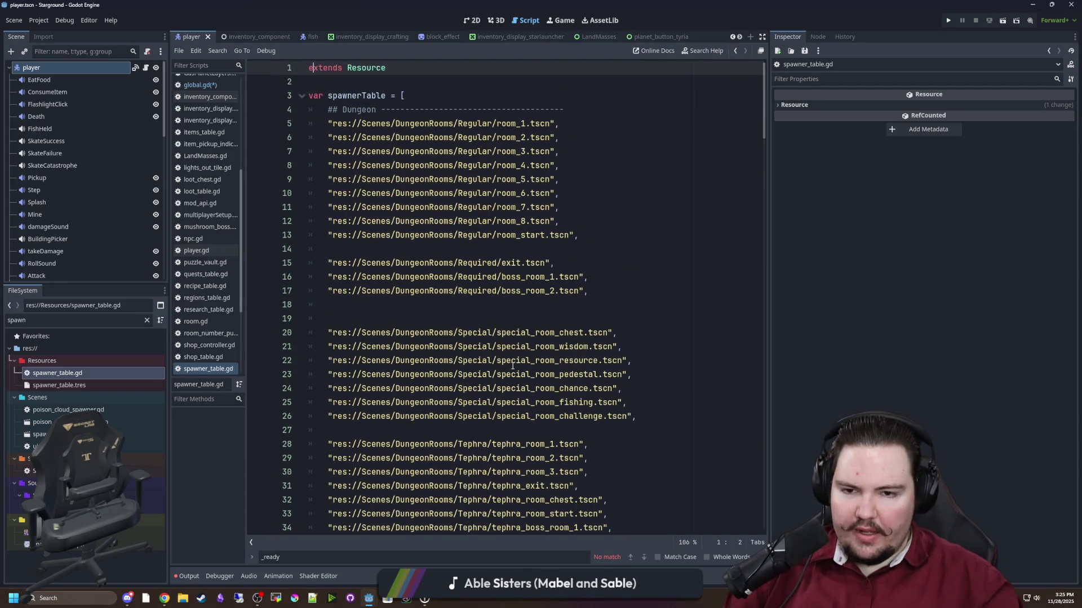
scroll(512, 367, "down", 15)
- In global.gd, add an entity.Scene.get_path() call below the entity lookup line
left_click(422, 334, "ctrl")
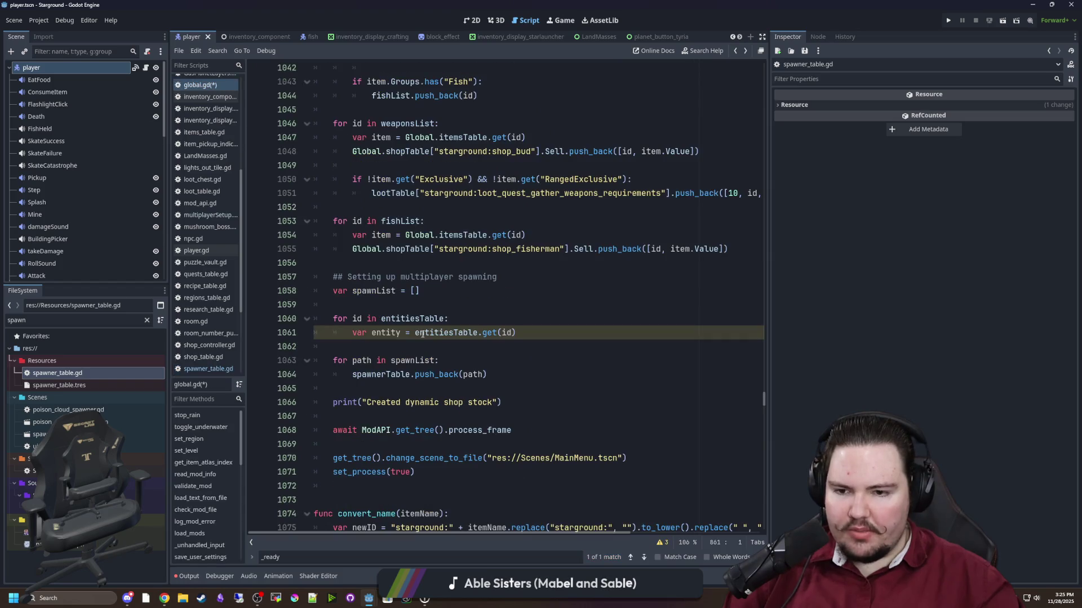
left_click(357, 345)
left_click(549, 334)
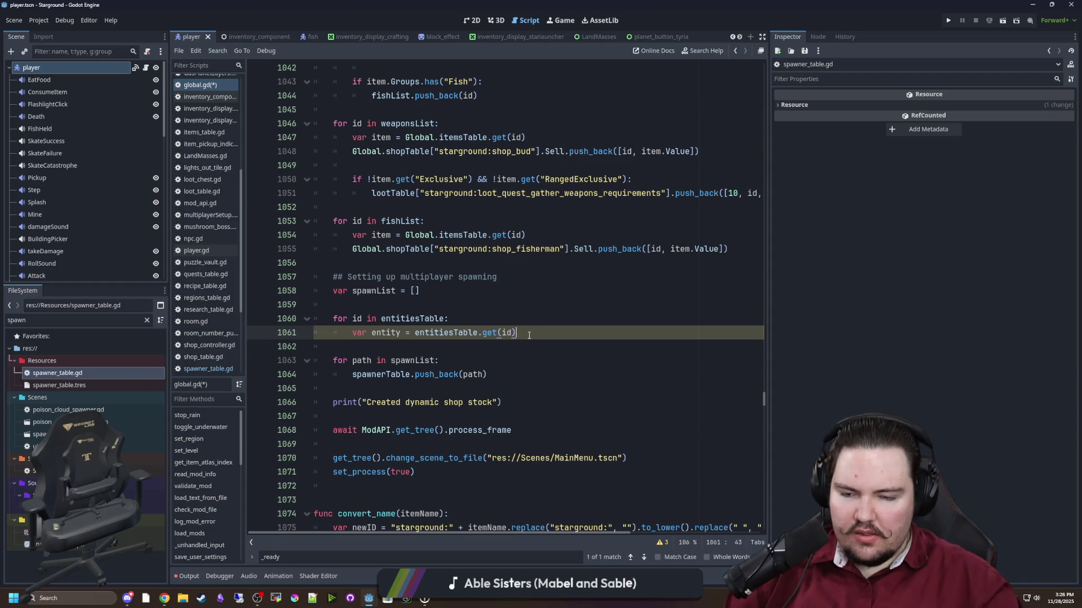
key("Return")
type("entity.s")
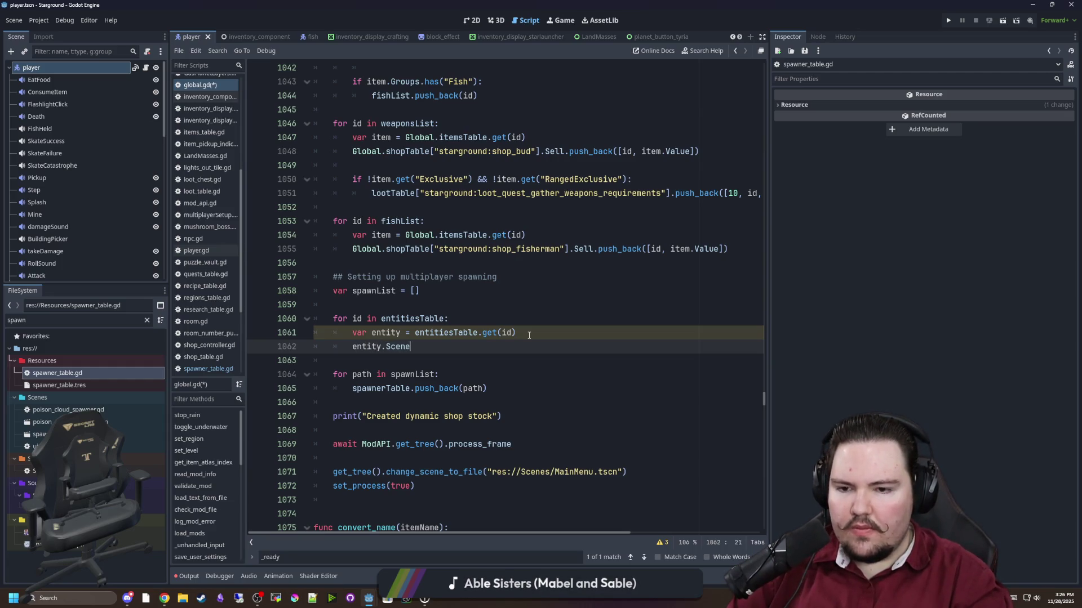
type("et_path()")
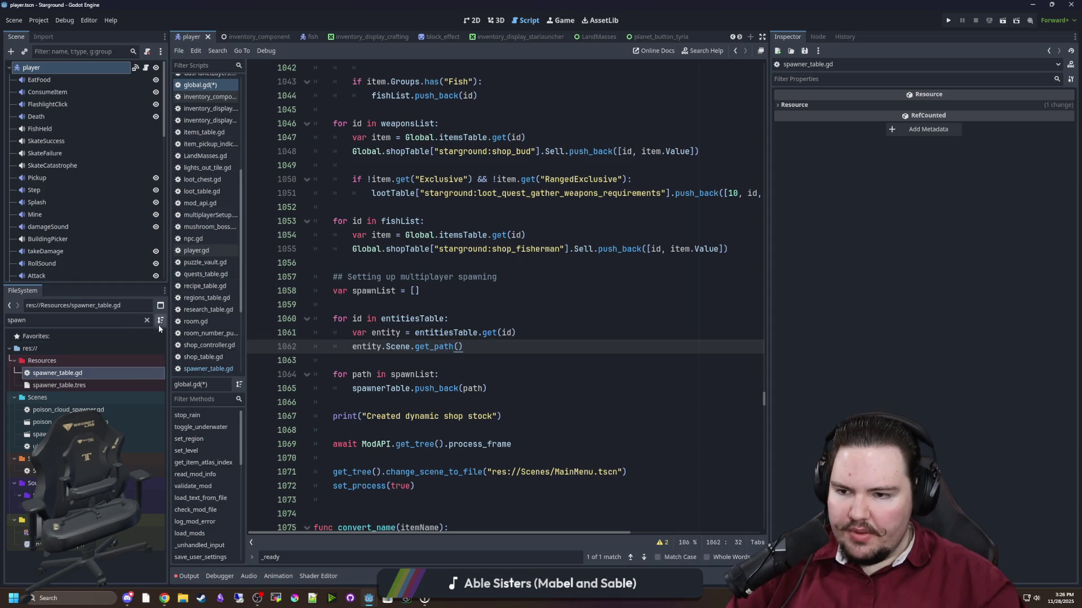
- Filter the FileSystem by 'entit' and check entities_table.gd for the Scene key
double_click(124, 321)
type("entity")
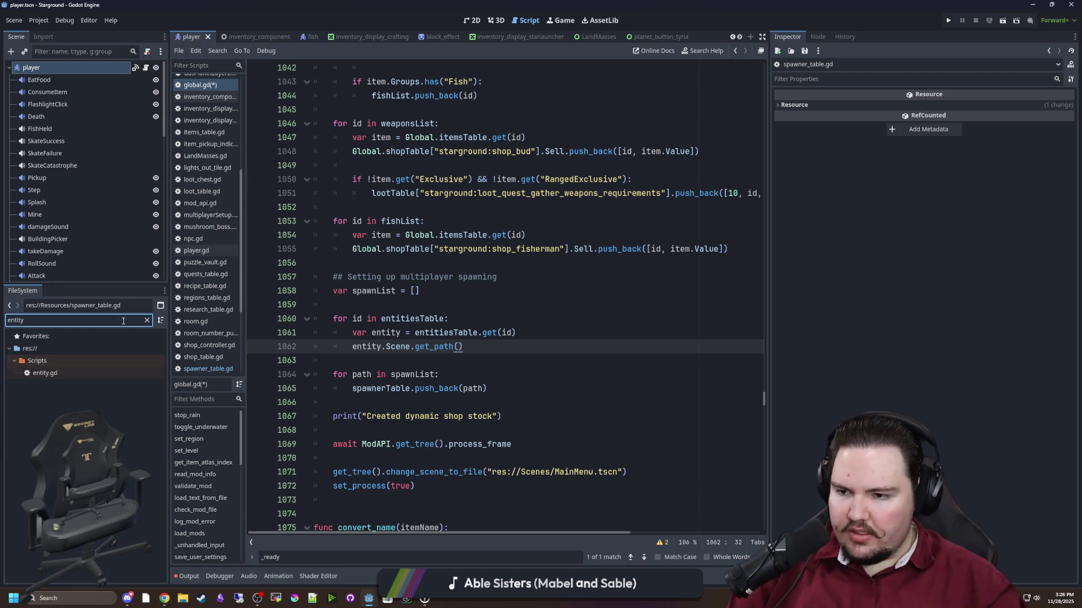
key("BackSpace")
double_click(62, 373)
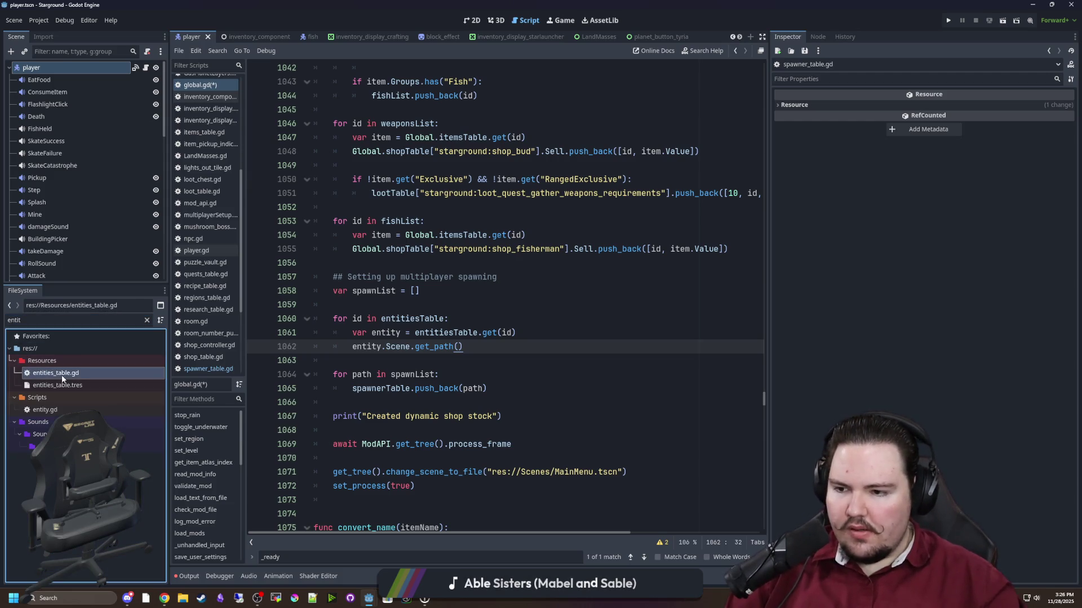
scroll(388, 155, "up", 1)
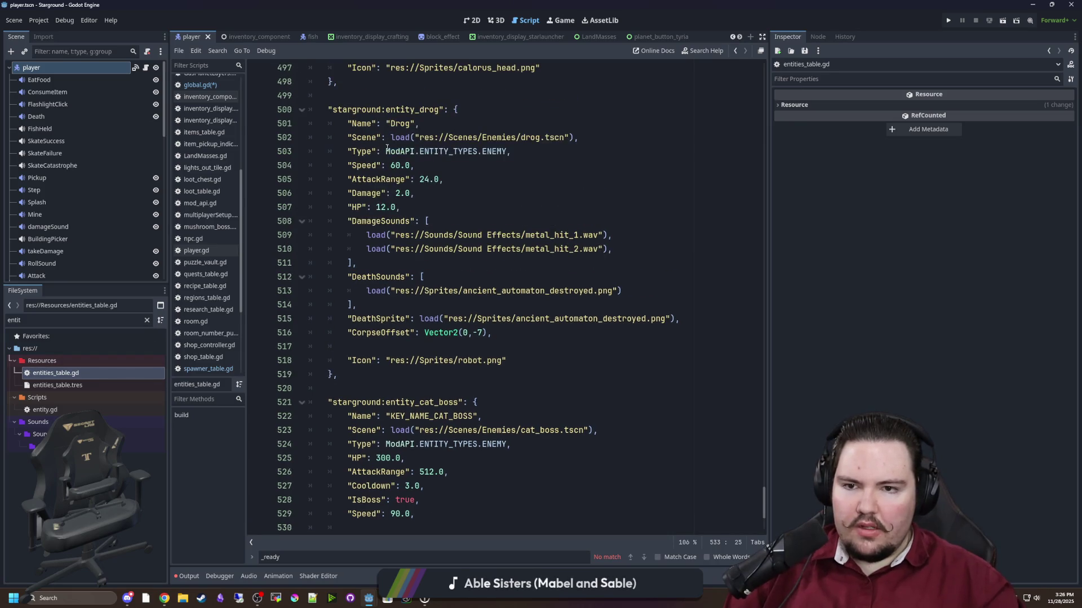
key("alt+Left")
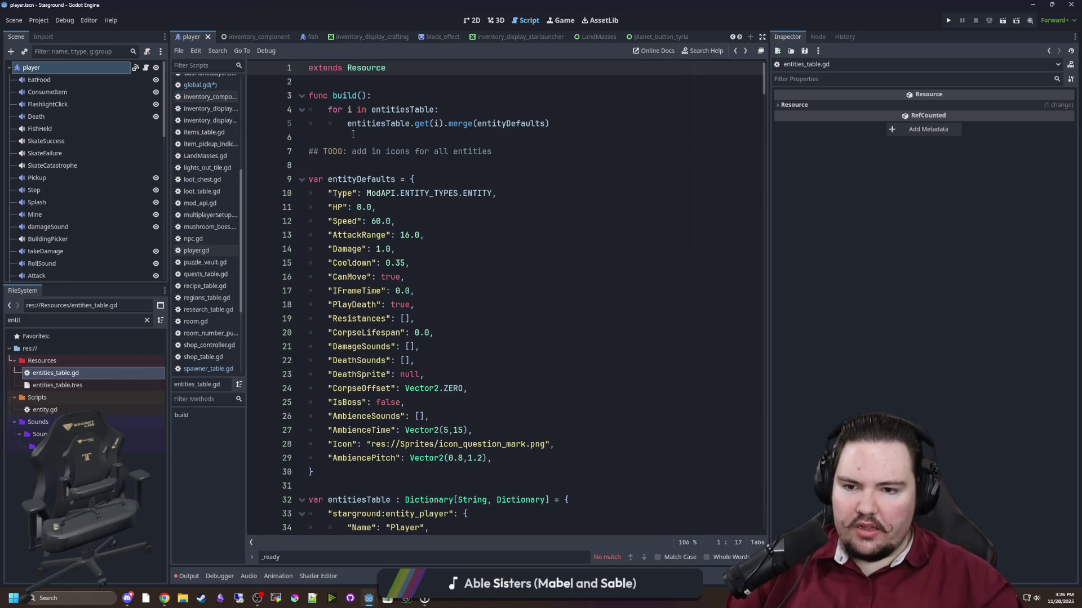
key("alt+Left")
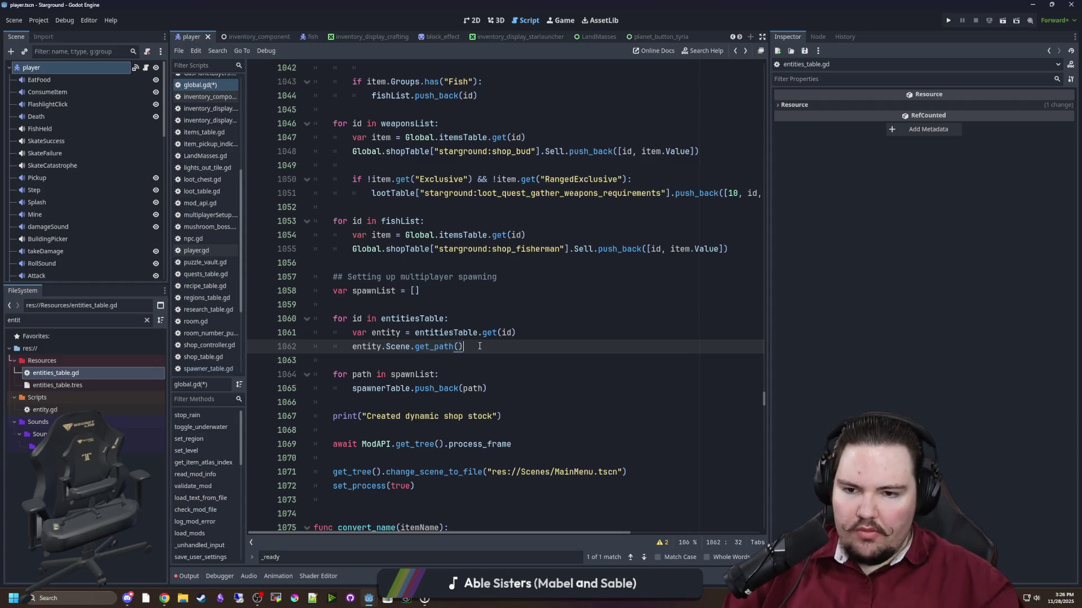
- Drop the spawnList declaration and move spawnerTable.push_back(path) into the entitiesTable loop
key("Return")
type("spawnList.")
type("push_")
type("l")
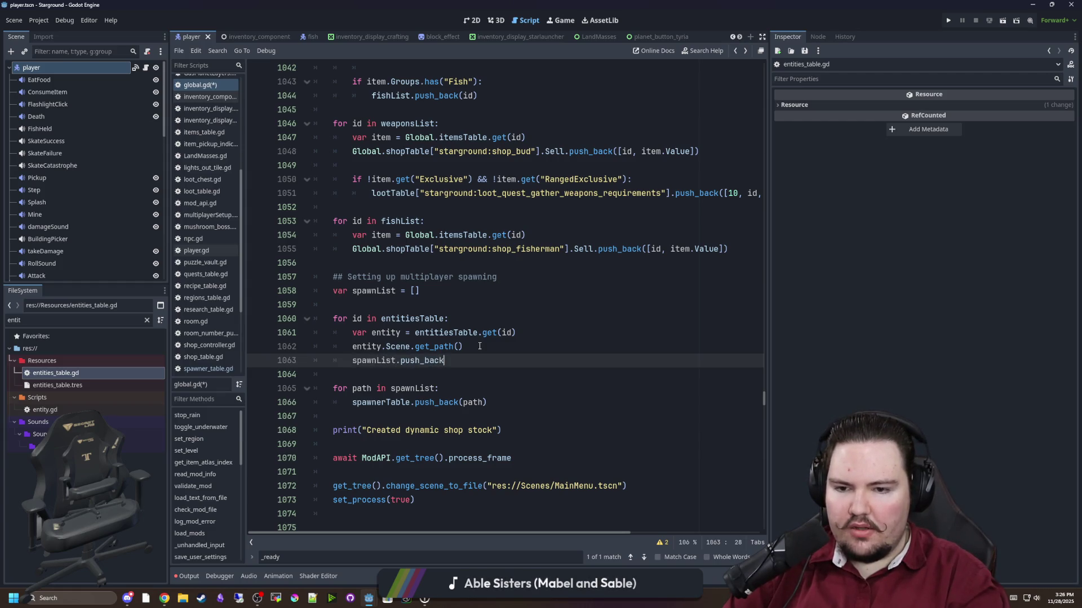
type("(")
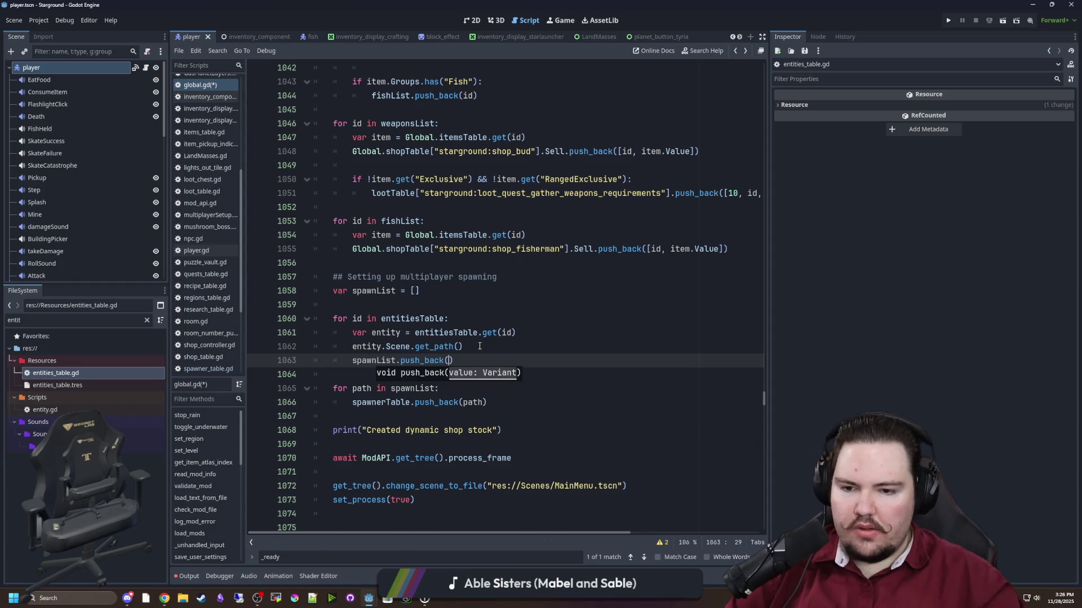
left_click(376, 305)
left_click_drag(320, 304, 283, 296)
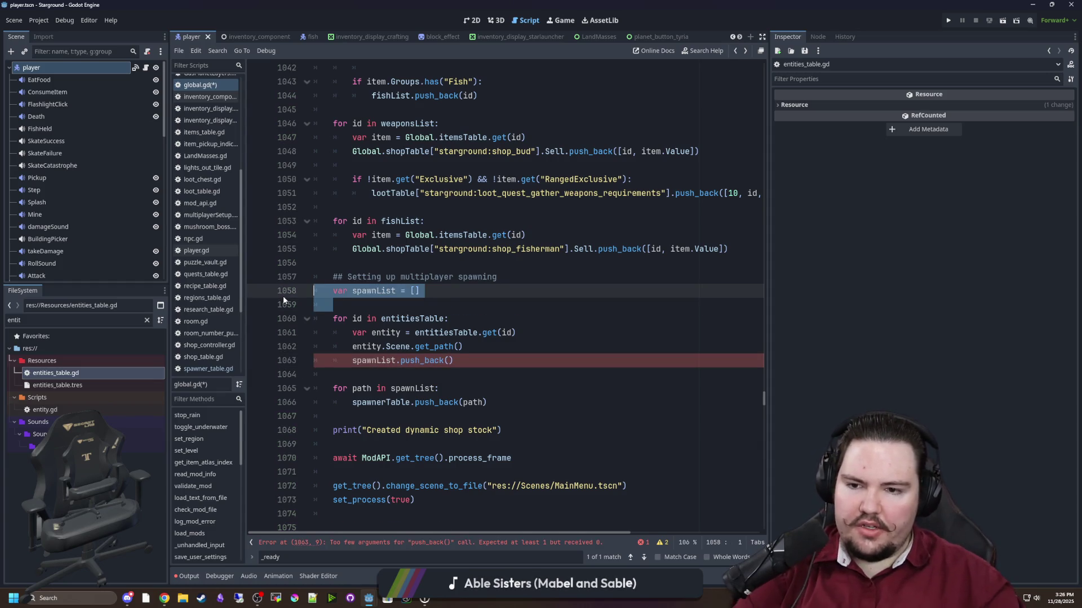
key("BackSpace")
key("BackSpace")
left_click_drag(445, 382, 352, 379)
key("ctrl+x")
left_click_drag(448, 333, 351, 333)
key("ctrl+v")
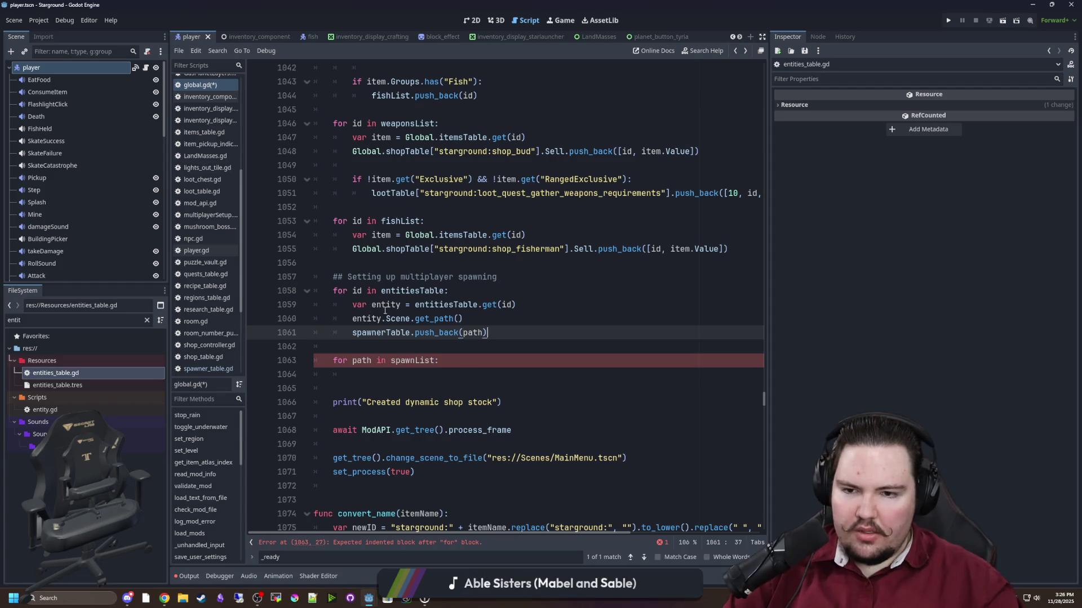
- Assign the get_path result to 'var path', delete the leftover spawnList loop, and save global.gd
left_click(354, 318)
type("var path =")
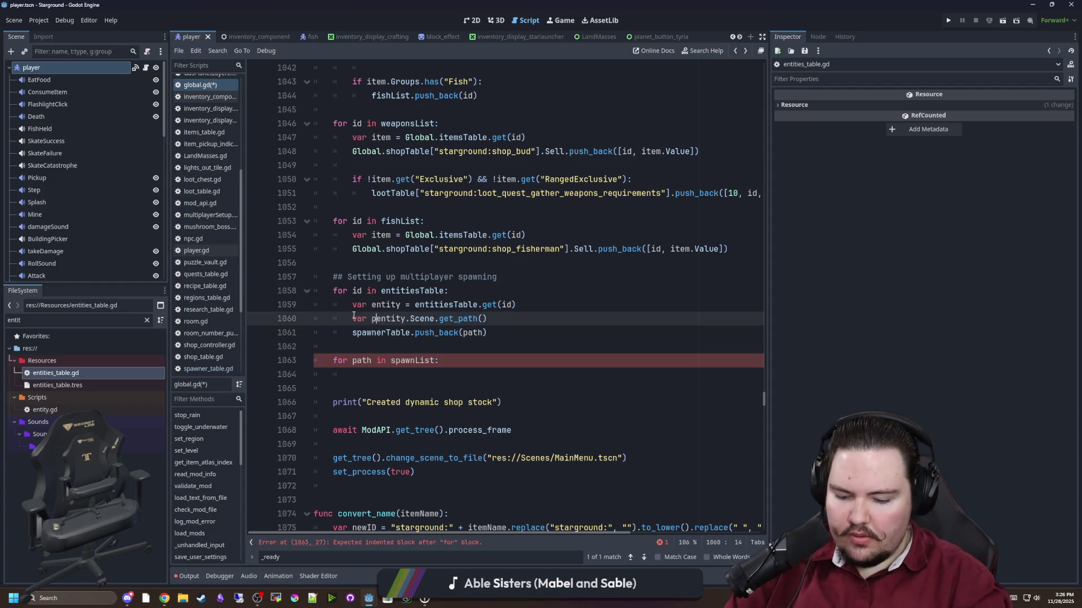
key("Escape")
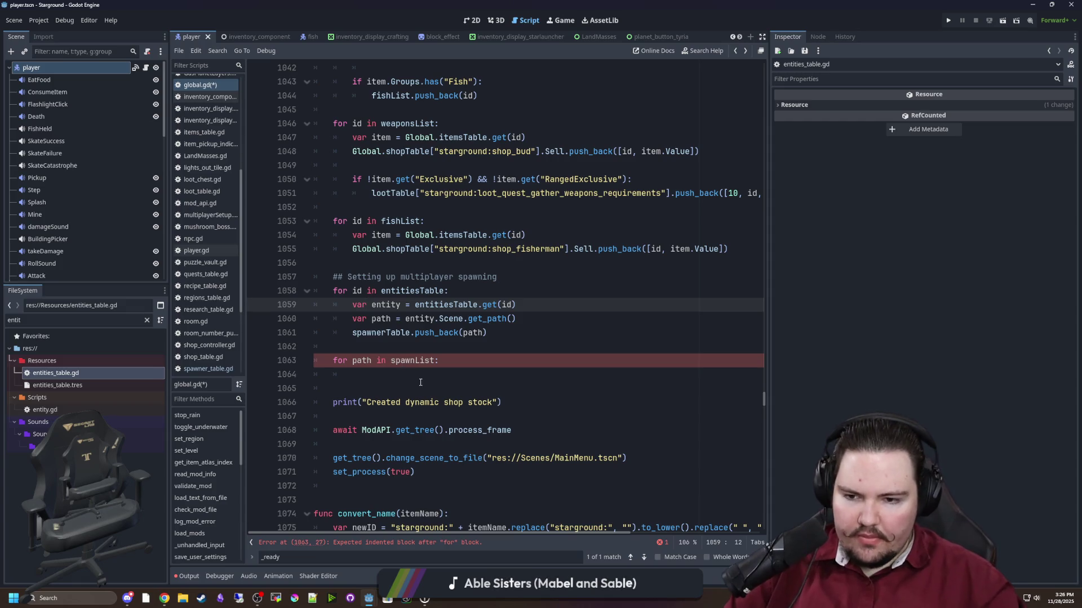
left_click(295, 360)
key("BackSpace")
key("BackSpace")
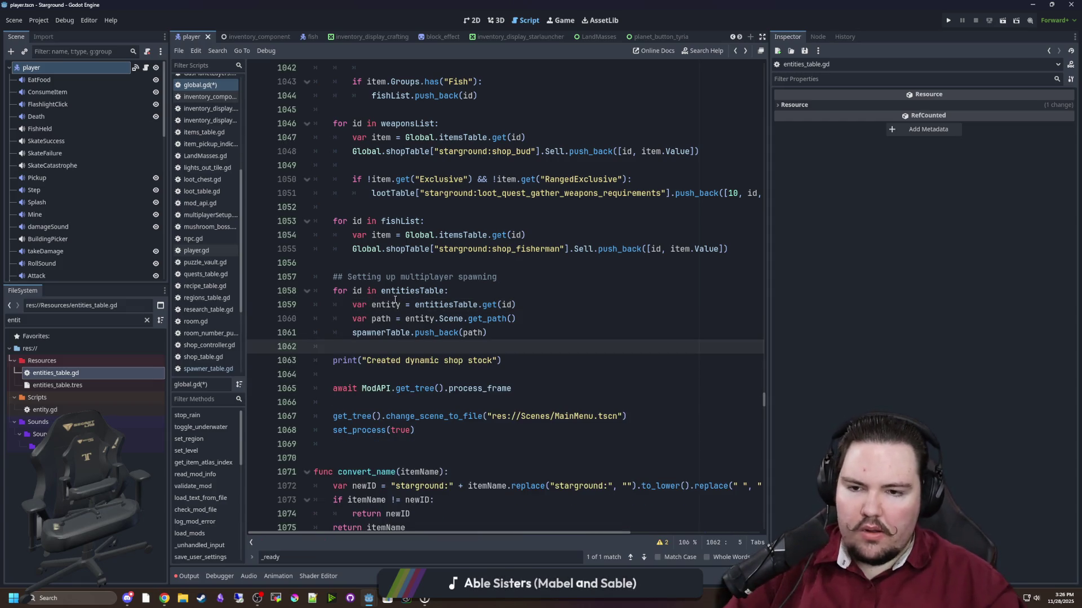
left_click(507, 278)
key("Return")
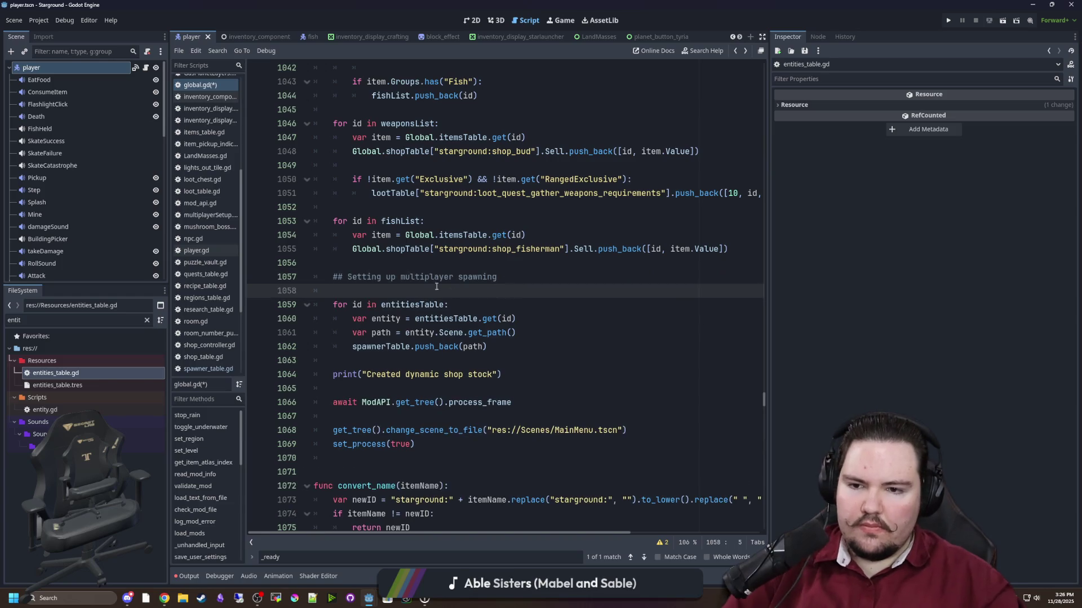
left_click(343, 360)
left_click(511, 342)
key("ctrl+s")
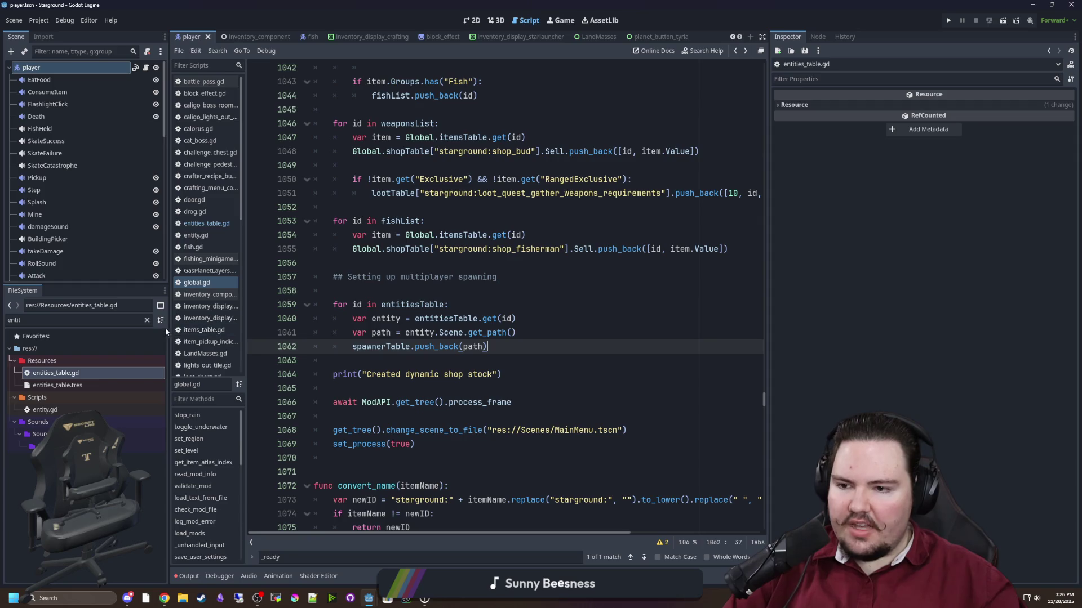
- Clear the file filter and browse the entries in entities_table.gd
left_click(146, 320)
double_click(56, 335)
scroll(462, 314, "down", 5)
scroll(462, 314, "down", 8)
left_click_drag(763, 110, 740, 526)
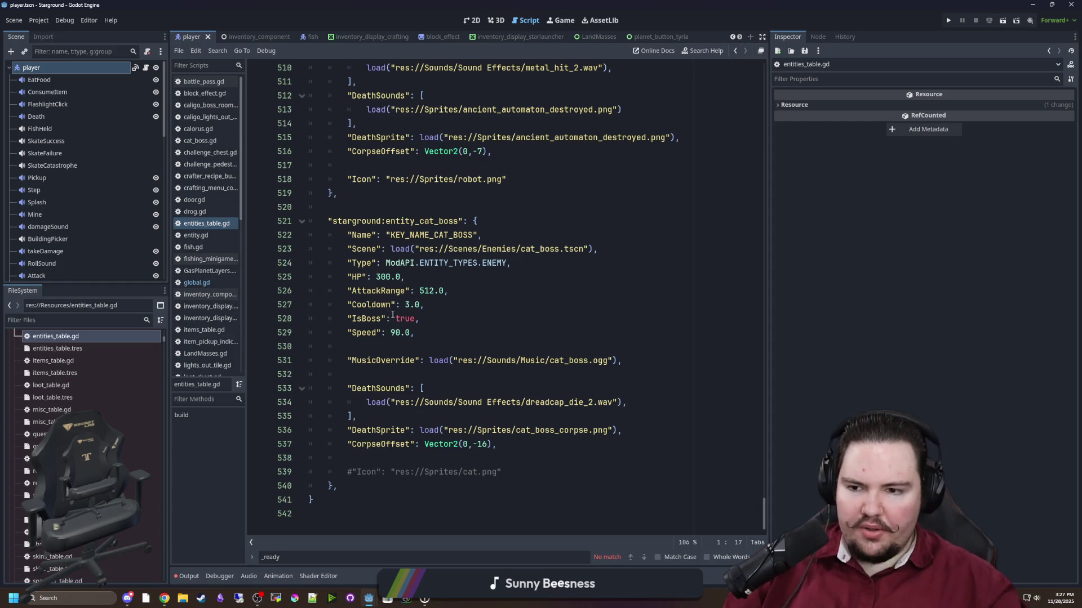
scroll(402, 344, "up", 7)
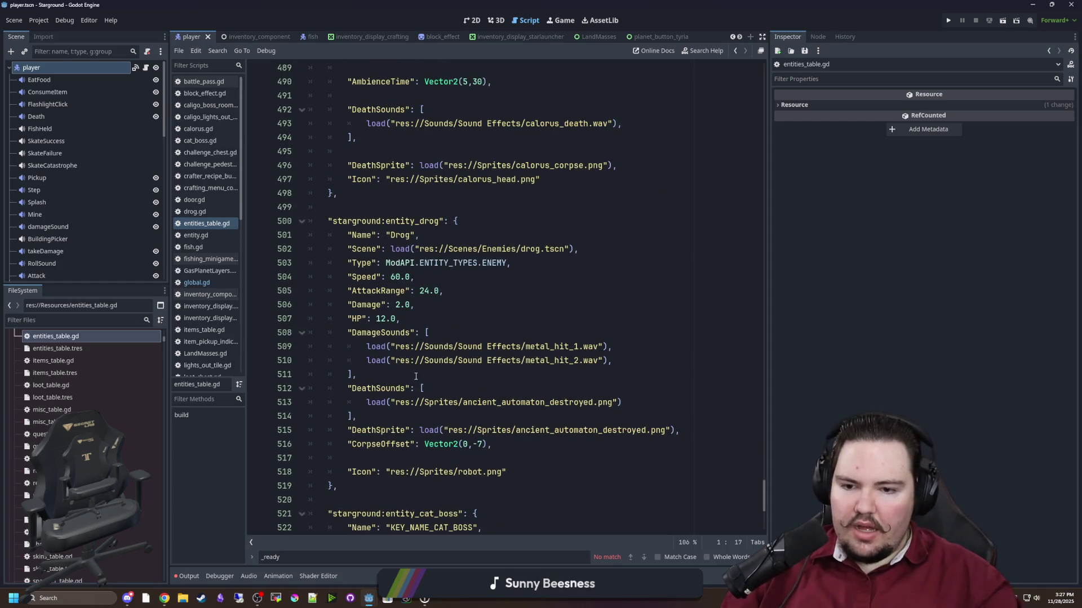
scroll(428, 355, "up", 9)
scroll(433, 343, "up", 3)
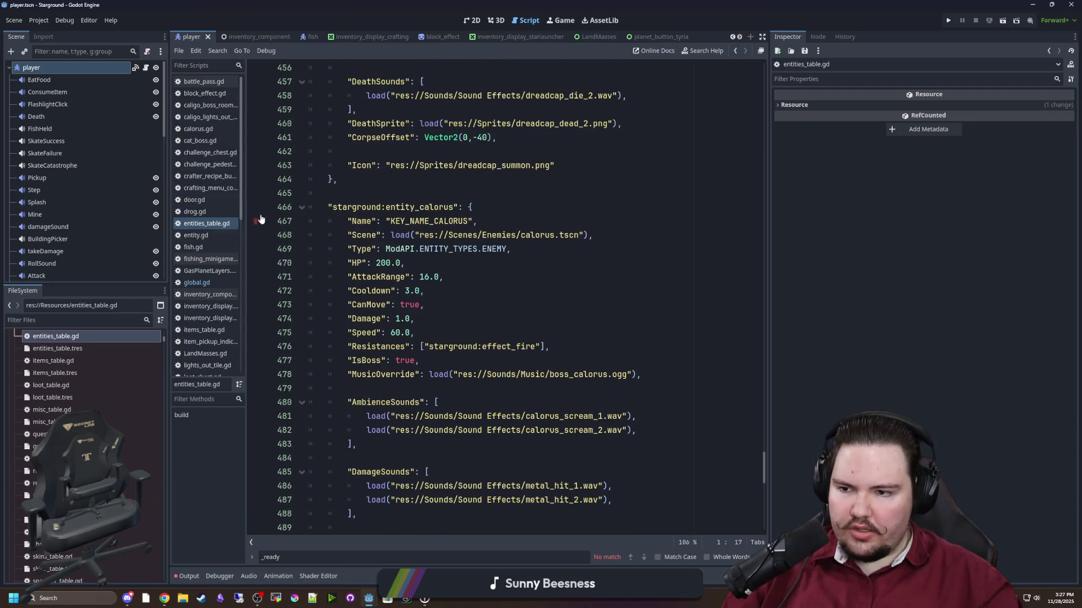
- Filter files by 'spawn' and search spawner_table.gd for 'travell'
left_click(135, 319)
type("spawn")
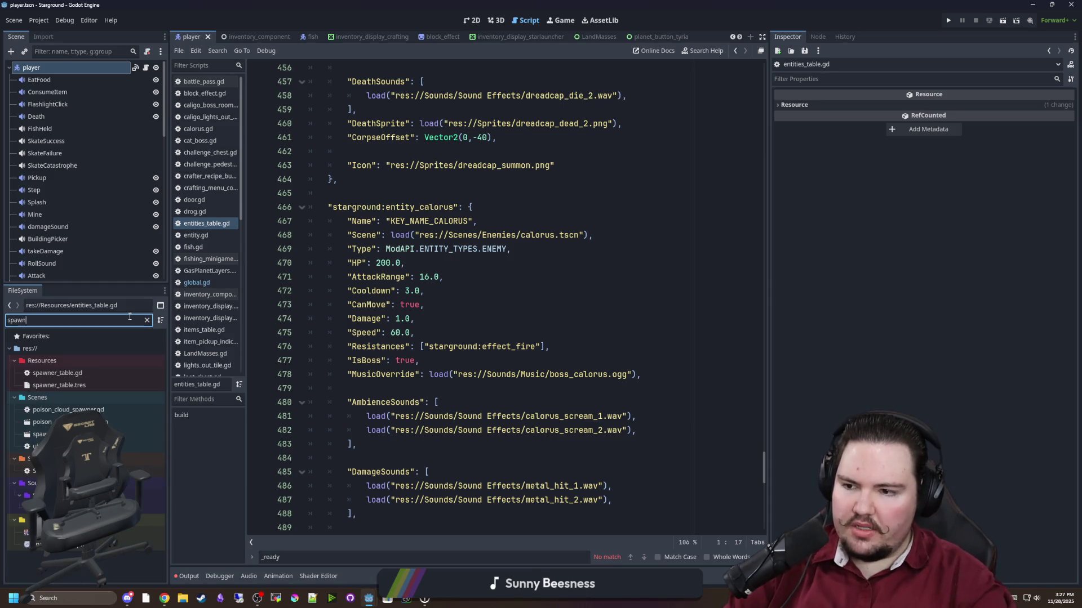
double_click(88, 373)
left_click(447, 305)
key("ctrl+f")
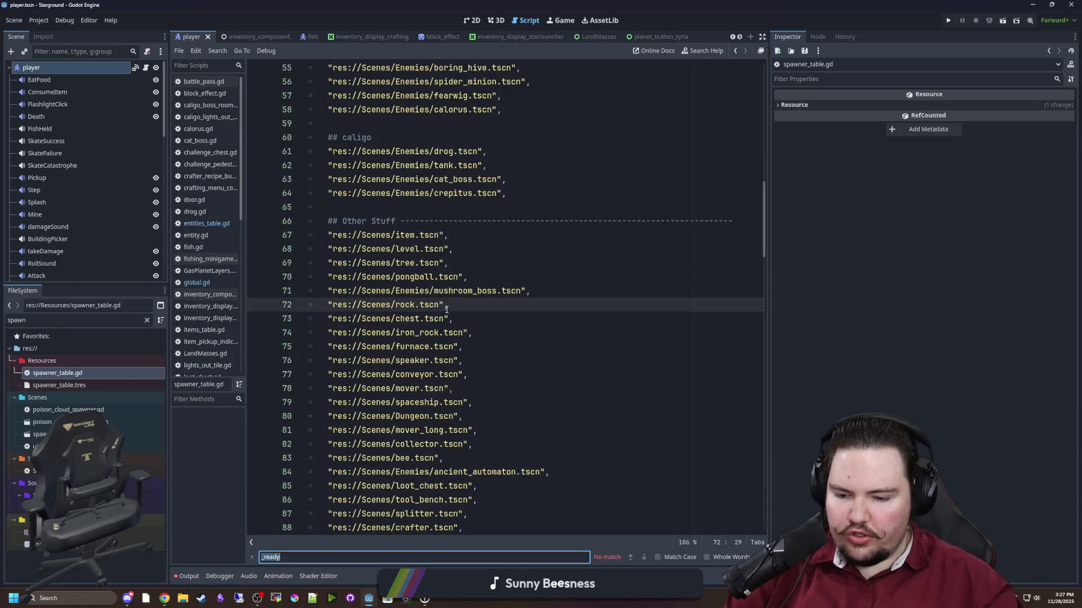
type("travell")
left_click(394, 305)
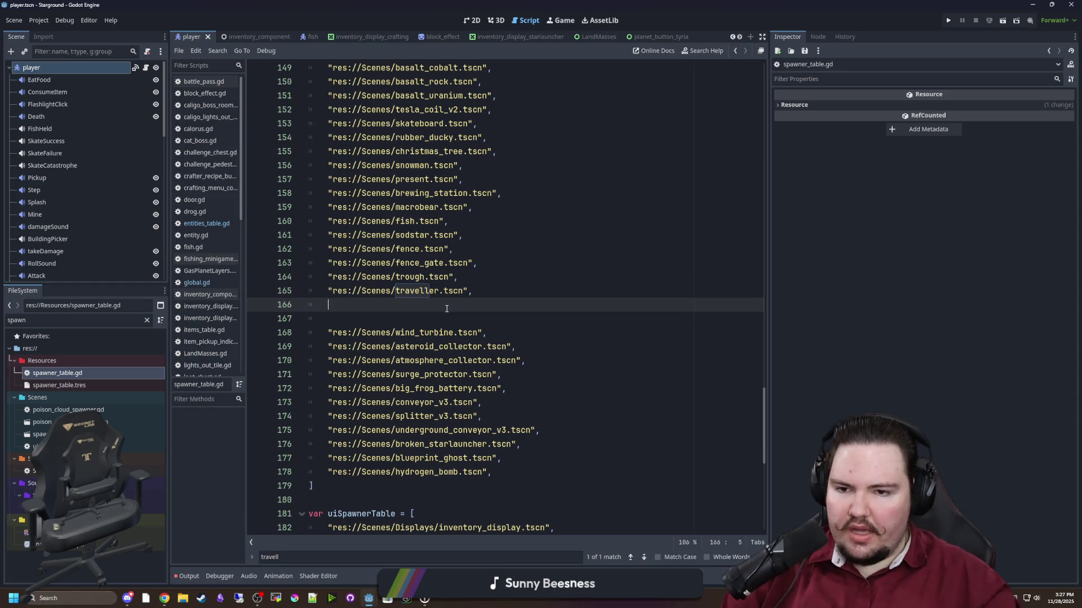
- Return to entities_table.gd and scroll up to the starground:entity_fish entry
left_click(220, 223)
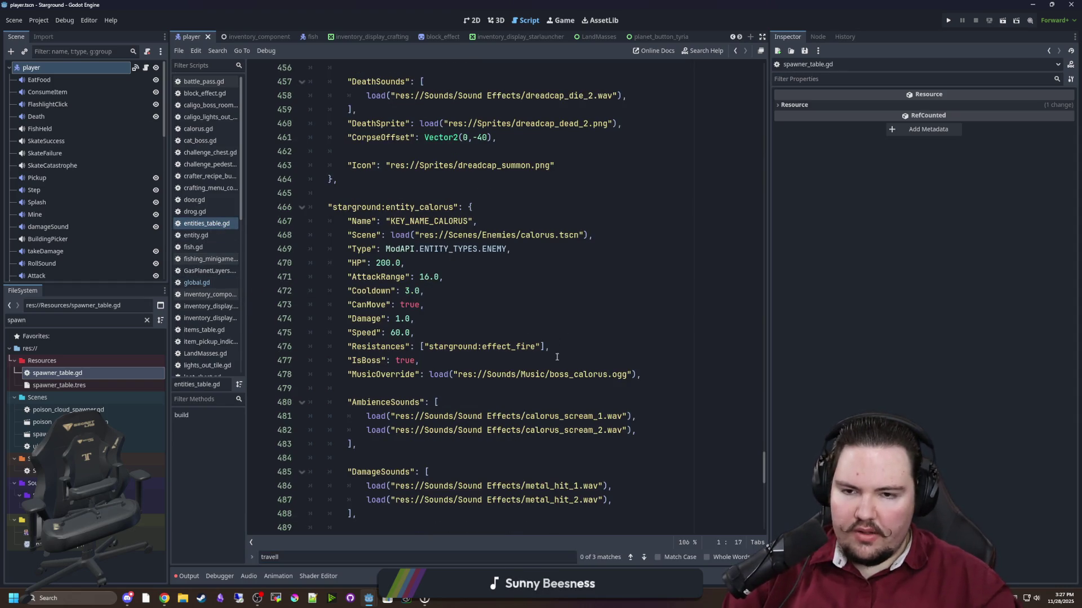
scroll(651, 380, "down", 10)
scroll(650, 381, "down", 5)
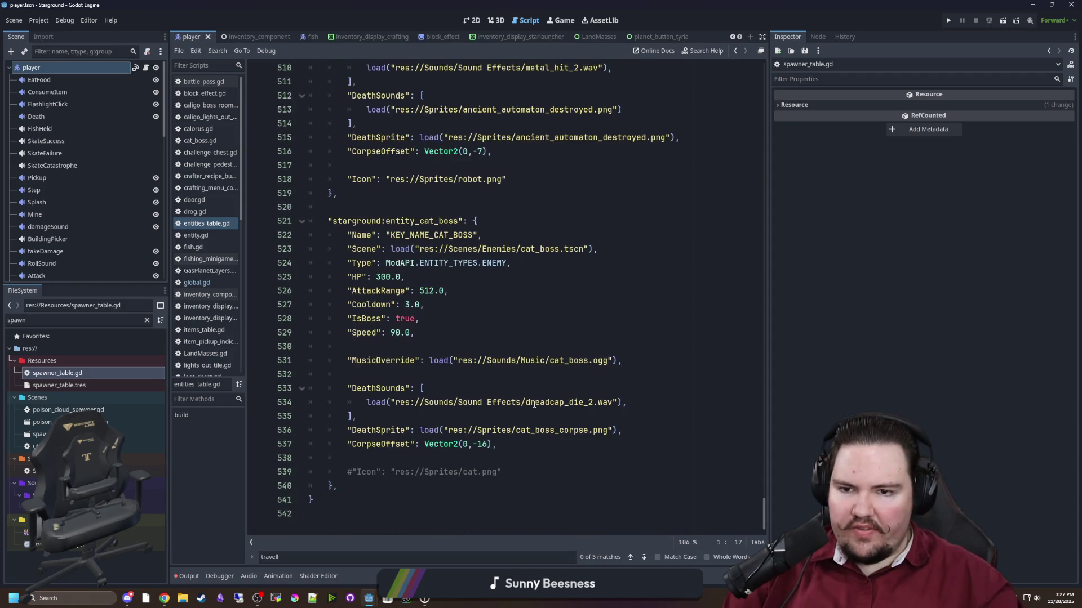
scroll(454, 335, "up", 15)
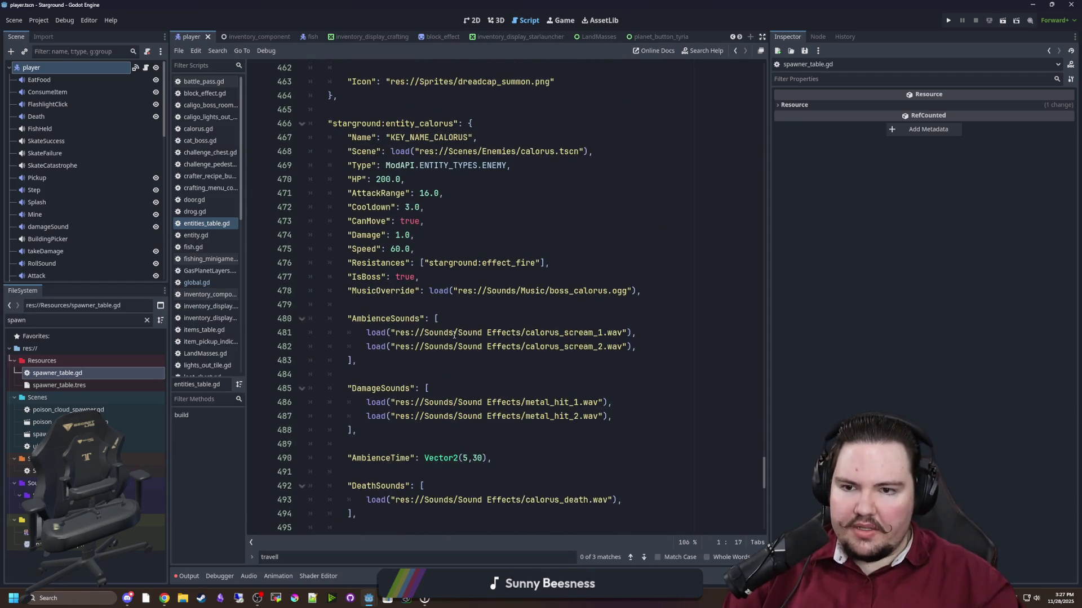
scroll(454, 335, "up", 12)
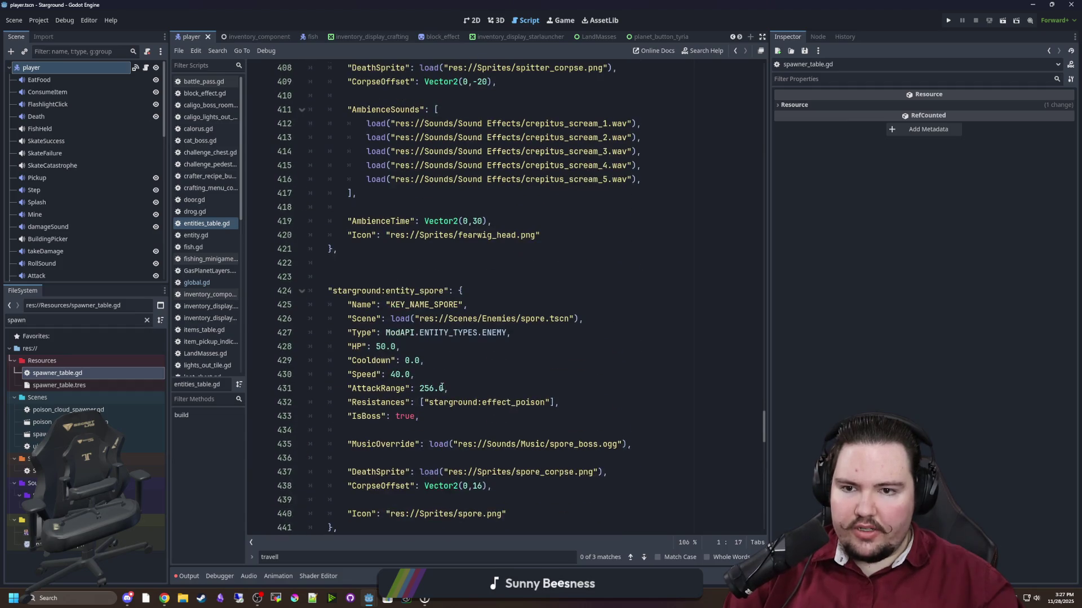
scroll(456, 375, "up", 14)
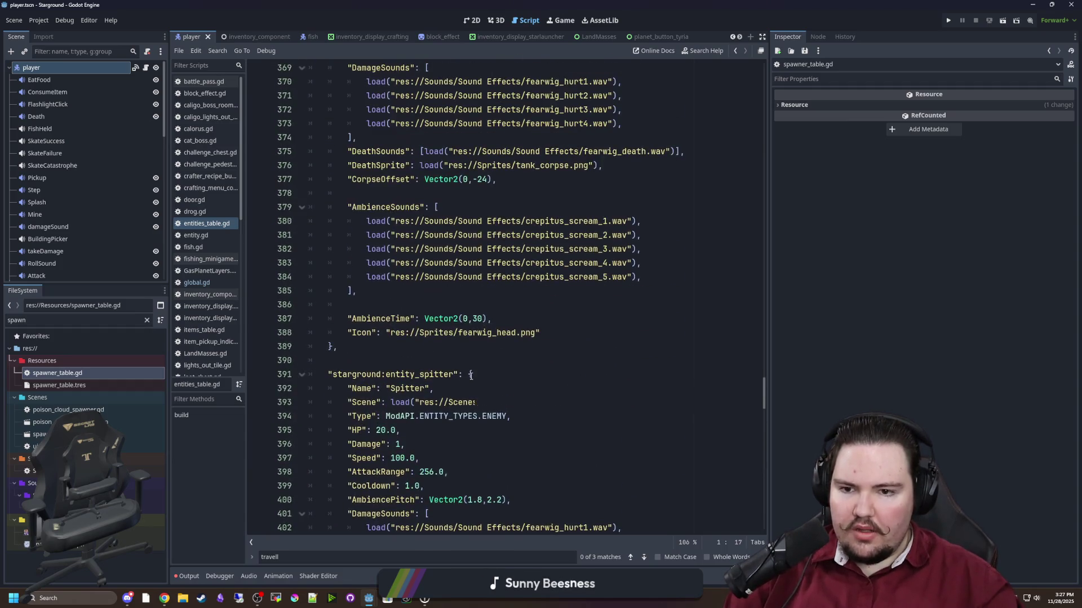
scroll(471, 376, "up", 14)
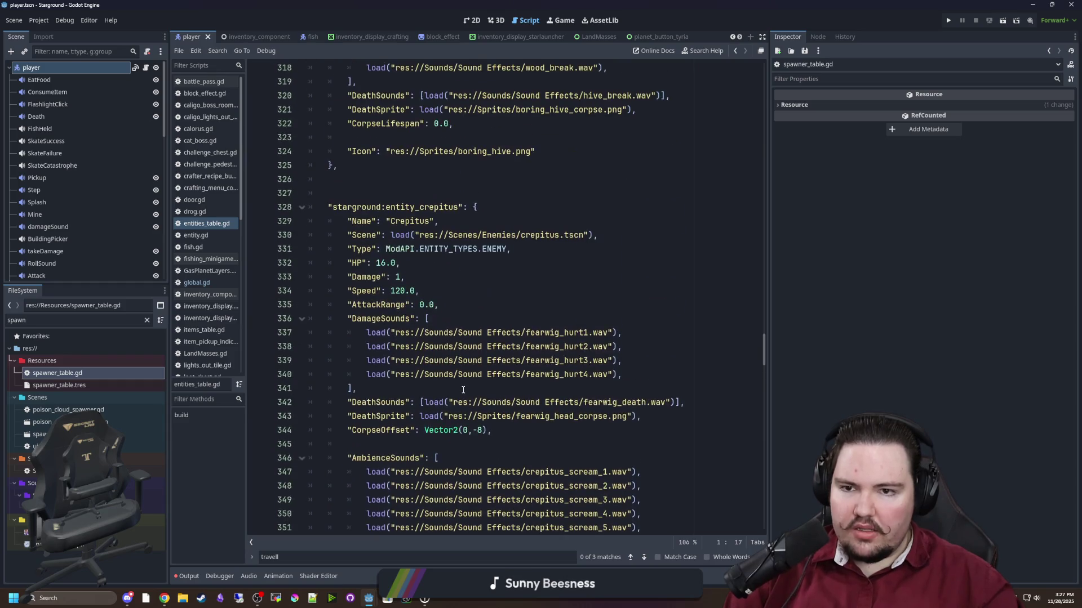
scroll(462, 391, "up", 6)
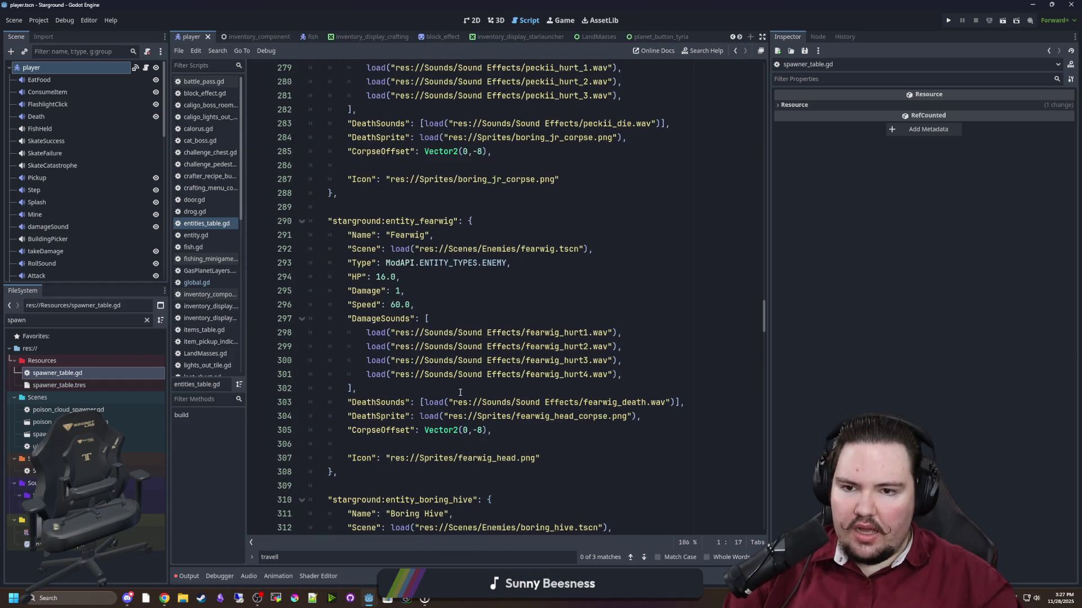
scroll(455, 391, "up", 14)
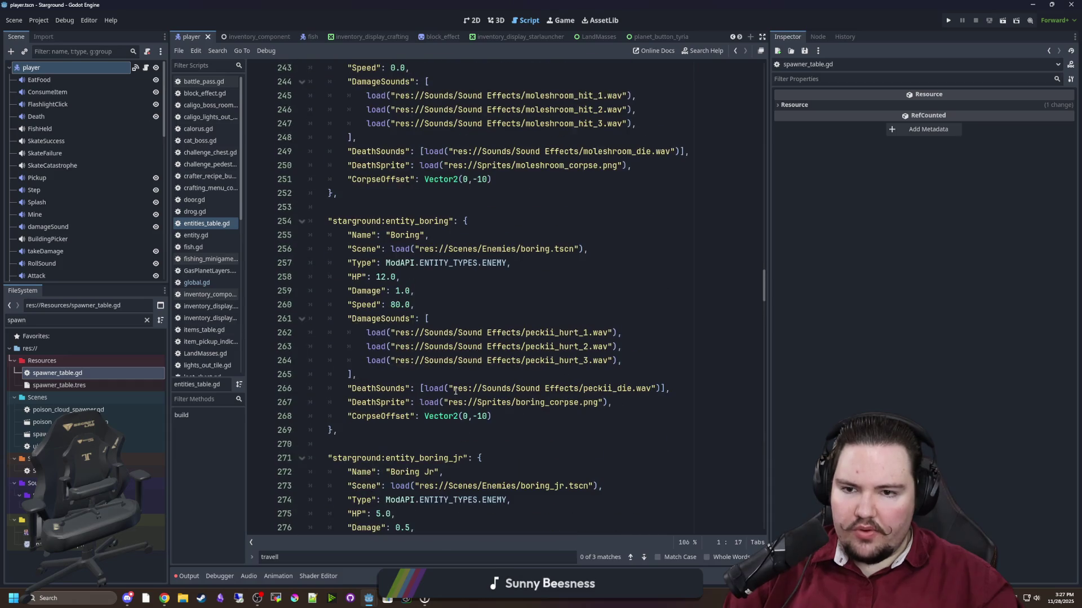
scroll(455, 391, "up", 8)
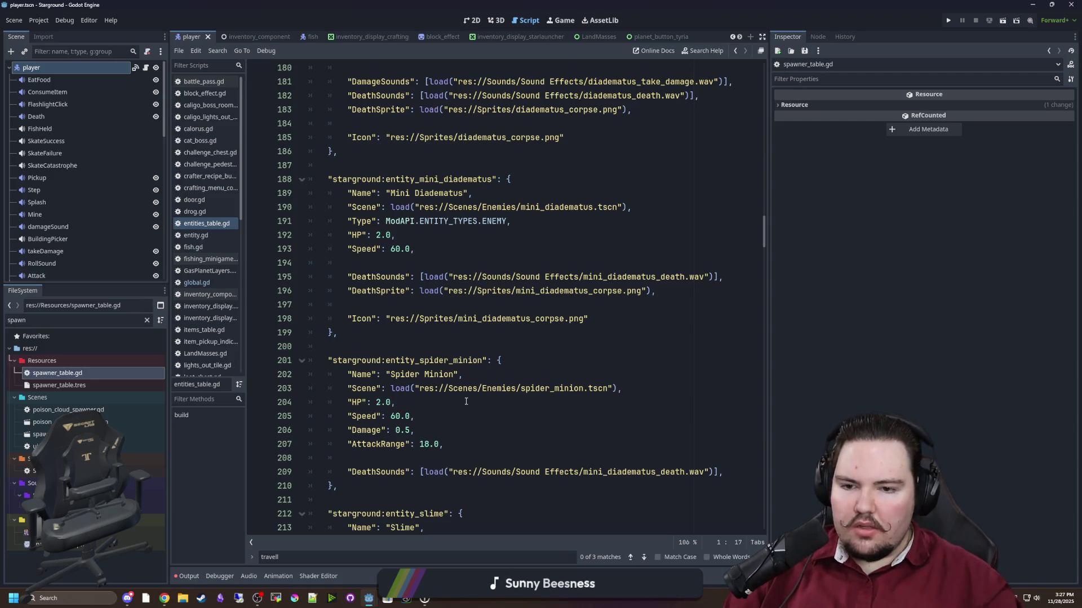
scroll(499, 366, "up", 3)
scroll(499, 366, "up", 12)
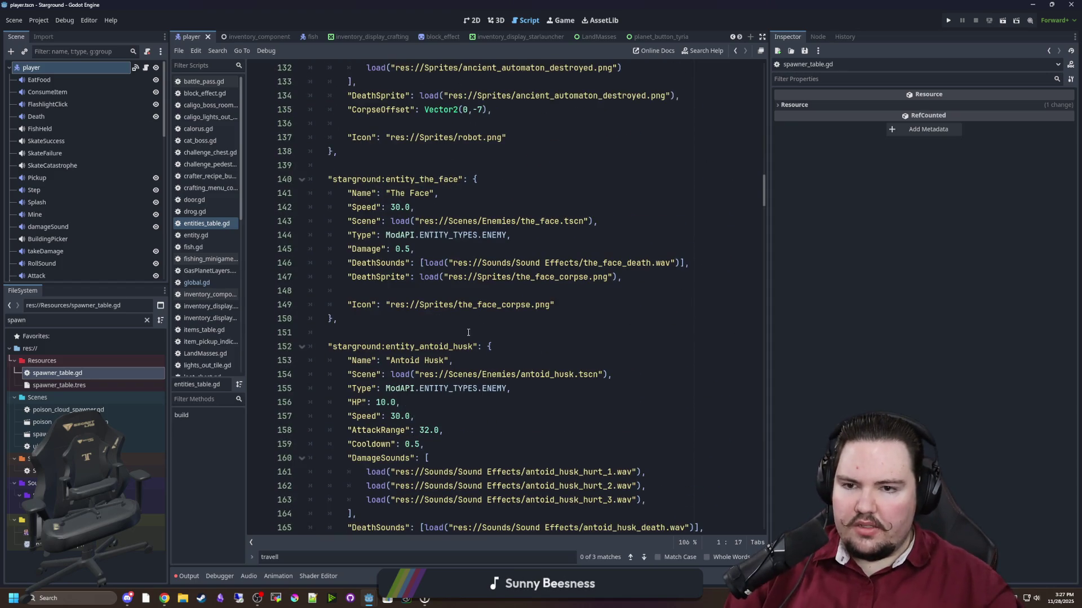
scroll(465, 332, "up", 5)
scroll(451, 338, "up", 5)
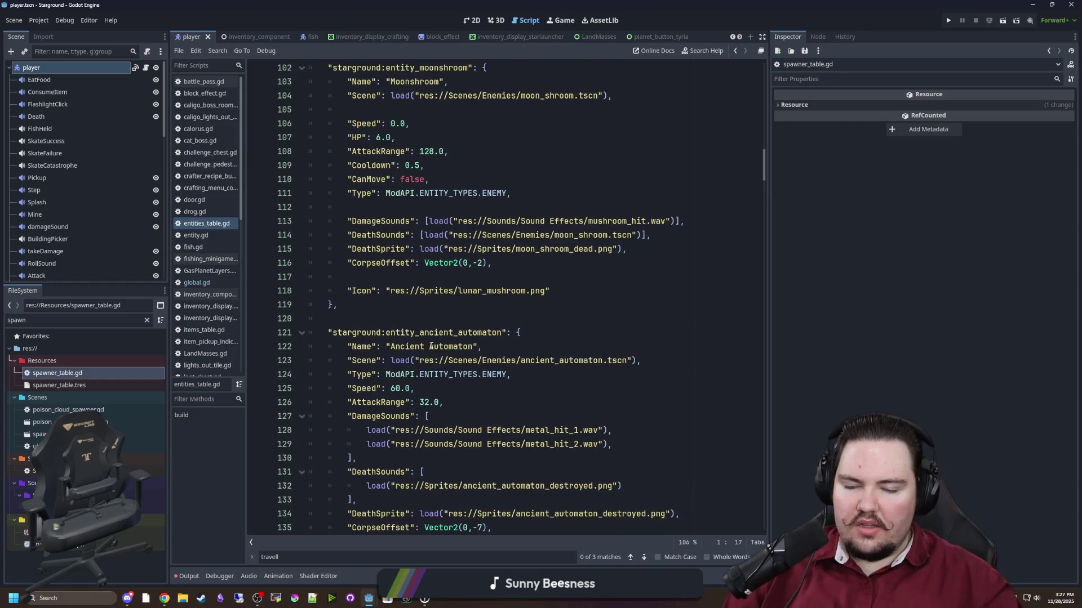
scroll(450, 346, "up", 5)
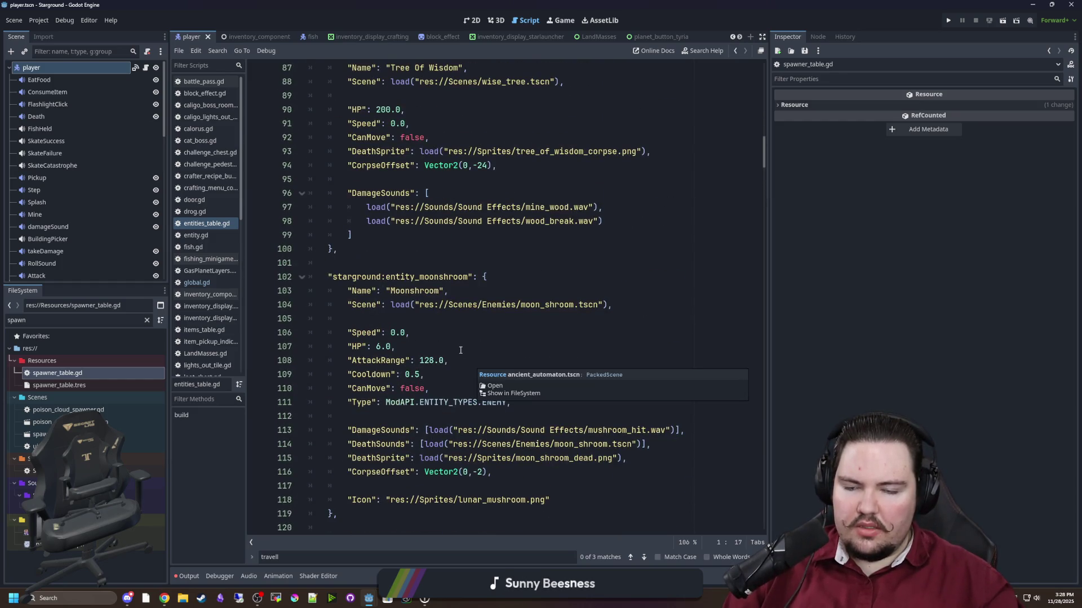
scroll(460, 350, "up", 5)
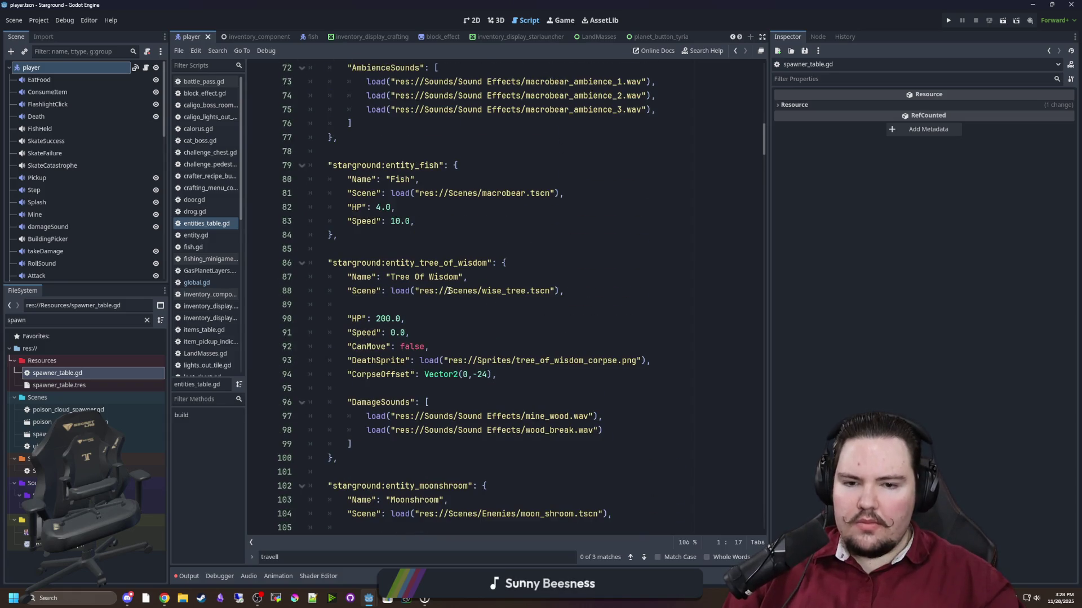
- Search spawner_table.gd for 'wise_tree'
double_click(58, 373)
key("ctrl+f")
type("t")
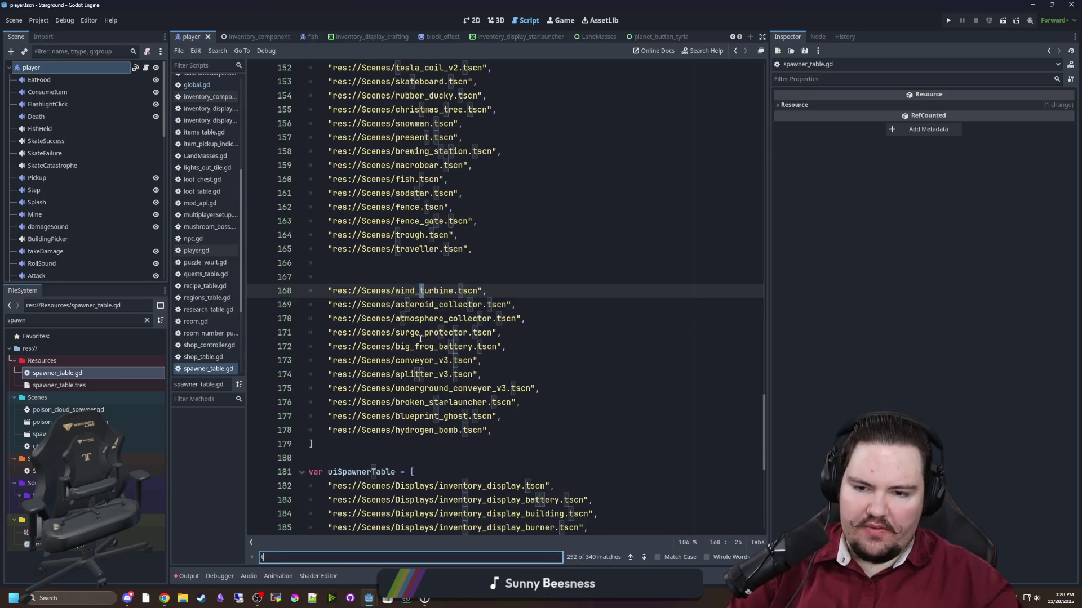
type("ree")
key("ctrl+a")
type("wise_tree")
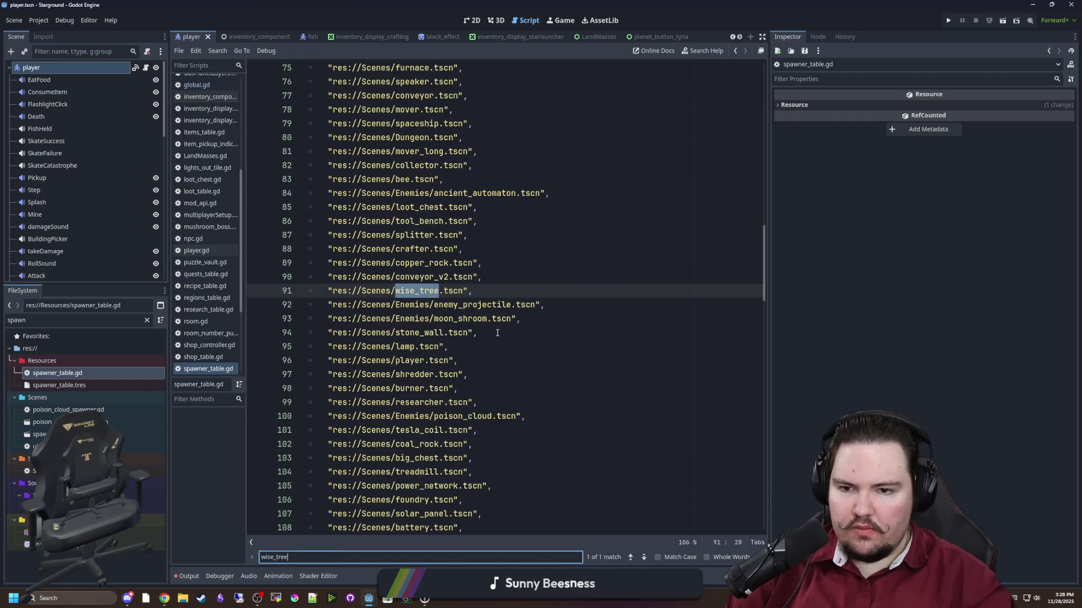
left_click(83, 374)
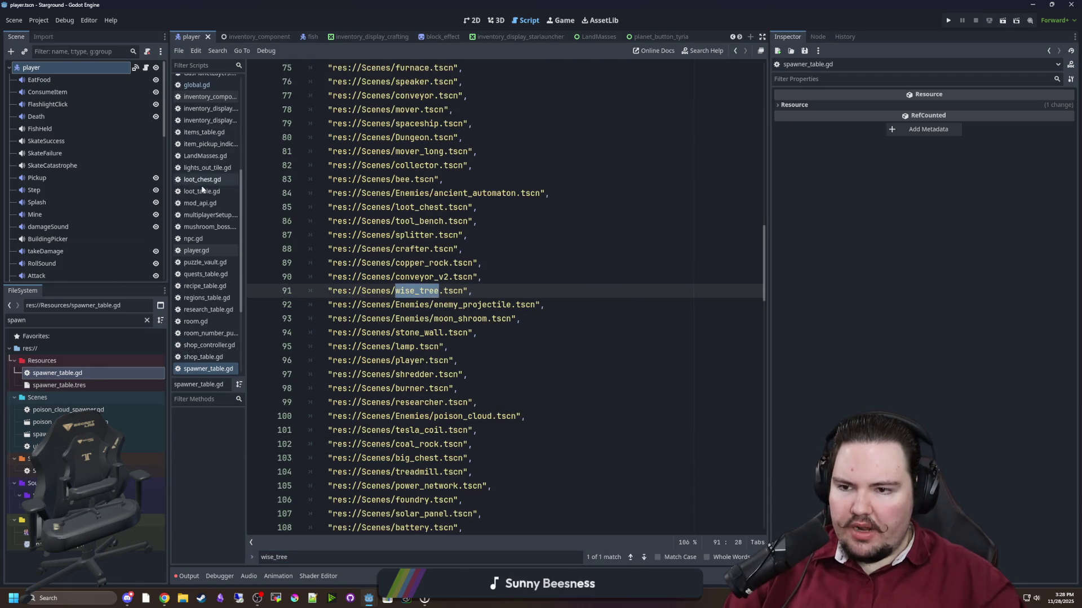
scroll(211, 265, "up", 4)
- Change the Fish Scene path from macrobear.tscn to res://Scenes/fish.tscn and save entities_table.gd
left_click(223, 137)
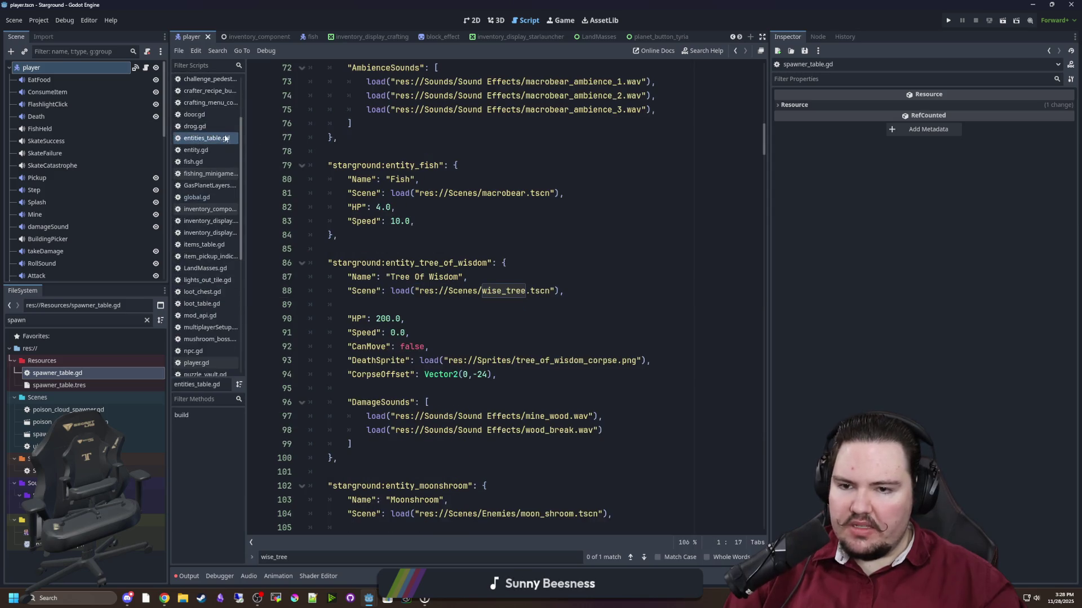
scroll(438, 314, "up", 6)
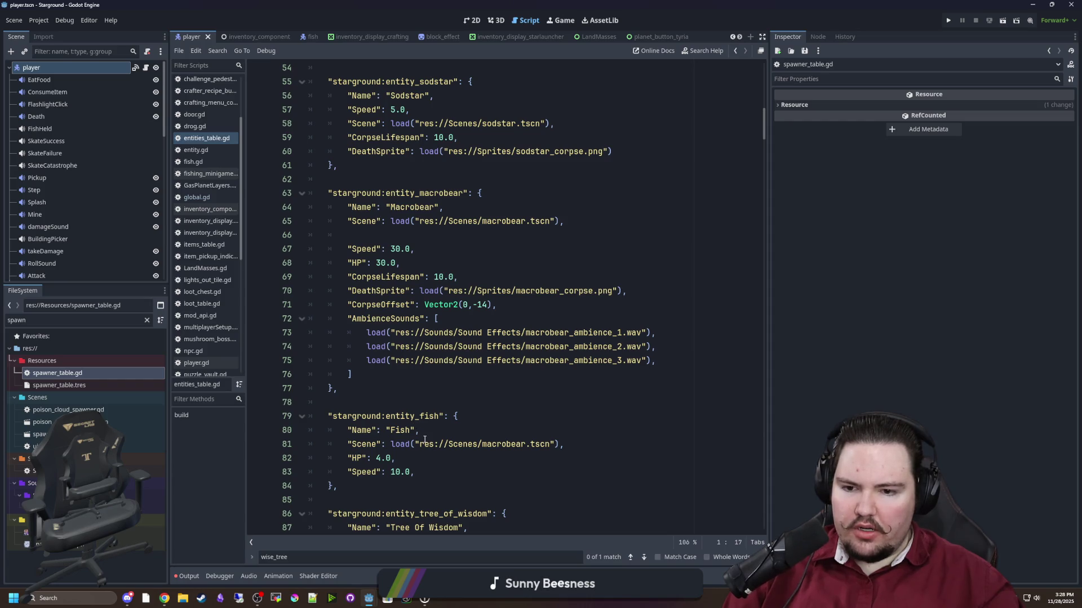
scroll(530, 400, "down", 1)
left_click_drag(527, 402, 480, 405)
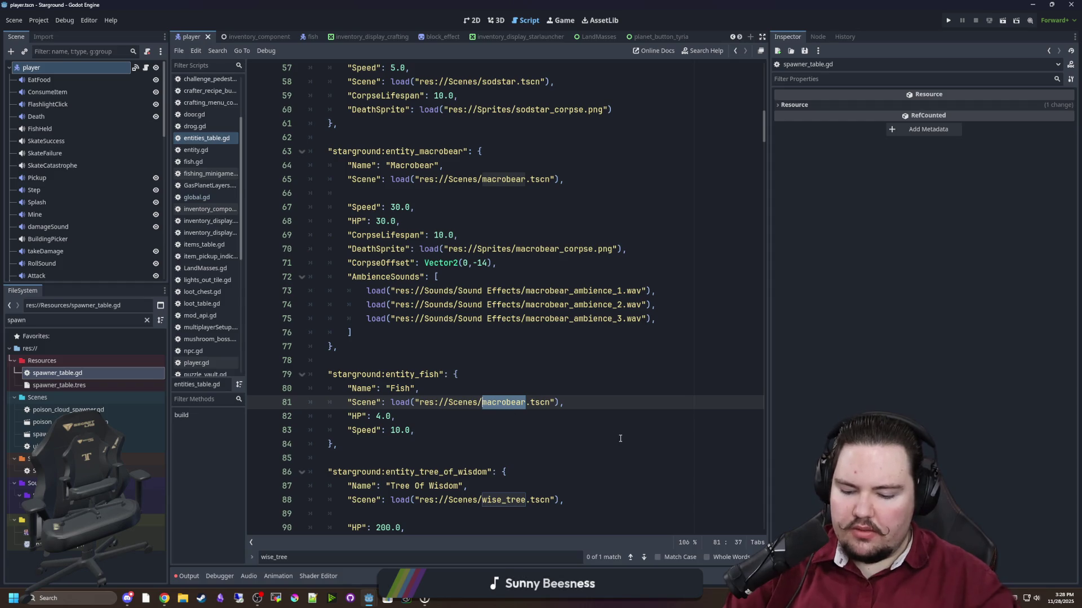
type("f")
type("ish")
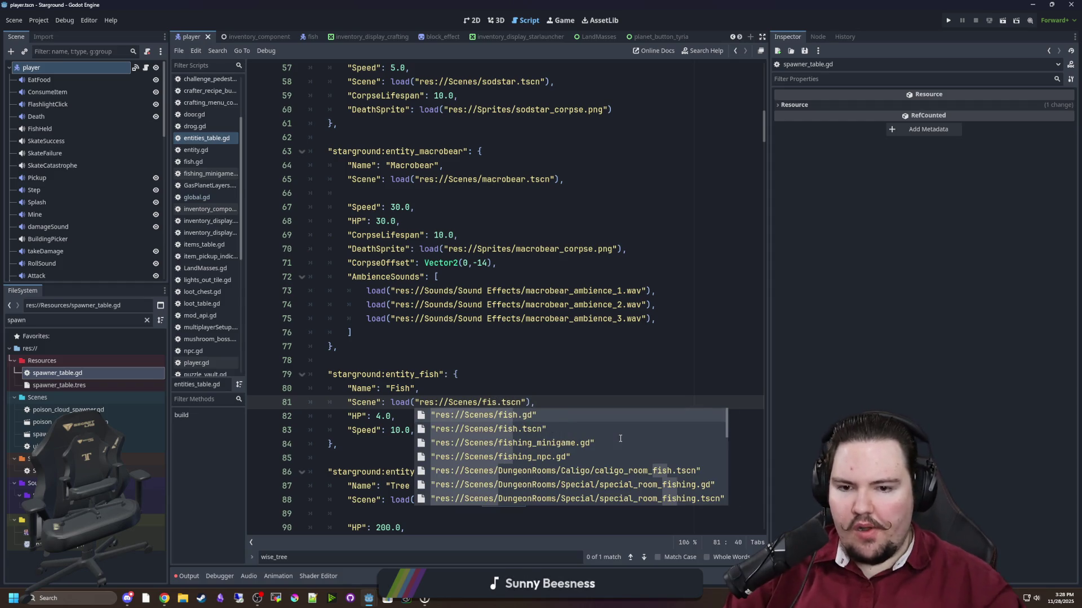
key("Down")
key("Return")
left_click(442, 353)
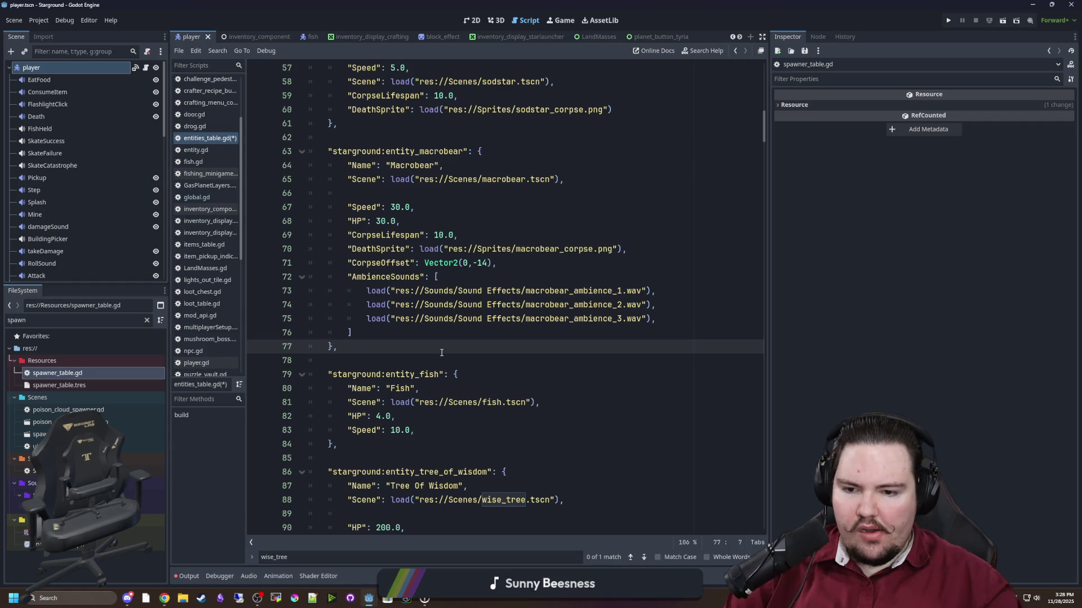
key("ctrl+s")
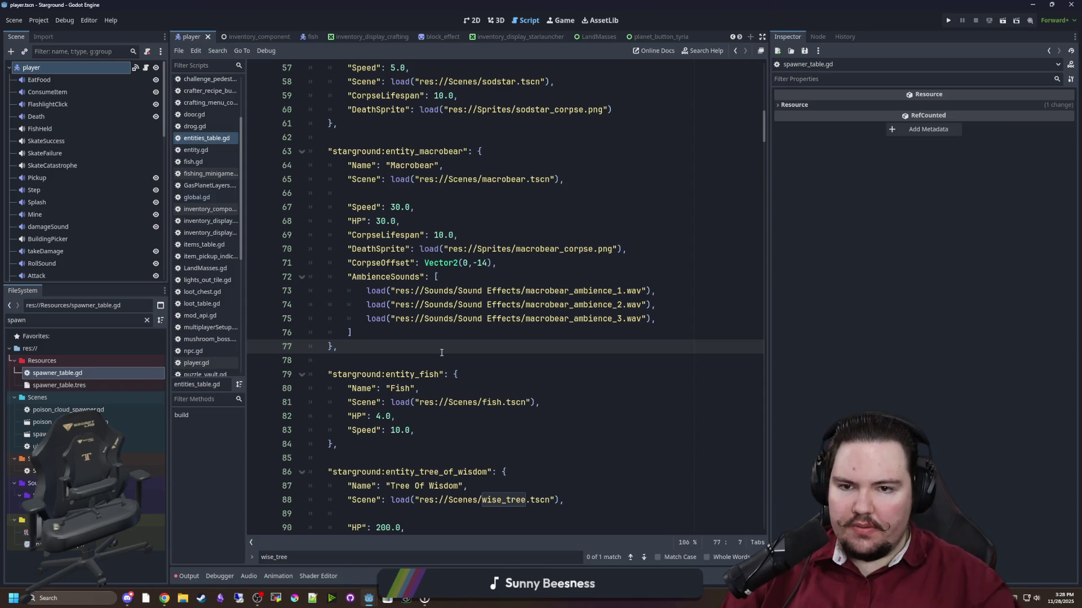
scroll(491, 286, "up", 5)
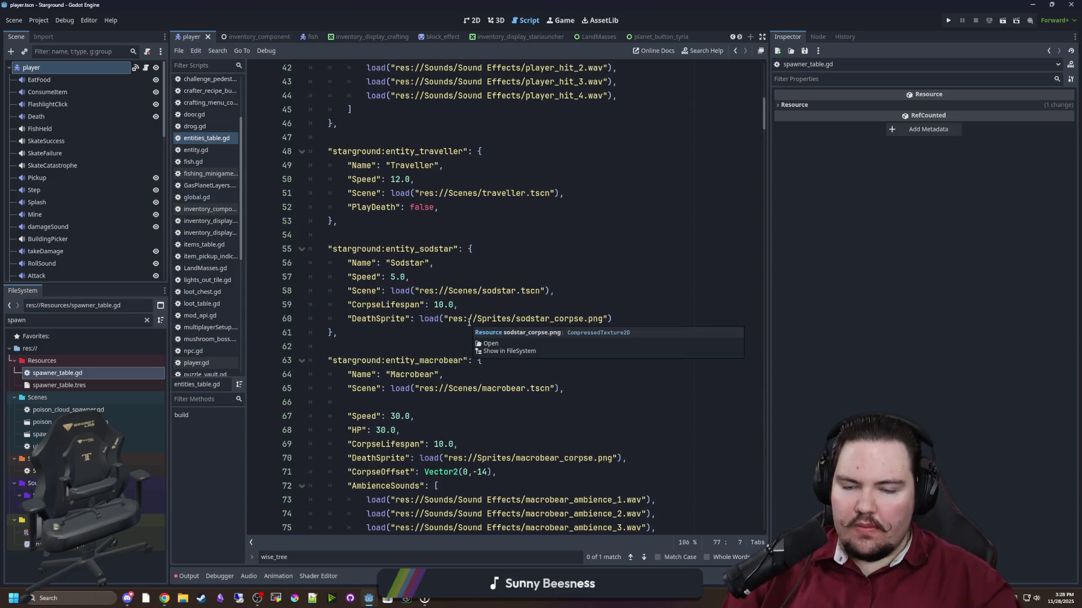
scroll(437, 339, "up", 7)
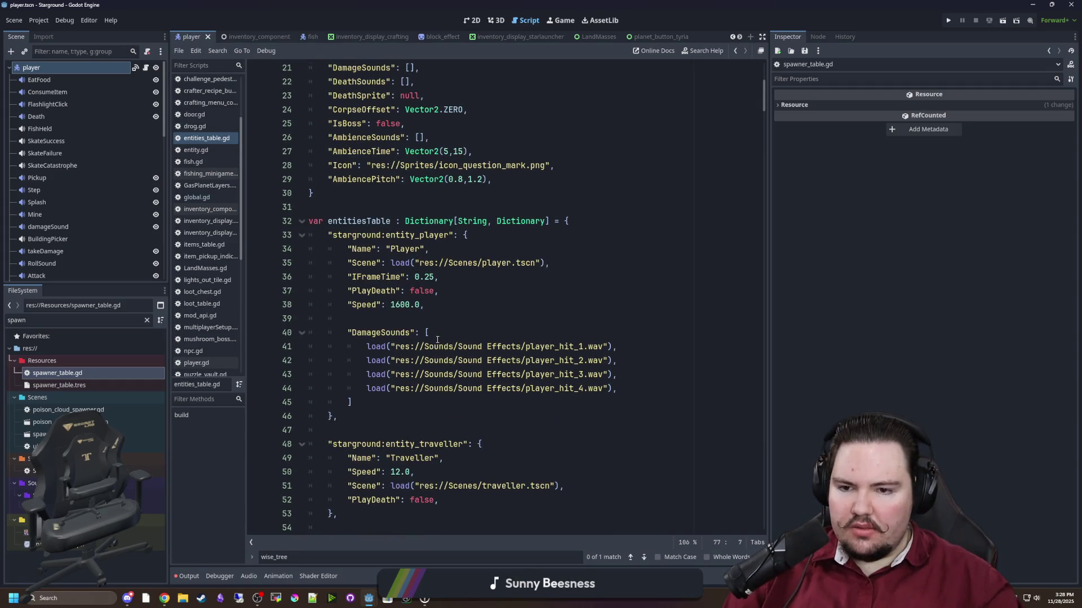
scroll(367, 328, "up", 7)
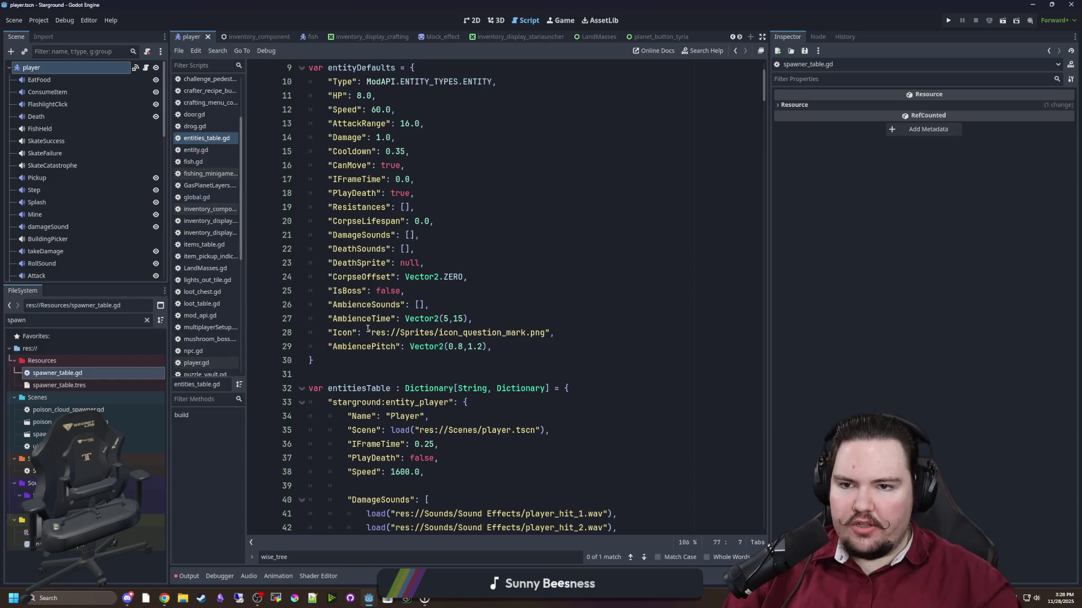
scroll(367, 329, "down", 5)
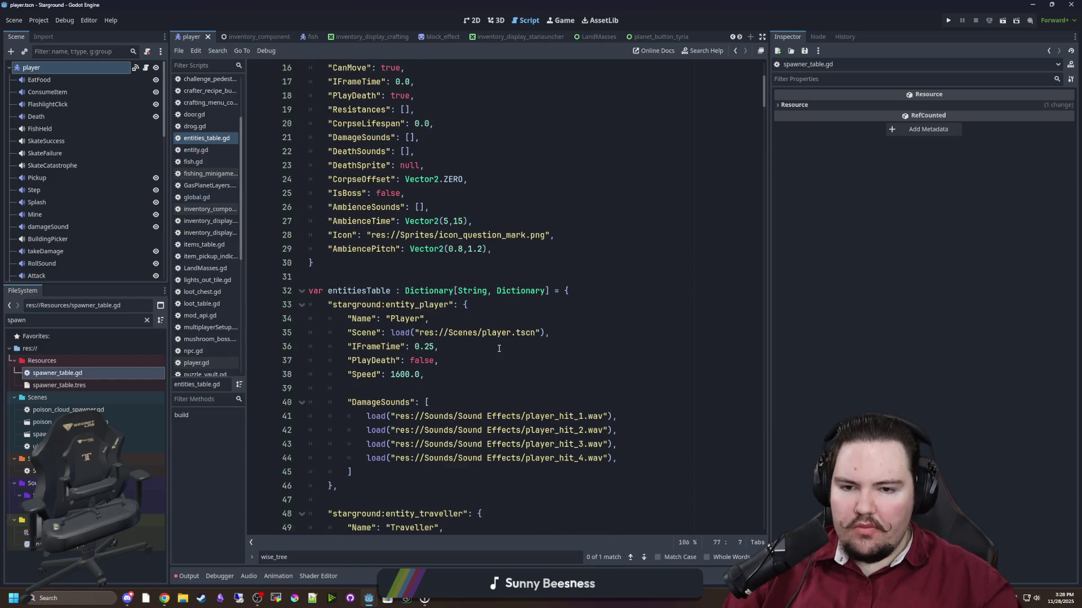
scroll(499, 348, "down", 5)
scroll(424, 315, "down", 4)
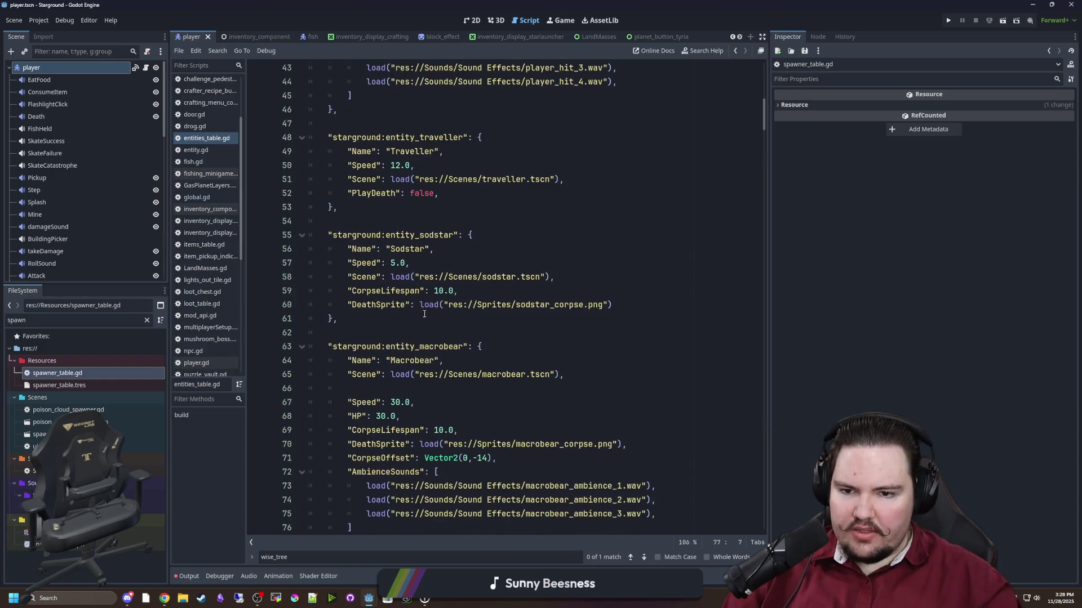
scroll(418, 313, "down", 5)
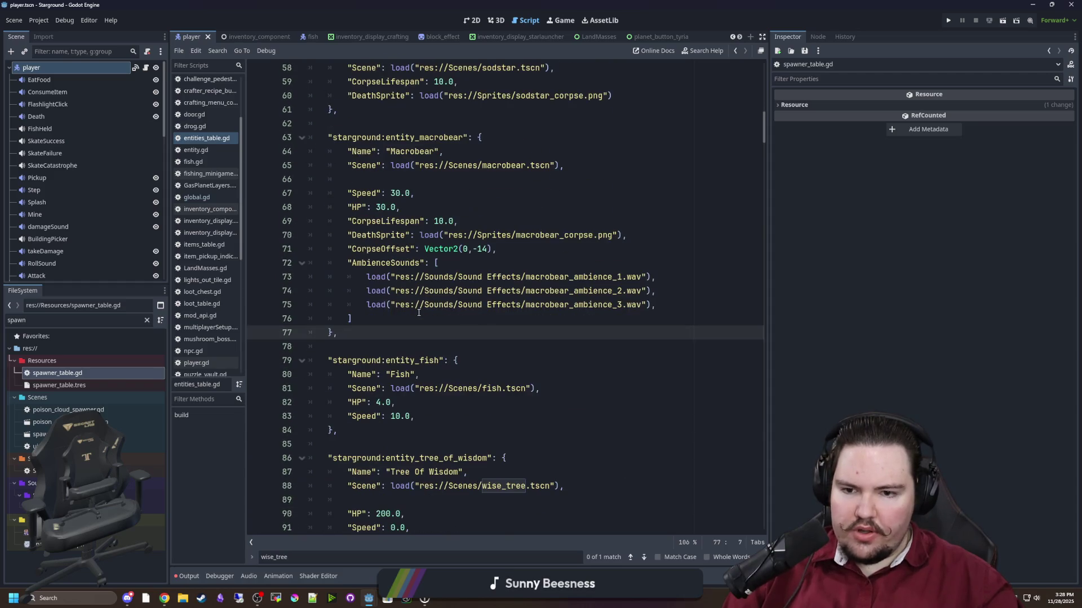
scroll(418, 312, "down", 4)
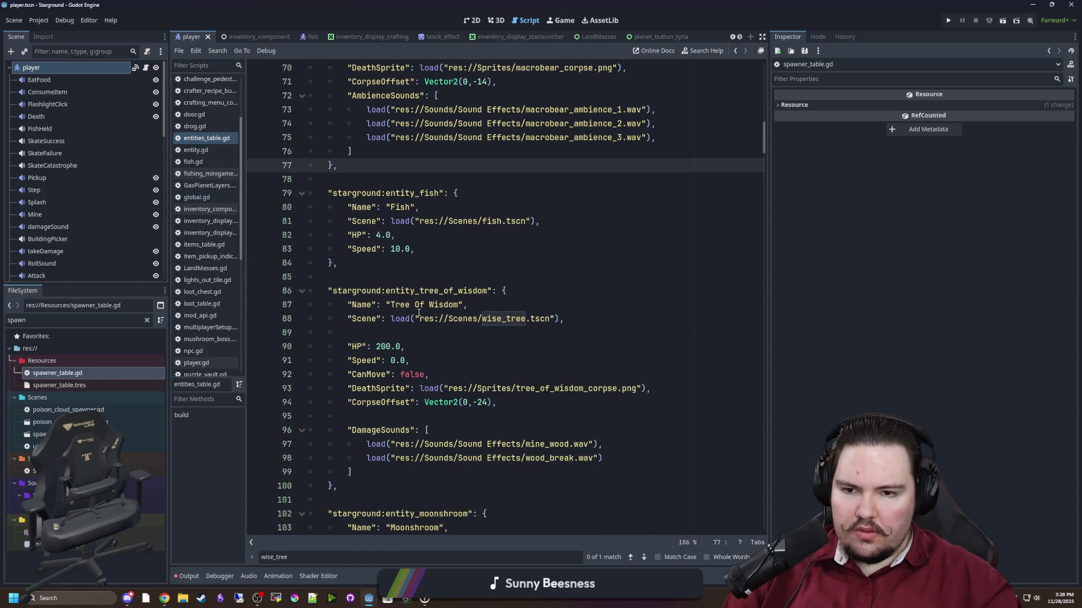
scroll(419, 313, "down", 5)
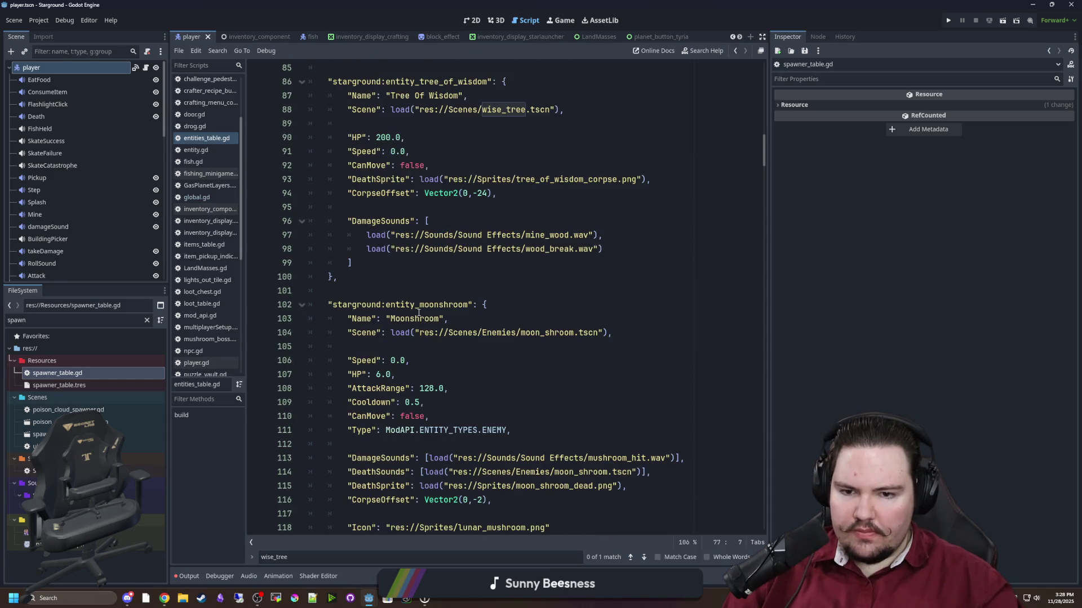
scroll(418, 313, "down", 5)
scroll(415, 297, "down", 5)
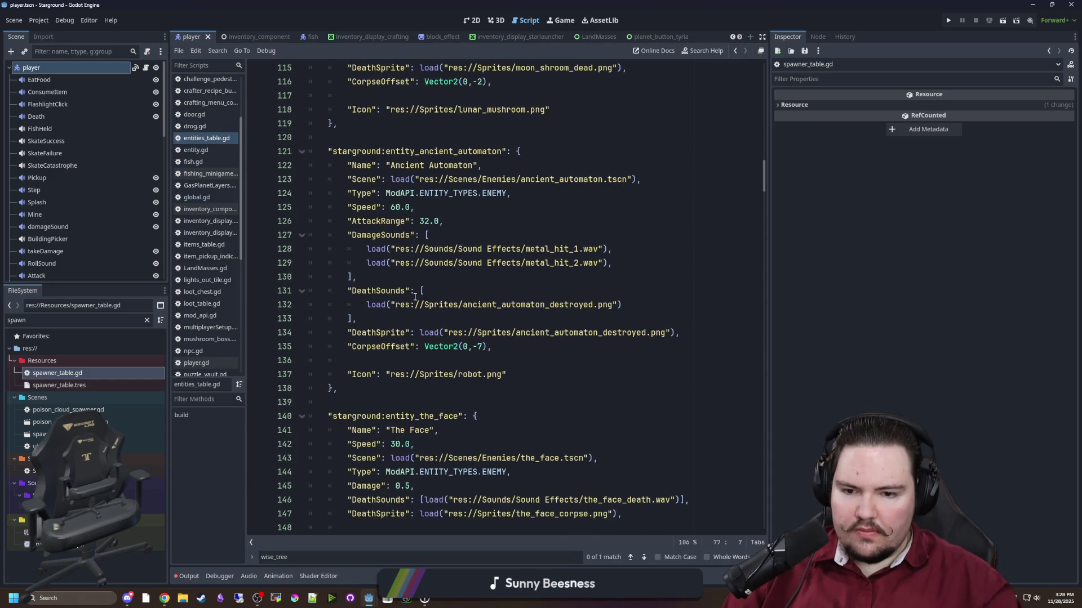
scroll(416, 297, "down", 5)
scroll(416, 297, "down", 5)
scroll(415, 297, "down", 11)
scroll(415, 297, "down", 6)
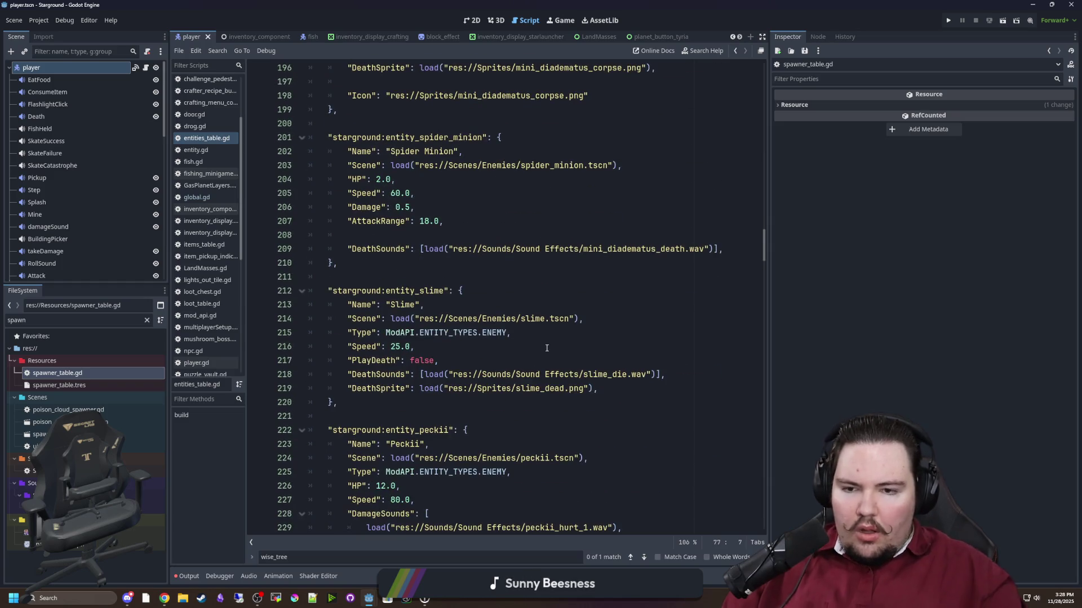
scroll(546, 348, "down", 7)
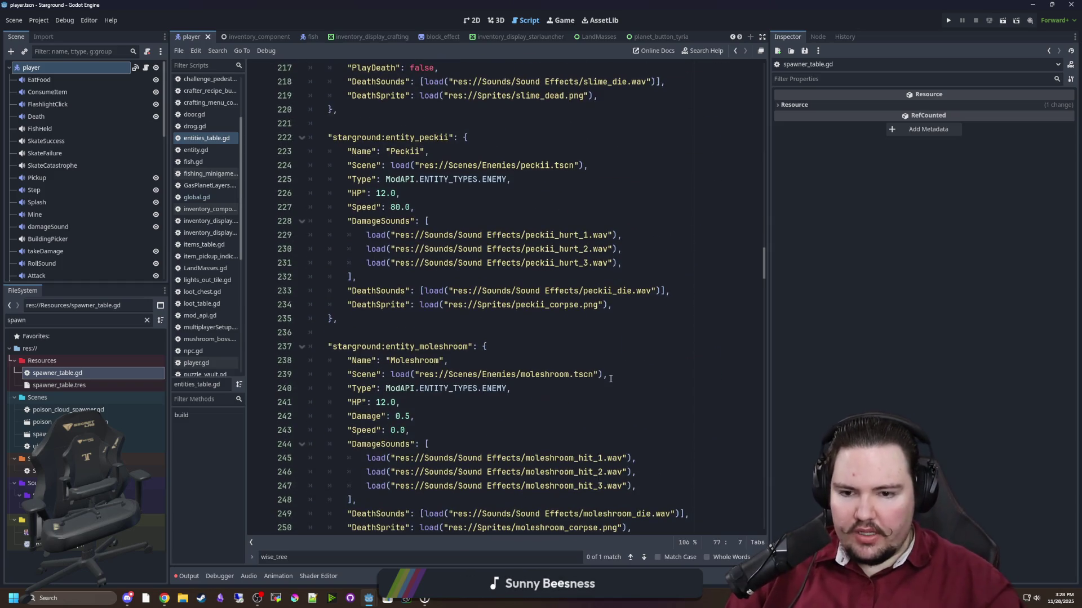
scroll(606, 371, "down", 6)
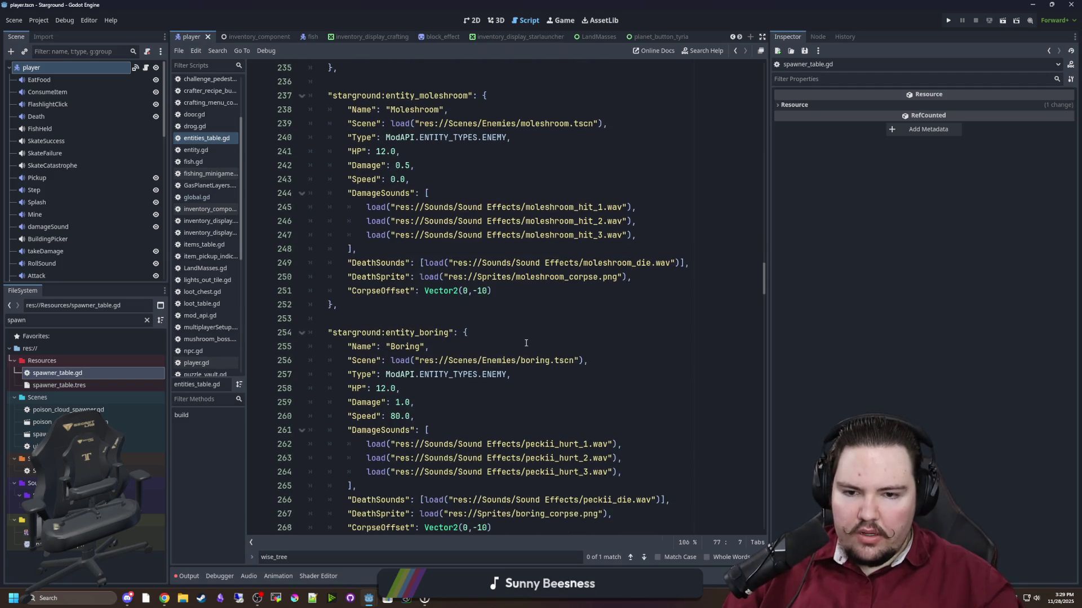
scroll(526, 343, "down", 6)
scroll(522, 333, "down", 6)
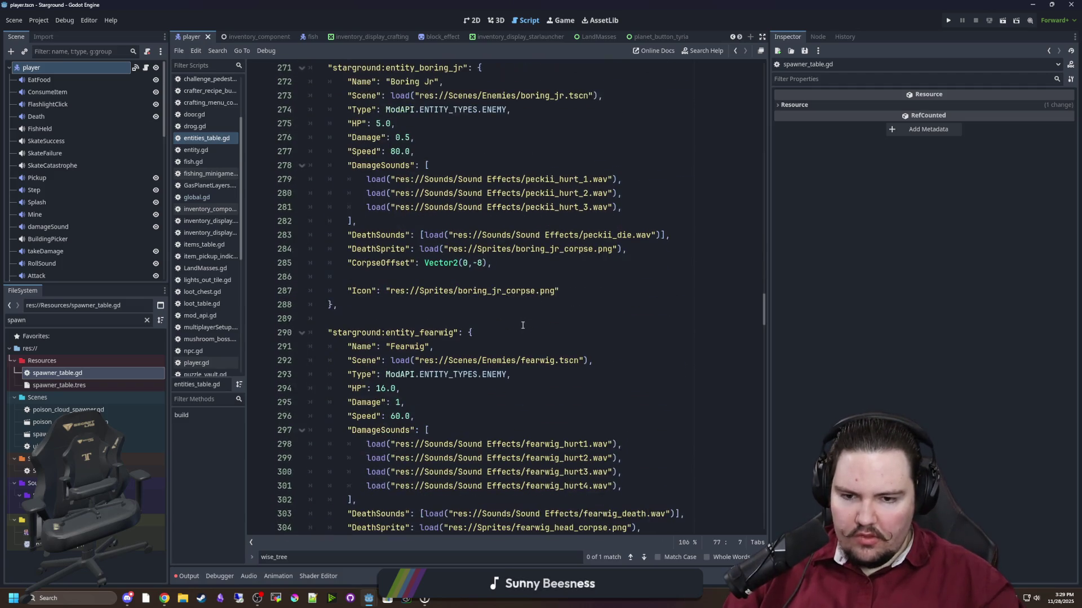
scroll(522, 325, "down", 5)
scroll(523, 326, "down", 4)
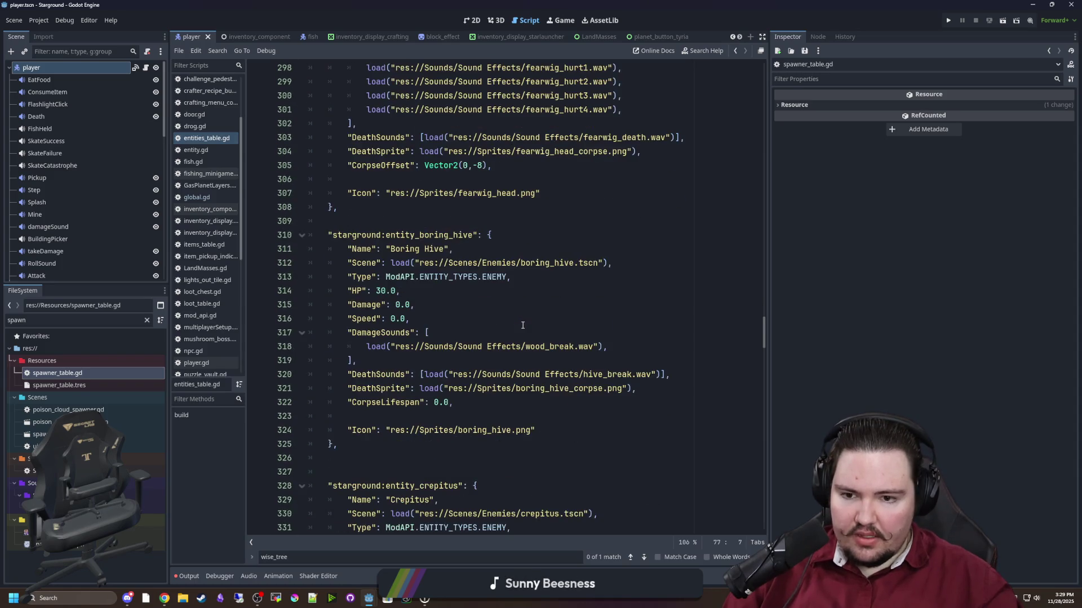
scroll(523, 325, "down", 14)
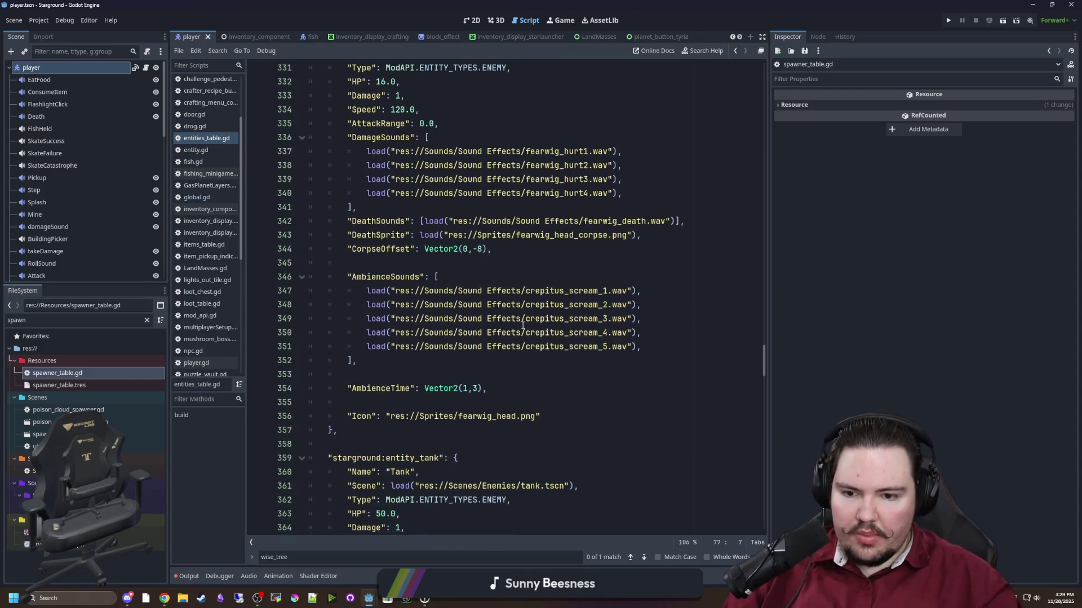
scroll(523, 325, "down", 11)
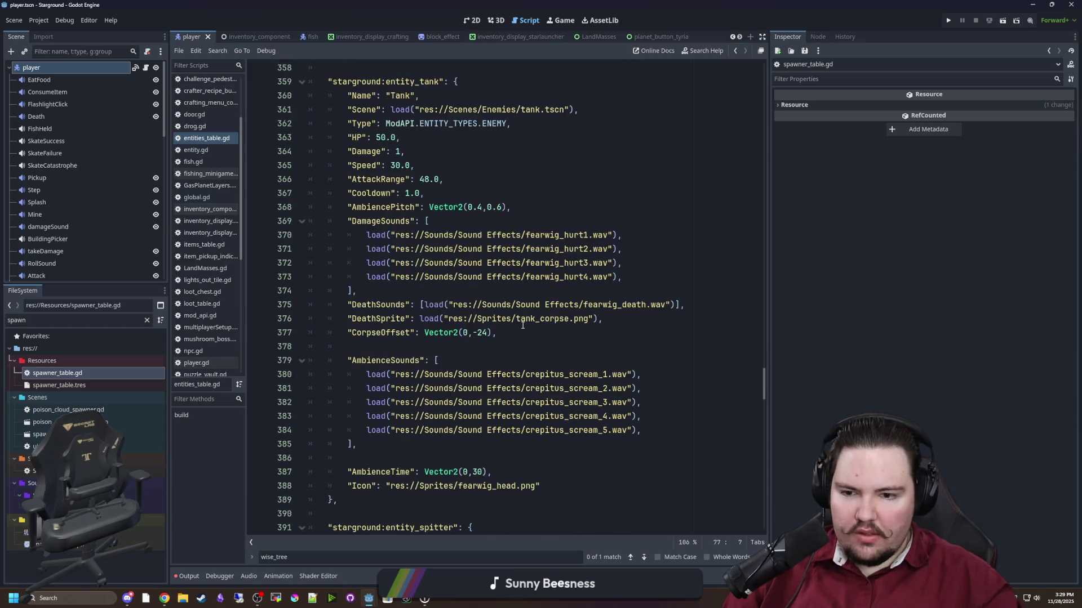
scroll(523, 325, "down", 10)
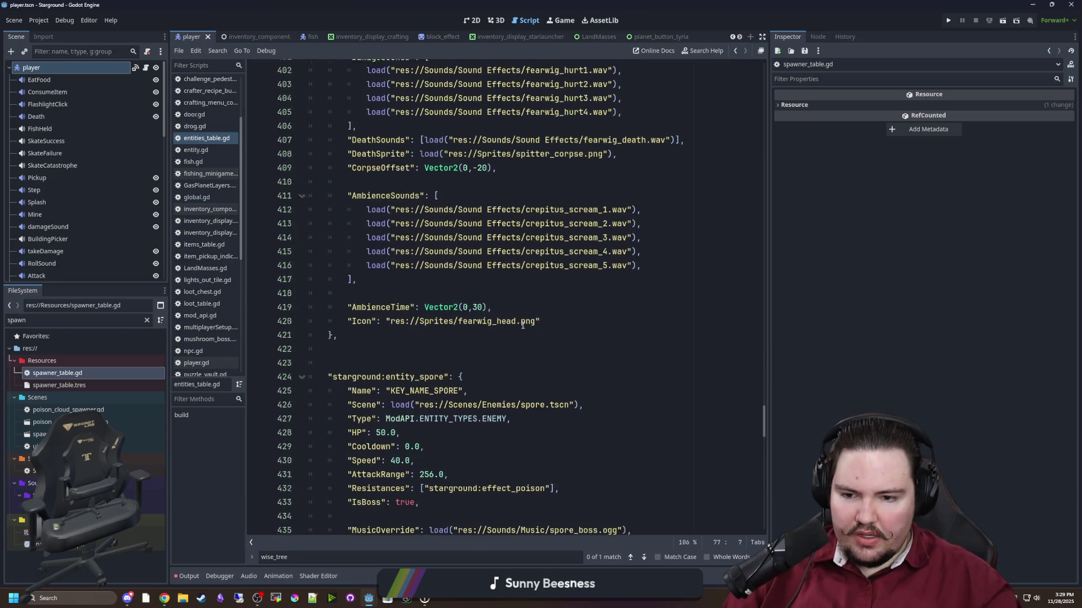
scroll(523, 325, "down", 6)
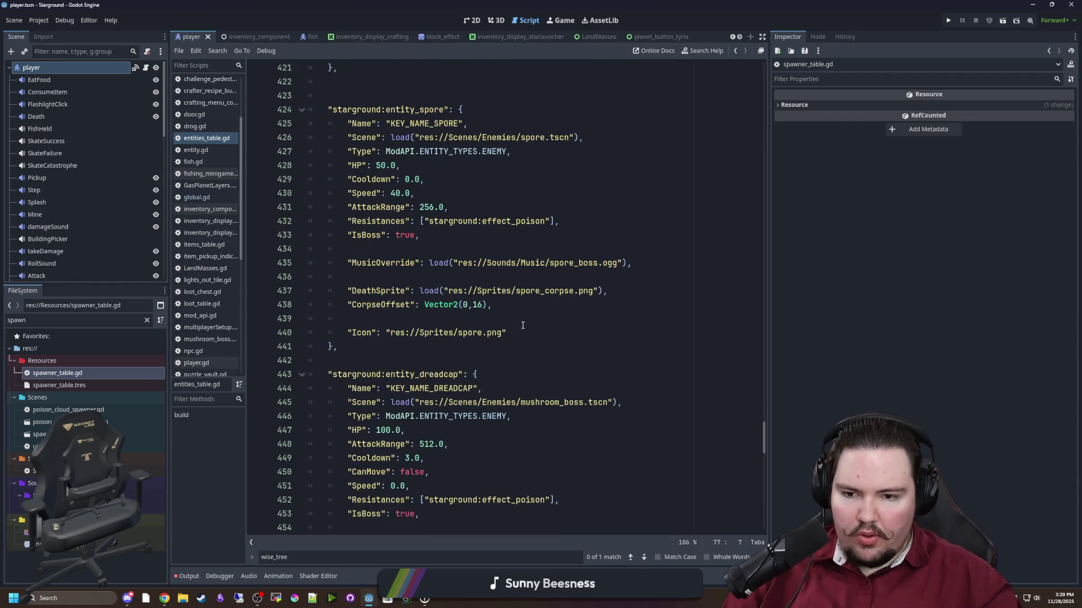
scroll(523, 325, "down", 8)
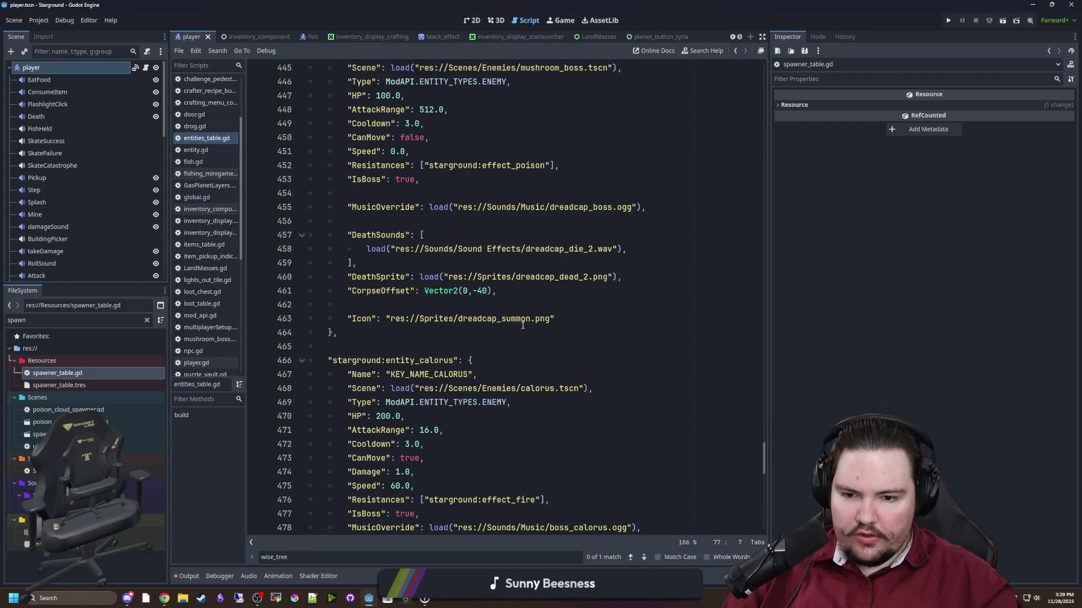
scroll(523, 325, "down", 6)
scroll(523, 325, "down", 6)
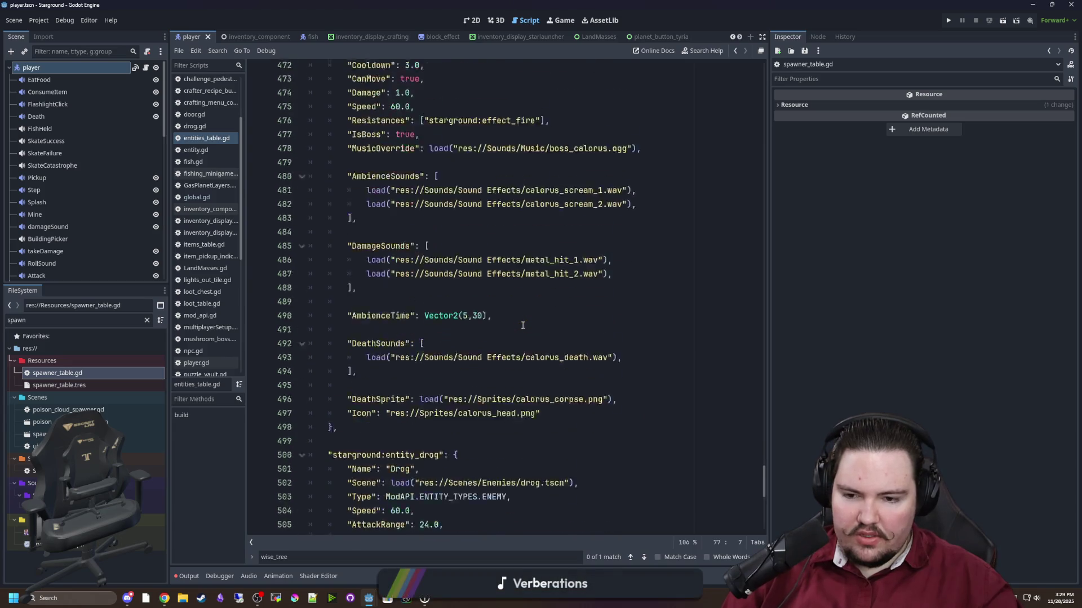
scroll(522, 325, "down", 5)
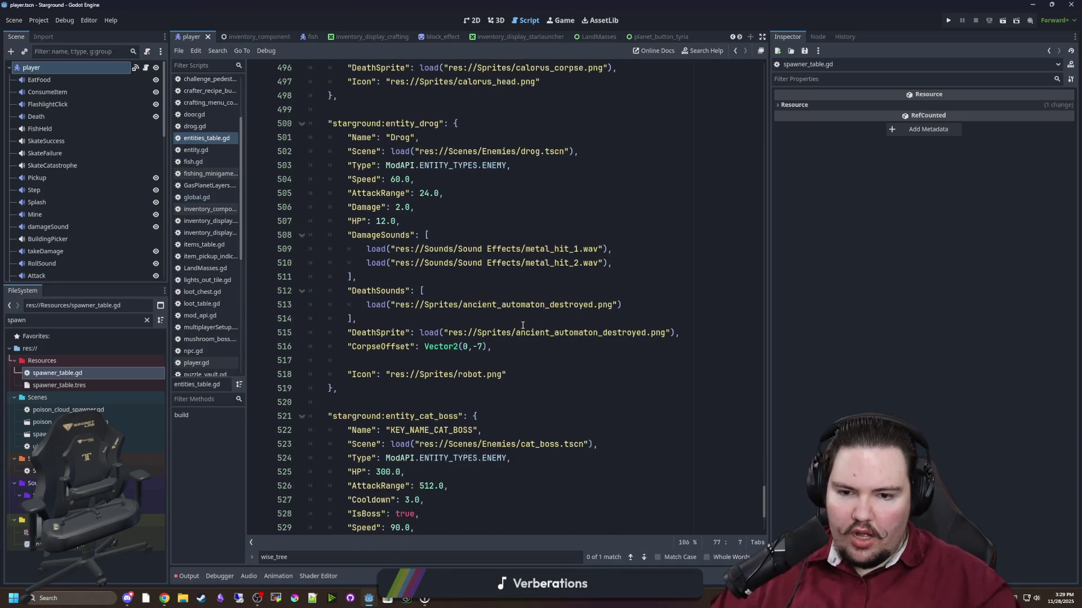
scroll(593, 304, "down", 5)
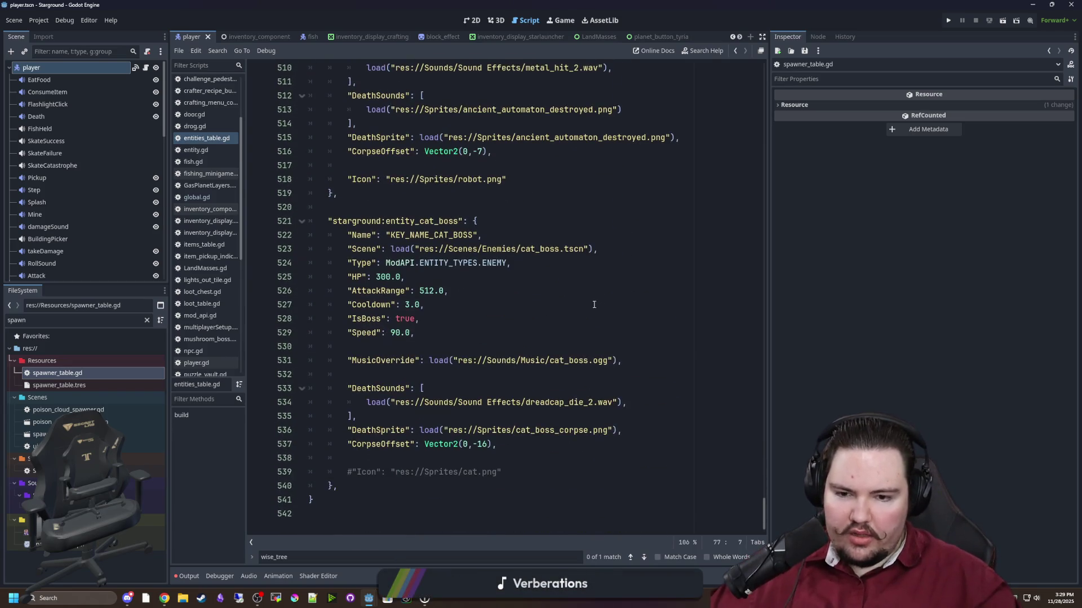
left_click(469, 320)
key("ctrl+s")
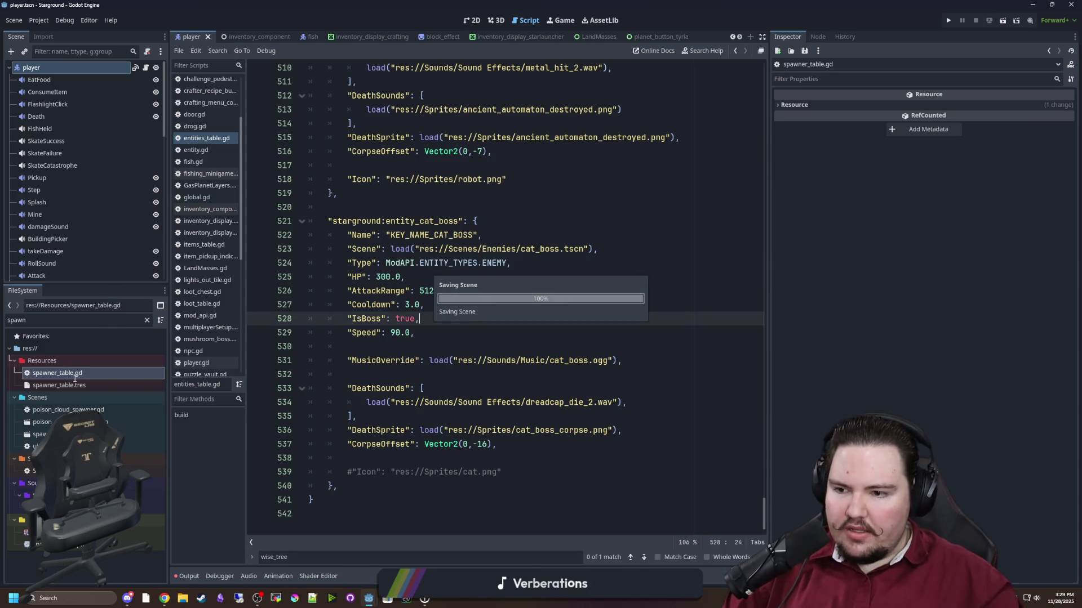
- In spawner_table.gd, delete the wise_tree.tscn and moon_shroom.tscn entries
double_click(56, 373)
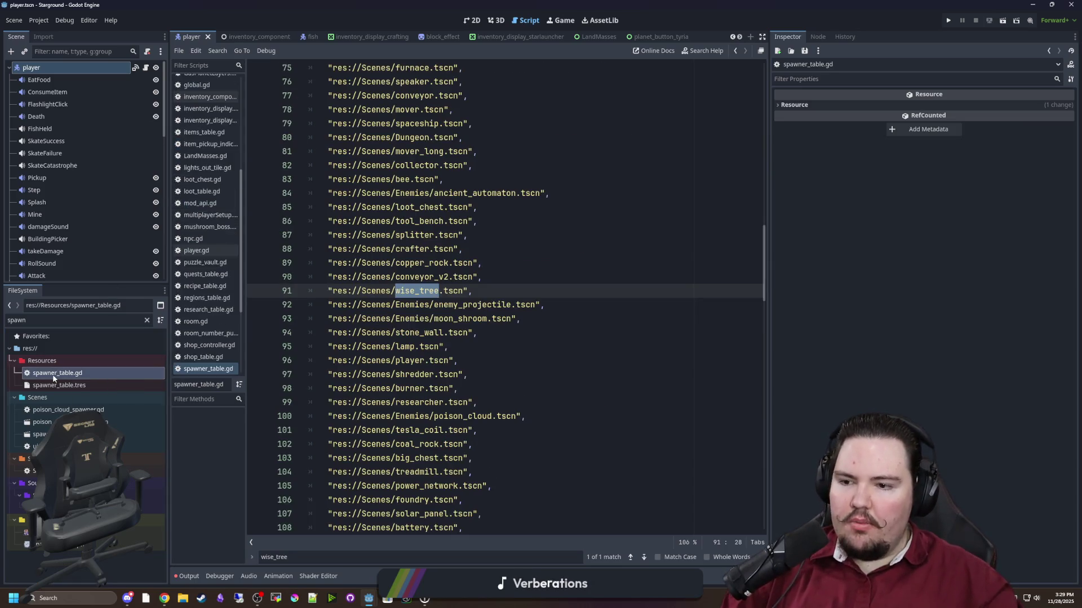
left_click(496, 250)
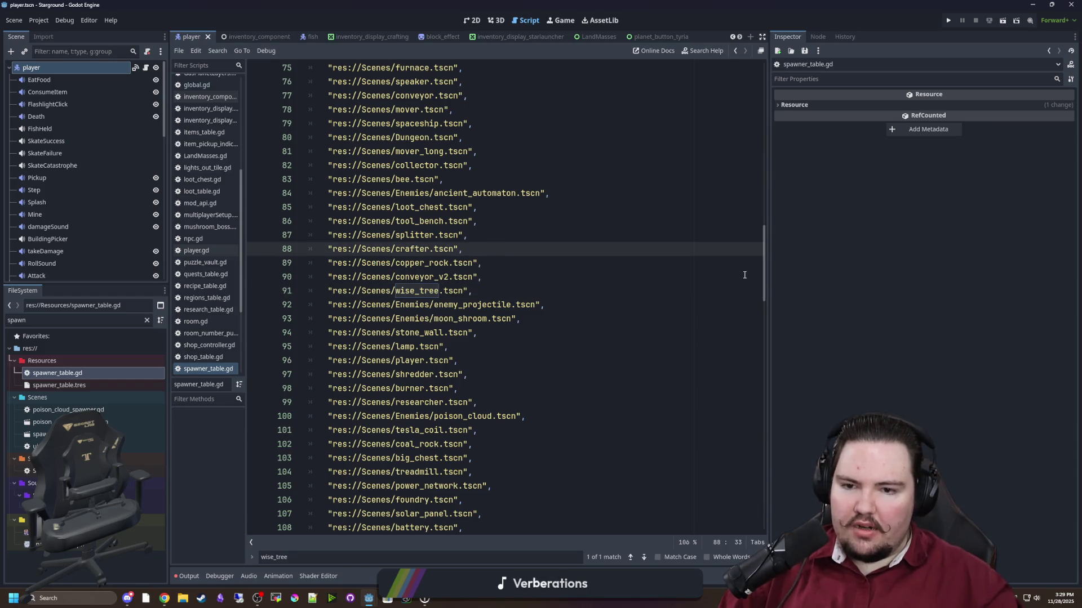
left_click(530, 319)
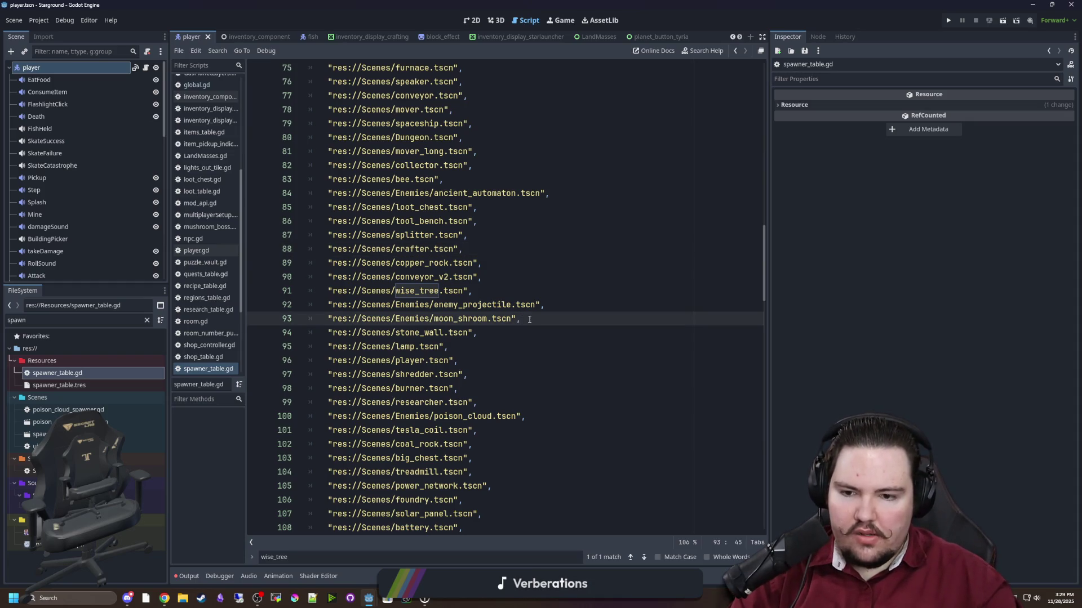
triple_click(491, 293)
key("BackSpace")
key("BackSpace")
left_click(288, 307)
key("BackSpace")
key("BackSpace")
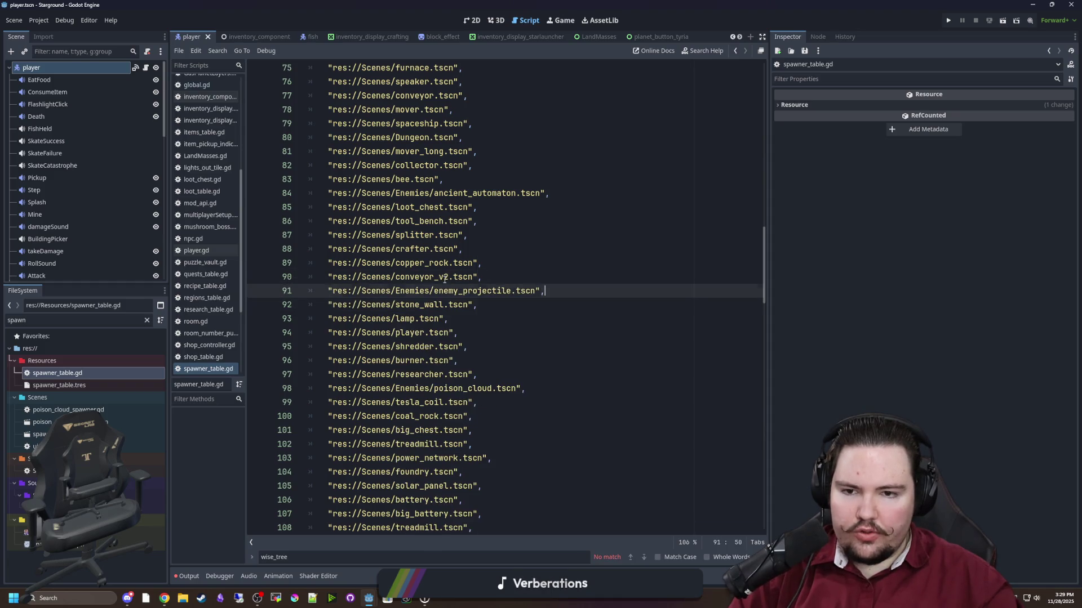
- Remove the ancient_automaton.tscn entry and look through the list below it
scroll(519, 257, "up", 2)
triple_click(561, 271)
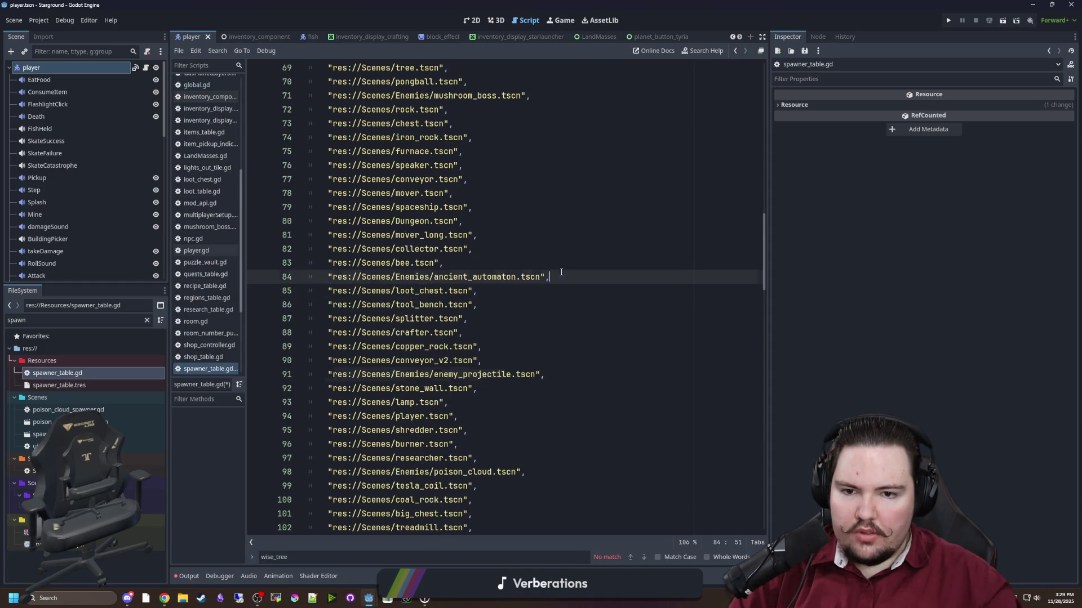
key("BackSpace")
key("BackSpace")
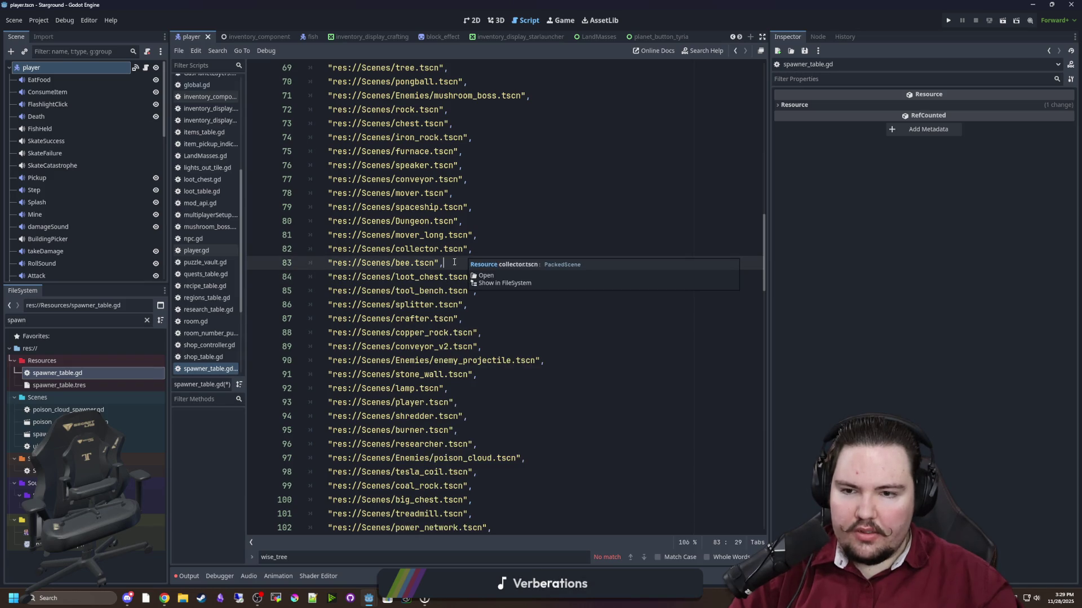
scroll(488, 345, "down", 6)
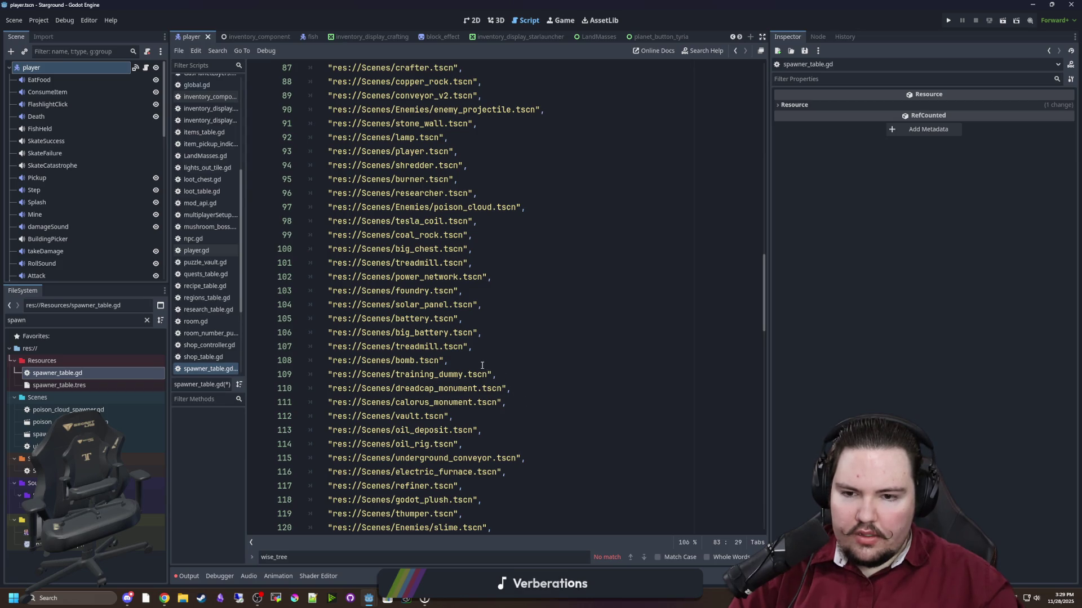
scroll(482, 365, "down", 17)
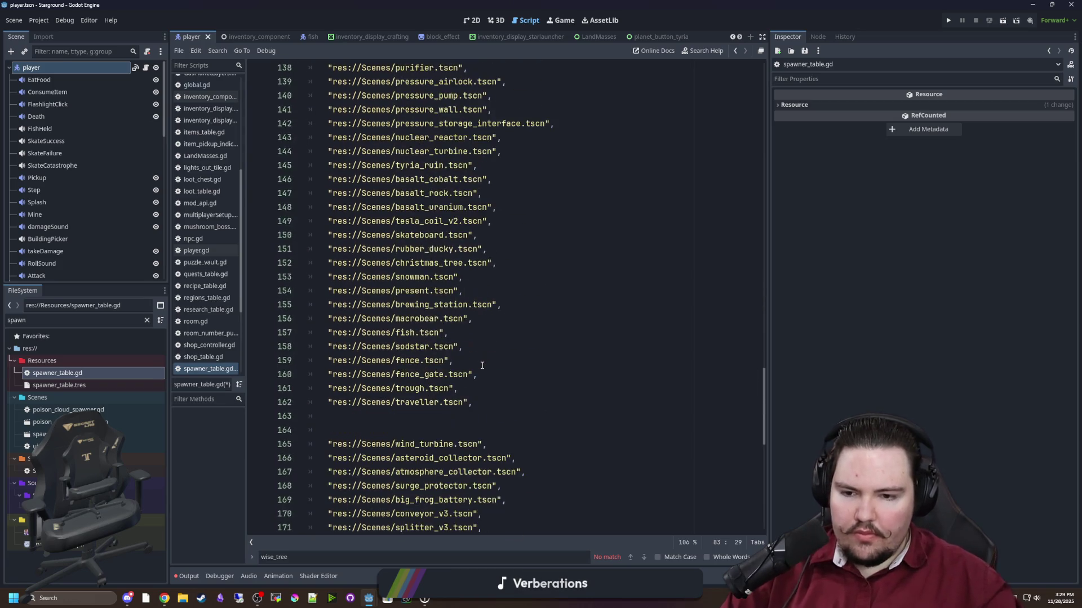
scroll(482, 366, "down", 5)
scroll(447, 395, "up", 5)
- Delete the traveller, sodstar, fish and macrobear scene entries
left_click(475, 416)
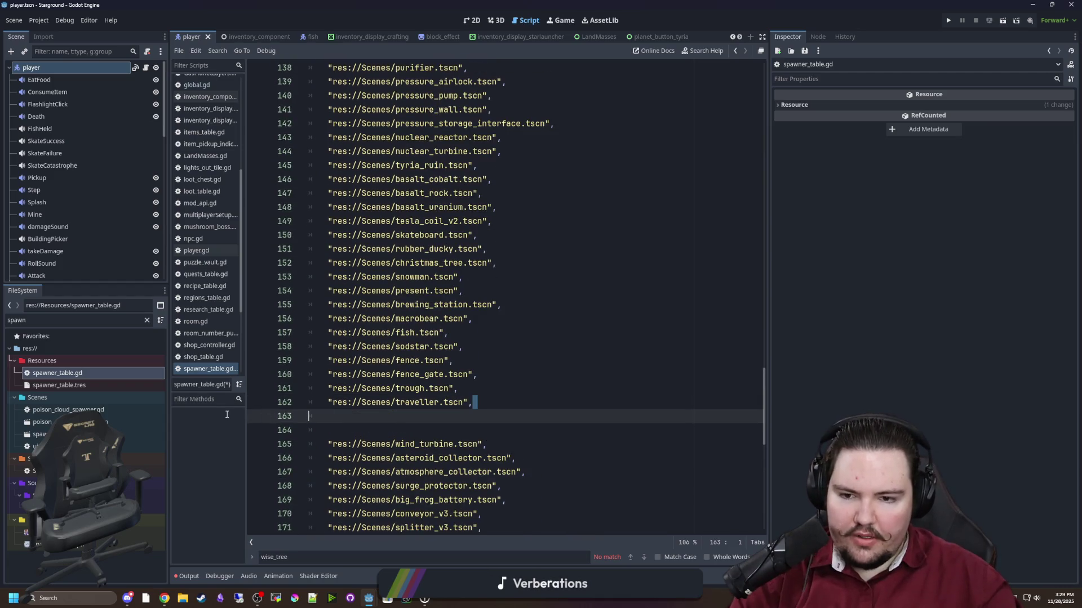
key("Up")
key("shift+End")
key("BackSpace")
key("BackSpace")
key("Up")
key("Up")
key("Up")
key("ctrl+shift+Left")
key("ctrl+shift+Left")
key("ctrl+shift+Left")
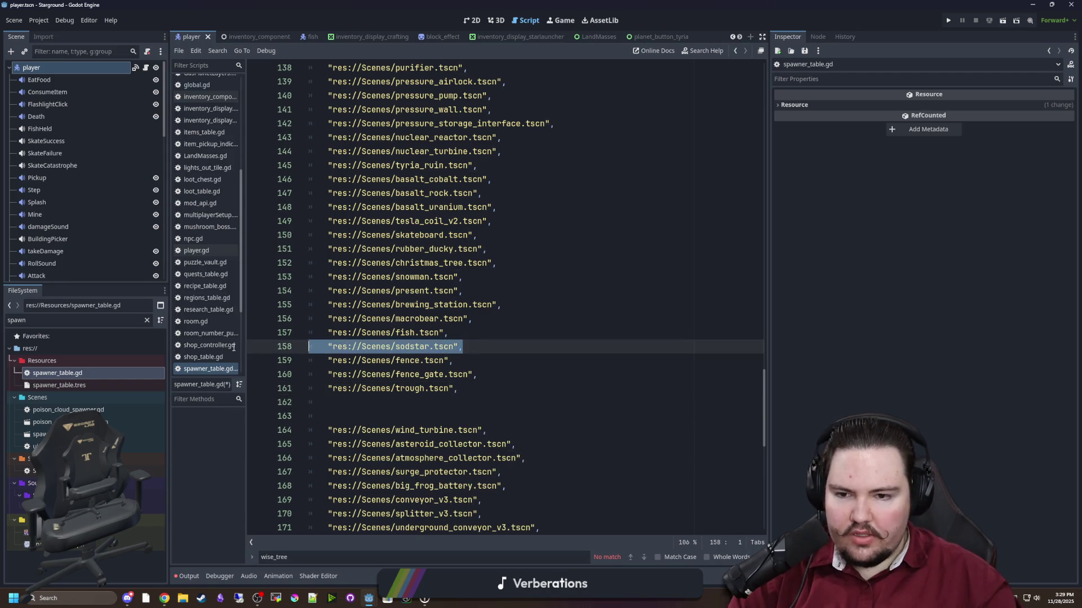
key("shift+Up")
key("shift+Up")
key("BackSpace")
key("BackSpace")
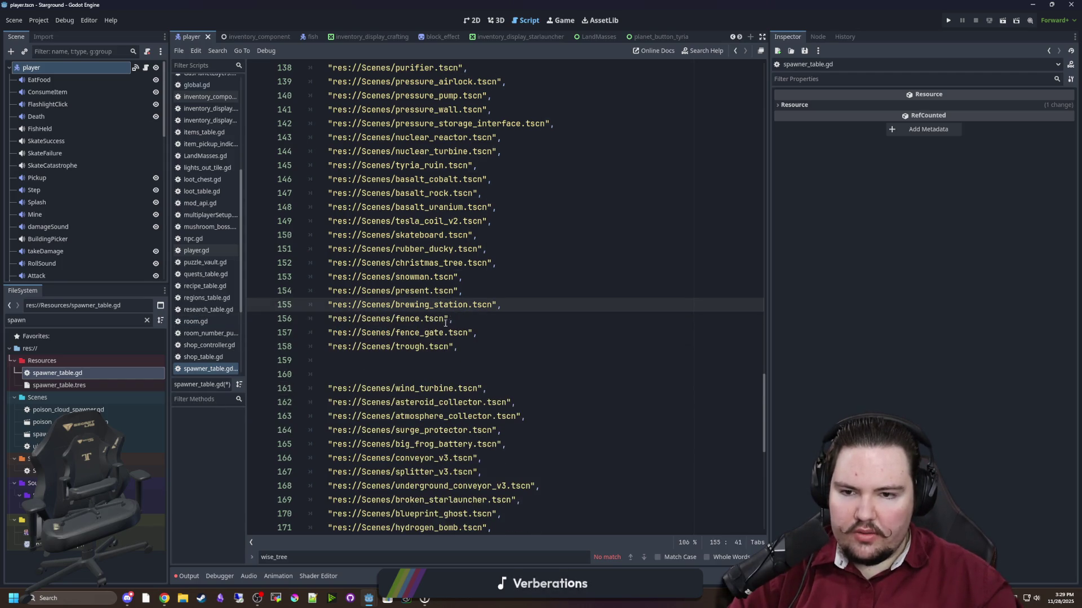
key("Up")
key("Up")
- Cut the mushroom_boss.tscn entry out of the list
scroll(623, 276, "up", 10)
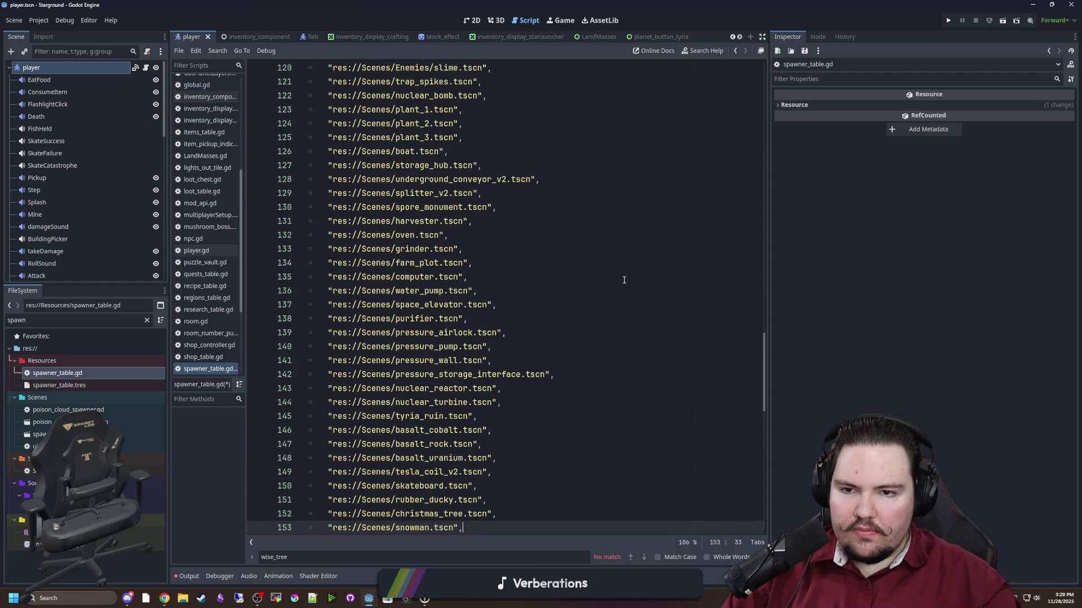
scroll(623, 280, "up", 16)
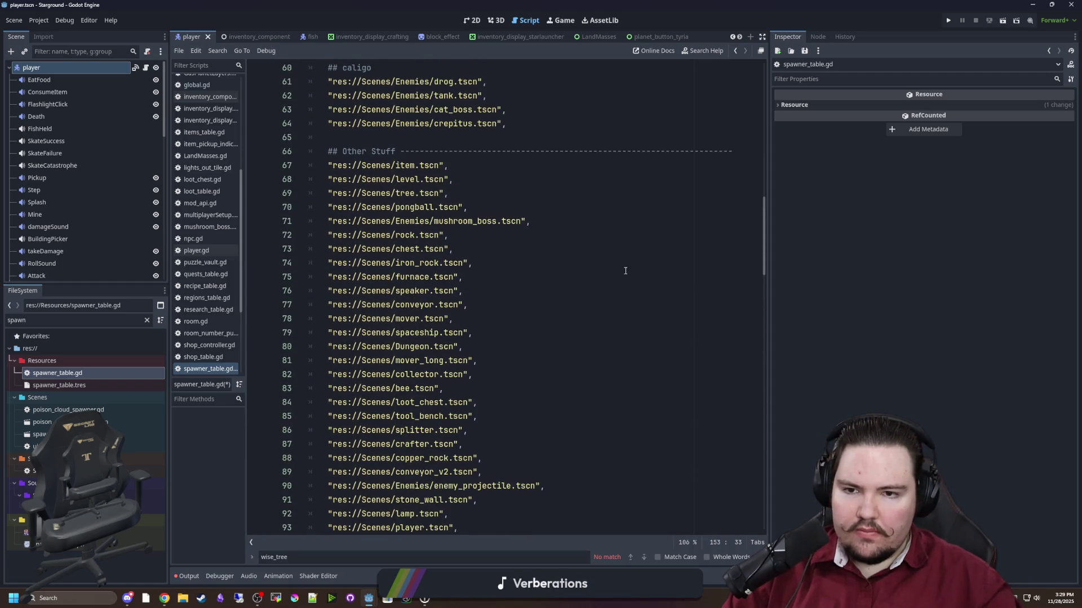
left_click(557, 276)
key("ctrl+f")
triple_click(537, 220)
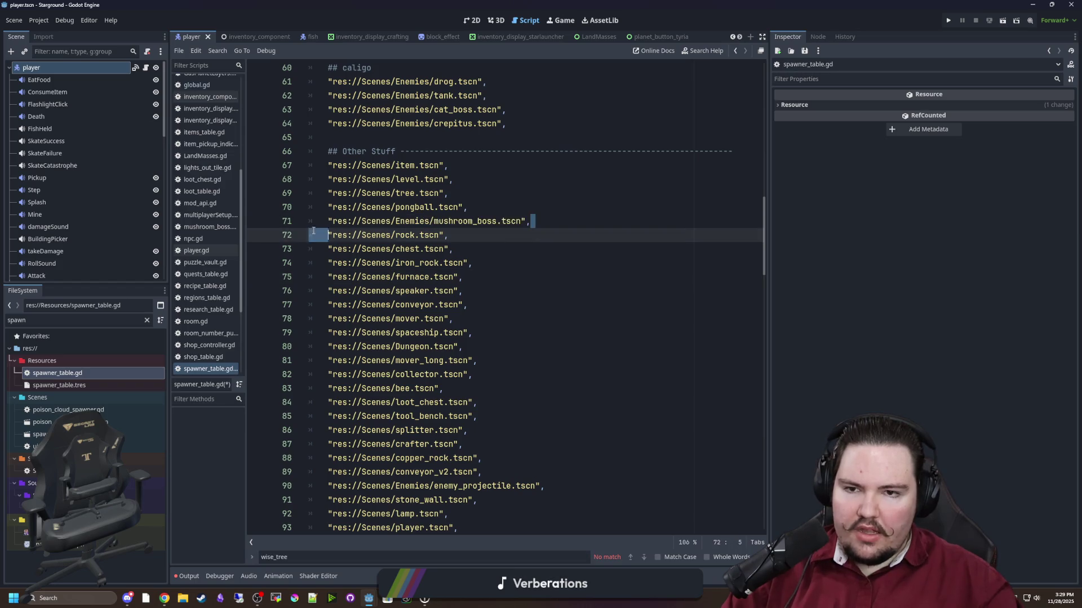
scroll(481, 291, "up", 2)
key("ctrl+x")
key("BackSpace")
- Delete the Tephra and caligo scene blocks and tidy the blank lines after peckii_explode and poison_cloud_green
scroll(490, 280, "up", 3)
mouse_move(507, 332)
left_mouse_down()
mouse_move(211, 275)
mouse_move(170, 165)
left_mouse_up()
key("BackSpace")
scroll(533, 277, "up", 2)
key("BackSpace")
key("BackSpace")
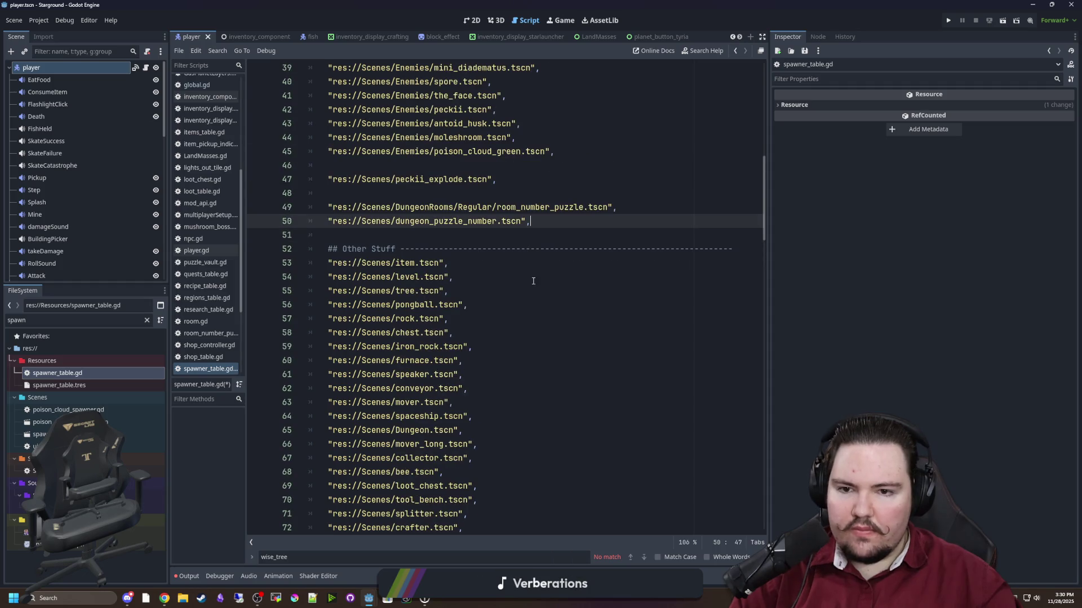
scroll(533, 277, "up", 4)
left_click(457, 360)
key("BackSpace")
left_click(457, 335)
key("BackSpace")
key("Return")
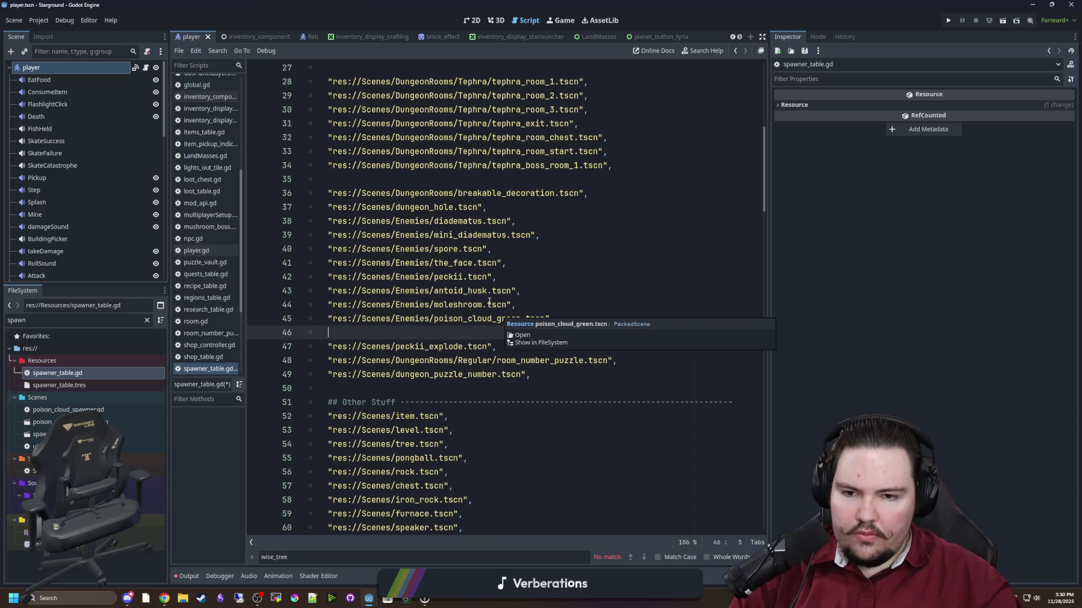
- Delete the enemy scene entries from diadematus down to moleshroom
left_click(459, 304)
mouse_move(512, 305)
left_mouse_down()
mouse_move(315, 291)
mouse_move(310, 263)
mouse_move(248, 250)
mouse_move(196, 220)
left_mouse_up()
key("BackSpace")
key("BackSpace")
scroll(522, 254, "up", 5)
scroll(523, 254, "up", 3)
scroll(558, 321, "down", 2)
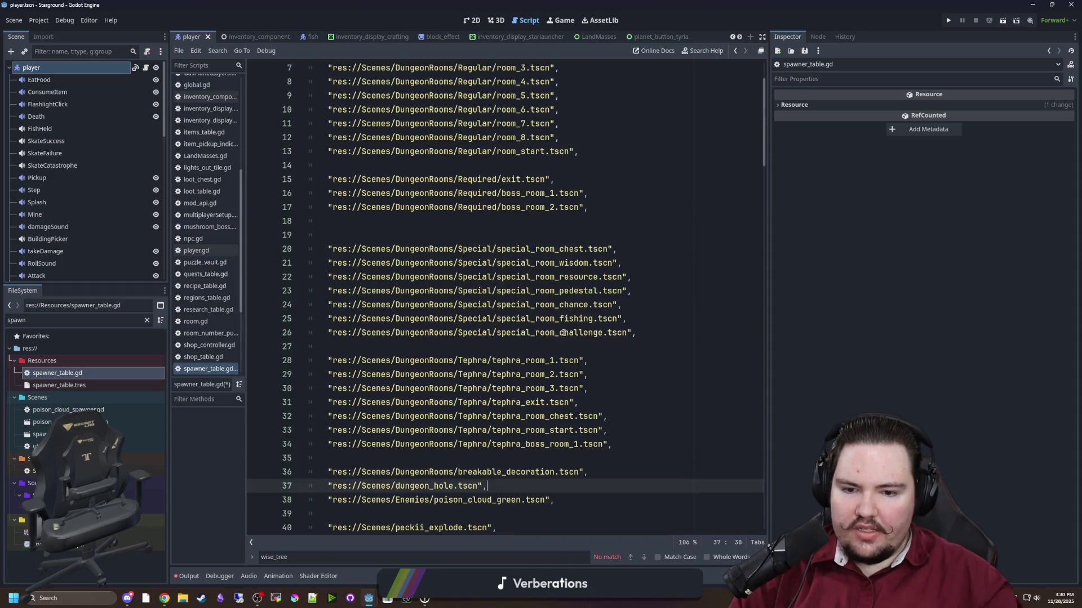
mouse_move(635, 436)
left_mouse_down()
mouse_move(614, 417)
mouse_move(507, 179)
left_mouse_up()
left_click(484, 292)
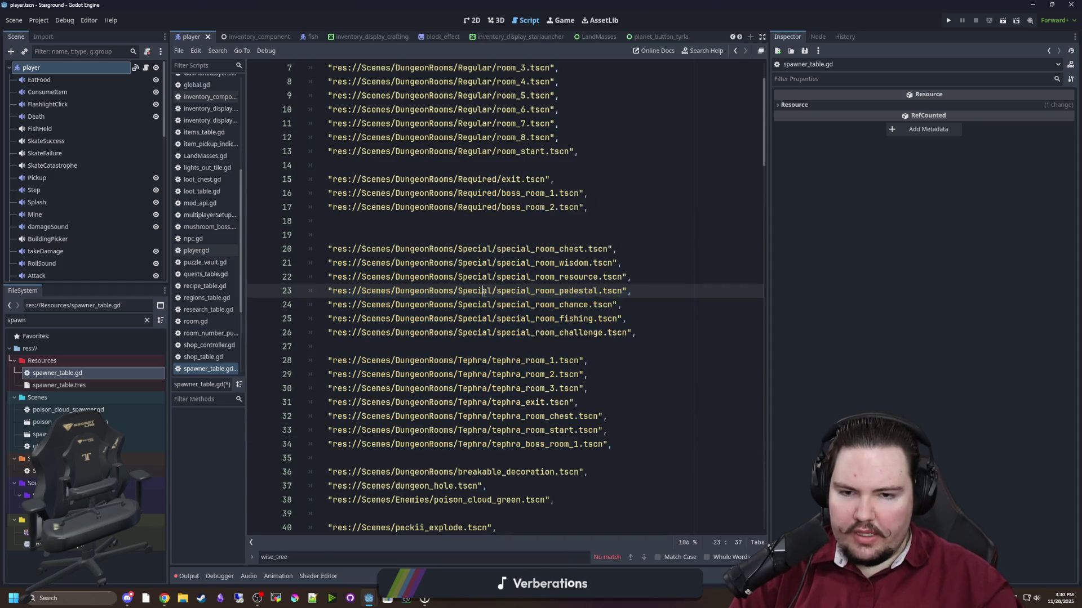
- Review the rest of the spawner list, including the special rooms after the Tephra rooms
scroll(485, 293, "down", 4)
left_click(469, 292)
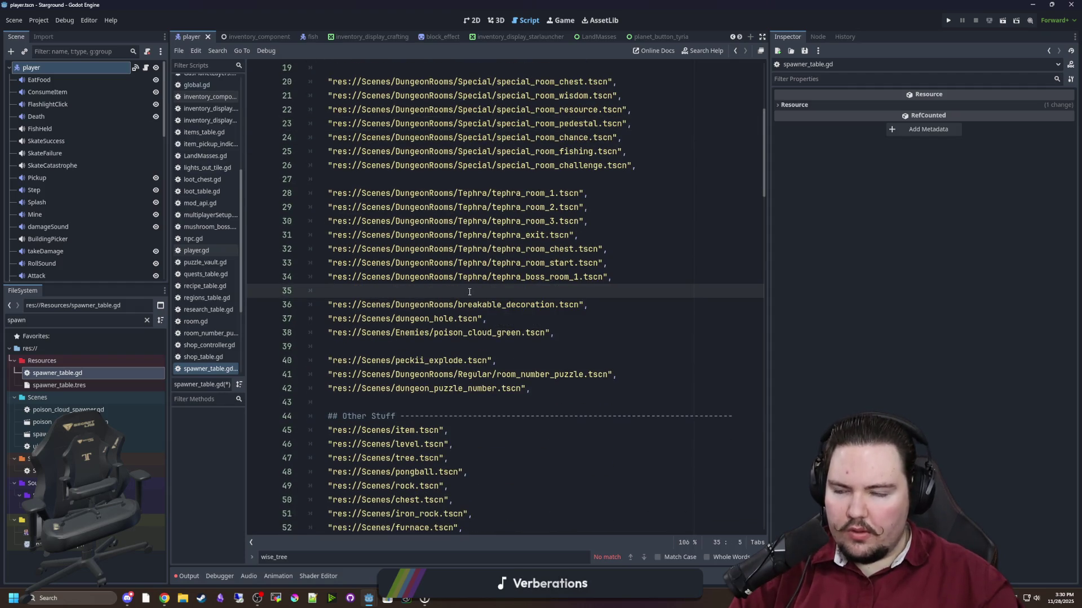
scroll(505, 367, "down", 8)
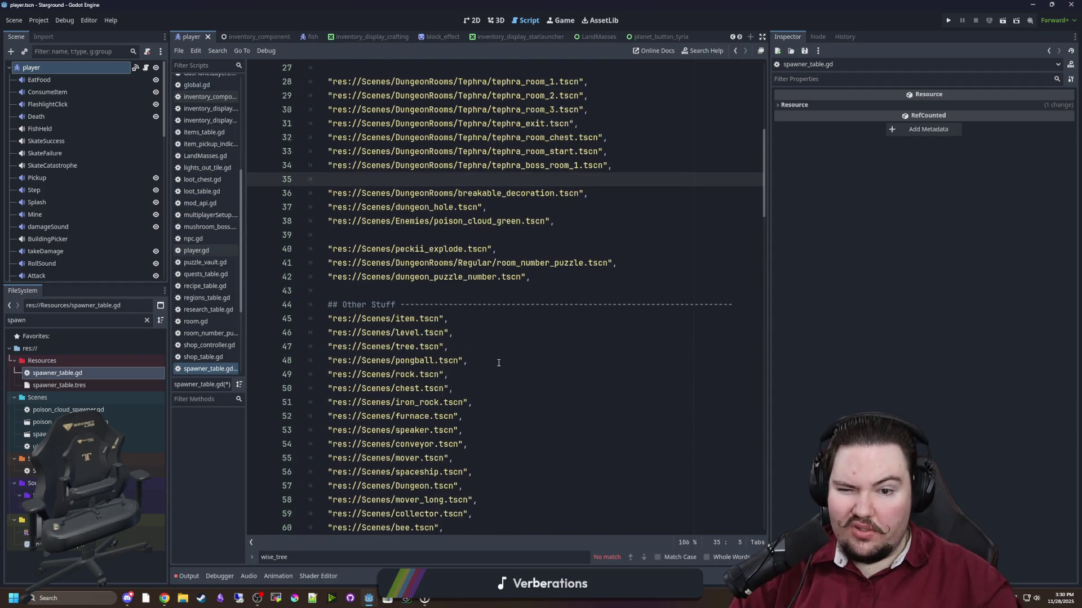
scroll(441, 361, "down", 17)
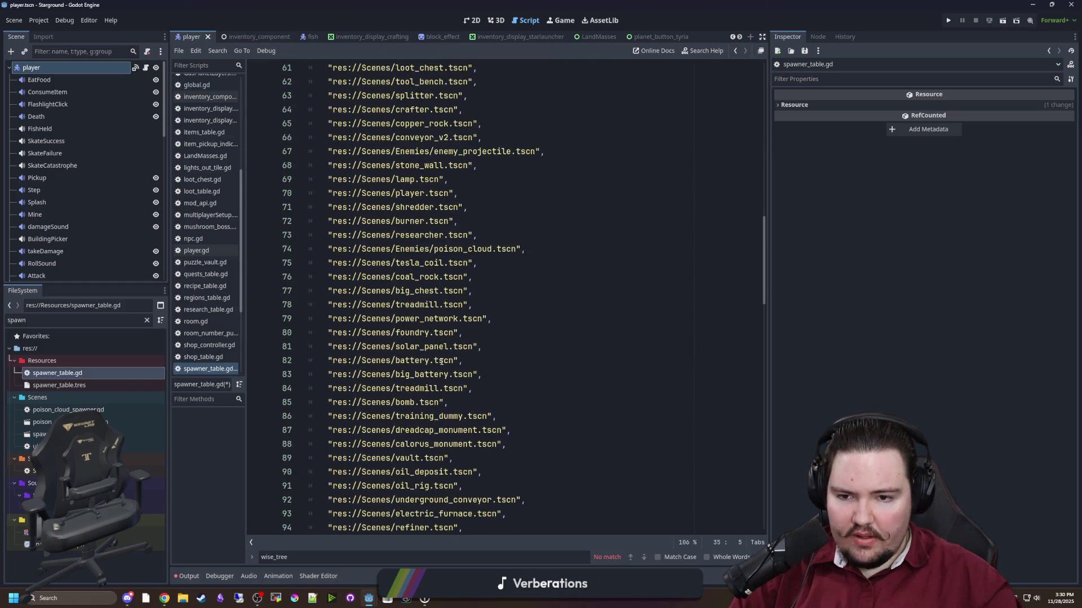
scroll(445, 361, "down", 12)
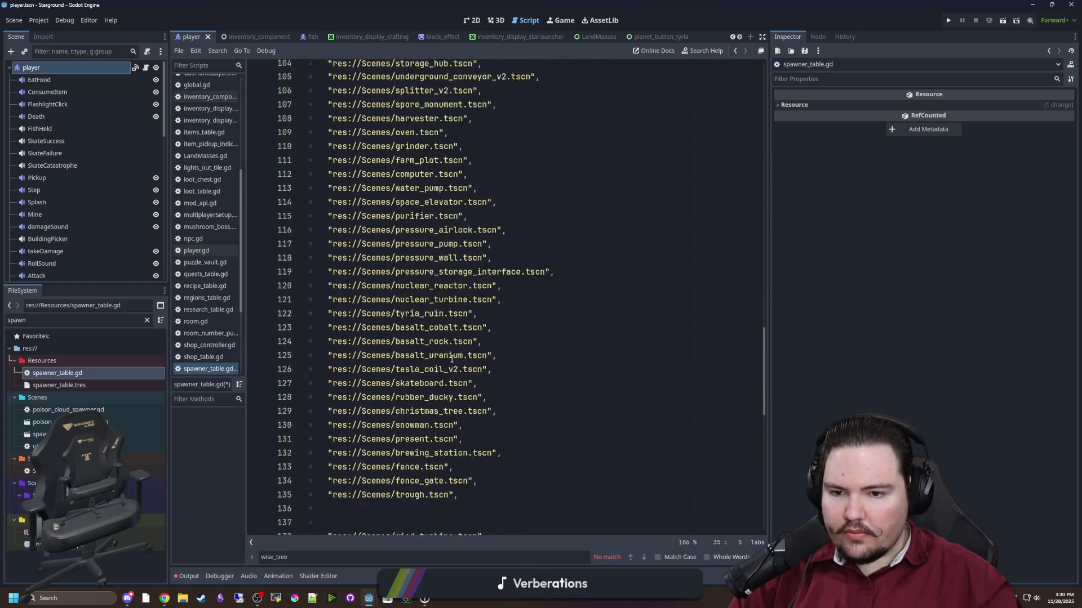
scroll(454, 356, "down", 6)
scroll(507, 360, "up", 15)
scroll(550, 364, "up", 9)
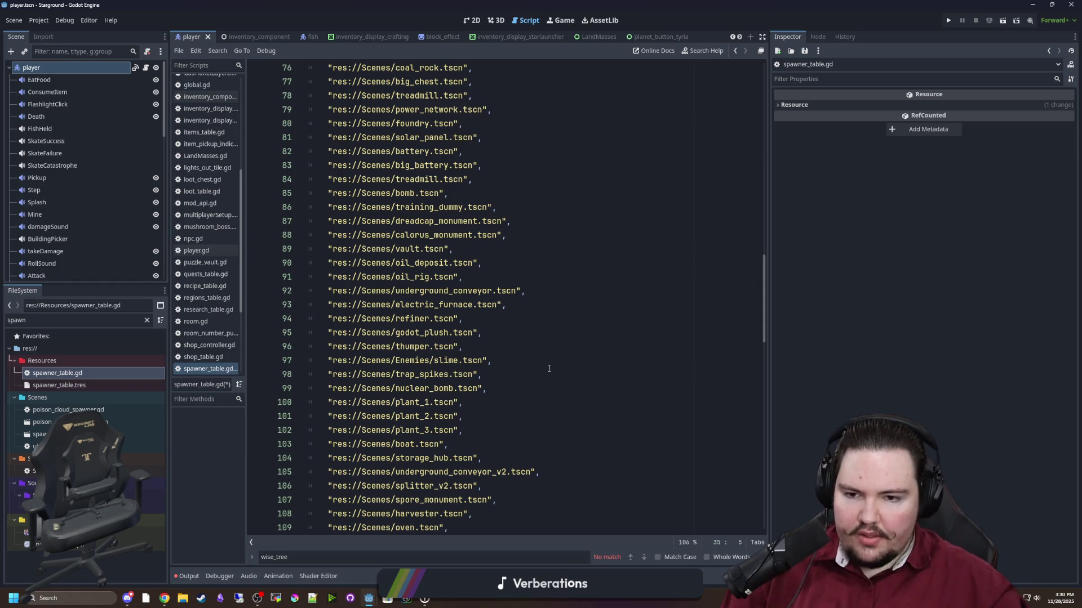
scroll(541, 366, "down", 7)
scroll(437, 310, "up", 3)
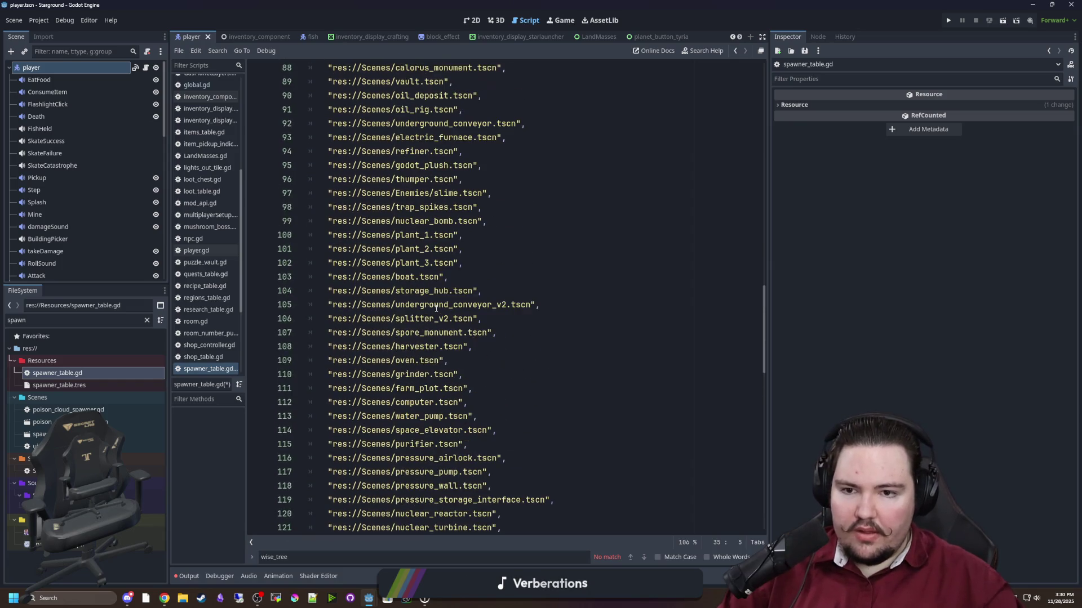
- Delete the slime.tscn entry from the spawner list
left_click(493, 193)
key("shift+Up")
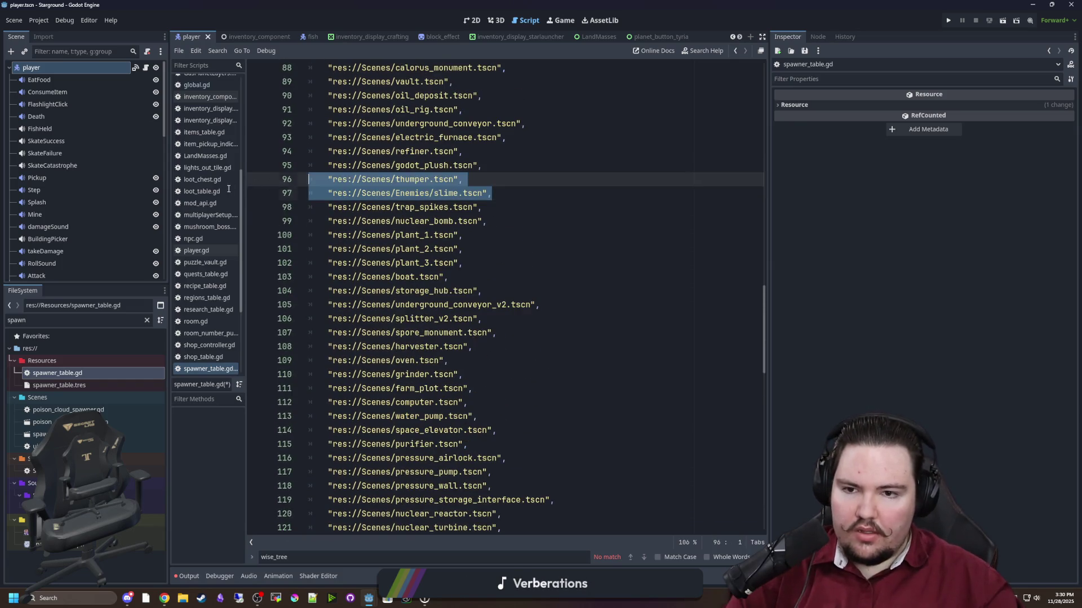
key("BackSpace")
left_click(535, 223)
- Search the script for 'enemies' and step through the remaining matches
key("ctrl+f")
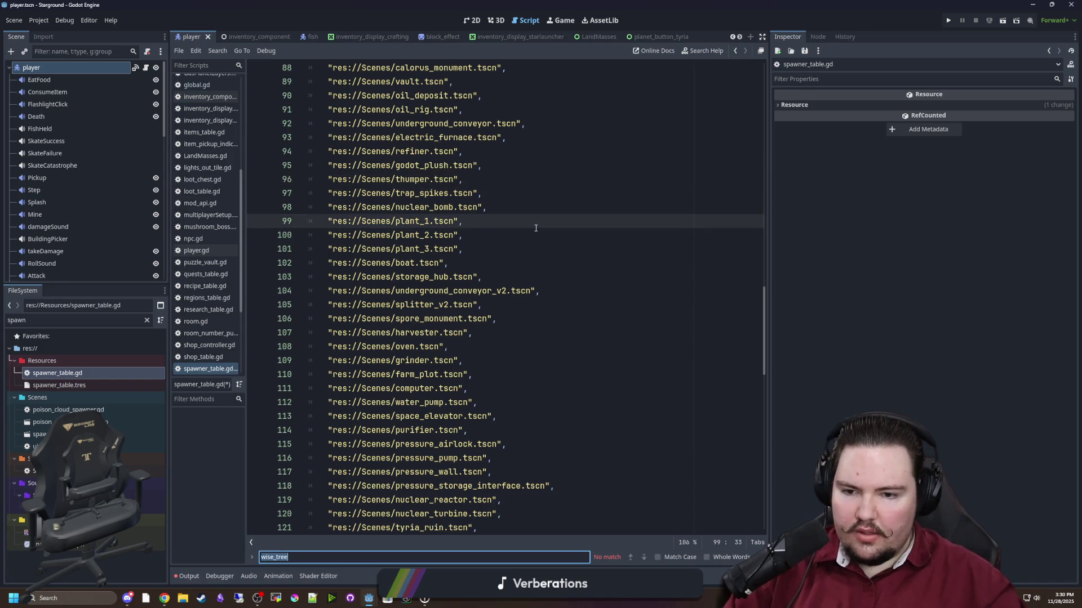
type("enemies")
key("Return")
key("Return")
key("Return")
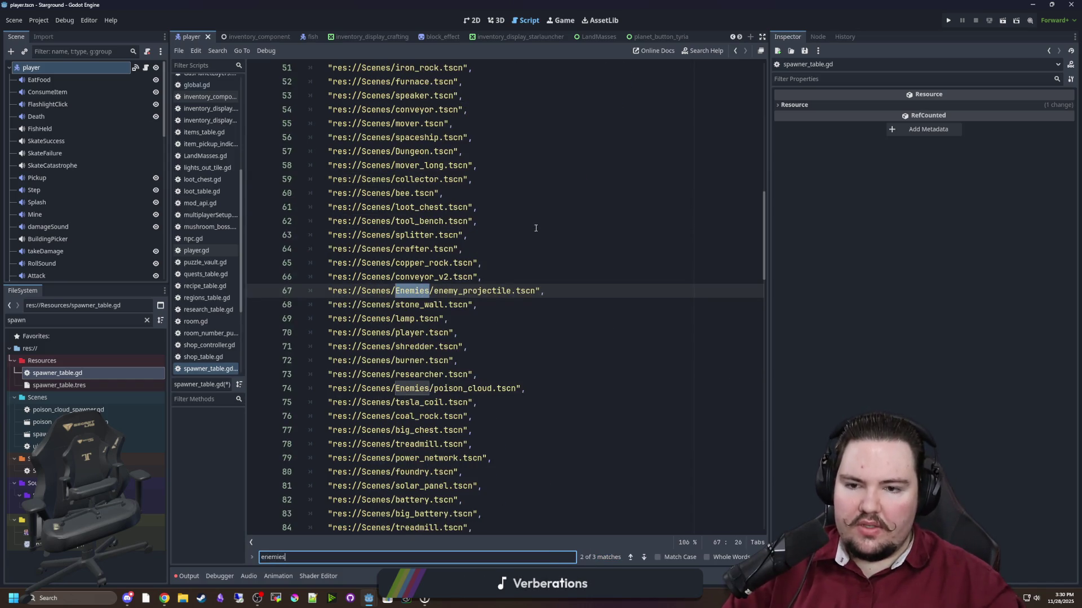
key("Return")
key("Return")
key("shift+Return")
- Save the trimmed spawner_table.gd with Ctrl+S
left_click(532, 224)
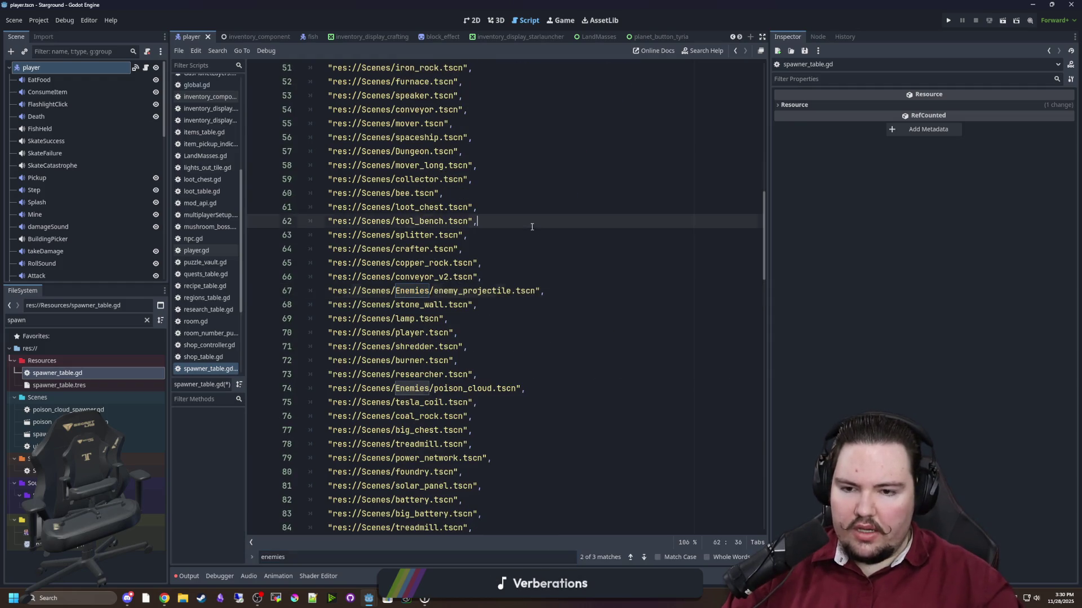
scroll(474, 245, "down", 7)
scroll(475, 245, "down", 16)
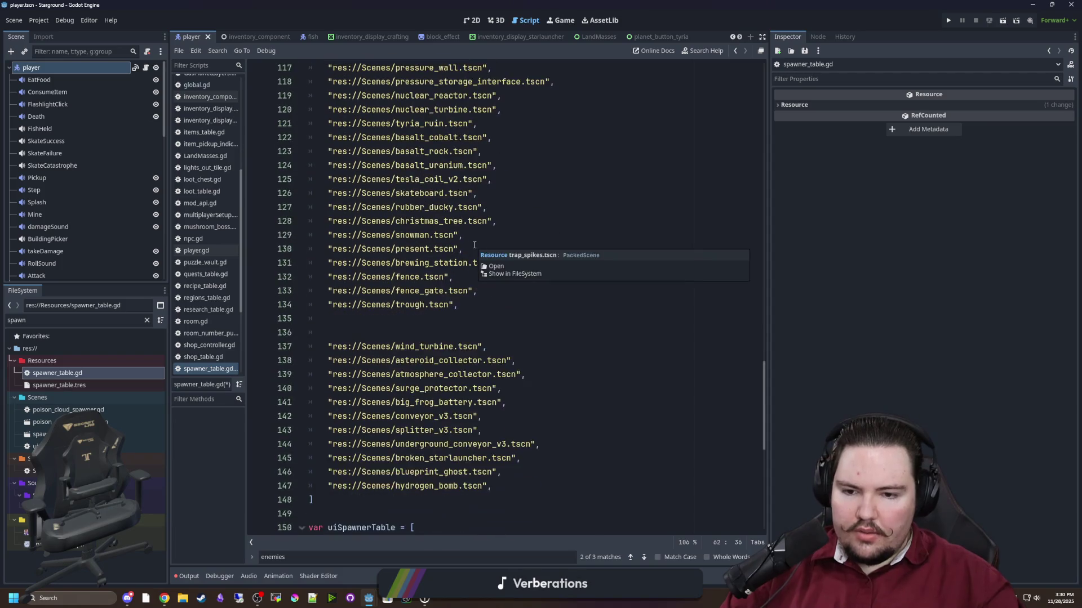
scroll(414, 304, "down", 10)
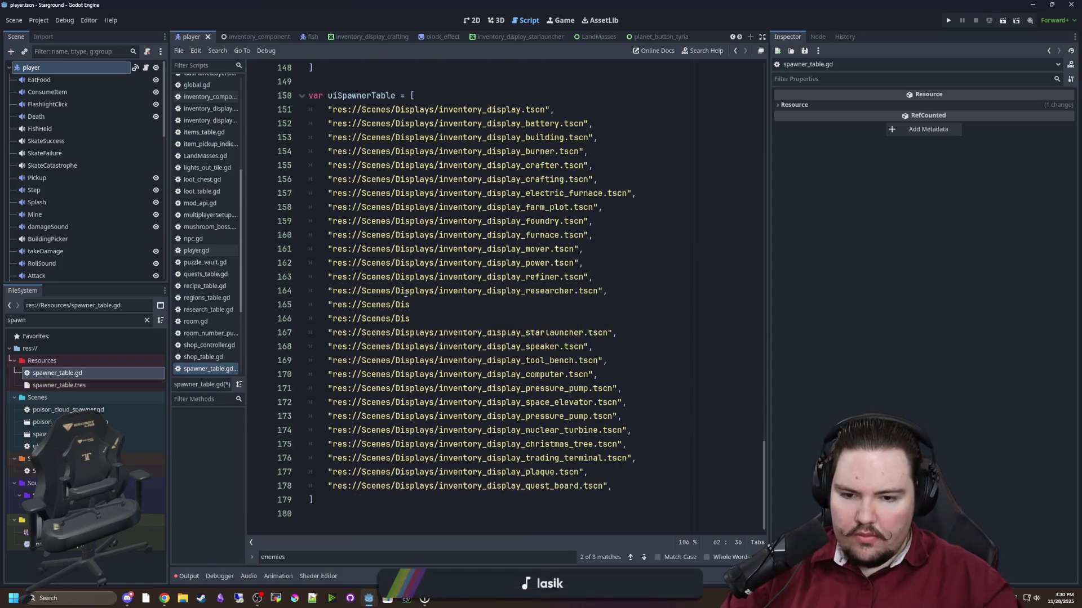
scroll(432, 285, "up", 6)
key("ctrl+s")
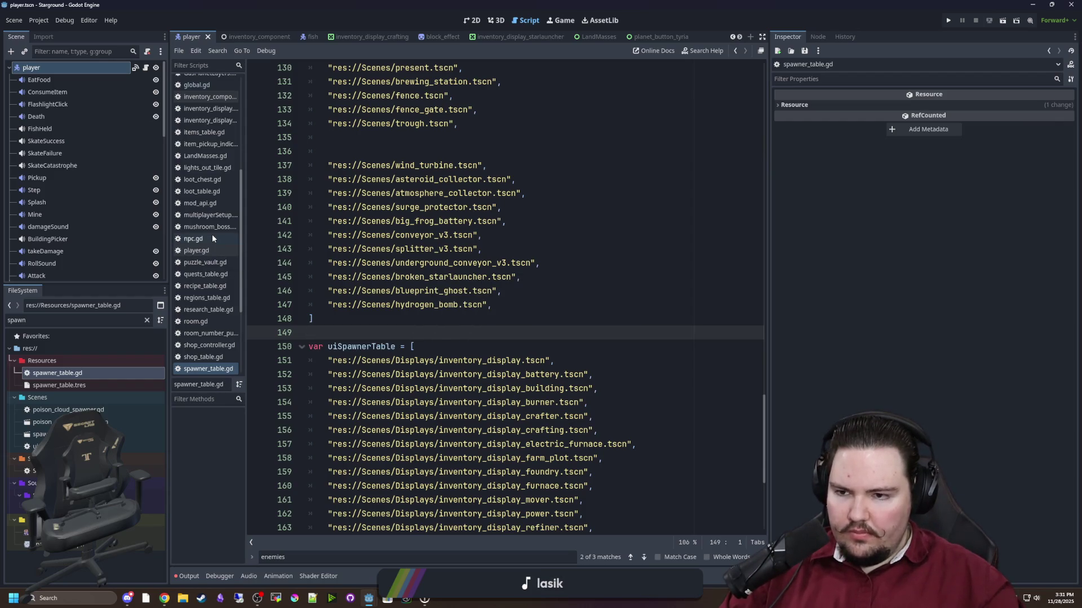
scroll(211, 225, "up", 5)
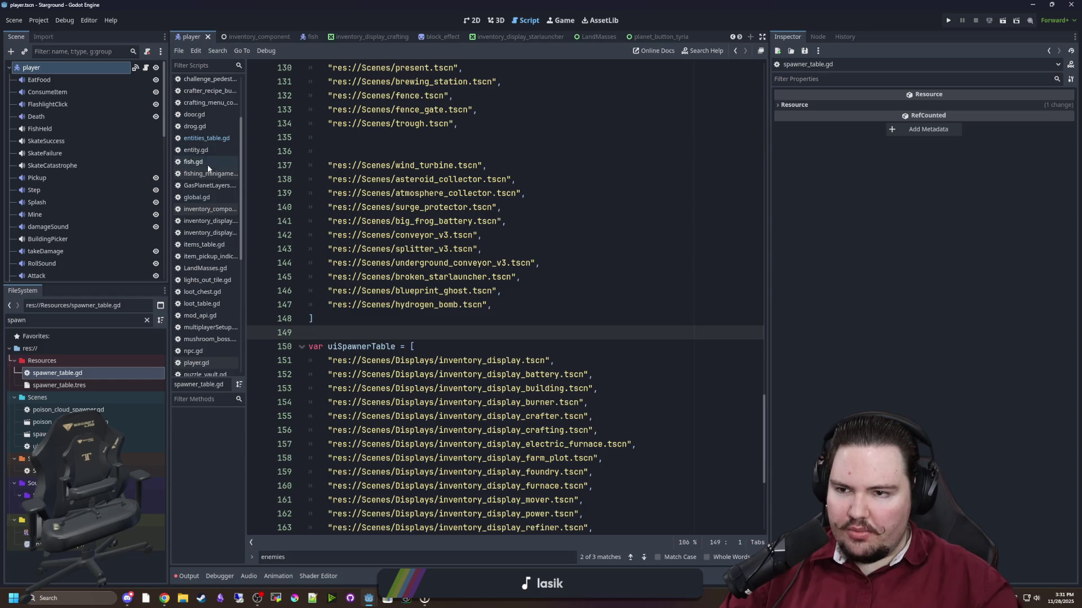
left_click(210, 196)
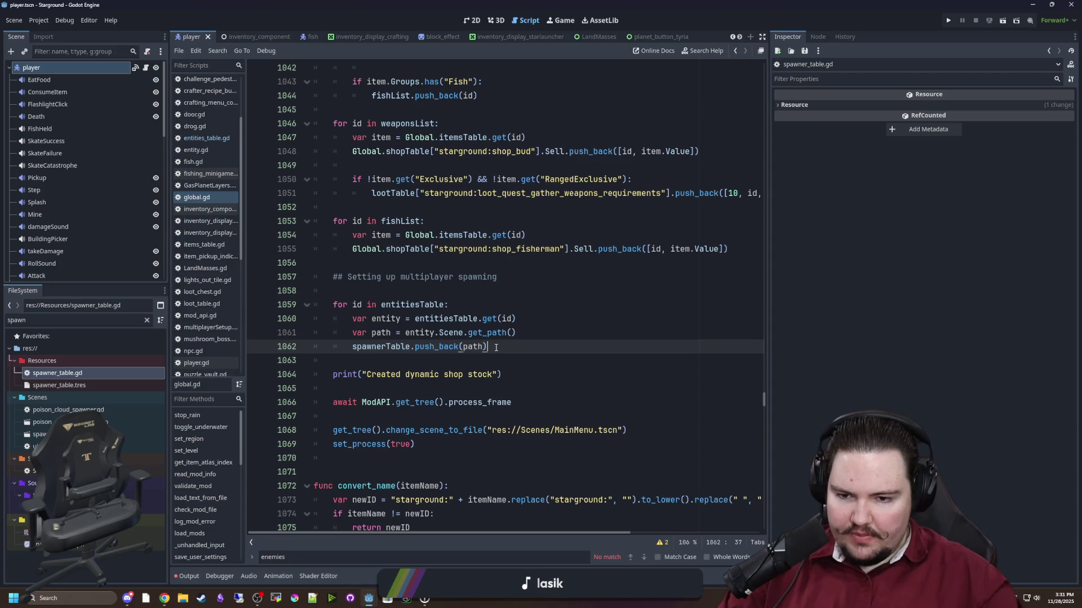
- Move the shop stock print statement above the multiplayer spawning comment, indented to the function body
mouse_move(501, 375)
left_mouse_down()
mouse_move(316, 375)
mouse_move(332, 375)
left_mouse_up()
key("ctrl+c")
key("BackSpace")
left_click(348, 262)
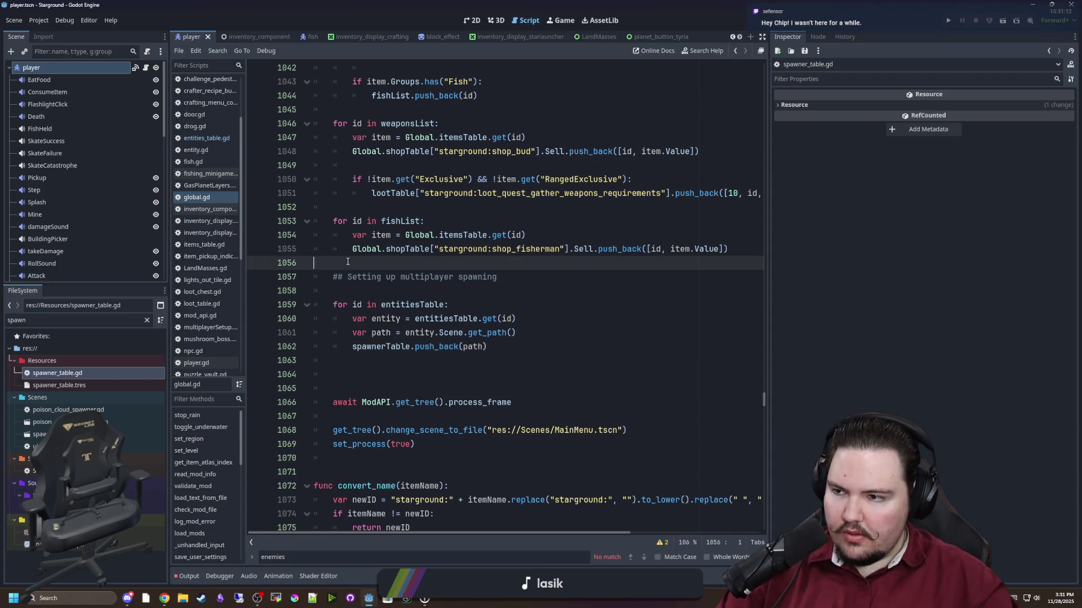
key("Return")
key("Return")
key("Up")
key("ctrl+v")
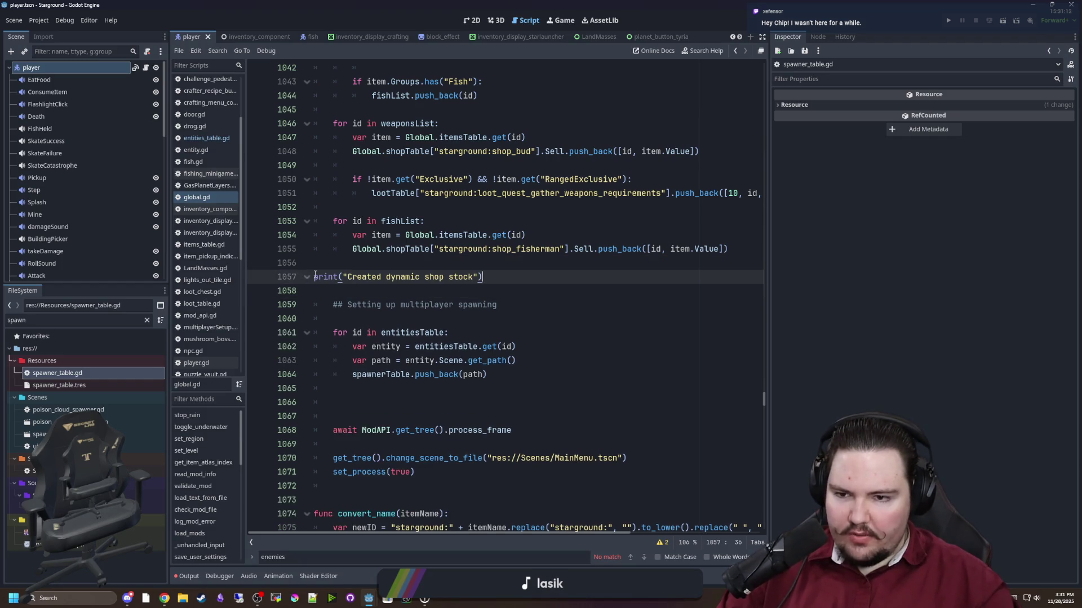
left_click(314, 276)
key("Tab")
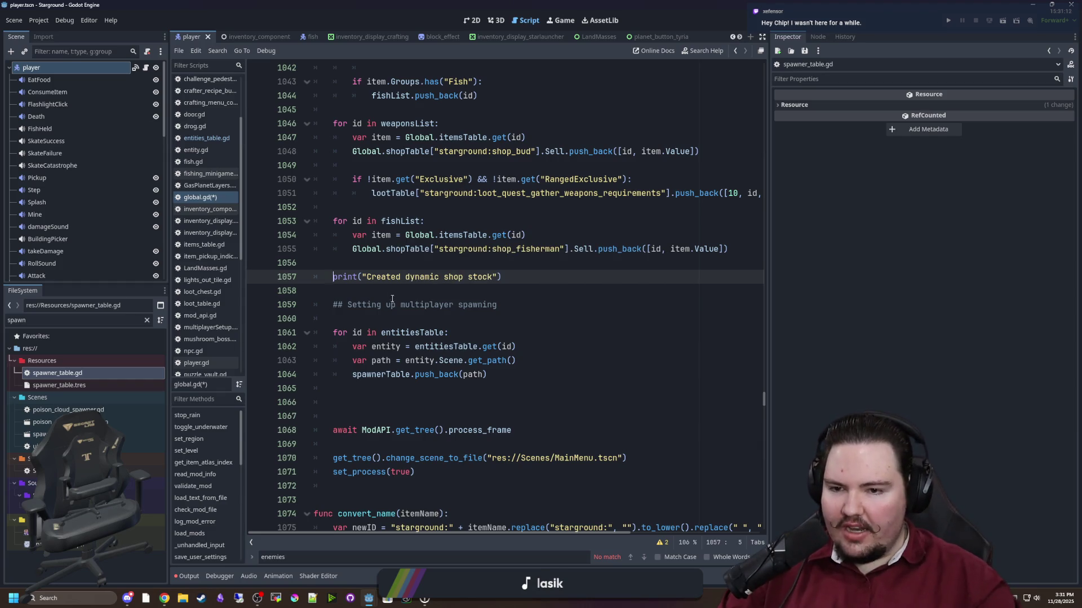
left_click(390, 317)
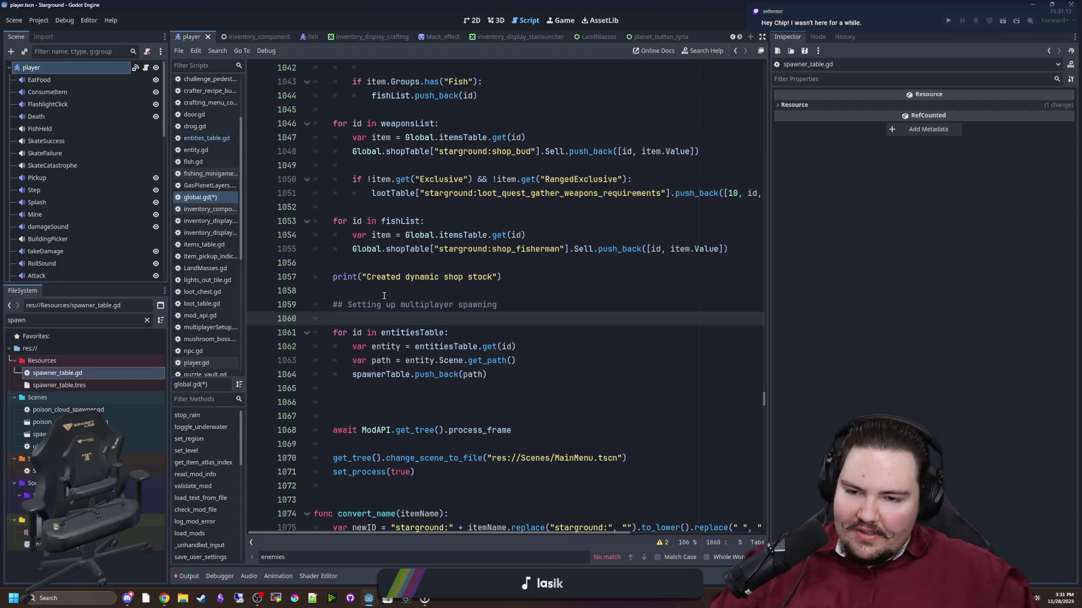
- Add a 'for id in regionsTable:' loop after the entitiesTable loop
scroll(383, 295, "down", 2)
left_click(362, 305)
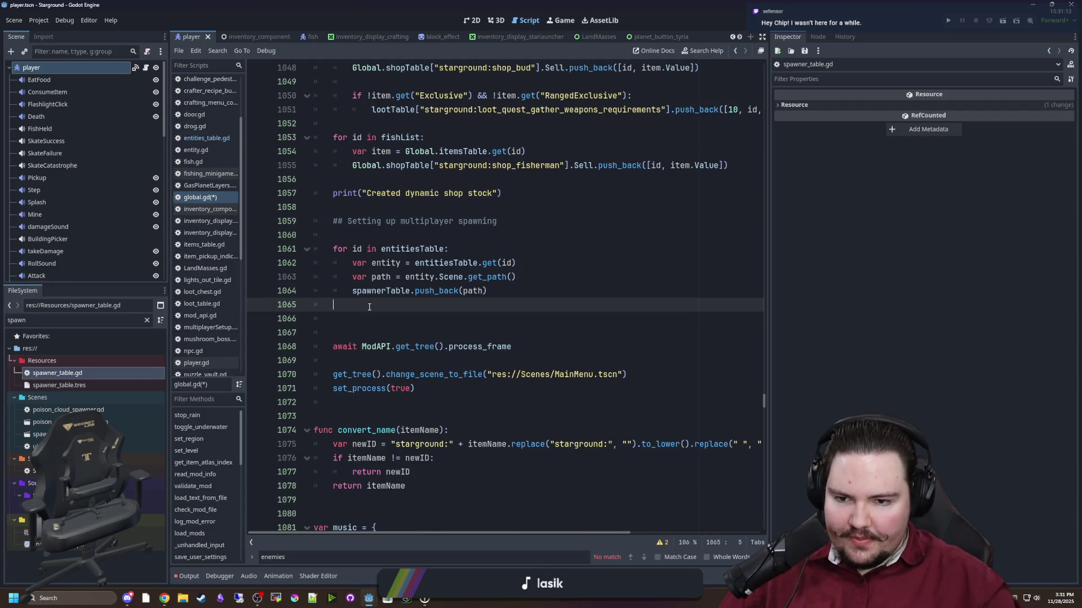
left_click(362, 314)
type("for ")
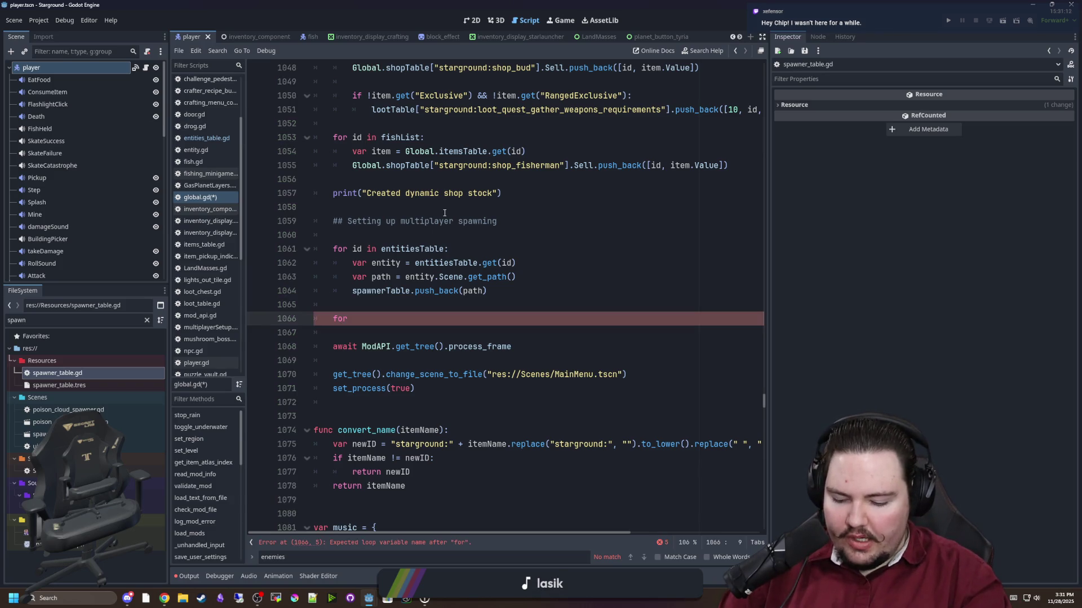
type("id in regionsTable:")
key("Return")
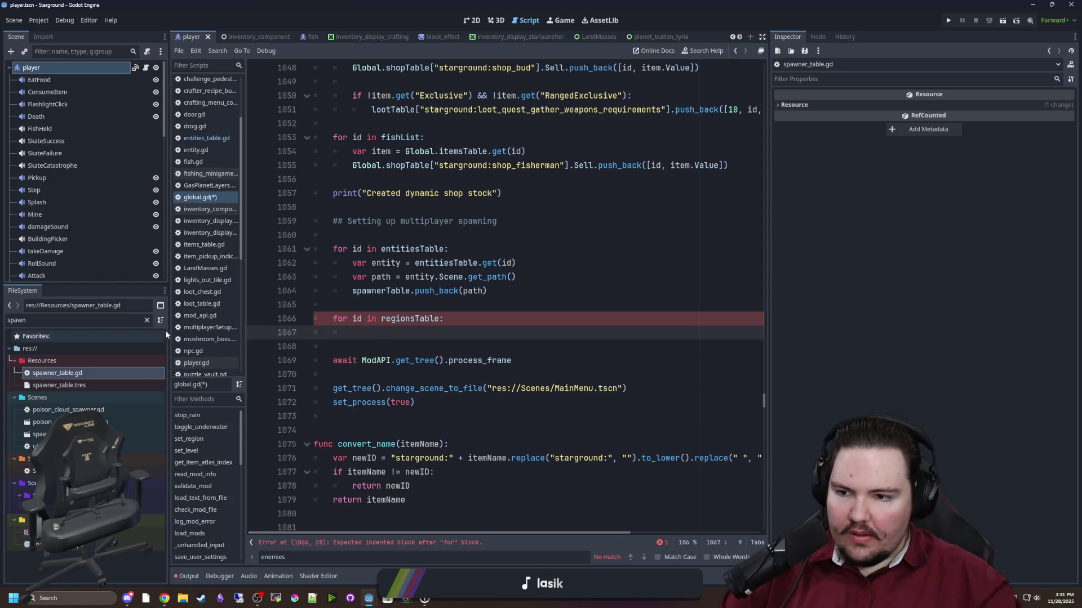
left_click(147, 320)
- Filter the scripts for 'reg' and open regions_table.gd
type("reg")
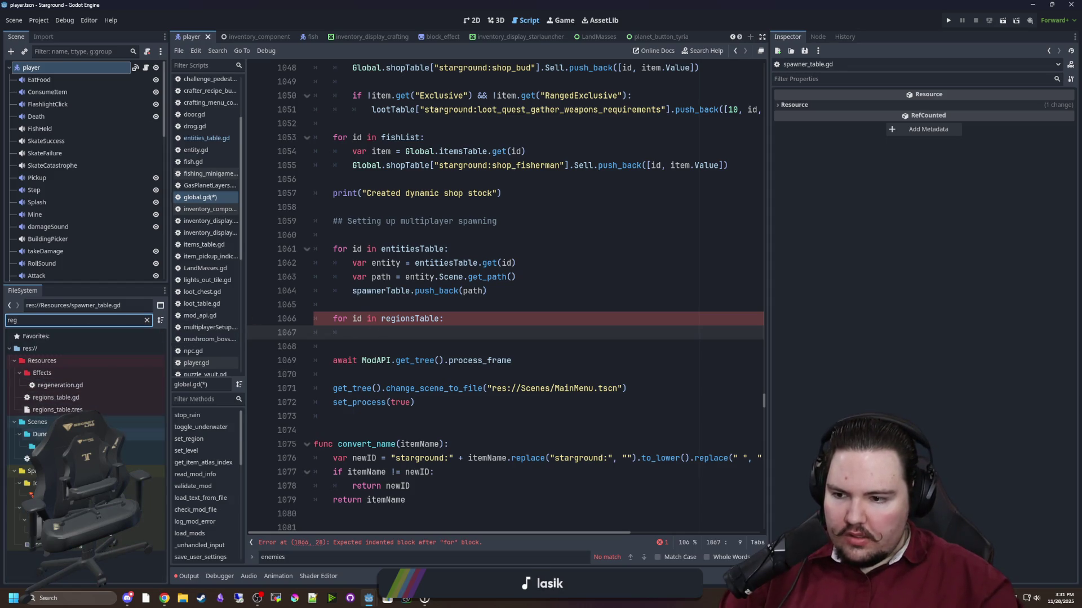
left_click(57, 409)
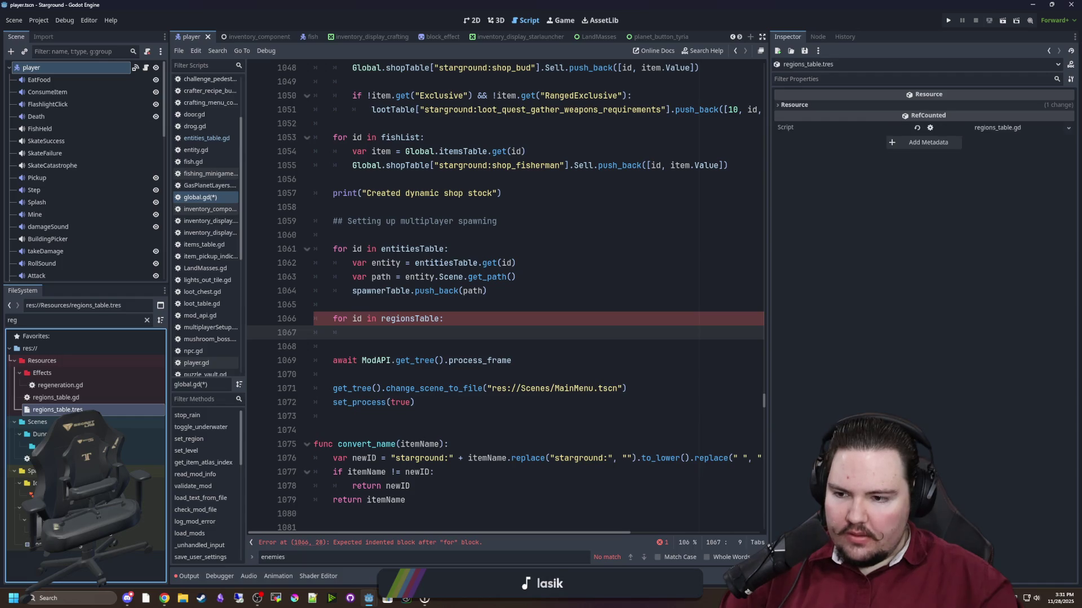
double_click(56, 397)
scroll(450, 304, "down", 11)
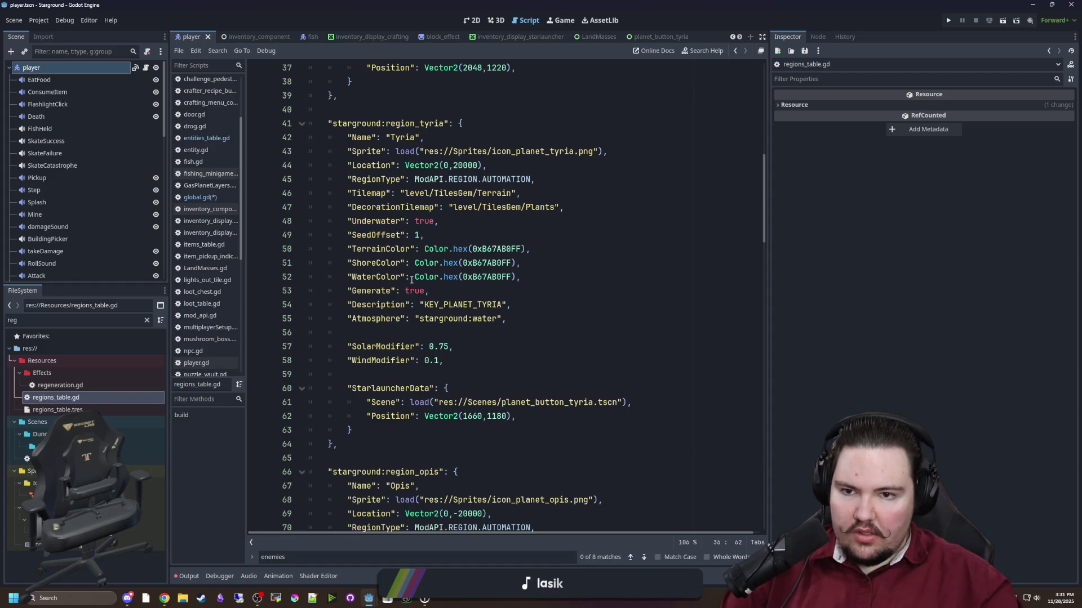
scroll(411, 280, "down", 17)
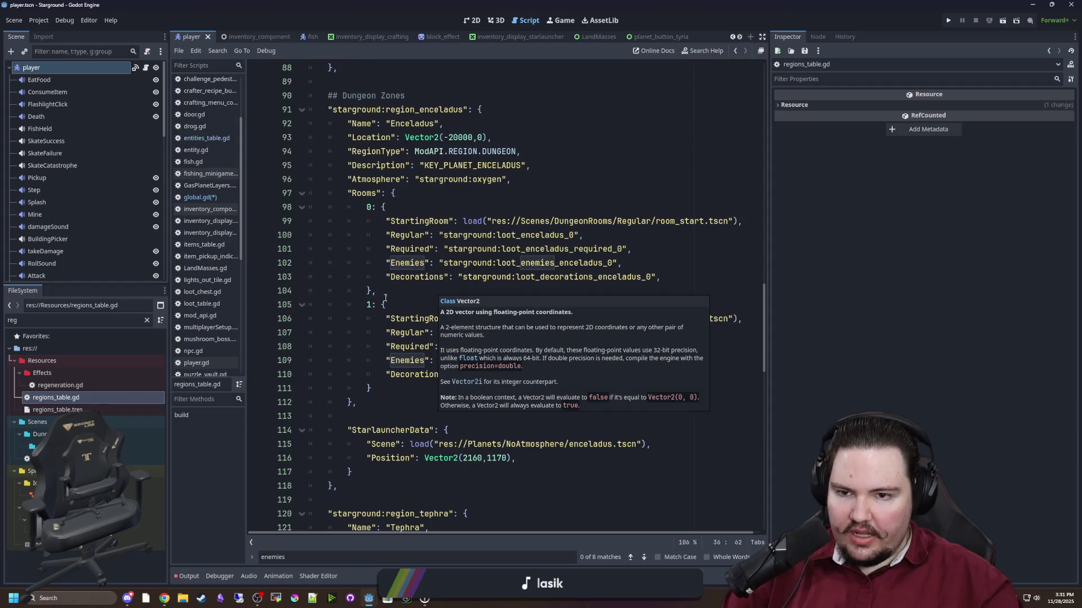
- Inspect the Enceladus region's Rooms key and its room 0 and room 1 definitions
left_click(394, 207)
left_click_drag(396, 193, 345, 190)
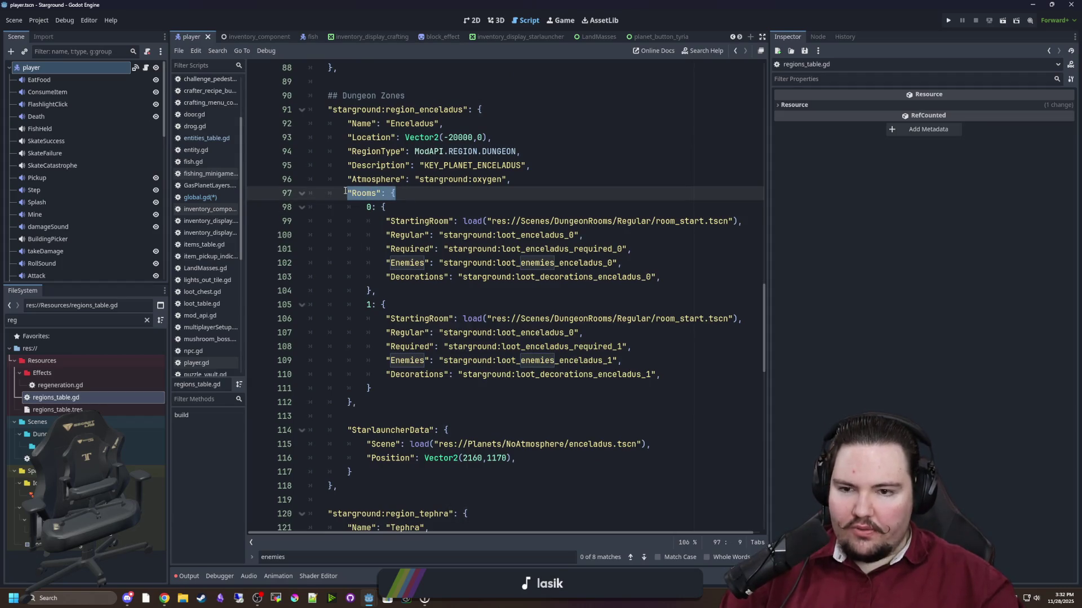
left_click(394, 304)
left_click(395, 206)
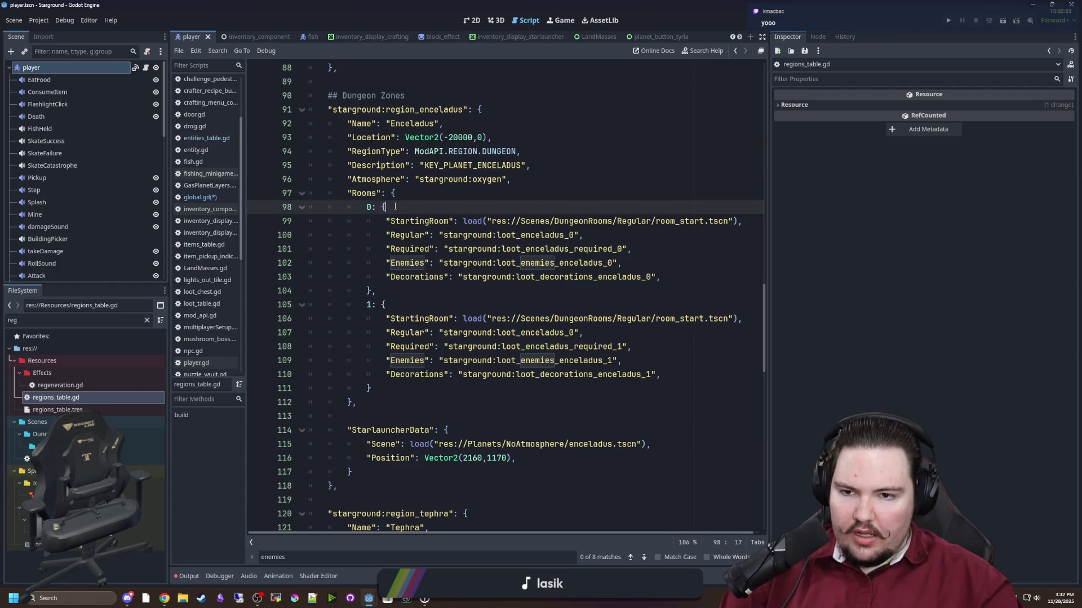
left_click(394, 304)
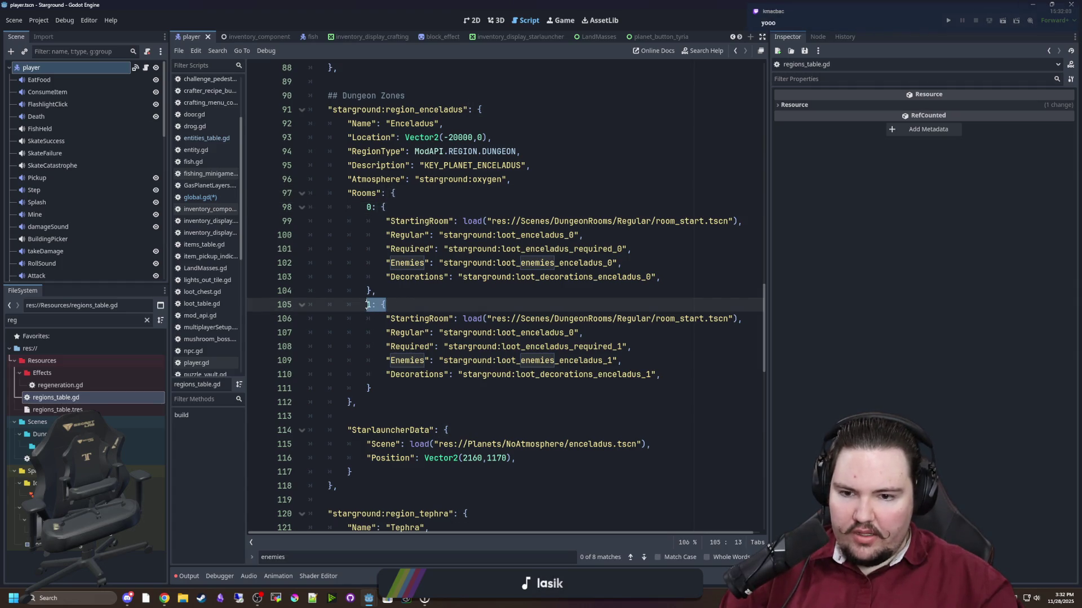
left_click(407, 297)
left_click_drag(411, 191, 347, 193)
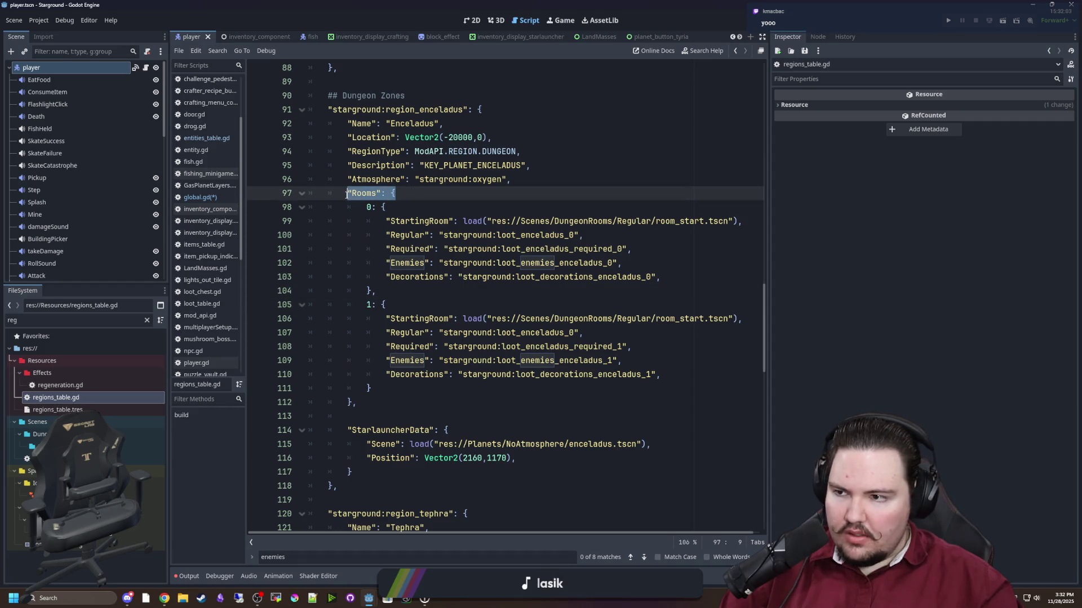
left_click(229, 198)
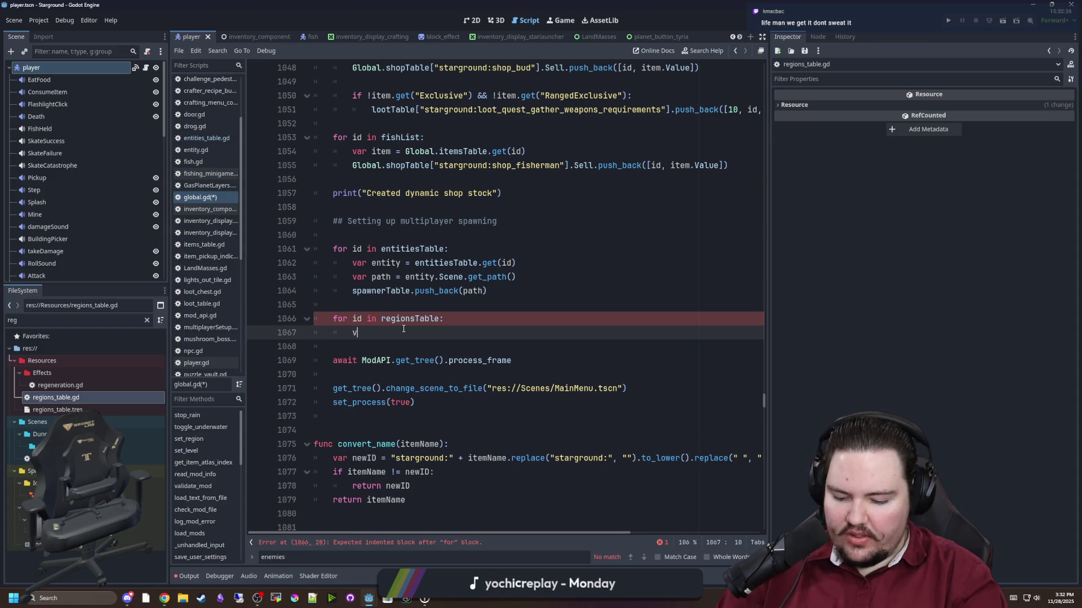
- Inside the regionsTable loop, add 'var region = regionsTable.get(id)' and start a new line
type("var region = regionsTable.get(")
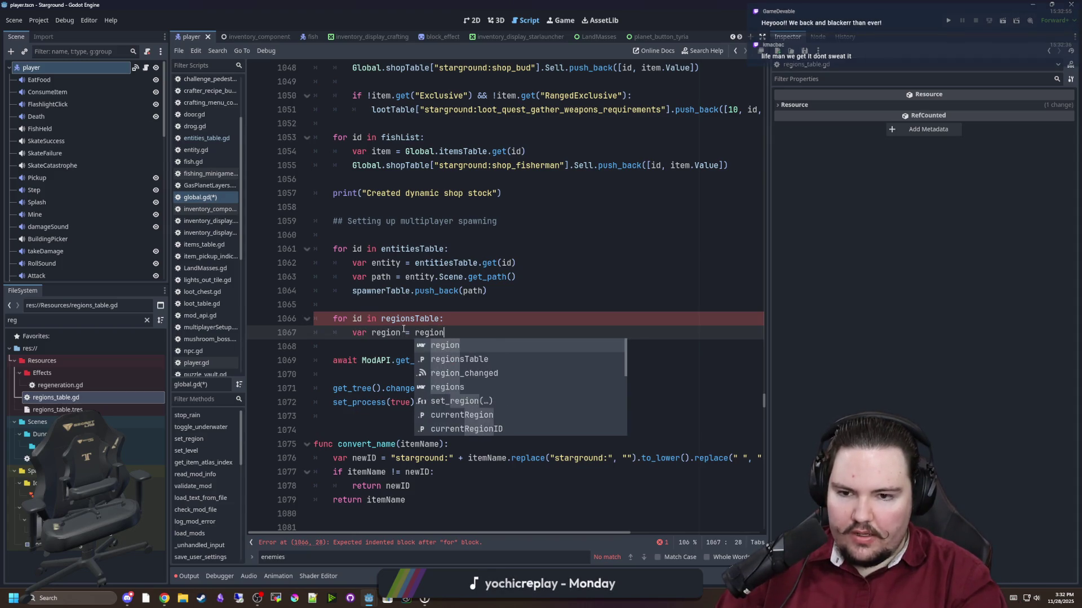
type("id)")
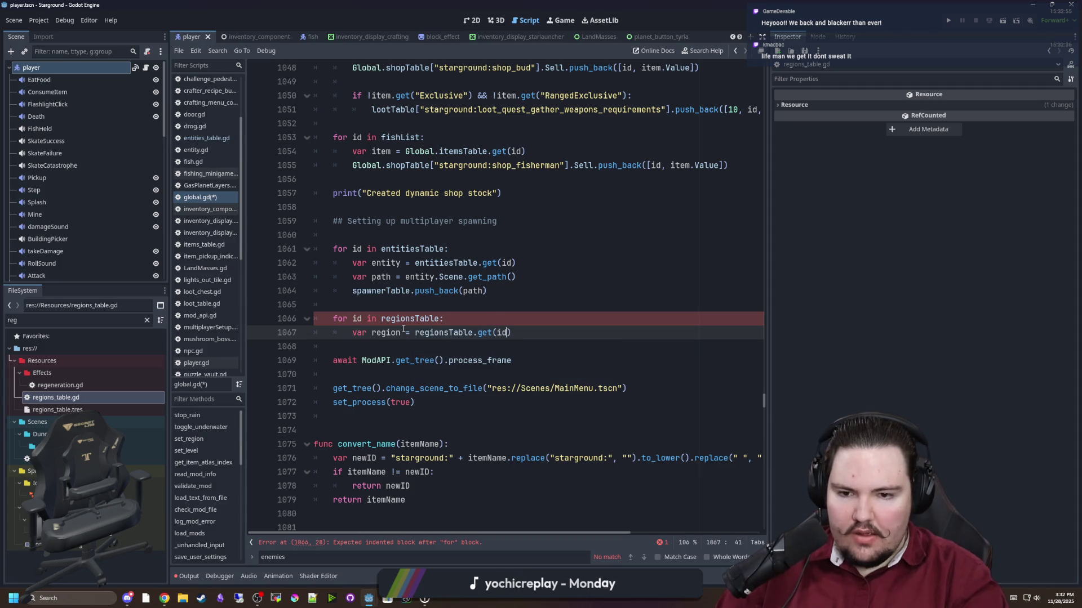
key("Return")
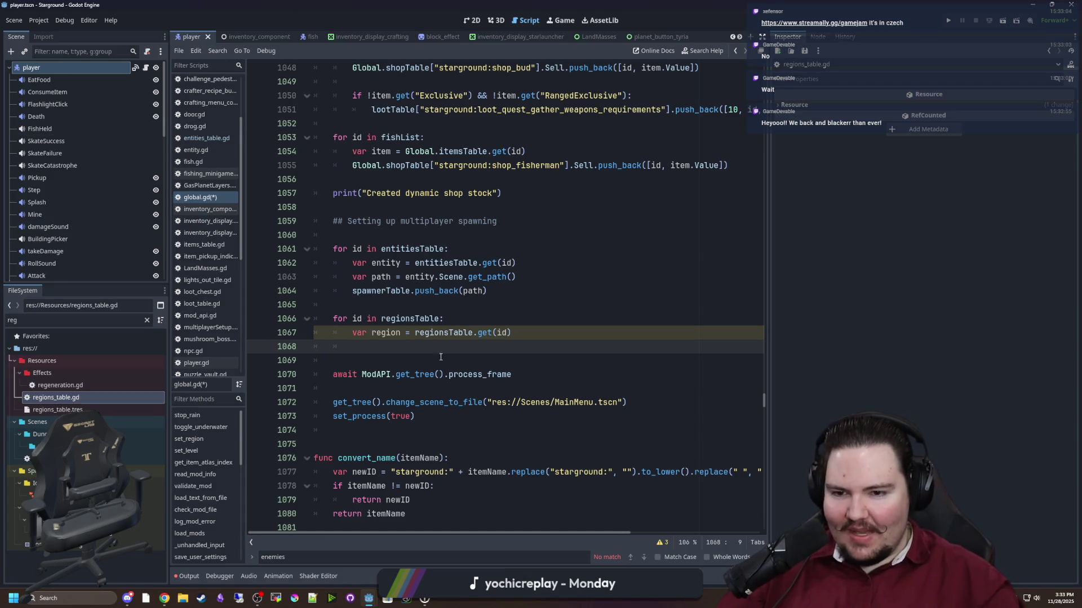
key("shift+Up")
key("shift+Up")
key("shift+Up")
key("shift+Down")
key("shift+Down")
key("shift+Down")
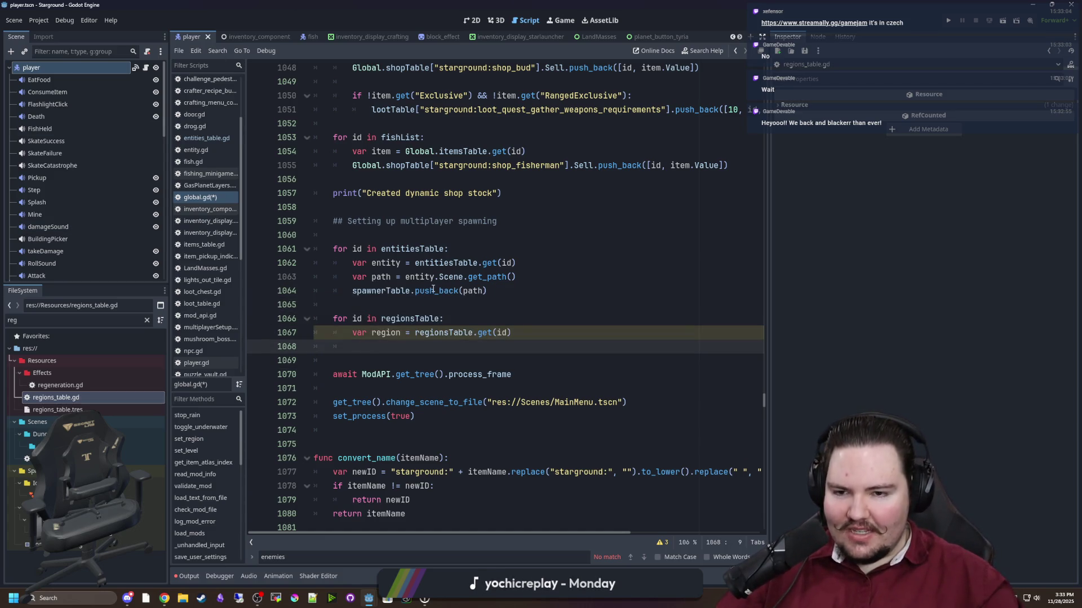
mouse_move(459, 289)
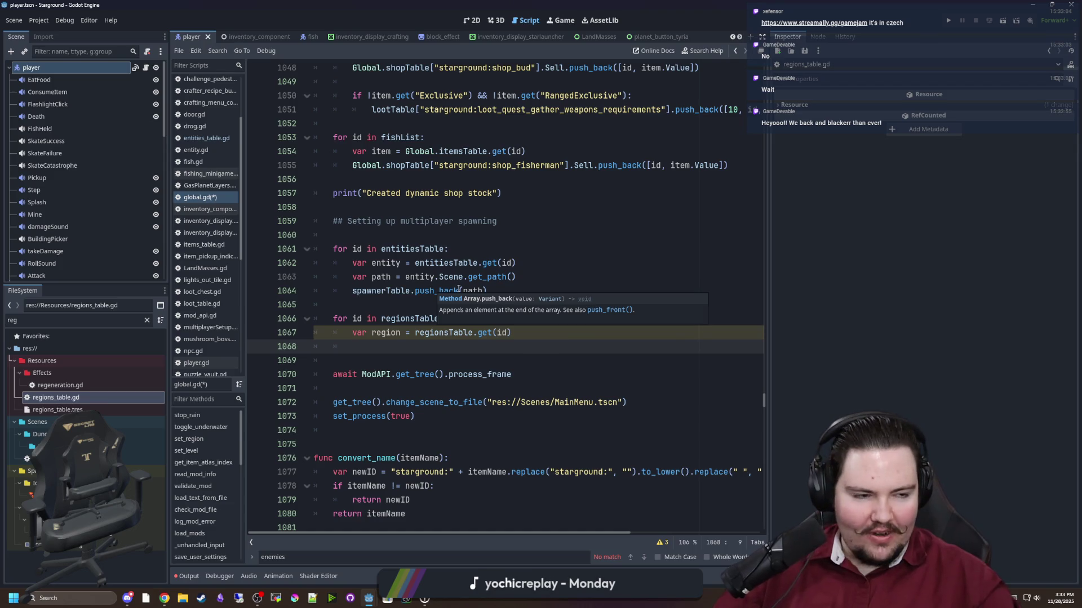
key("alt+Tab")
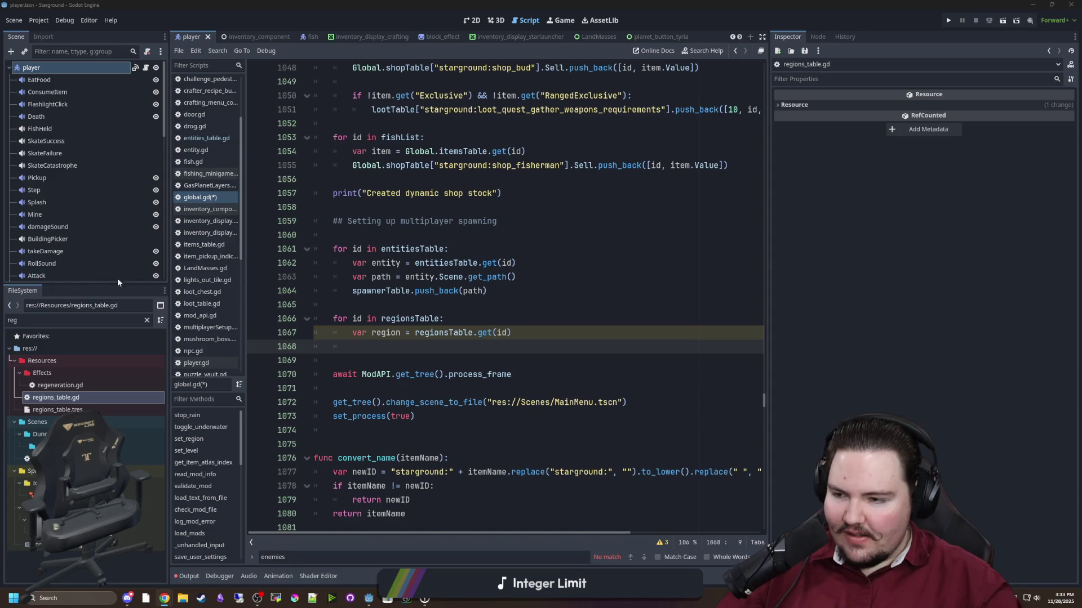
key("alt+Tab")
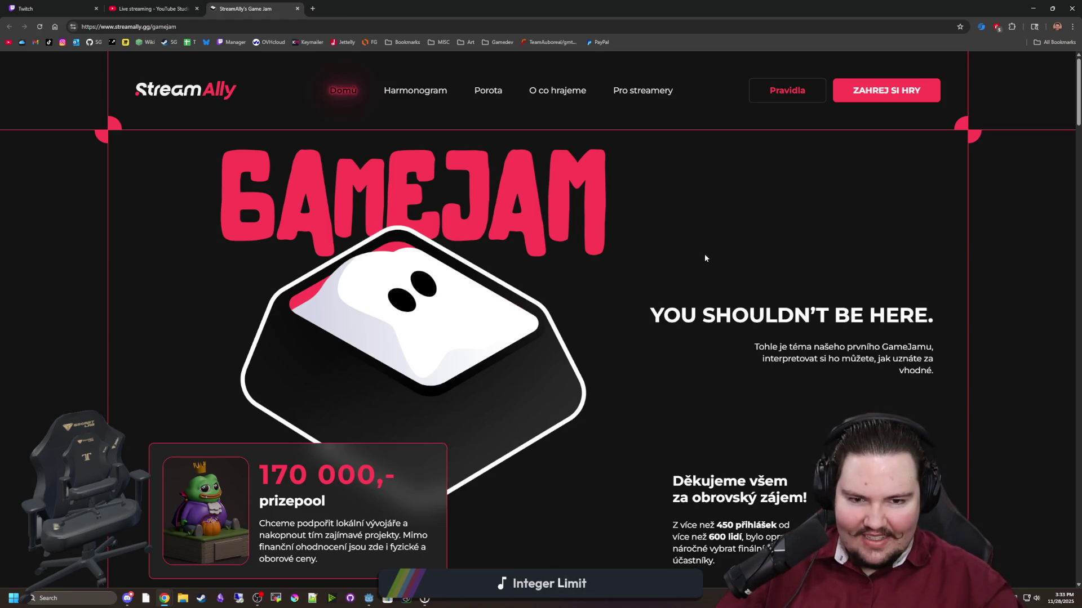
- Scroll through the StreamAlly GameJam page's schedule, jury and awards sections, then back to the top
scroll(692, 255, "down", 3)
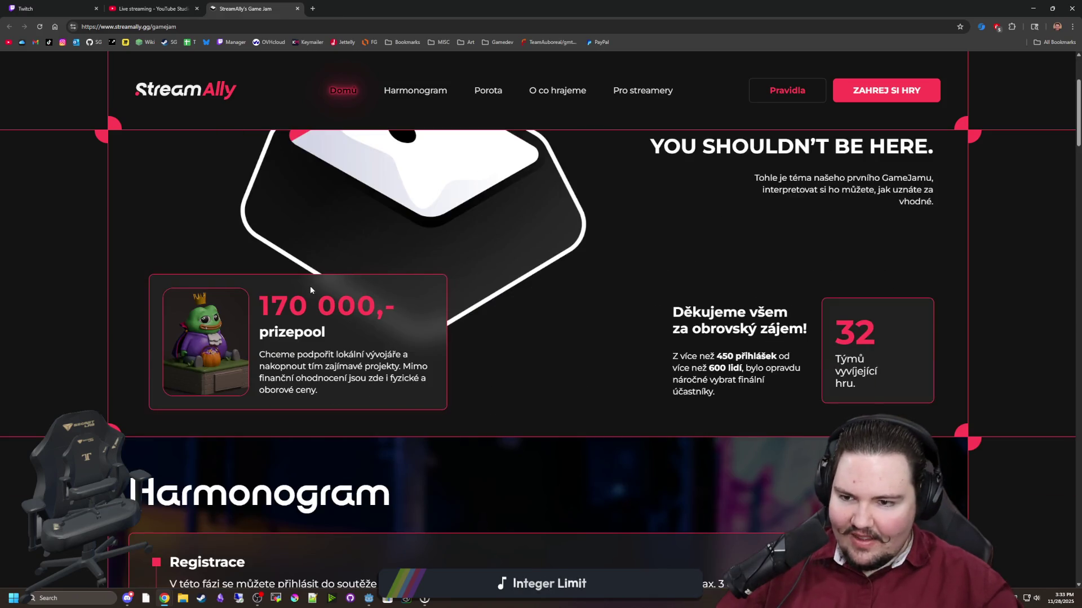
scroll(345, 341, "down", 6)
scroll(408, 270, "down", 9)
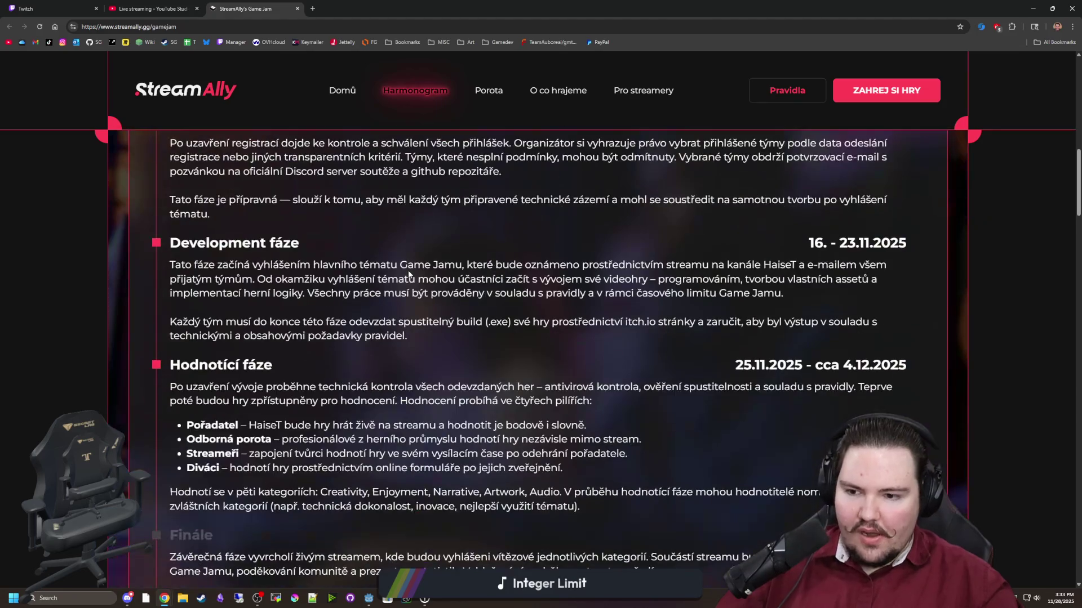
scroll(408, 272, "down", 7)
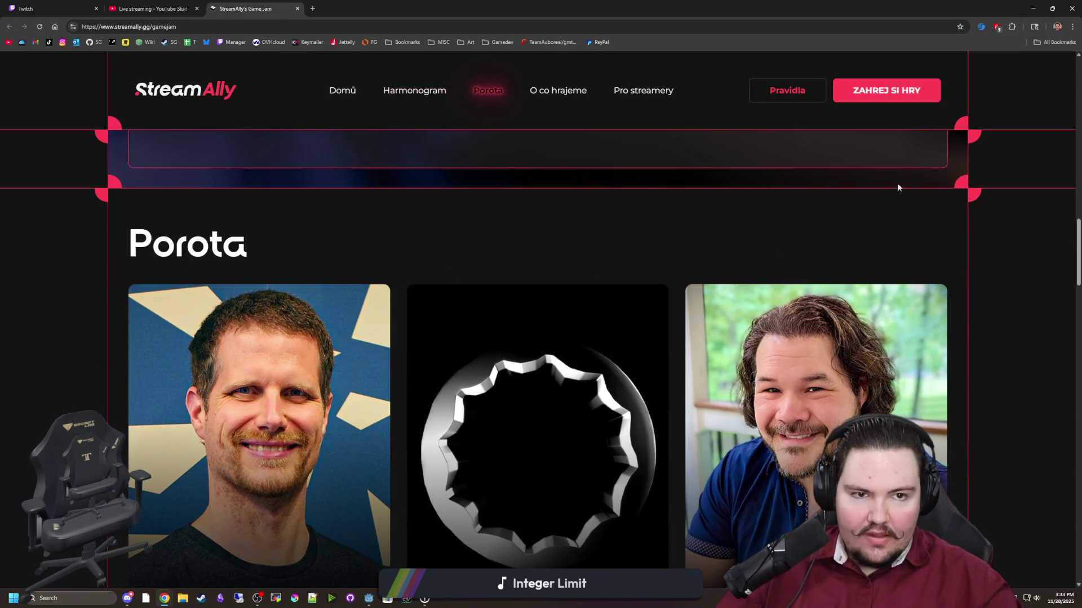
scroll(927, 162, "up", 5)
scroll(668, 184, "down", 12)
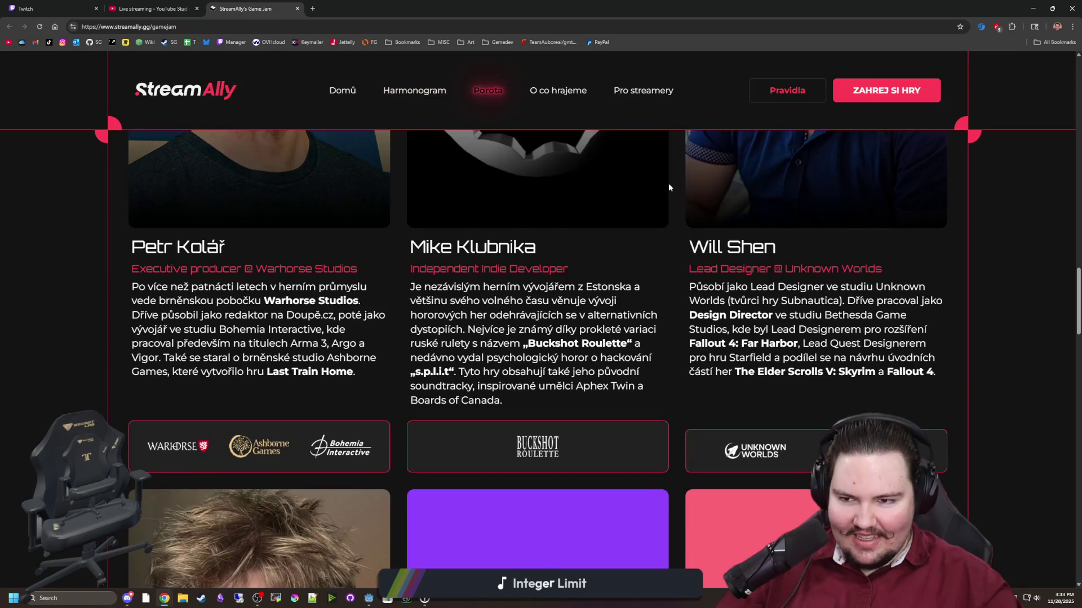
scroll(668, 186, "down", 15)
scroll(666, 186, "up", 12)
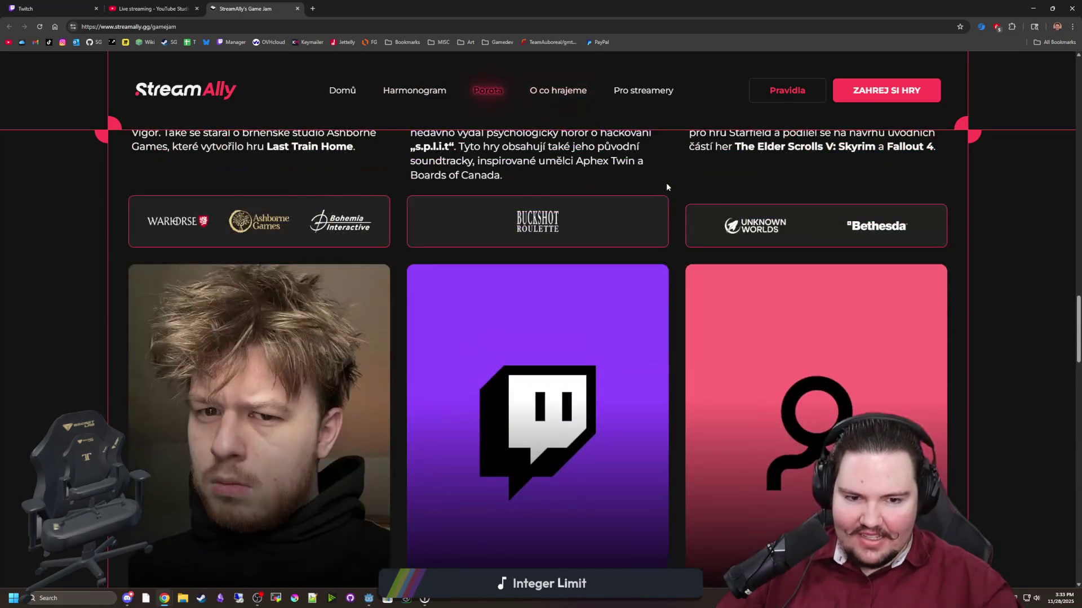
scroll(712, 292, "down", 4)
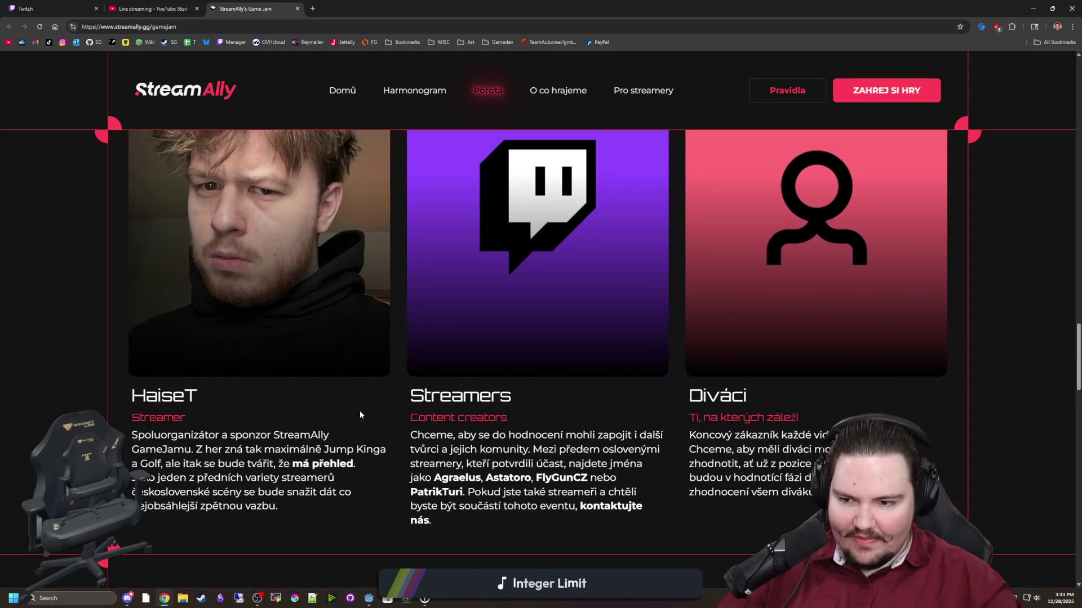
scroll(249, 414, "up", 11)
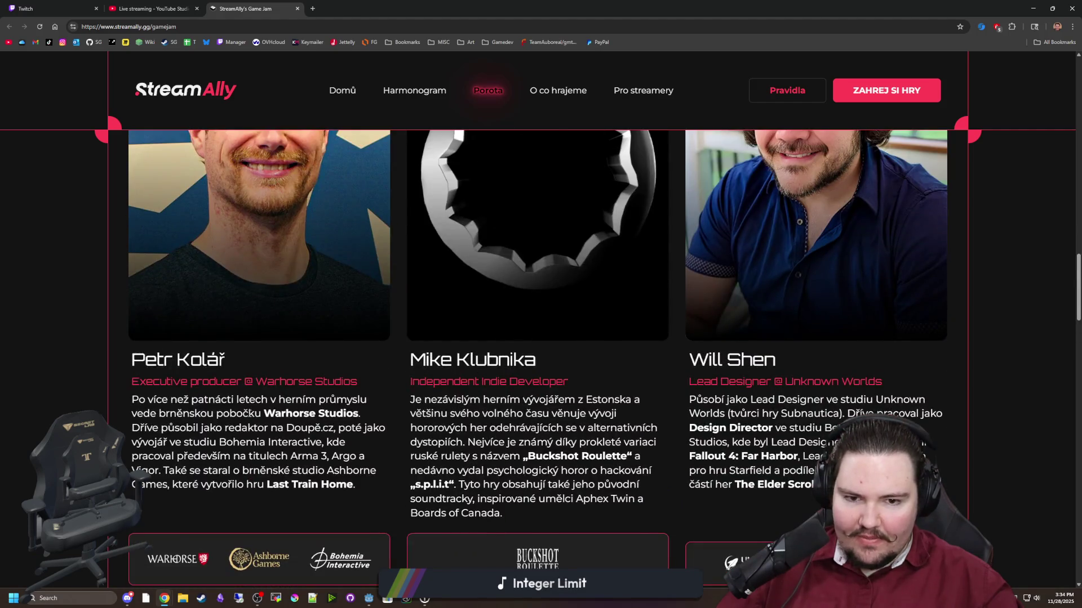
scroll(249, 414, "up", 3)
scroll(250, 414, "down", 15)
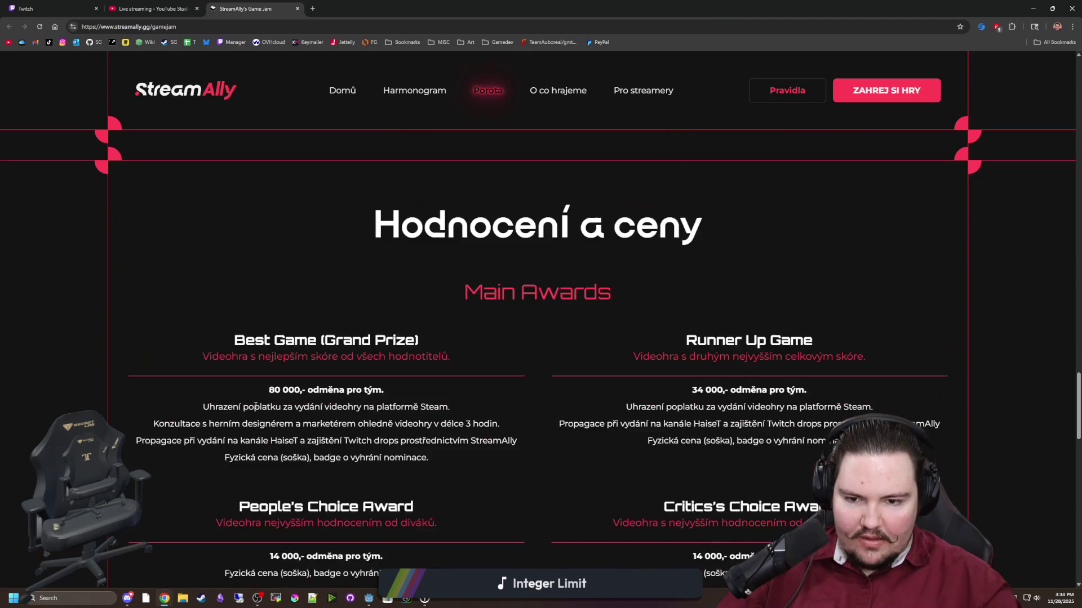
scroll(255, 406, "down", 18)
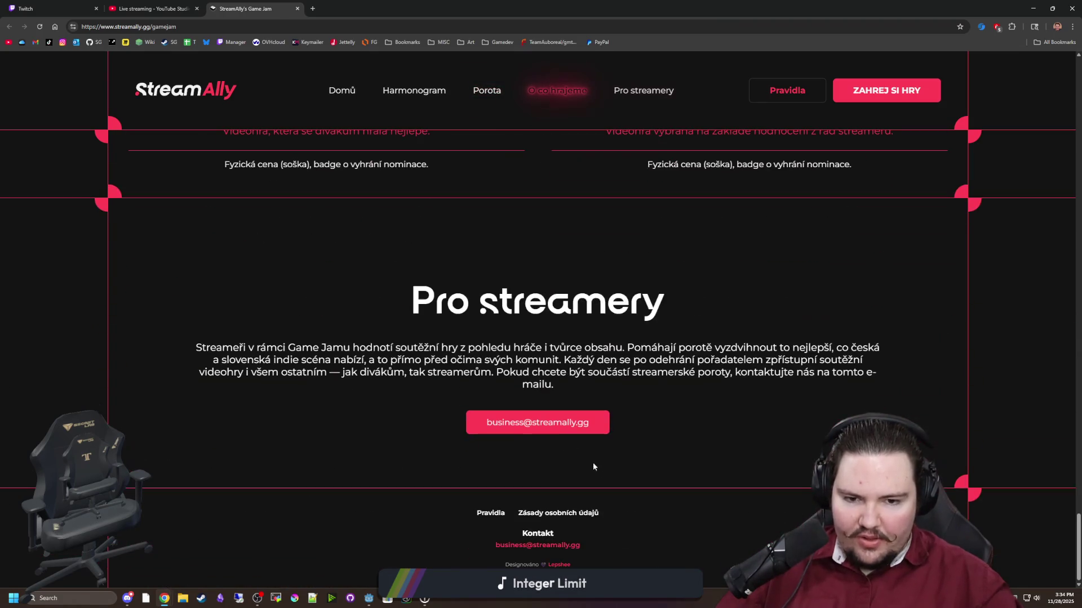
key("Home")
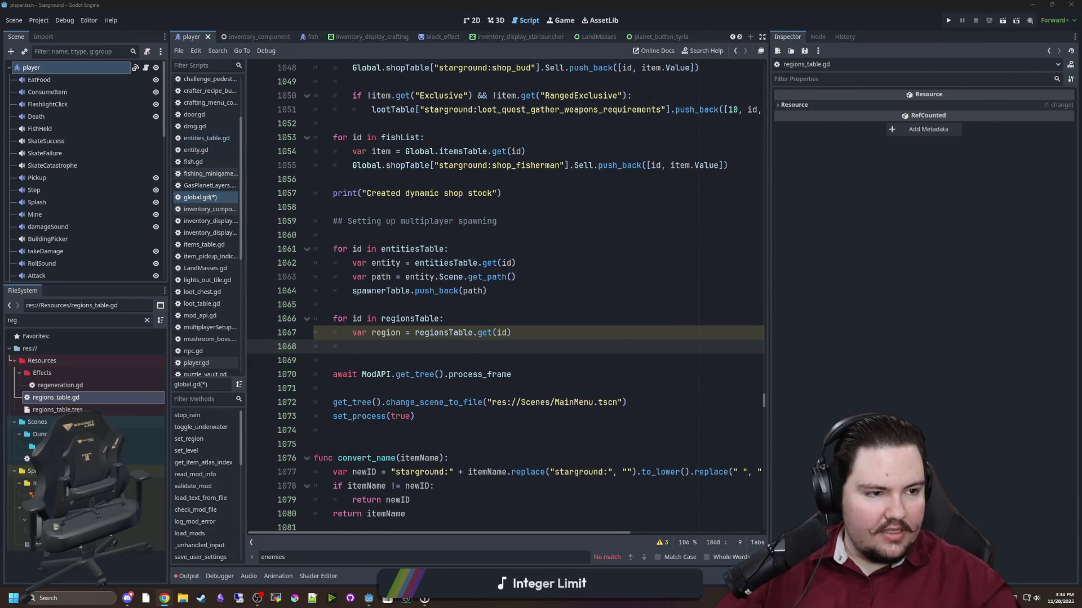
- Insert an unfinished 'var rooms =' line above 'region.' inside the regionsTable loop
left_click(442, 351)
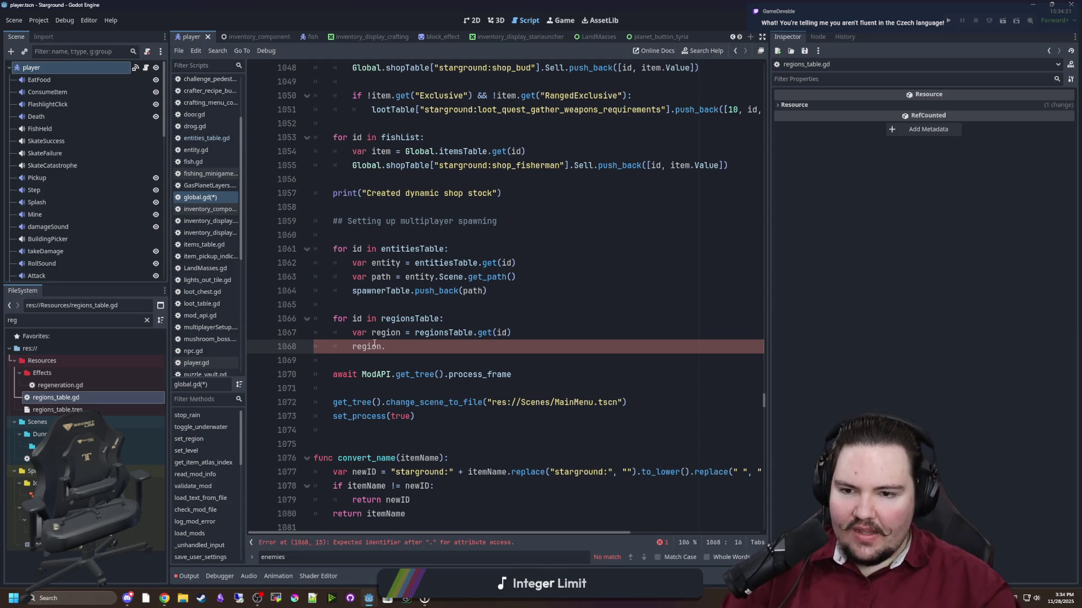
key("Home")
key("Return")
key("Up")
type("if")
key("BackSpace")
key("BackSpace")
key("BackSpace")
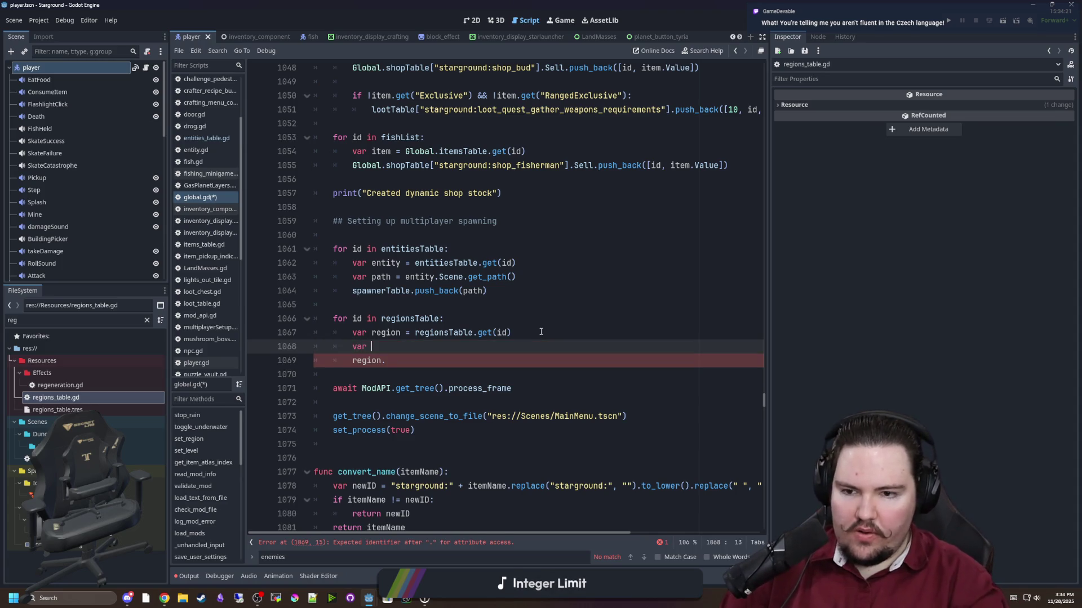
type("var rooms =")
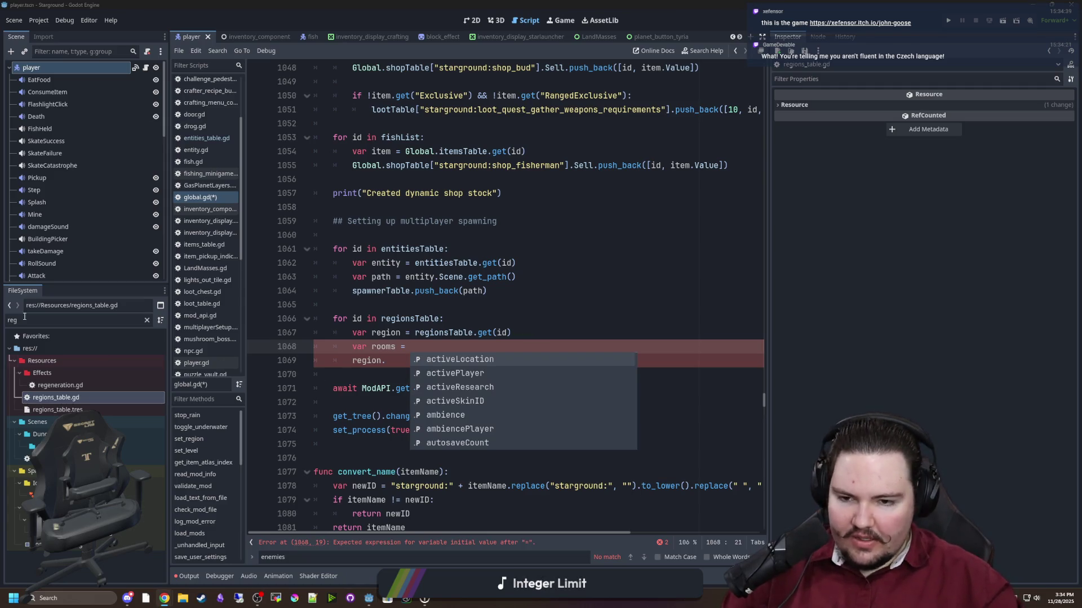
key("alt+Tab")
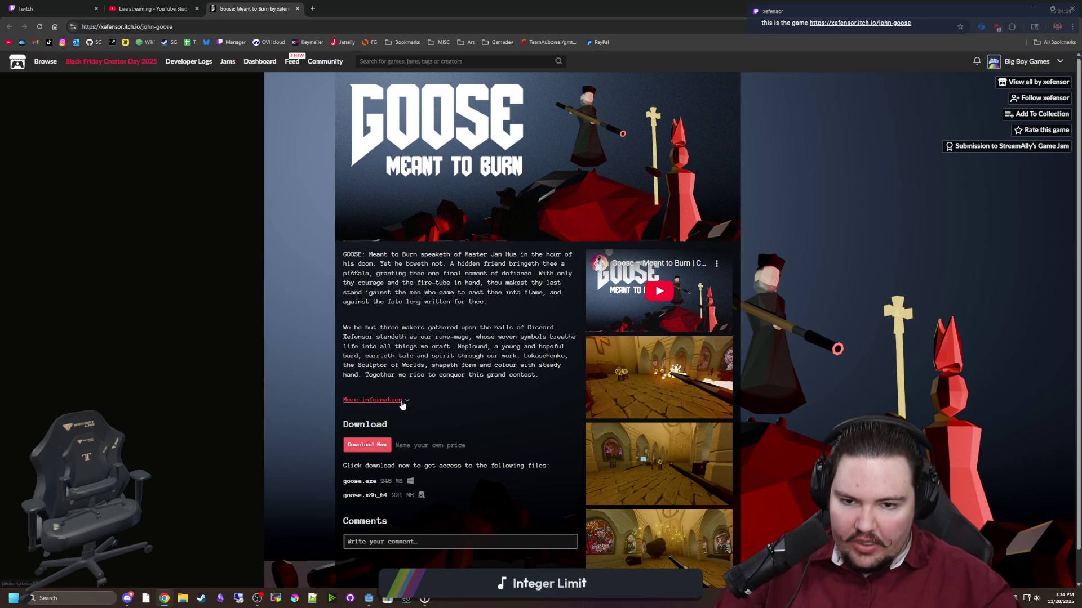
- Expand the More information details on the Goose: Meant to Burn itch.io page
left_click(420, 391)
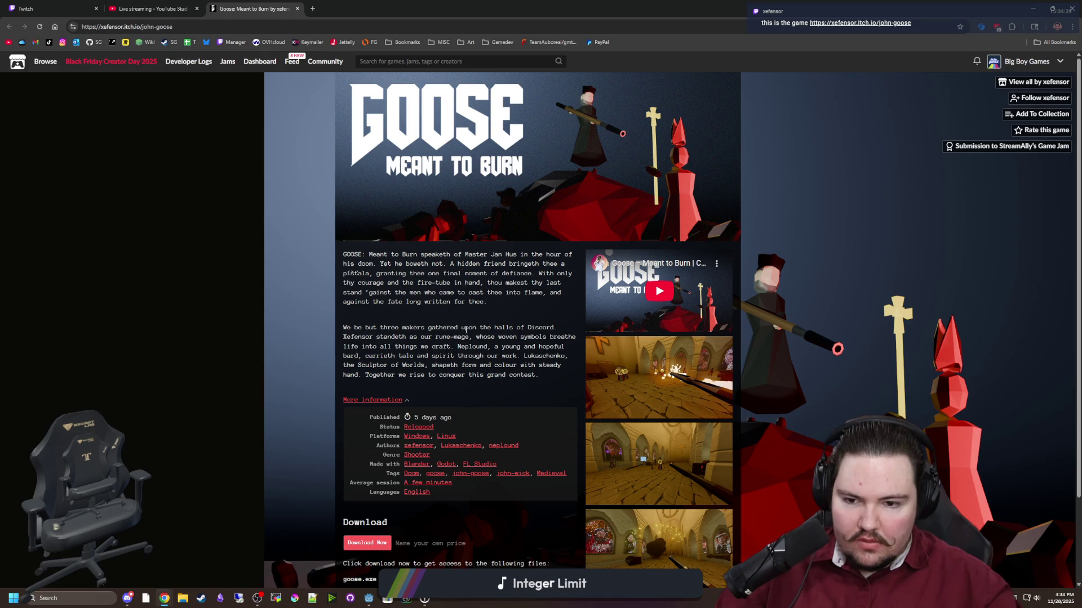
scroll(472, 438, "down", 2)
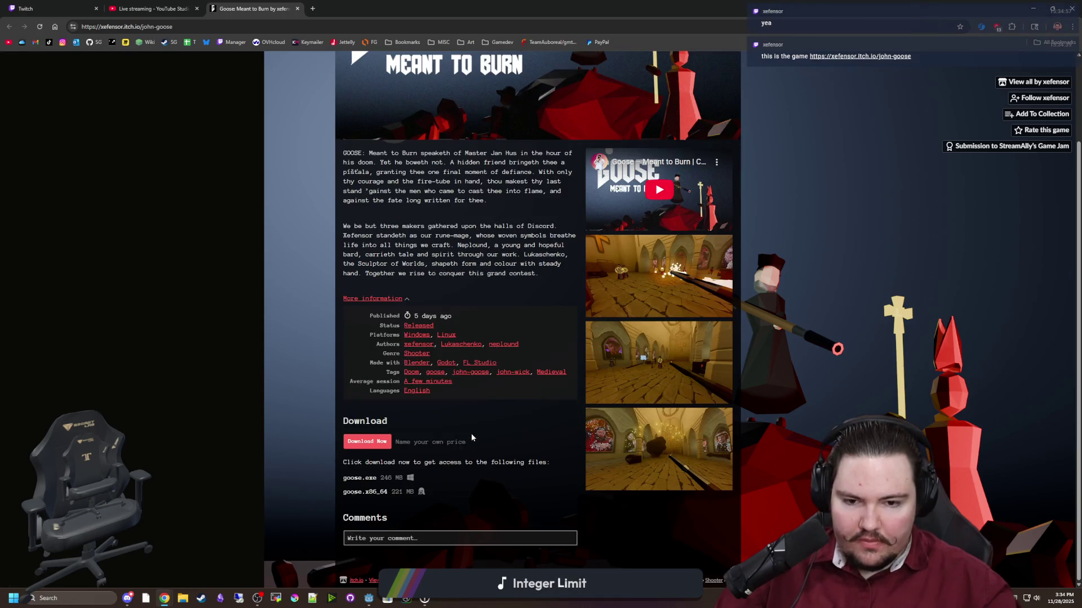
scroll(548, 394, "up", 1)
- Enlarge the first screenshot and browse back and forth through the game's gallery
left_click(627, 333)
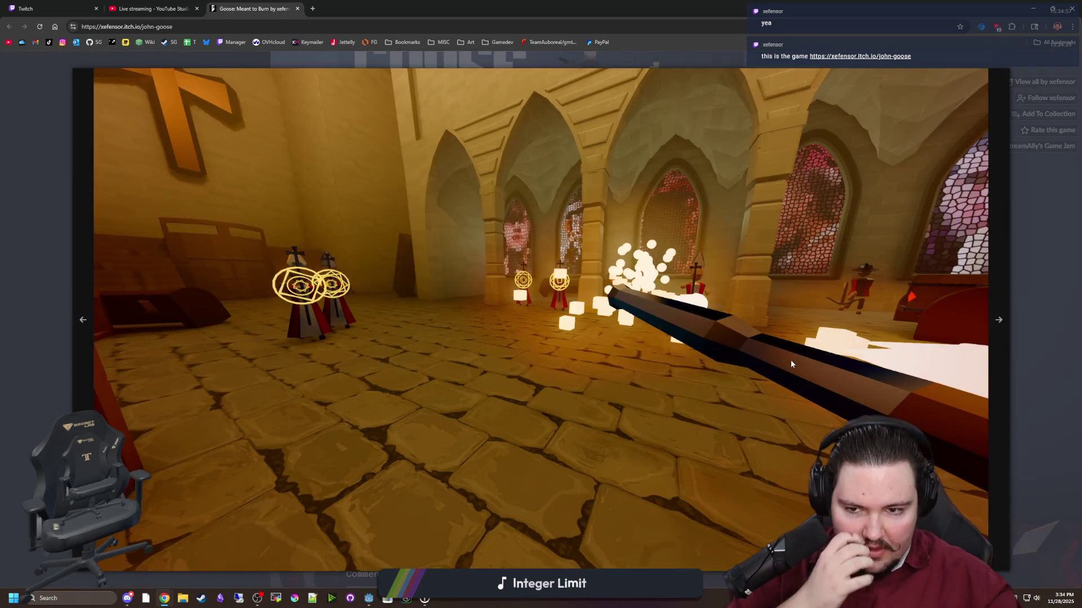
left_click(999, 320)
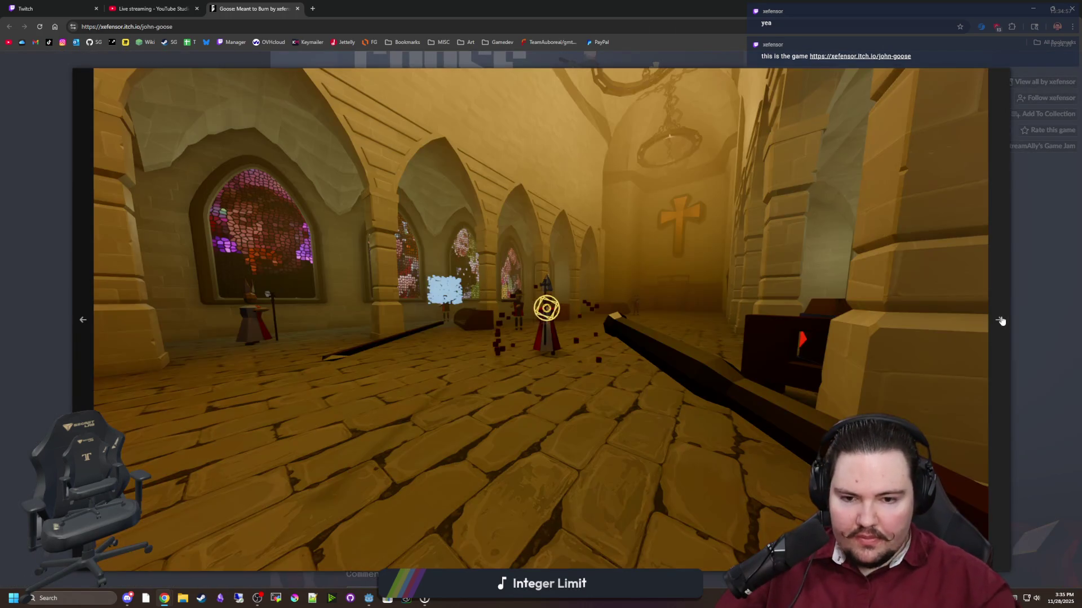
left_click(1000, 320)
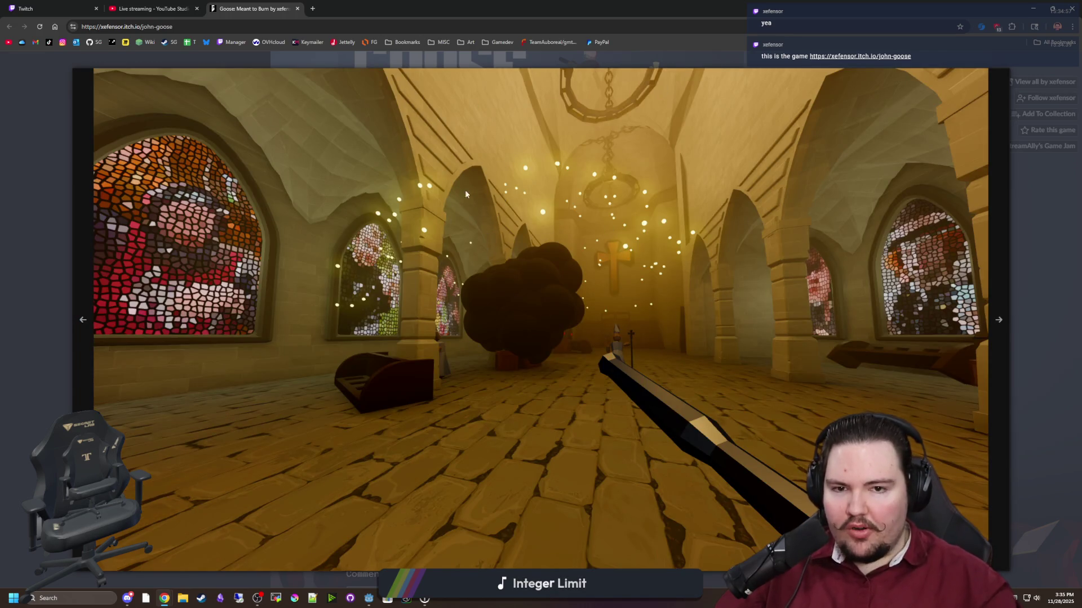
left_click(1000, 320)
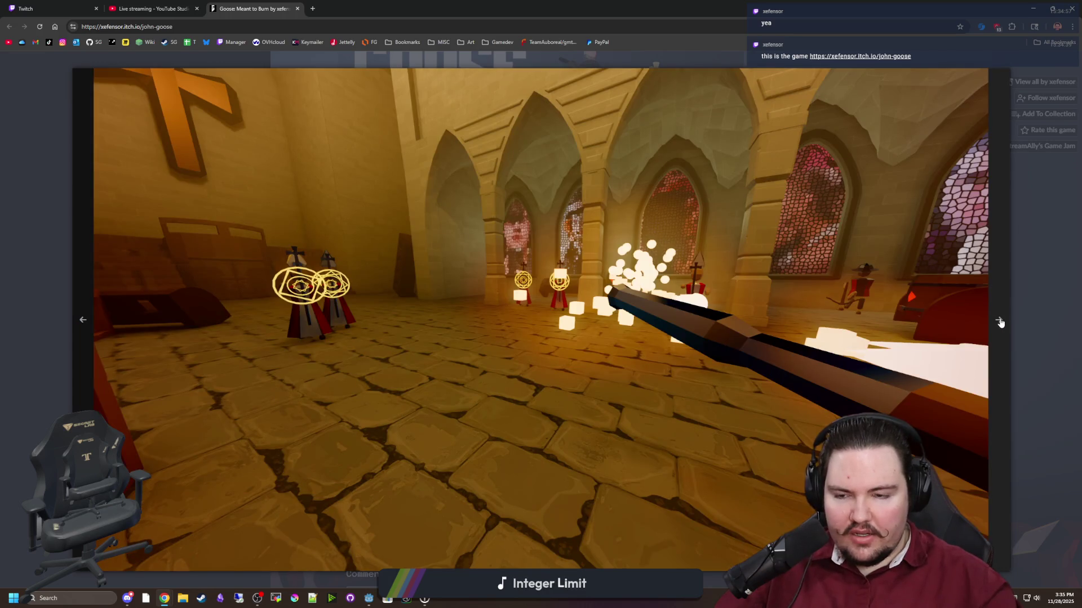
left_click(999, 321)
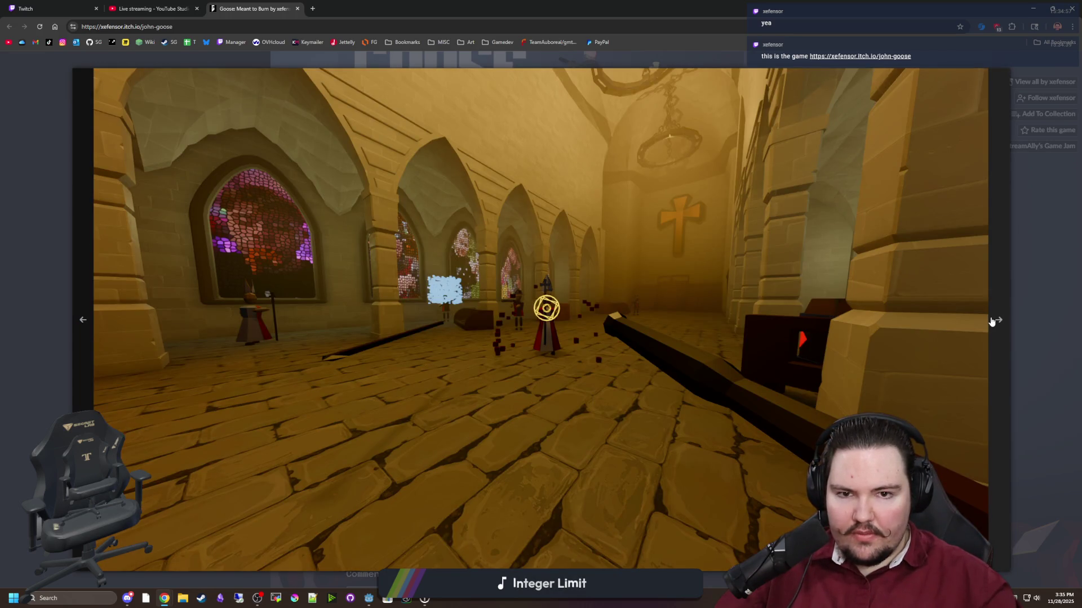
left_click(993, 321)
key("Left")
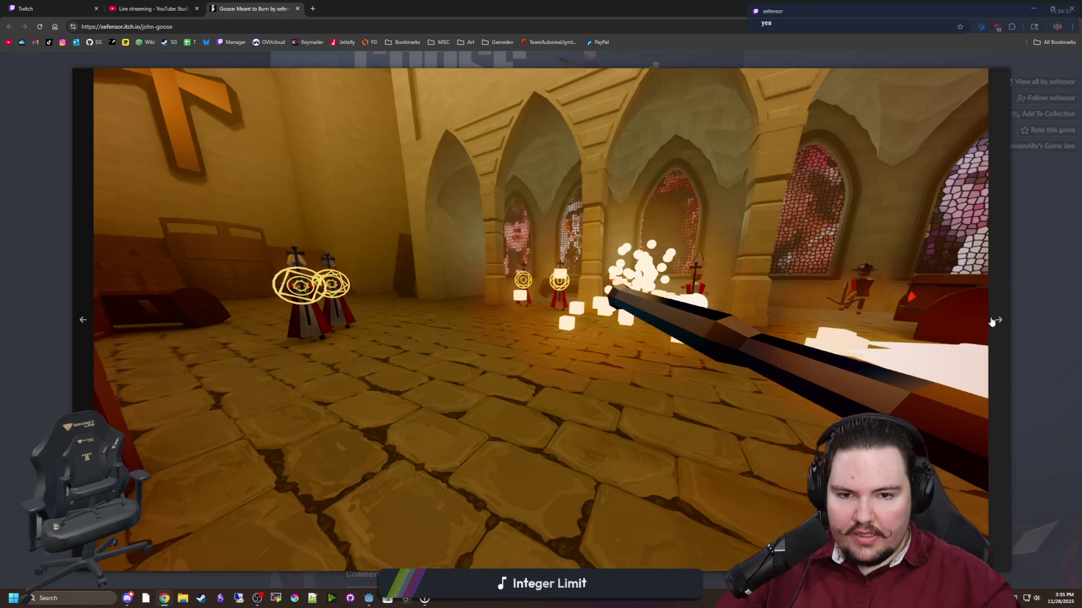
key("Left")
key("Right")
- Close the enlarged screenshot view and return to the Godot script editor
left_click(1026, 282)
scroll(840, 96, "down", 1)
scroll(873, 149, "up", 2)
key("alt+Tab")
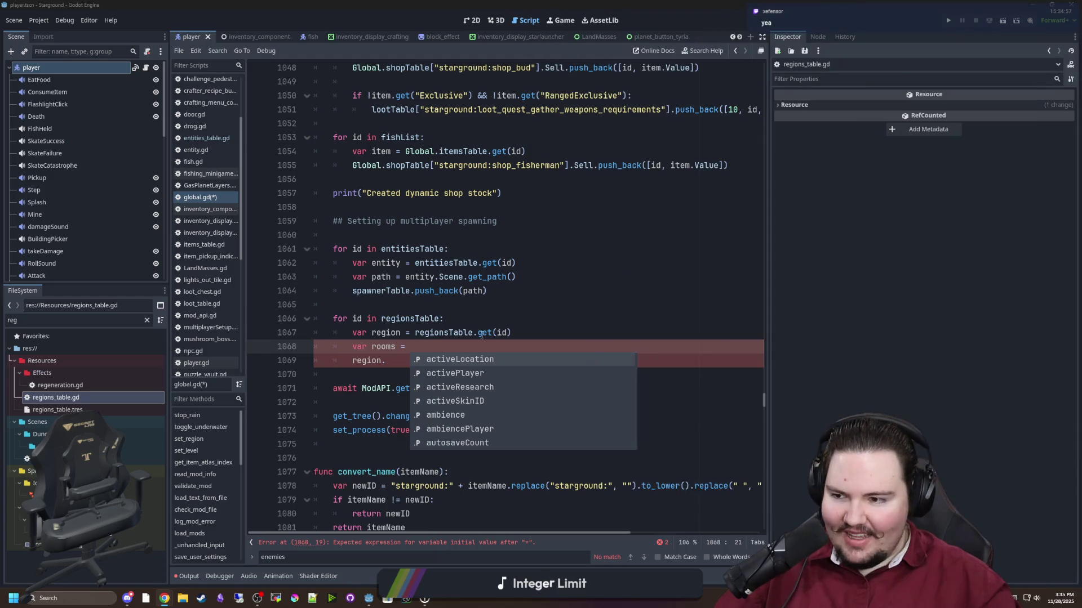
- Finish var rooms = region.get("Rooms") after checking regions_table.gd's room level 0 and 1 entries
left_click(420, 345)
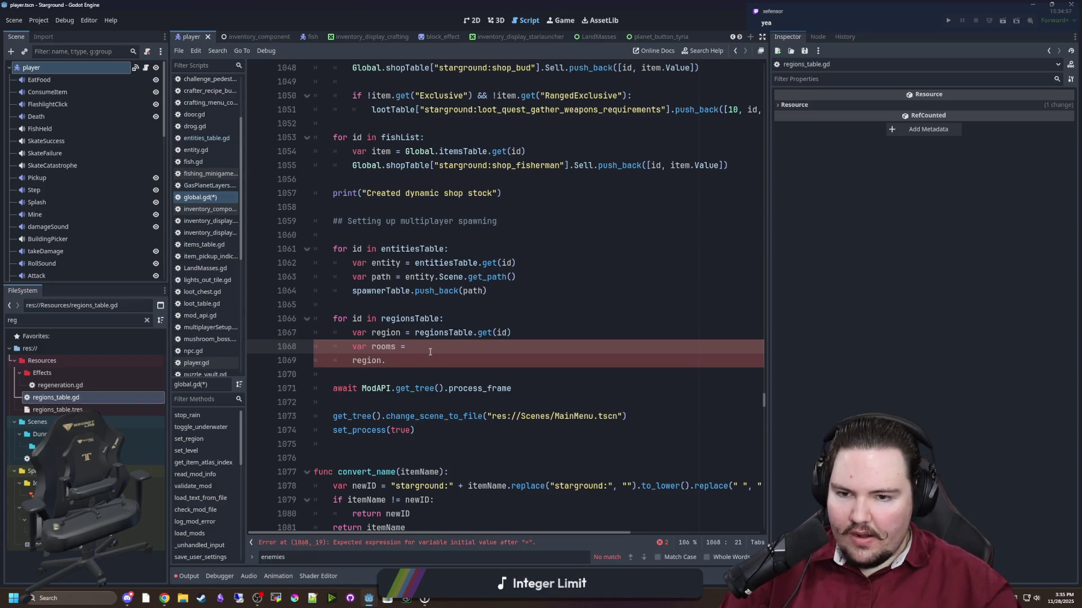
type("region.get(\"Room")
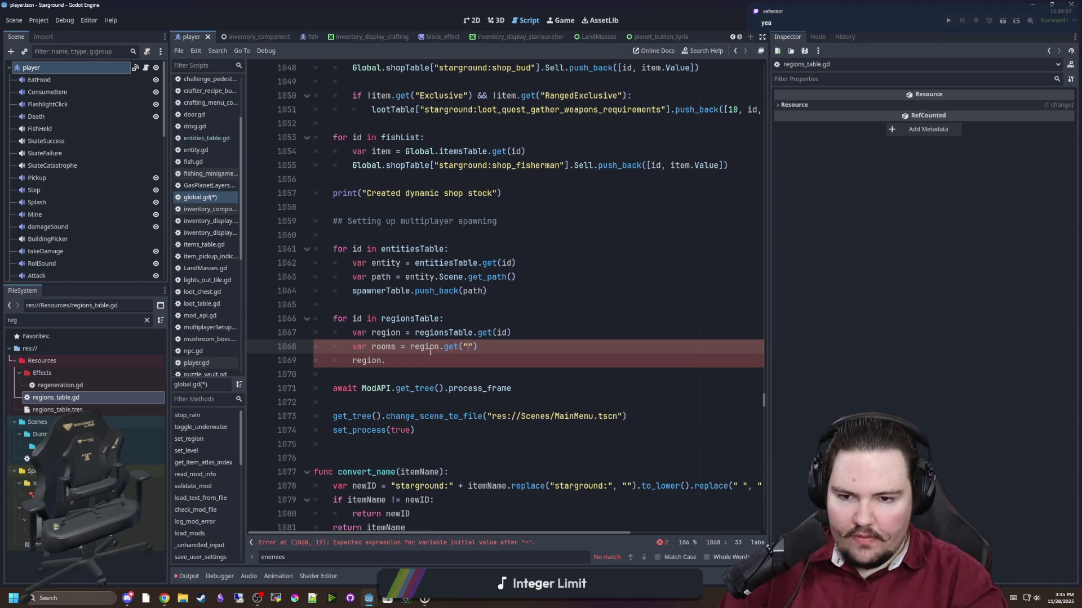
type("s")
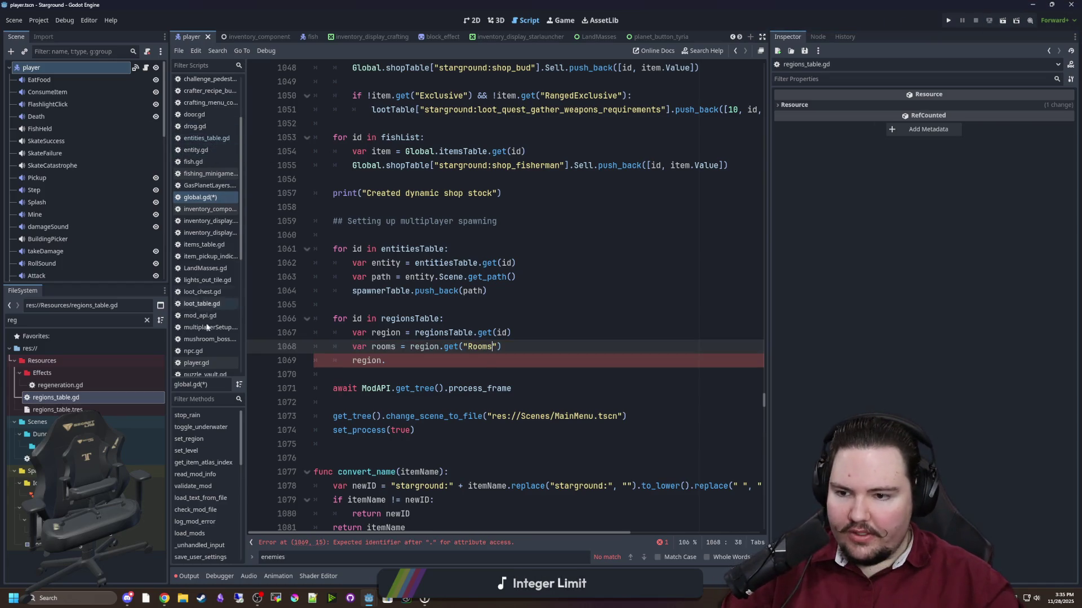
double_click(104, 398)
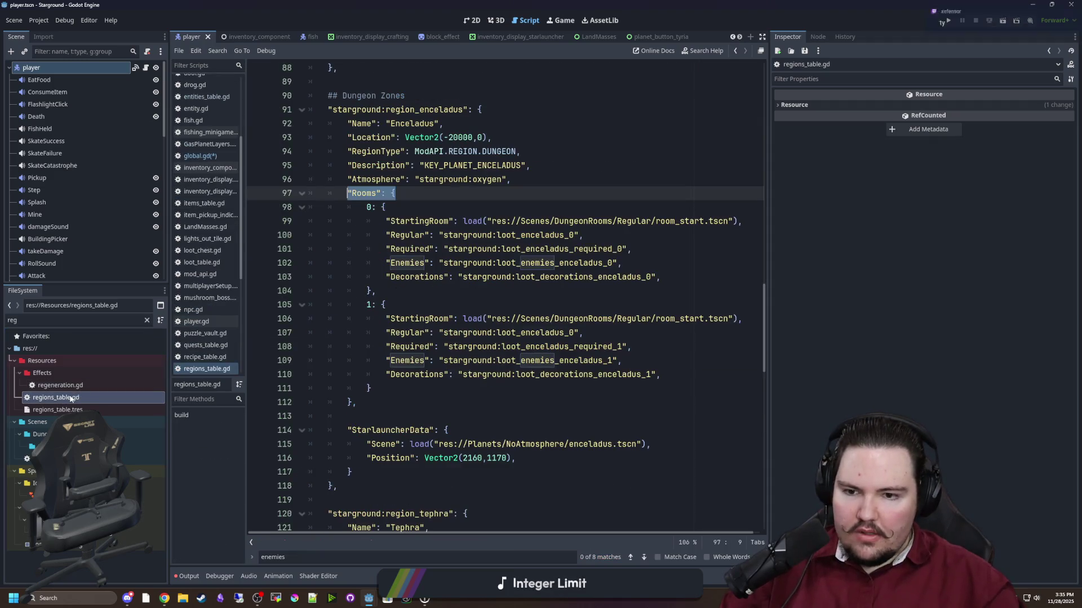
left_click(385, 202)
left_click(356, 192)
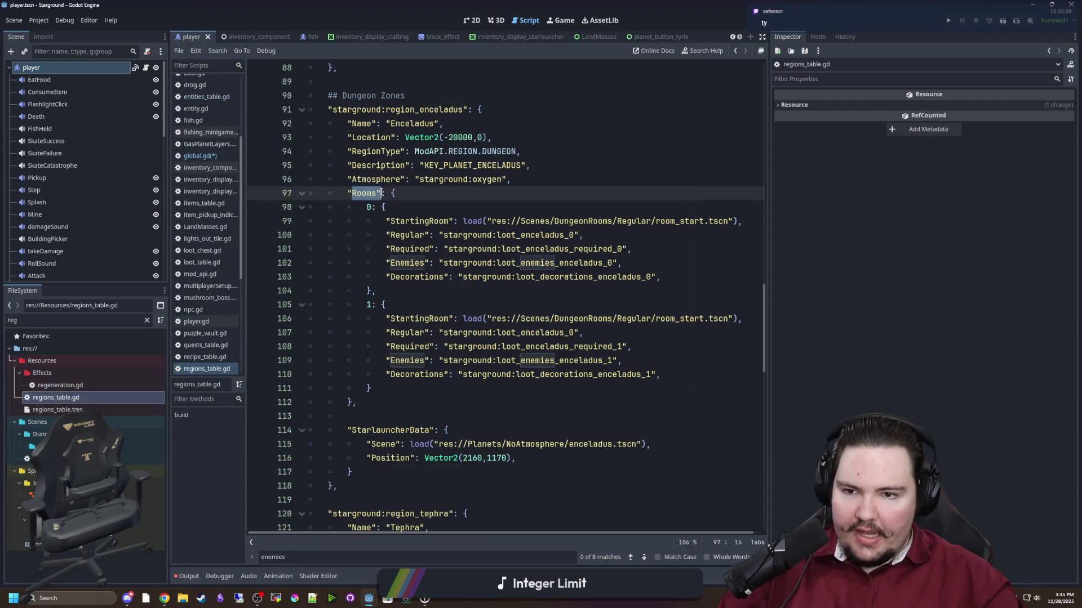
mouse_move(365, 206)
left_mouse_down()
mouse_move(383, 209)
mouse_move(446, 386)
left_mouse_up()
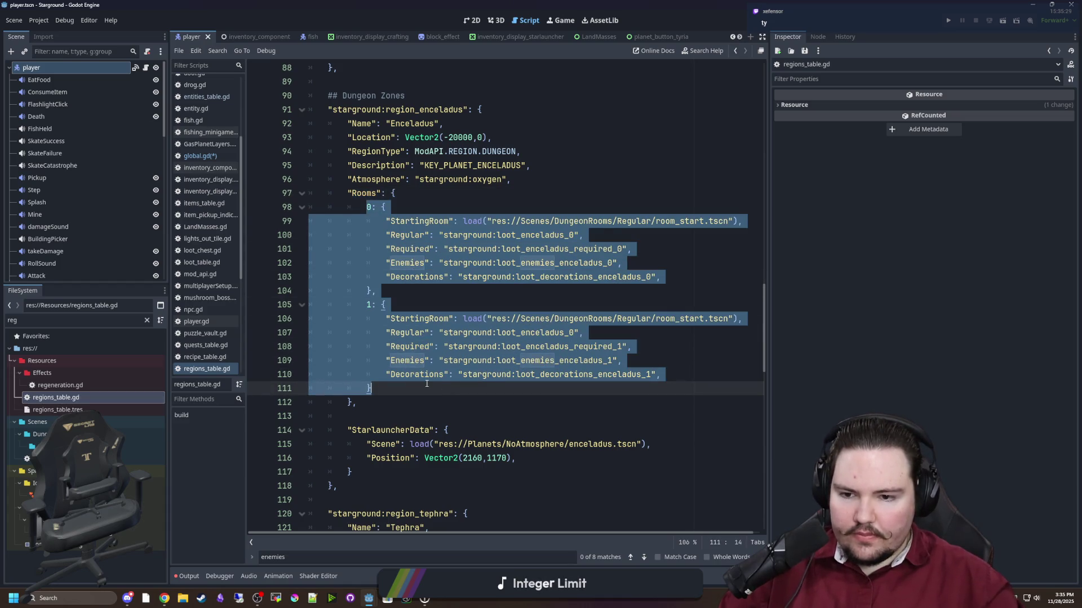
left_click(200, 156)
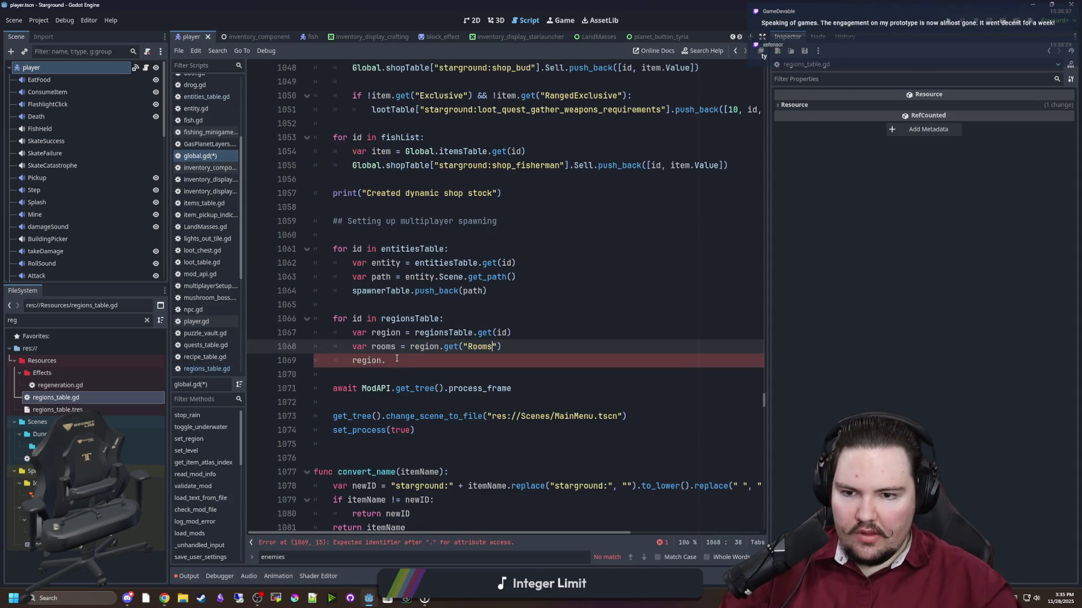
- Replace the leftover region. fragment with a for level in rooms: loop
left_click_drag(387, 360, 363, 362)
key("BackSpace")
key("BackSpace")
key("BackSpace")
type("for i")
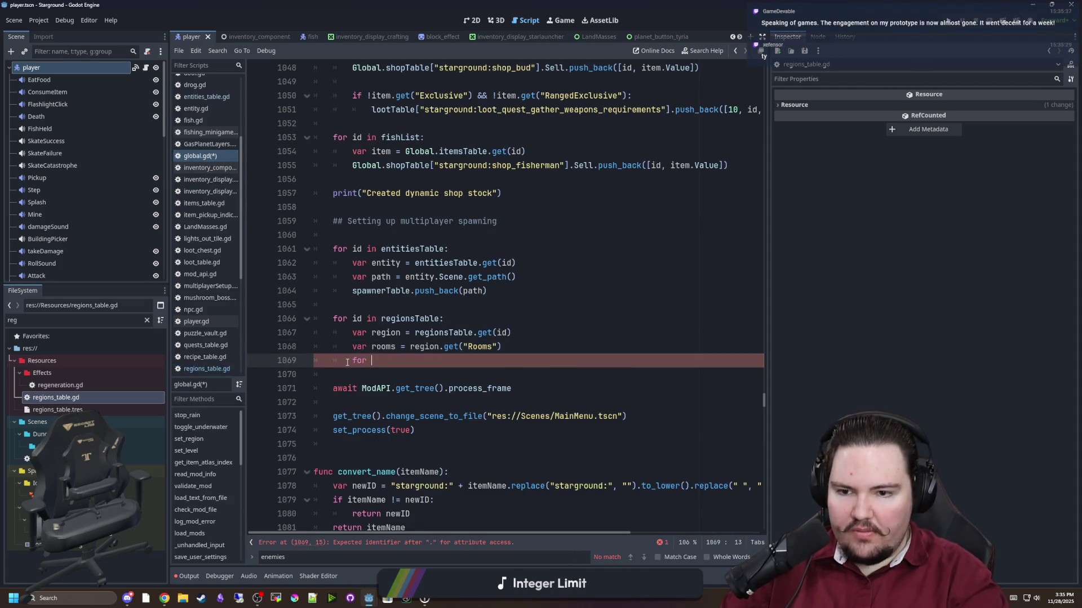
key("BackSpace")
key("BackSpace")
type("room")
key("BackSpace")
key("BackSpace")
key("BackSpace")
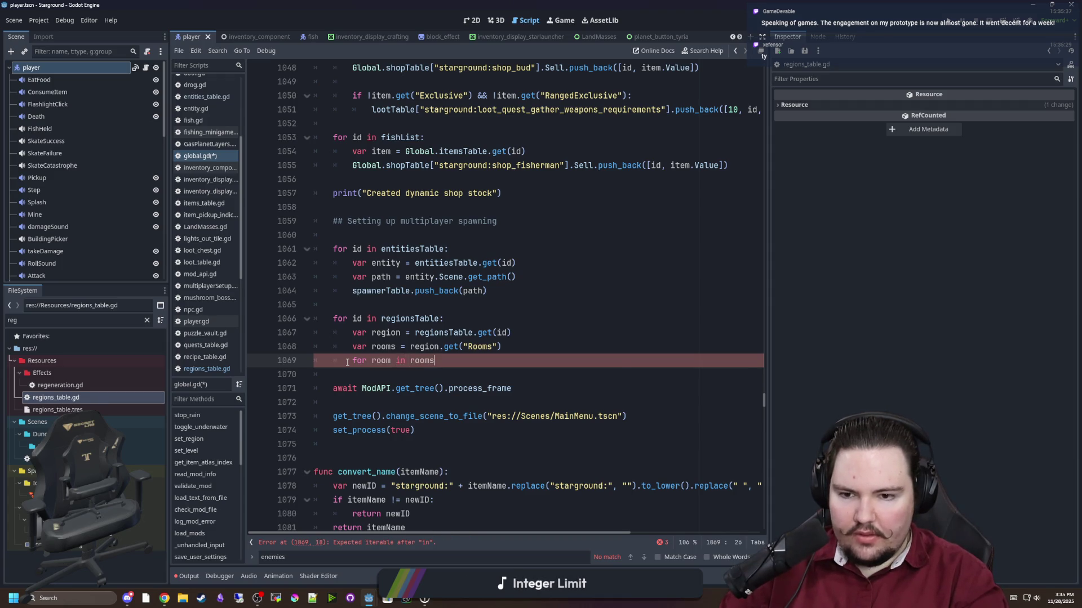
key("BackSpace")
key("BackSpace")
key("BackSpace")
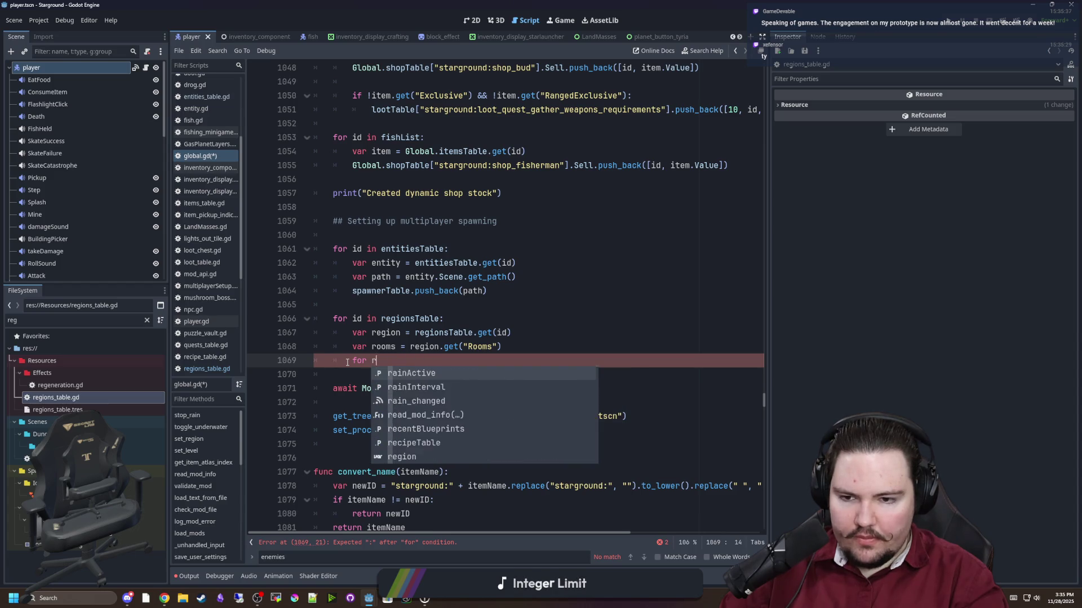
type("level in rooms:")
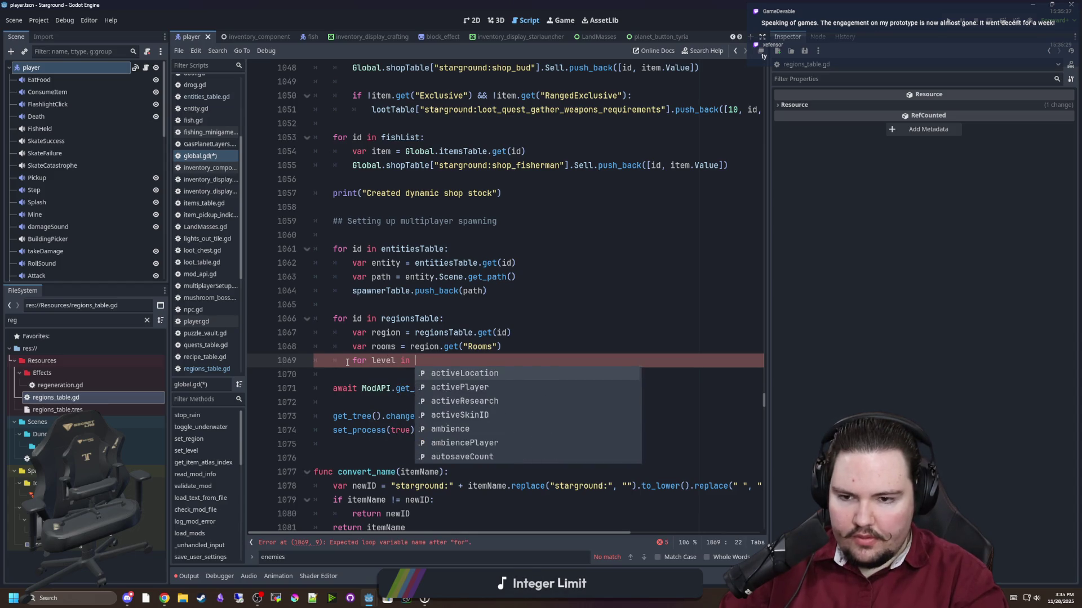
key("Return")
- Write var rooms.get(level) as the loop body, then reopen regions_table.gd
type("rooms.")
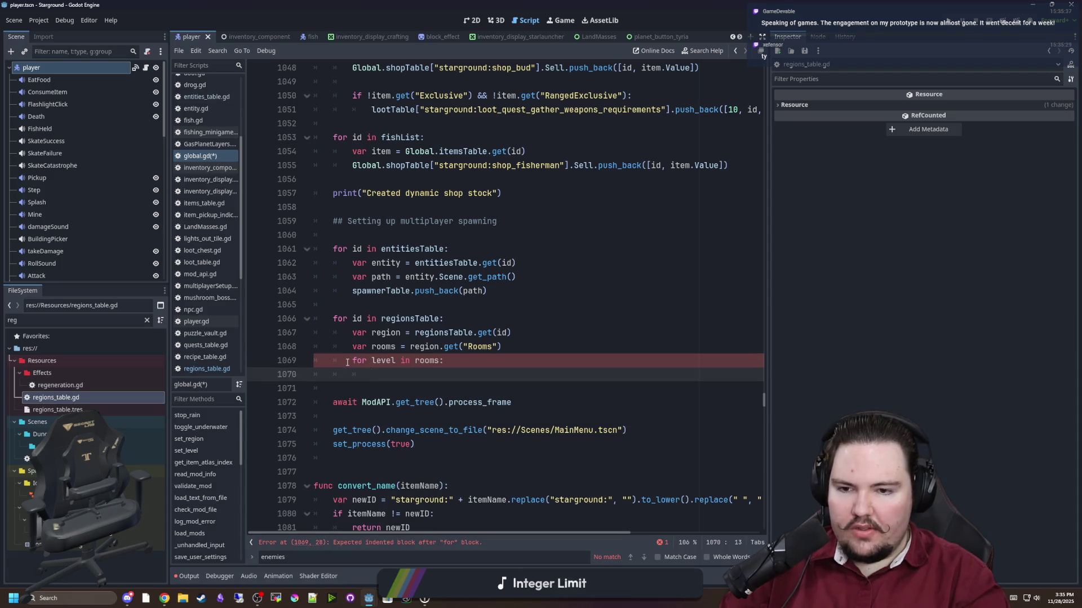
type("get(")
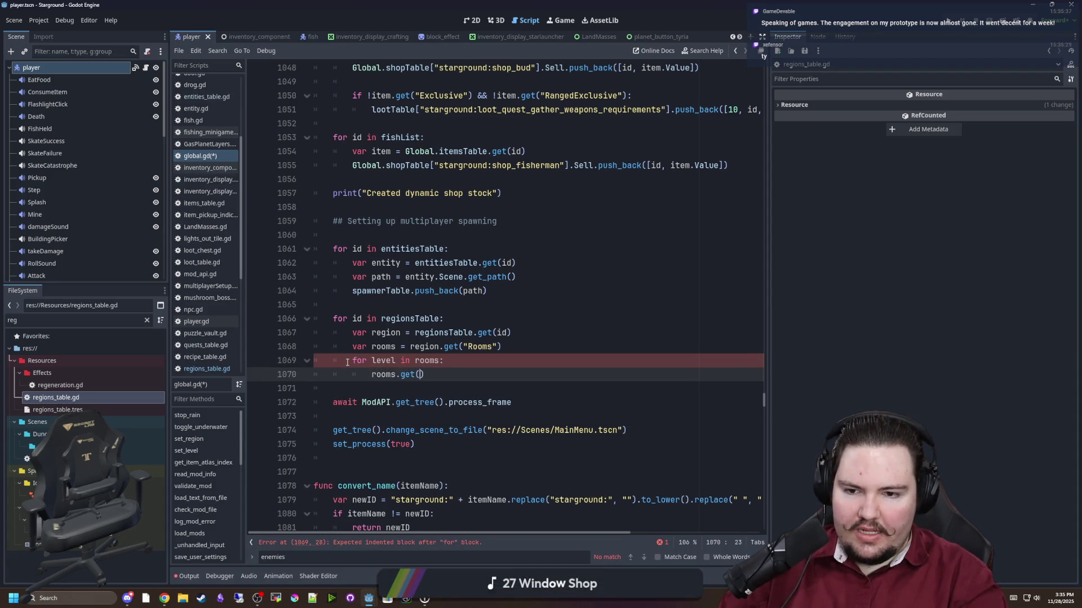
type("level")
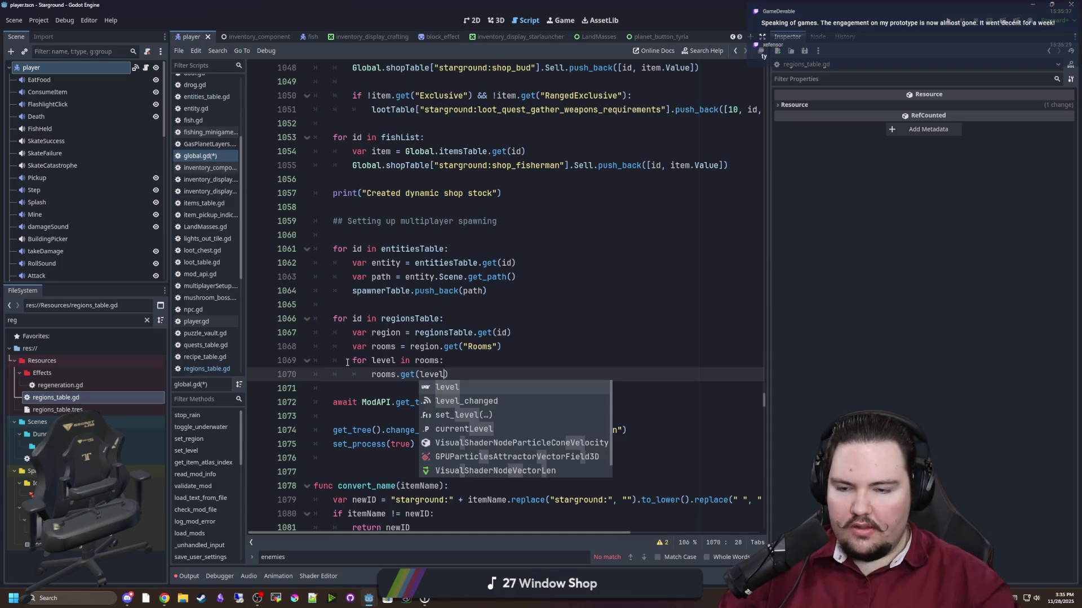
key("Escape")
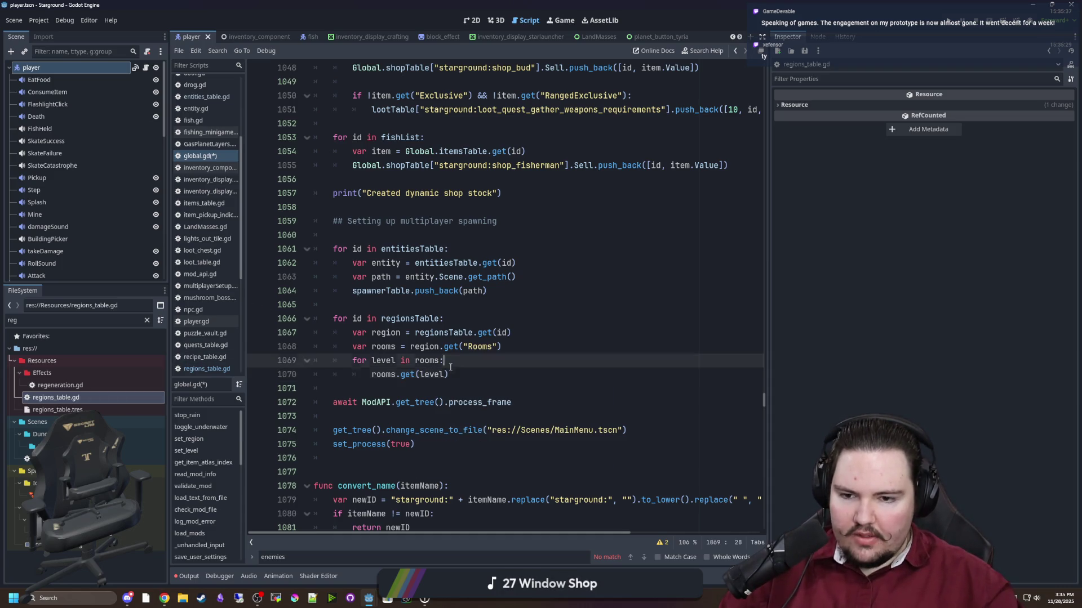
key("Home")
type("var")
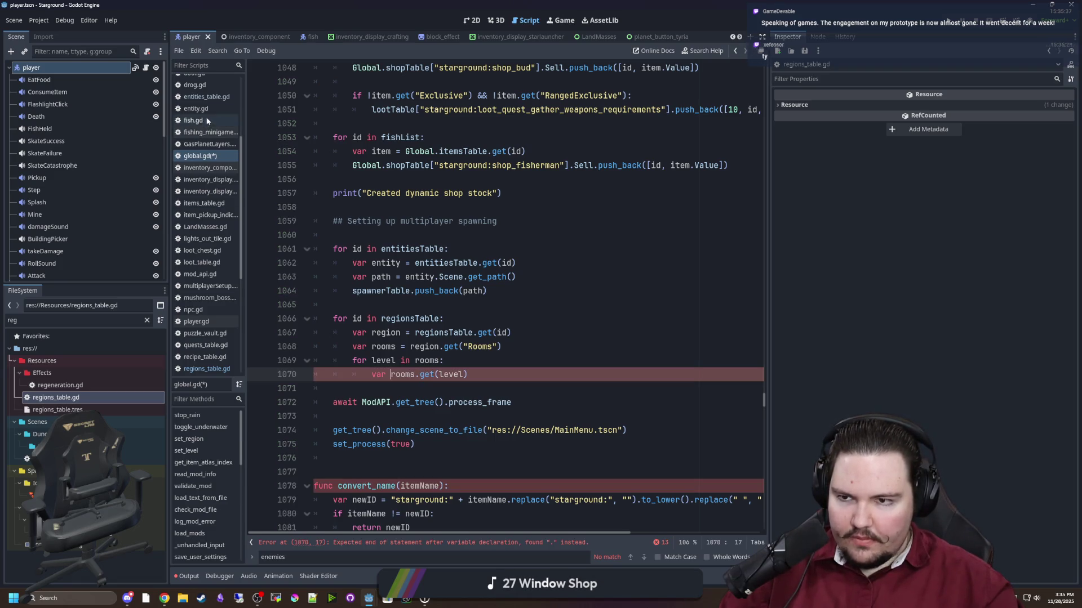
scroll(208, 101, "up", 3)
scroll(207, 141, "down", 2)
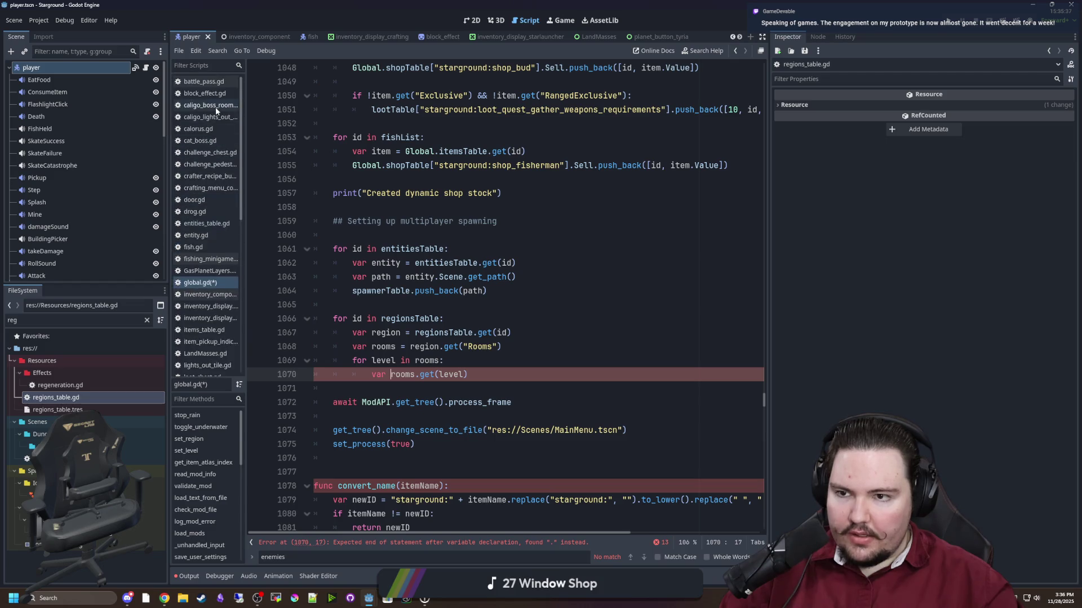
scroll(229, 104, "up", 3)
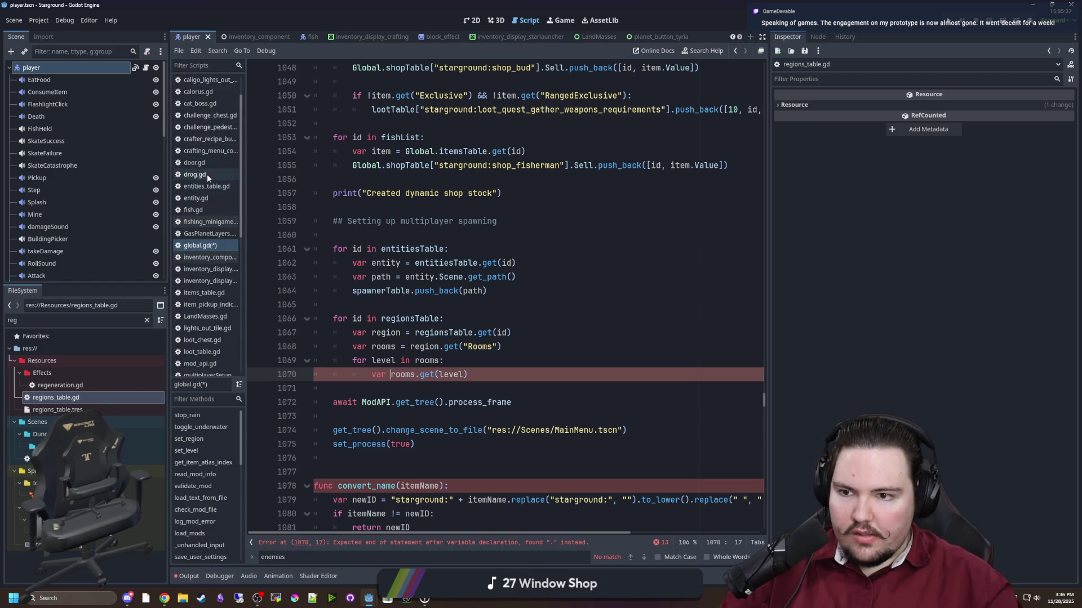
double_click(55, 397)
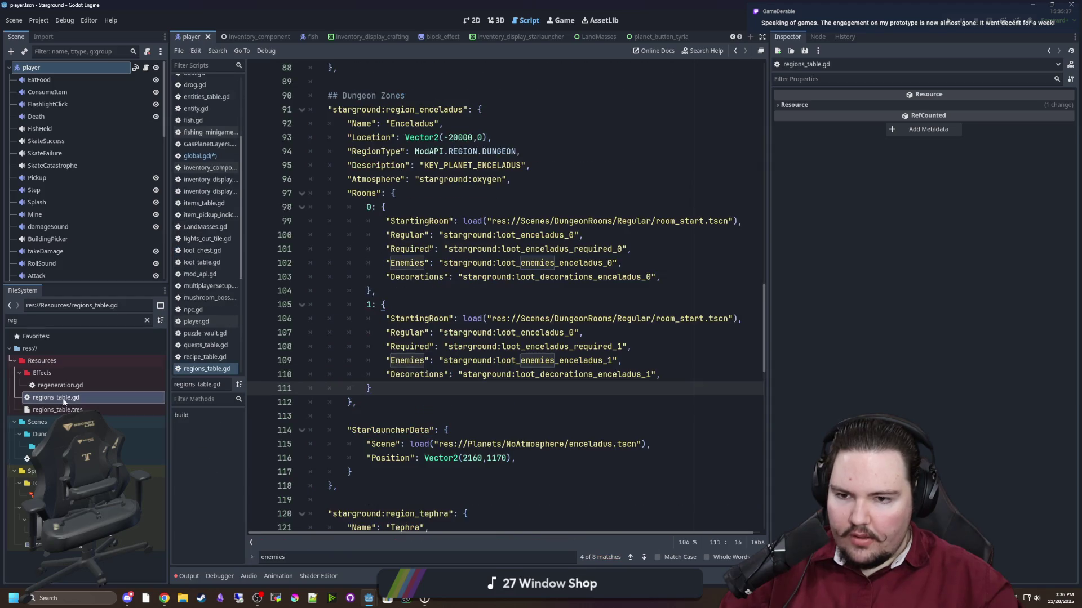
- Review Enceladus room levels 0 and 1 and the starground:loot_enceladus_0 id, then return to global.gd
mouse_move(365, 207)
left_mouse_down()
mouse_move(394, 355)
mouse_move(383, 388)
left_mouse_up()
left_click(383, 388)
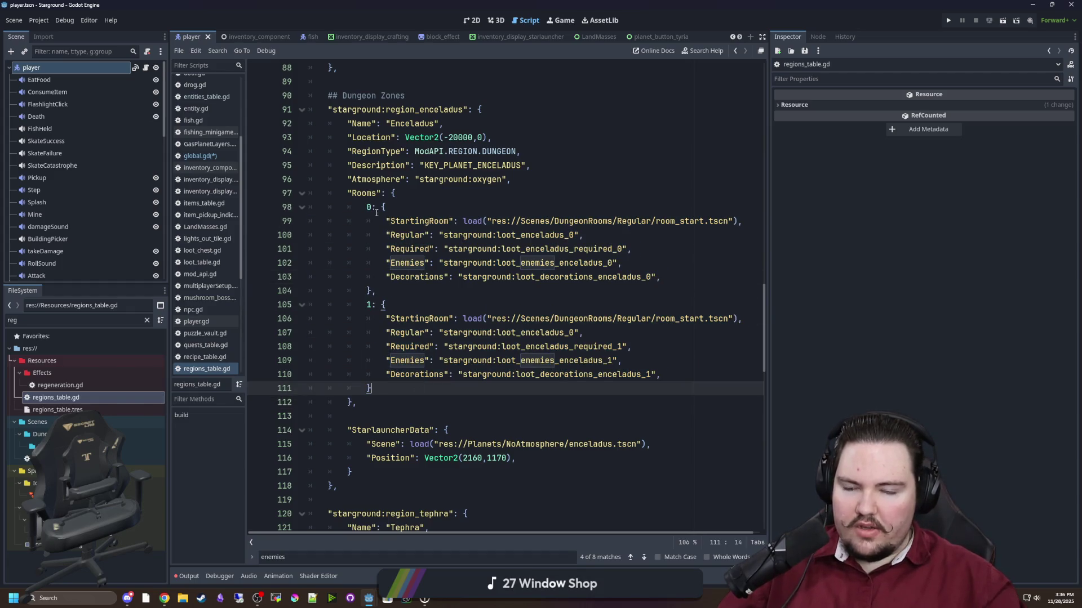
mouse_move(383, 211)
left_mouse_down()
mouse_move(741, 223)
mouse_move(620, 262)
mouse_move(659, 276)
left_mouse_up()
left_click(660, 277)
mouse_move(687, 380)
left_mouse_down()
mouse_move(316, 343)
mouse_move(307, 320)
left_mouse_up()
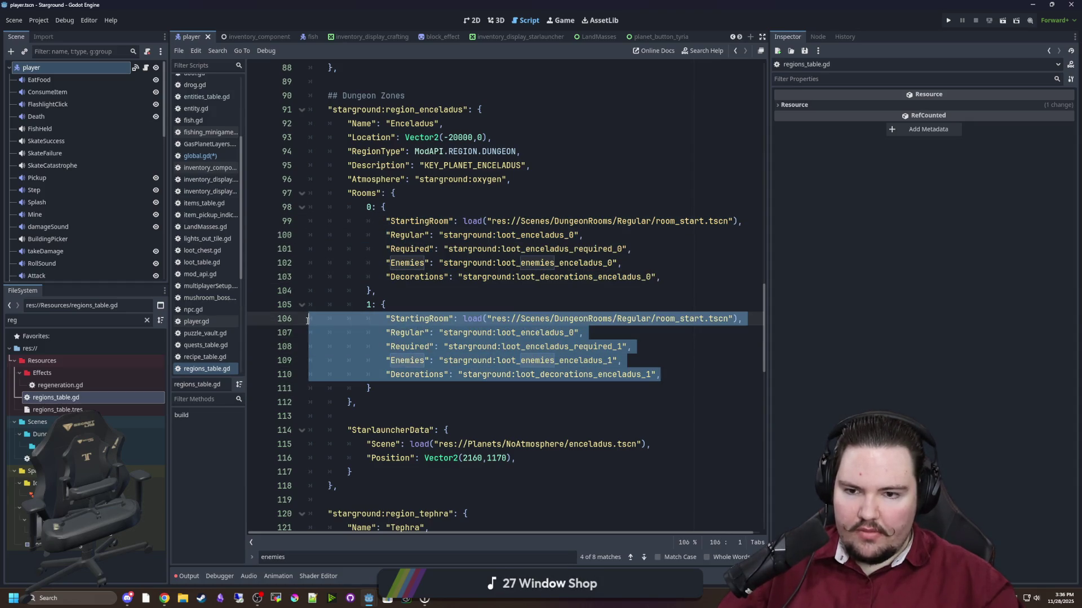
left_click(457, 299)
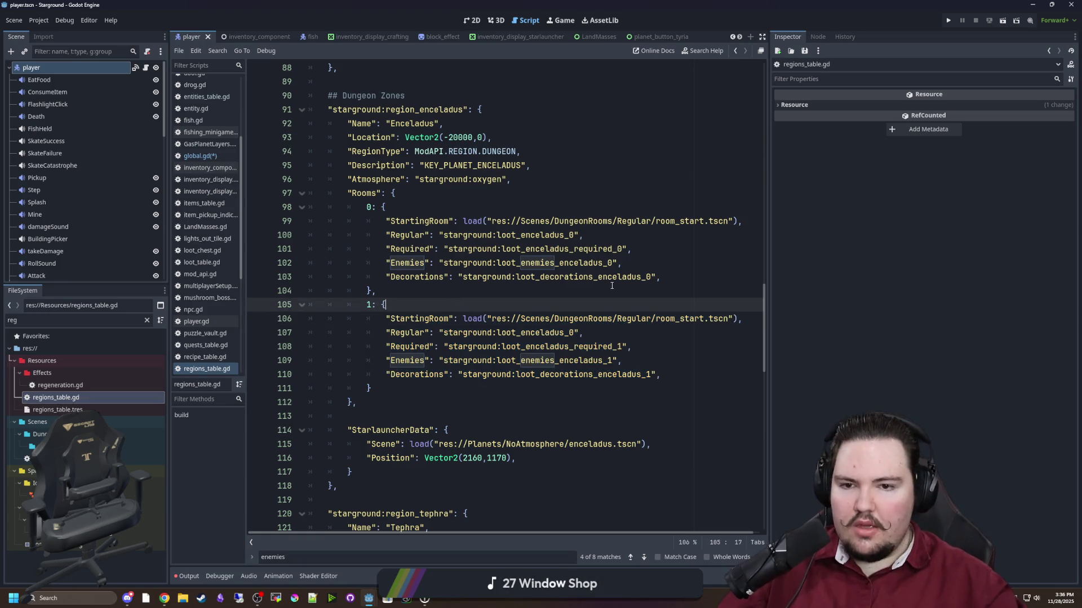
left_click_drag(443, 235, 574, 234)
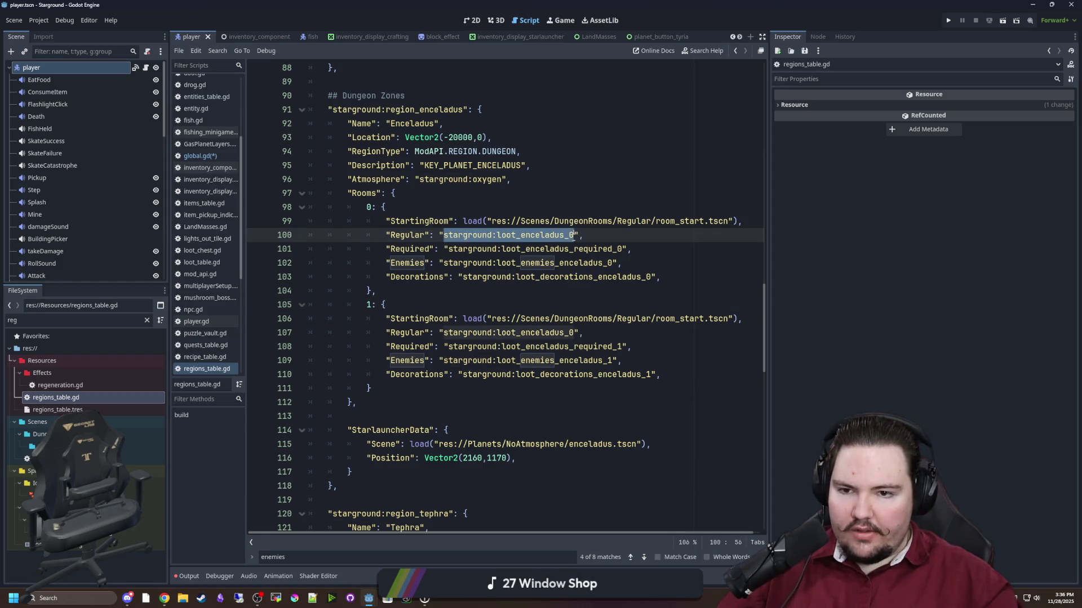
left_click(574, 235)
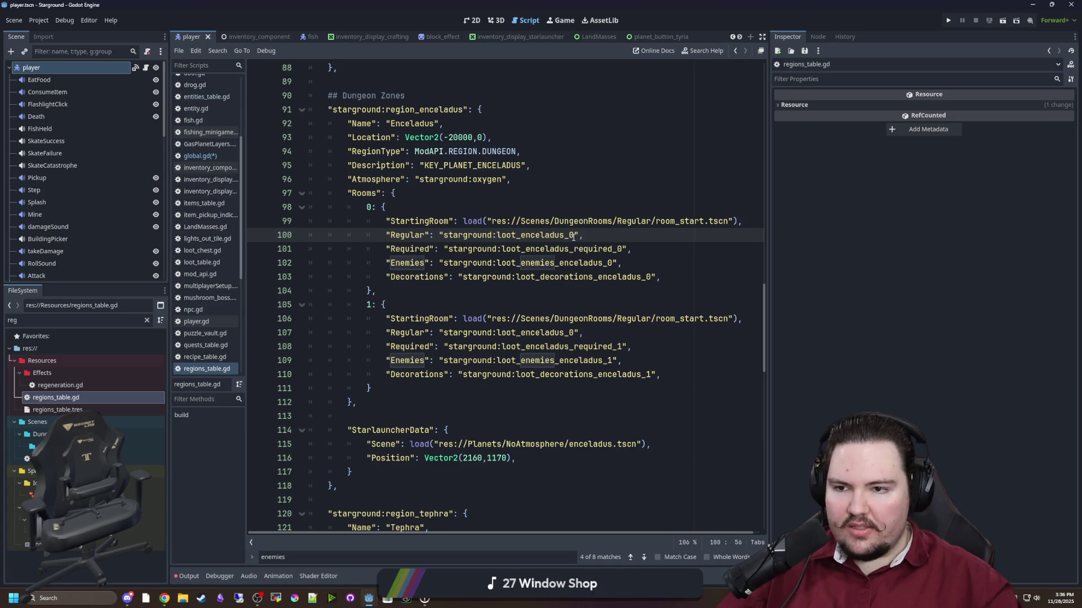
left_click(214, 157)
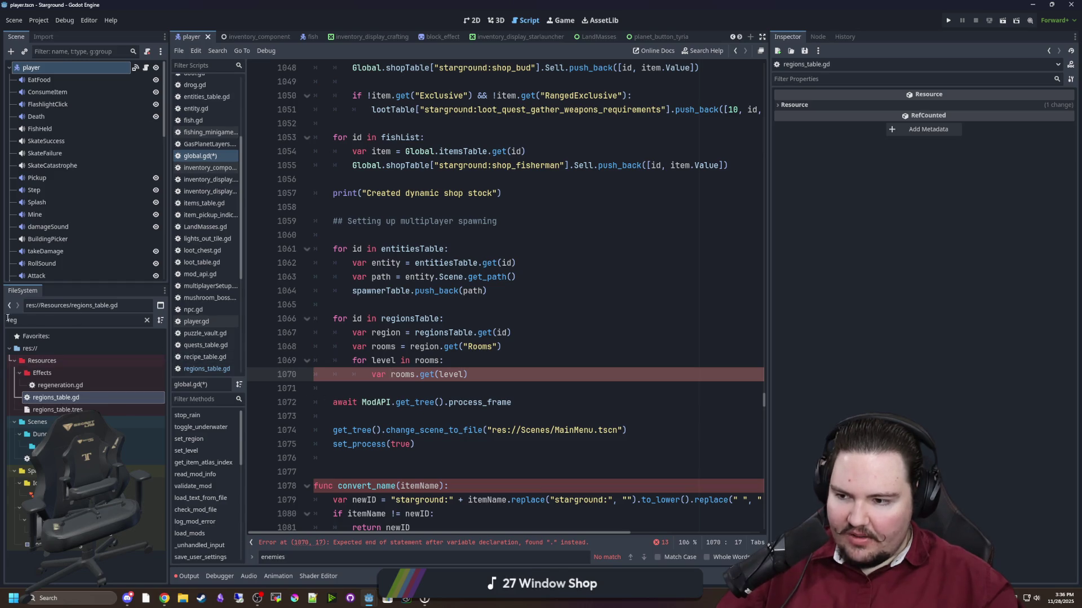
- Store rooms.get(level) in var ids and add a new indented line in the loop
left_click(474, 378)
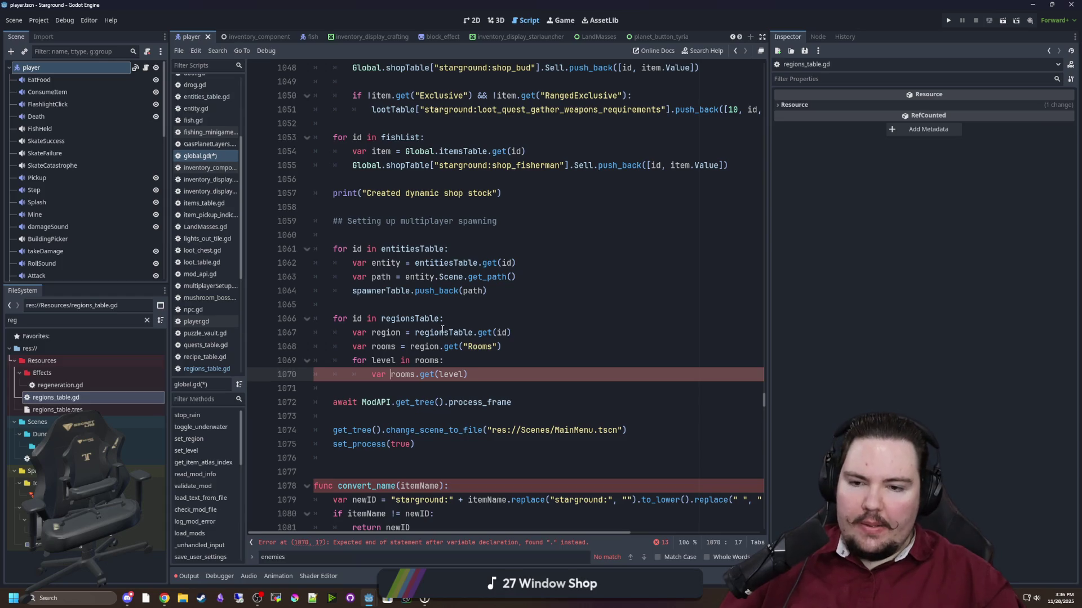
type("ids =")
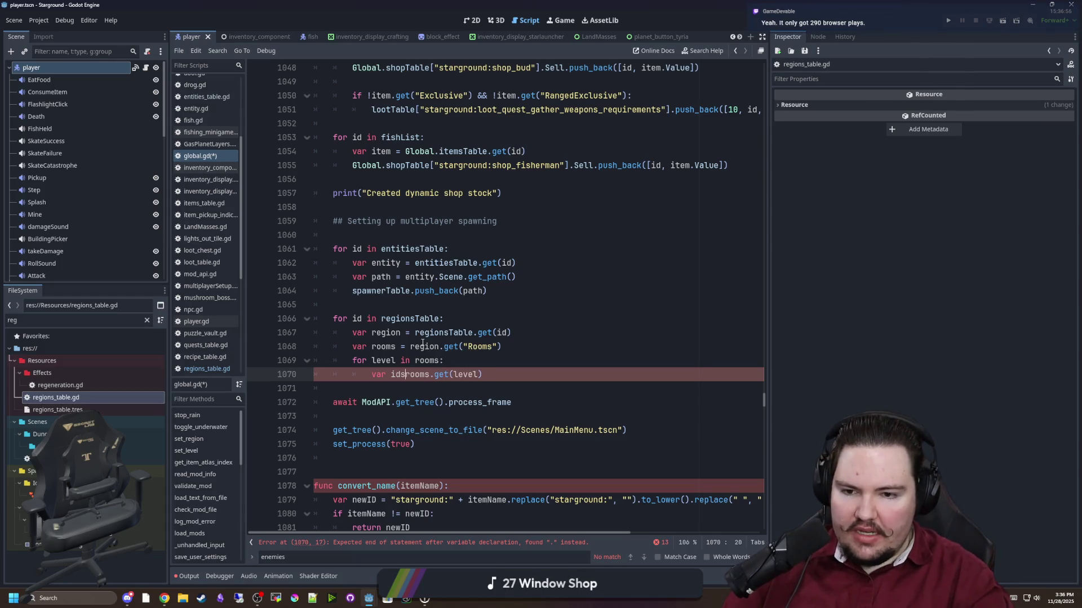
left_click(505, 369)
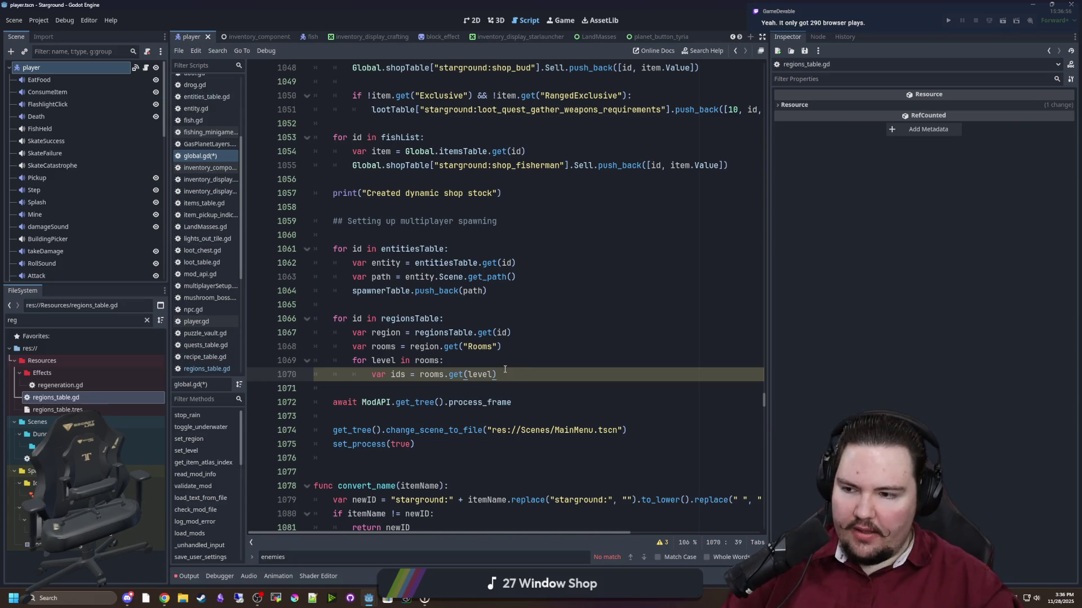
key("Return")
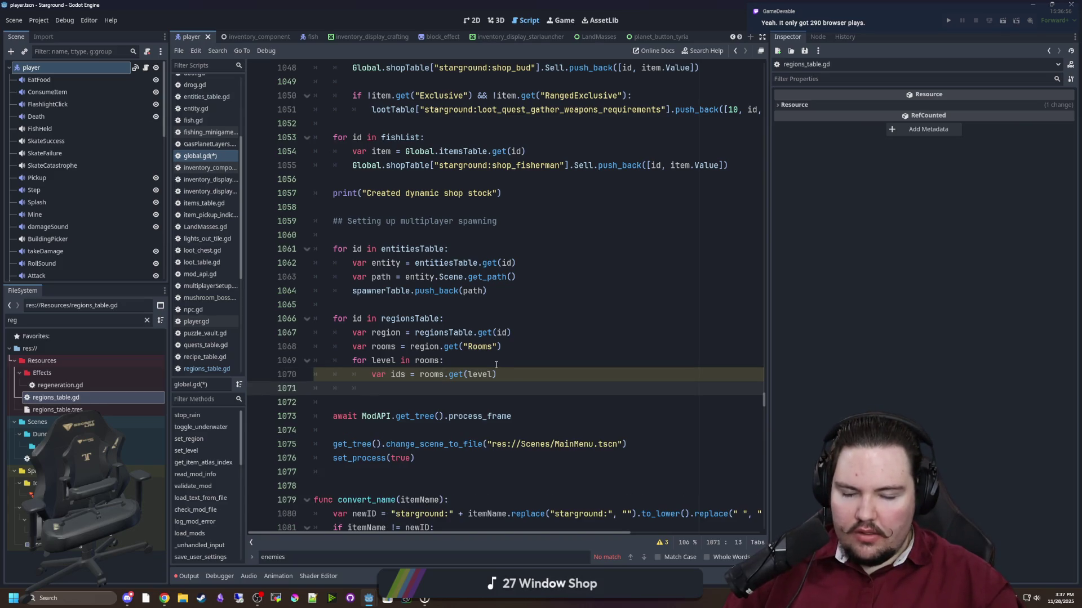
- Start typing a ModAPI.ad_ call on the empty line 1071
mouse_move(497, 374)
left_mouse_down()
mouse_move(360, 363)
mouse_move(341, 375)
mouse_move(332, 364)
left_mouse_up()
left_click(367, 375)
left_click(399, 392)
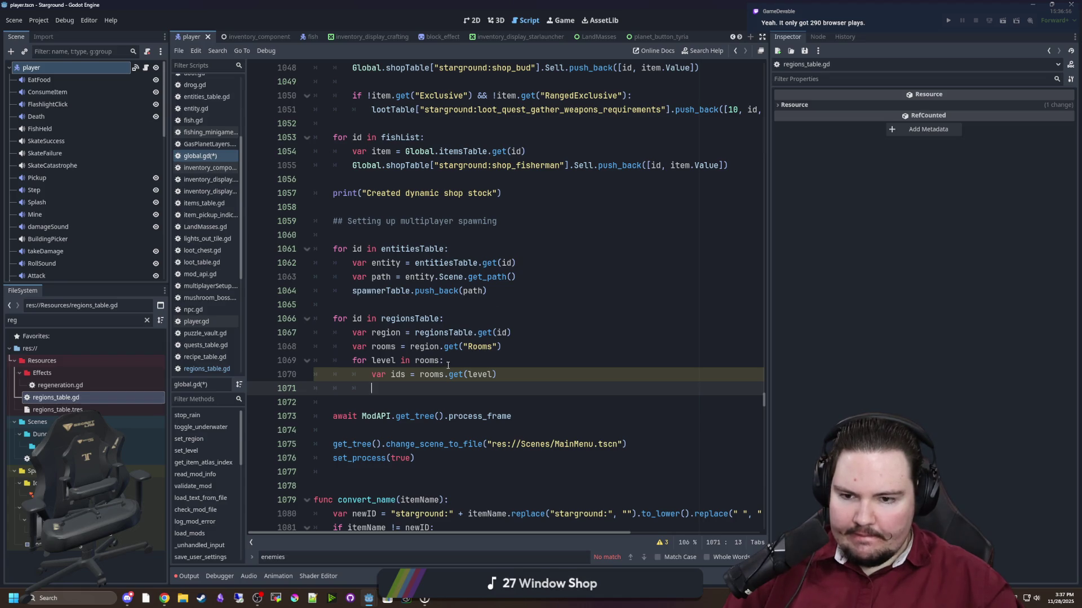
left_click(319, 476)
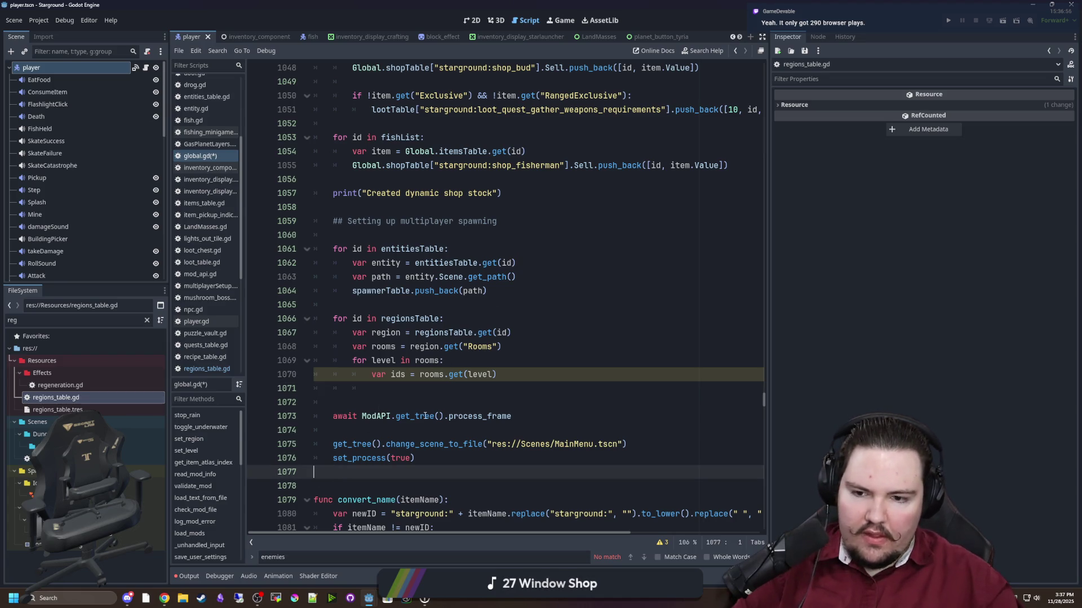
left_click(408, 383)
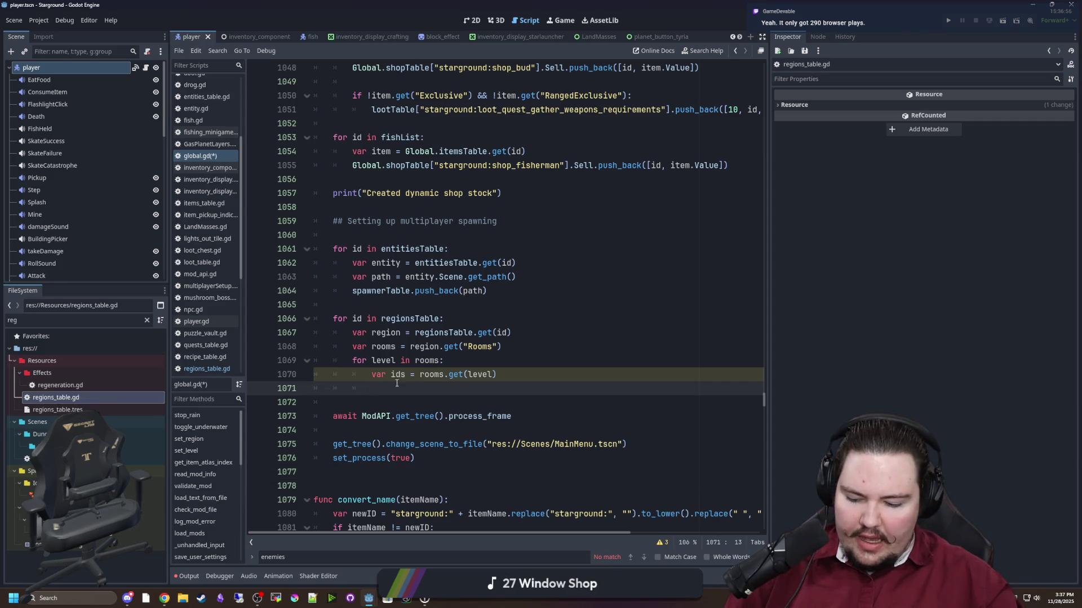
type("ModAPI.ad_")
- Complete the call on line 1071 as ModAPI.add_spawner_entry
key("BackSpace")
type("d_to")
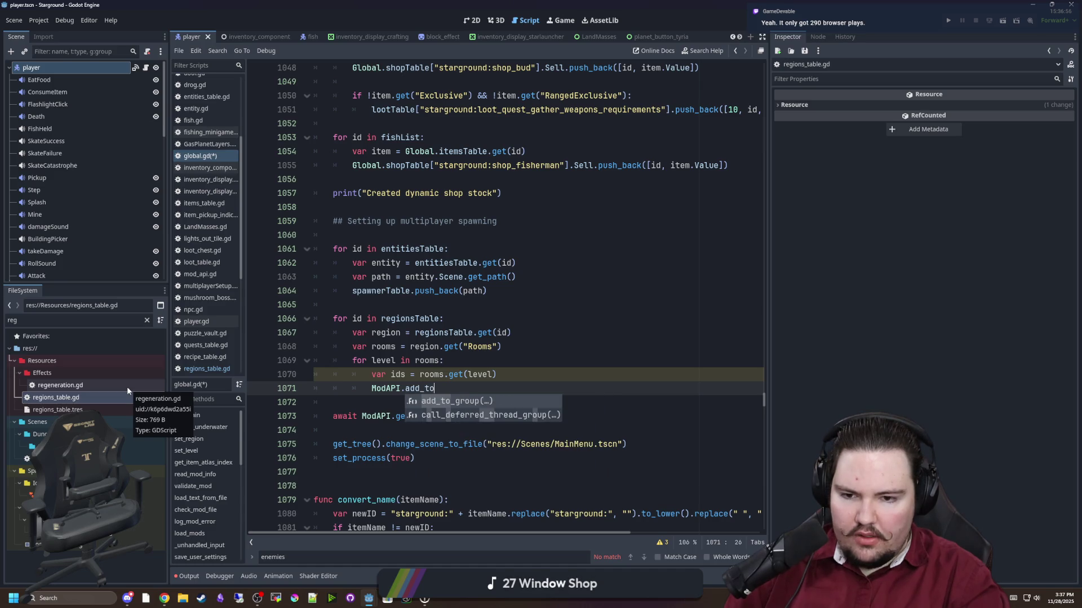
key("BackSpace")
key("BackSpace")
key("BackSpace")
type("spaw")
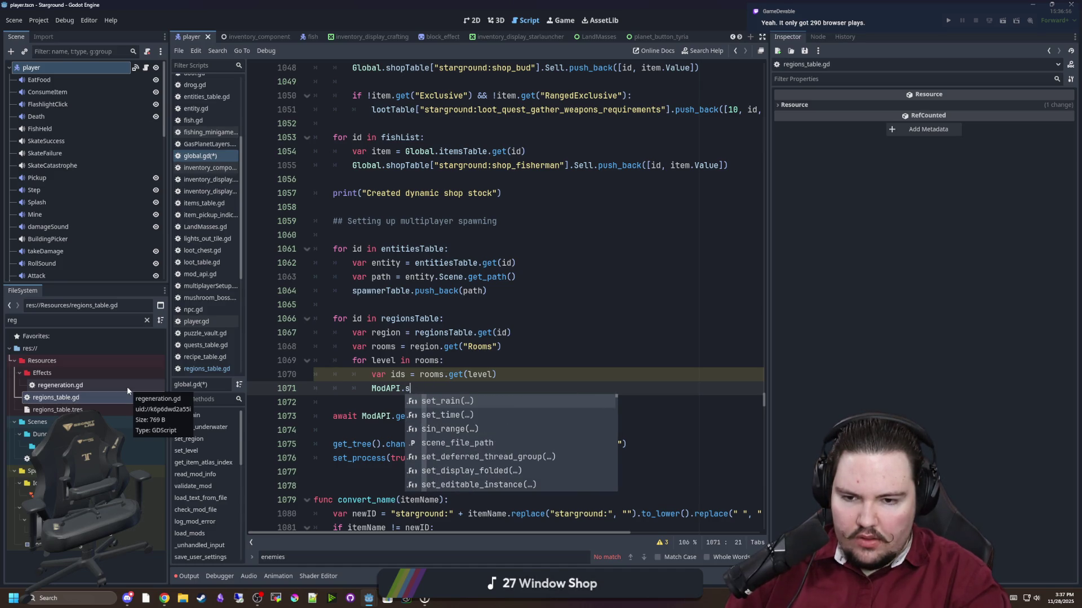
key("Return")
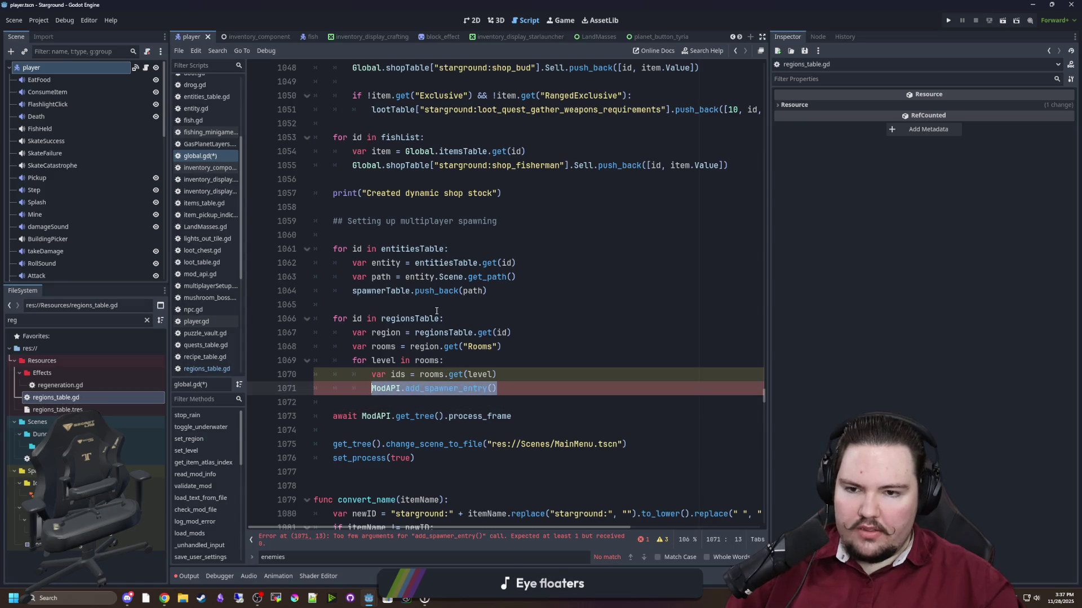
- Replace spawnerTable.push_back(path) in the entities loop with ModAPI.add_spawner_entry(path)
left_click(497, 298)
key("Up")
key("End")
key("shift+Home")
type("ModAPI.add_spawner_entry()")
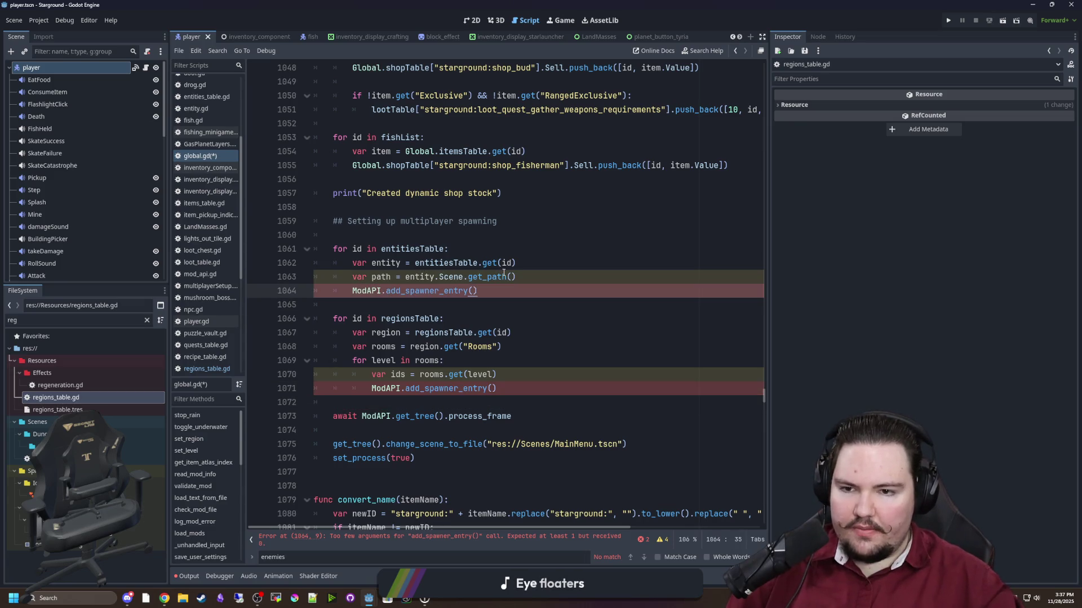
type("path")
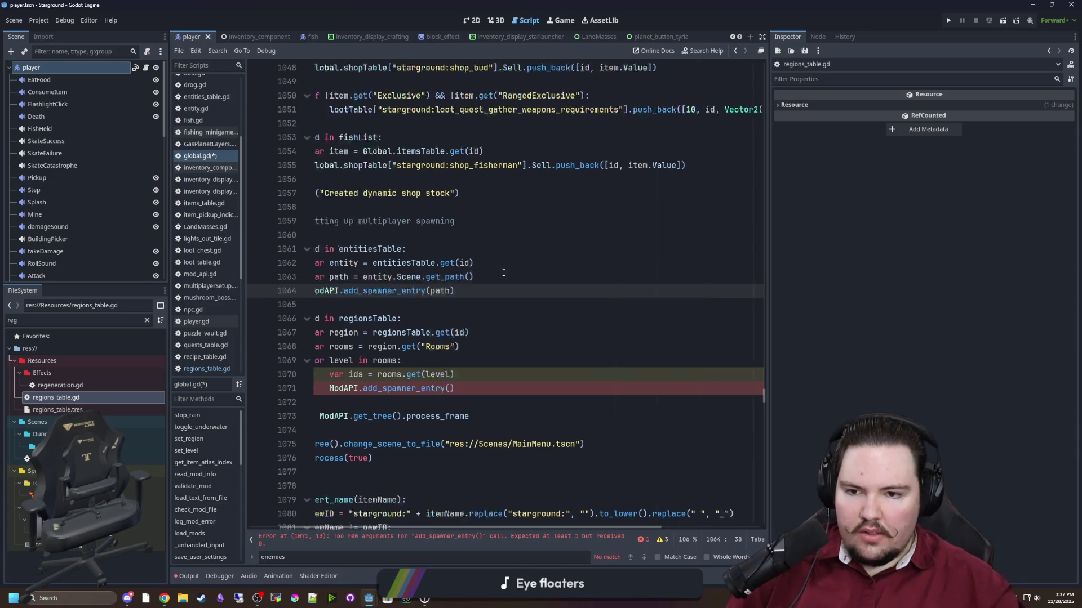
left_click_drag(456, 524, 395, 523)
- Type ids. as the argument on line 1071 and jump to add_spawner_entry's definition in mod_api.gd
left_click(363, 416)
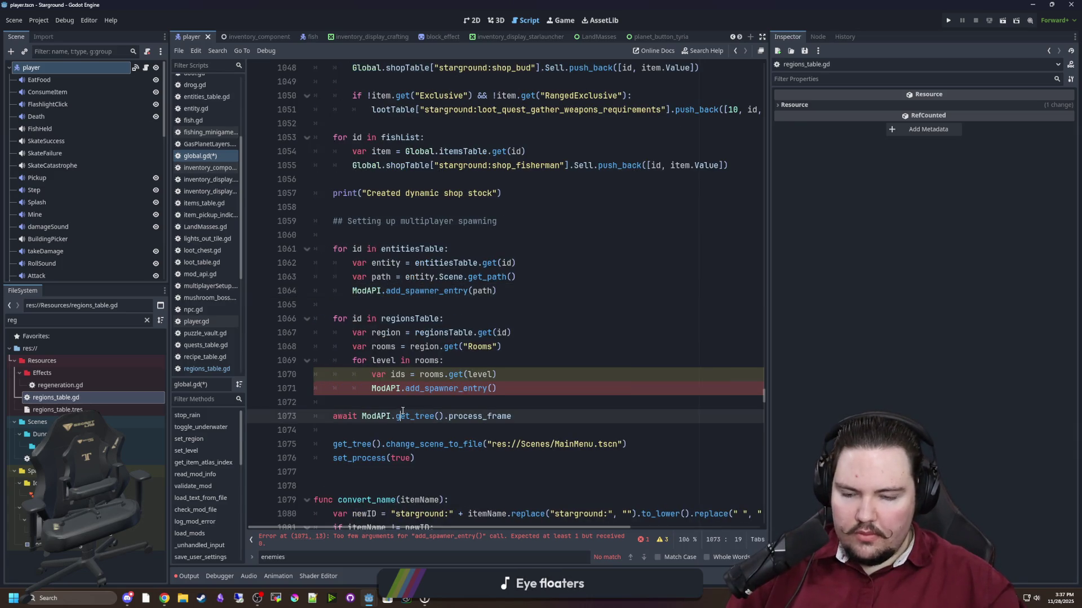
key("Up")
mouse_move(404, 390)
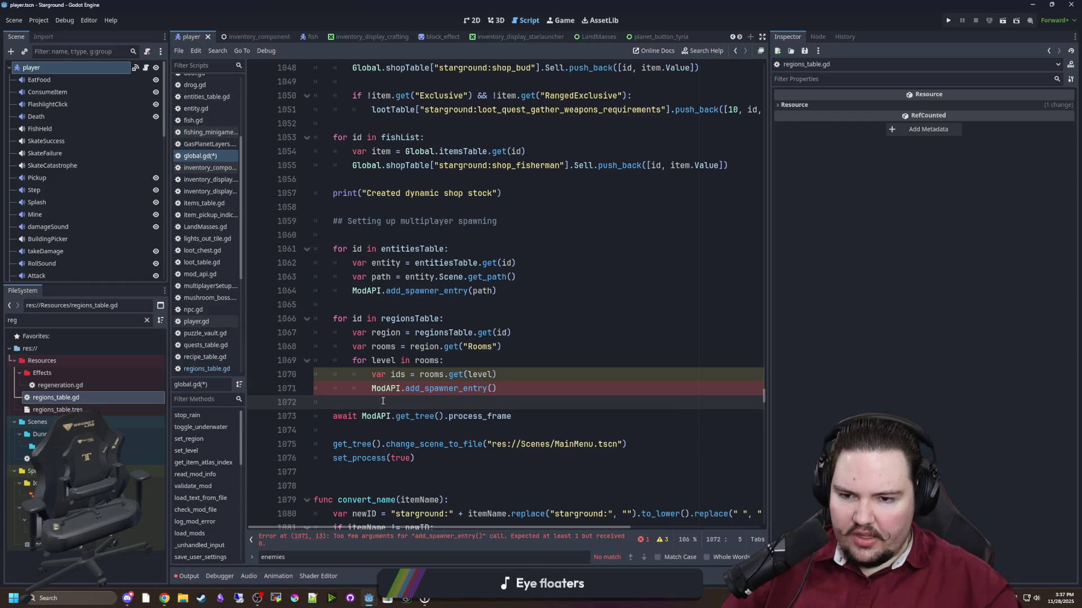
left_click(513, 393)
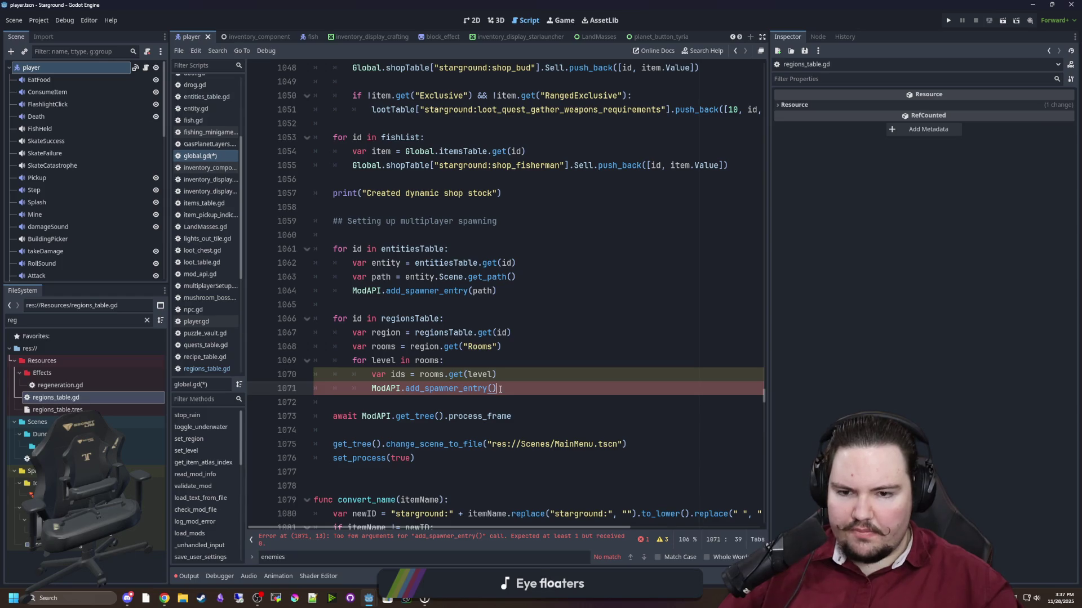
left_click(402, 374)
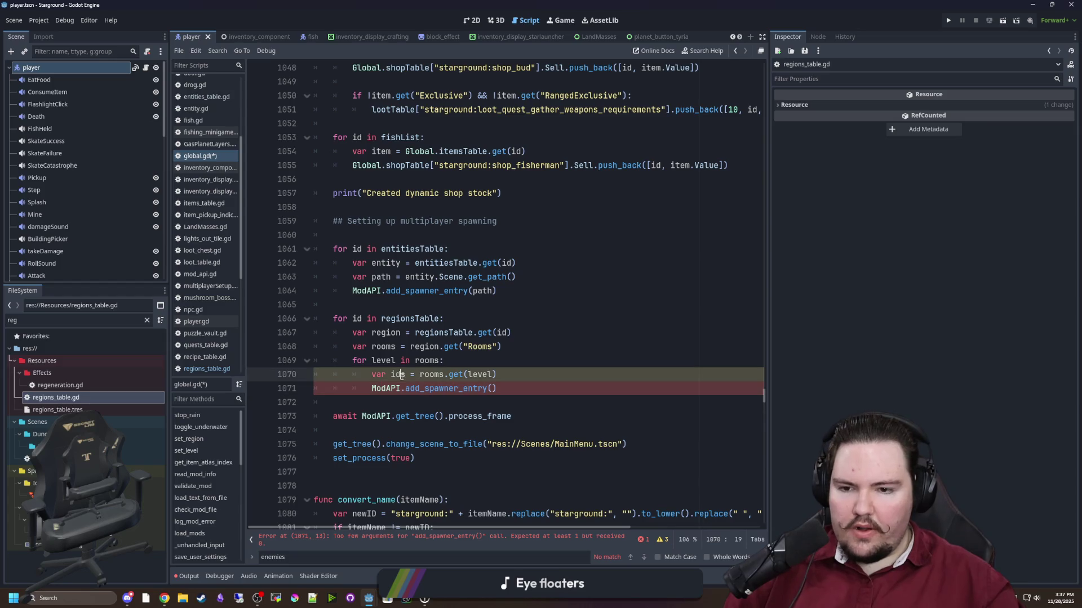
left_click(493, 389)
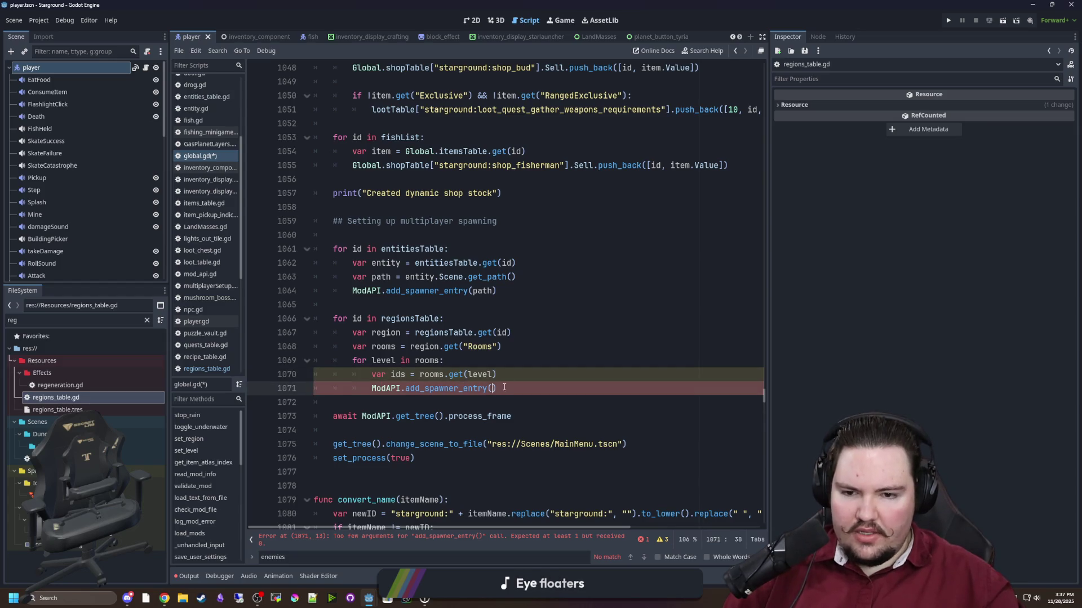
type("ids.")
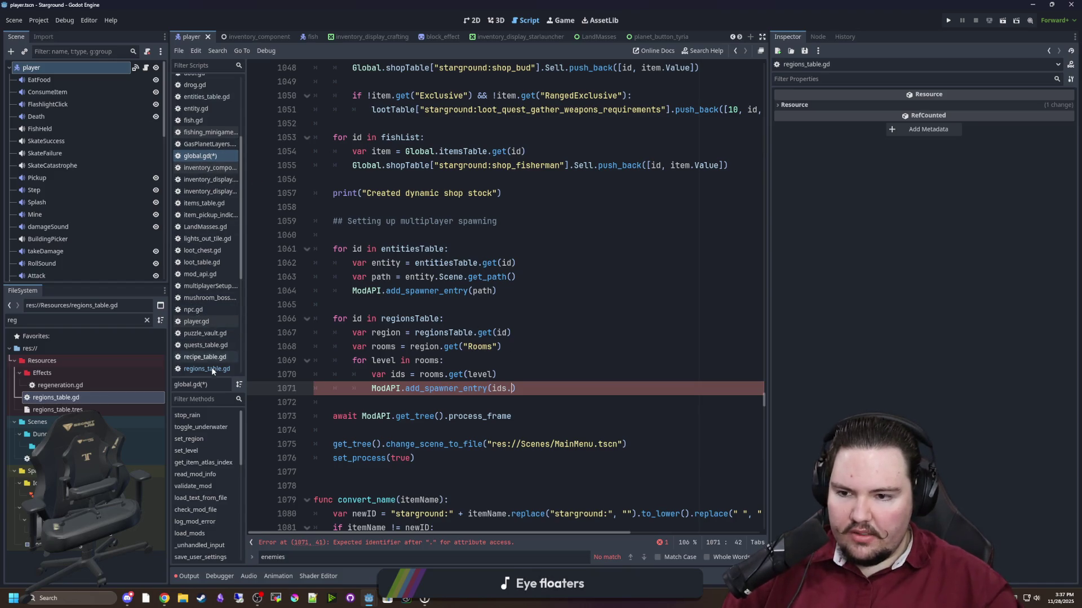
left_click(448, 388)
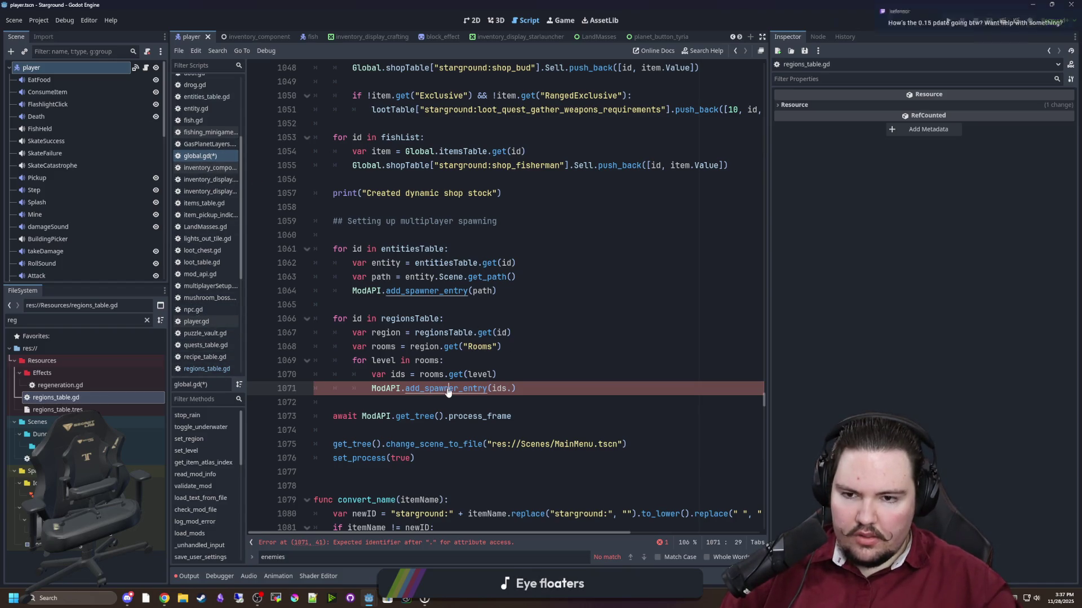
left_click(448, 389, "ctrl")
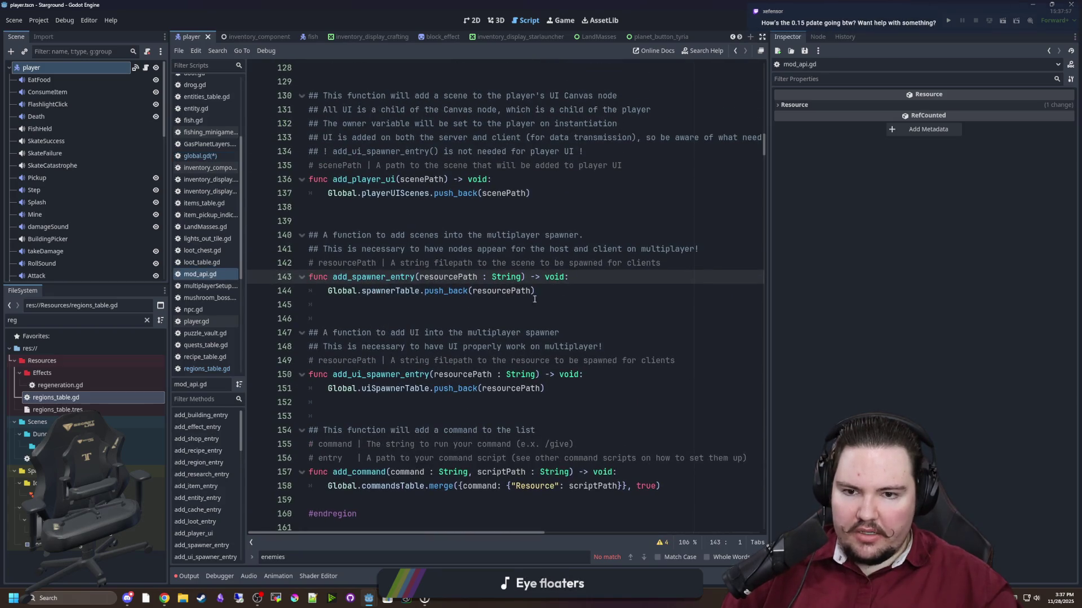
- Add 'if !Global.spawnerTable.has(resourcePath):' at the top of add_spawner_entry
key("Return")
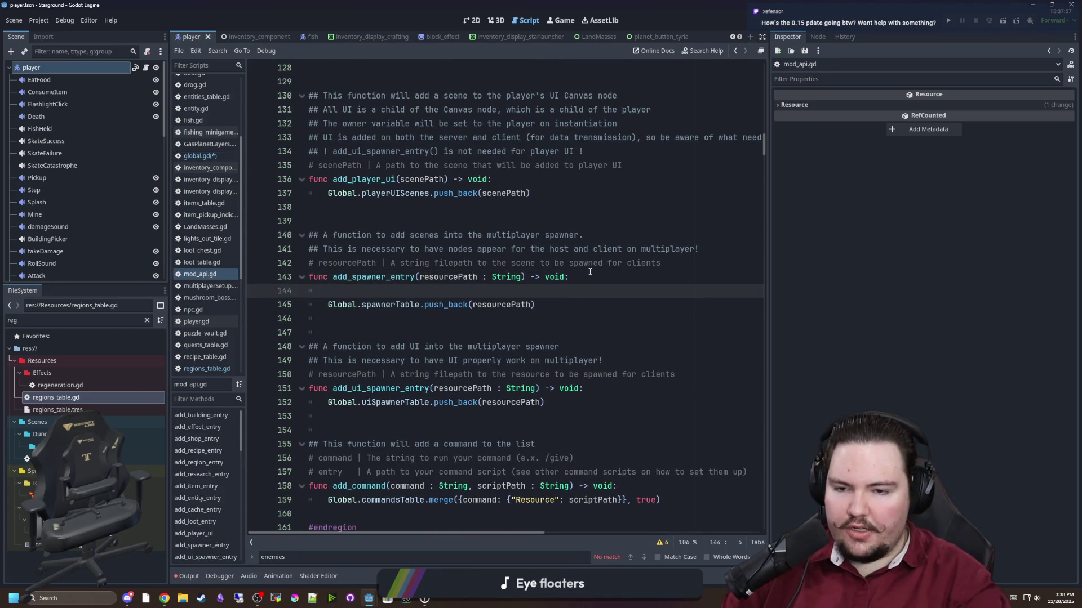
mouse_move(427, 304)
left_mouse_down()
mouse_move(534, 305)
mouse_move(328, 305)
left_mouse_up()
key("ctrl+c")
left_click(342, 293)
key("ctrl+v")
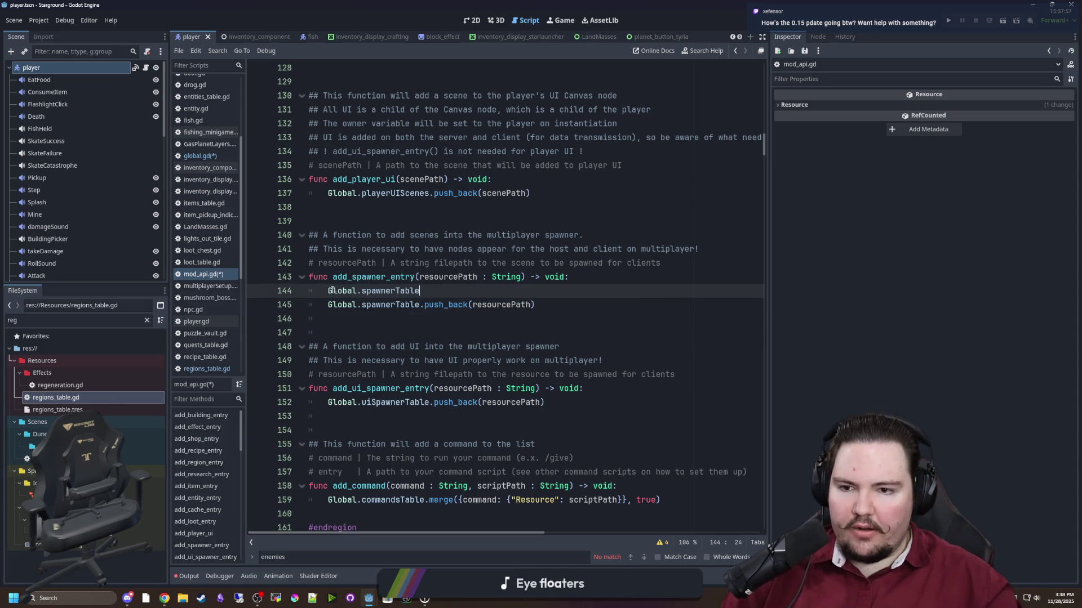
type("if")
left_click(431, 290)
type(".")
type("has(resourcePath")
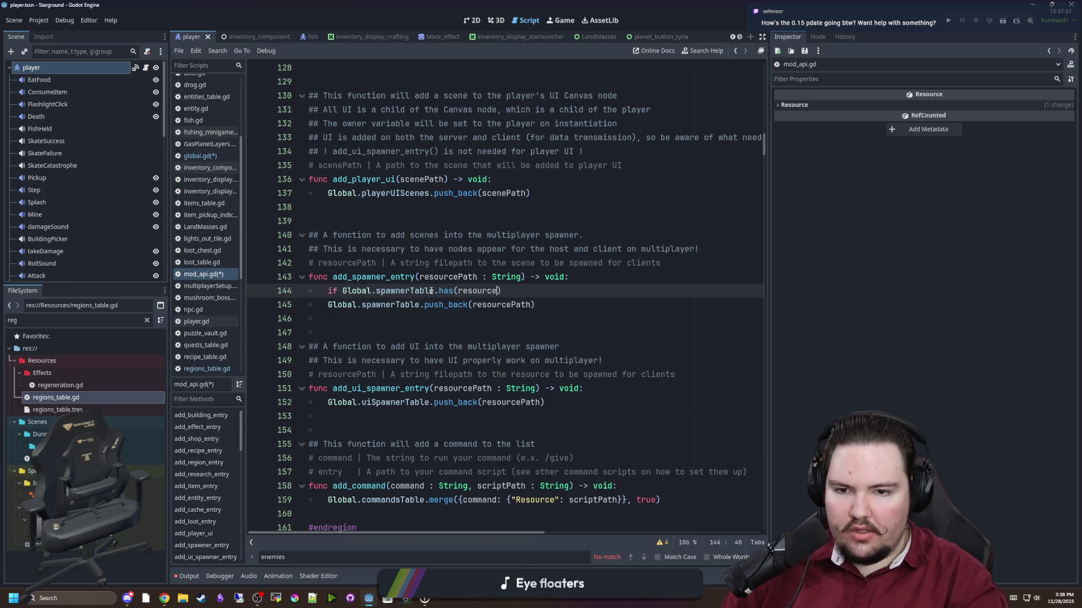
type("):")
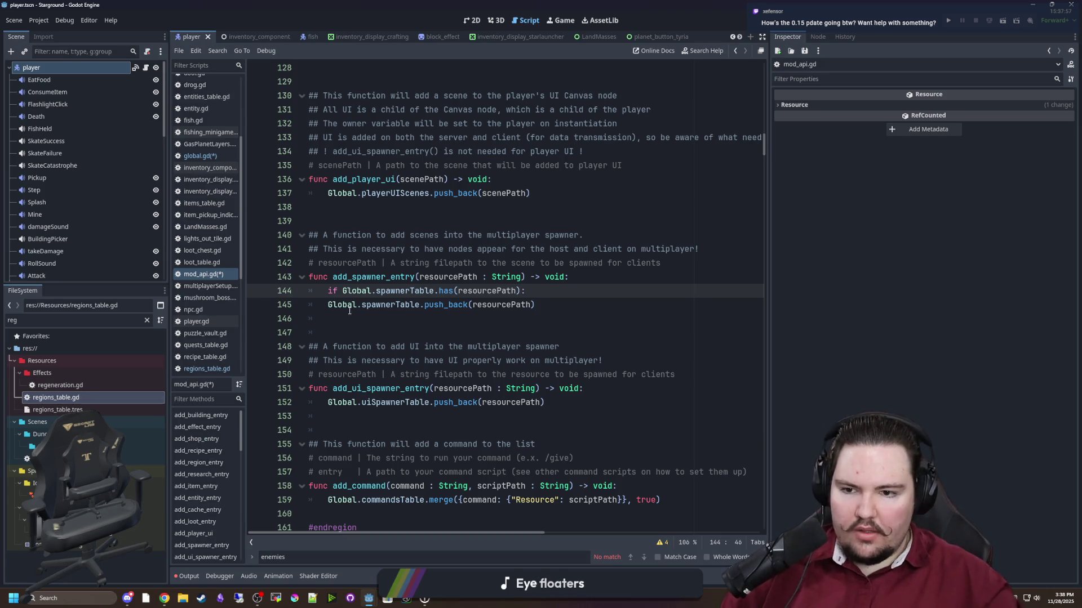
left_click(345, 295)
type("!")
- Indent the push_back line under the if, save the project and return to global.gd
left_click(331, 301)
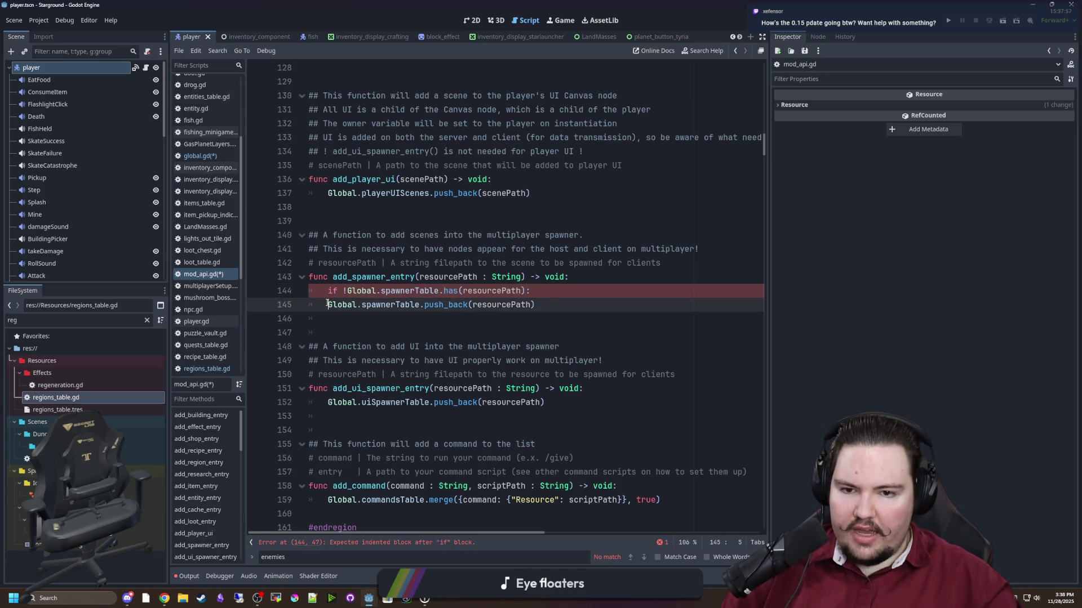
key("Tab")
left_click(397, 222)
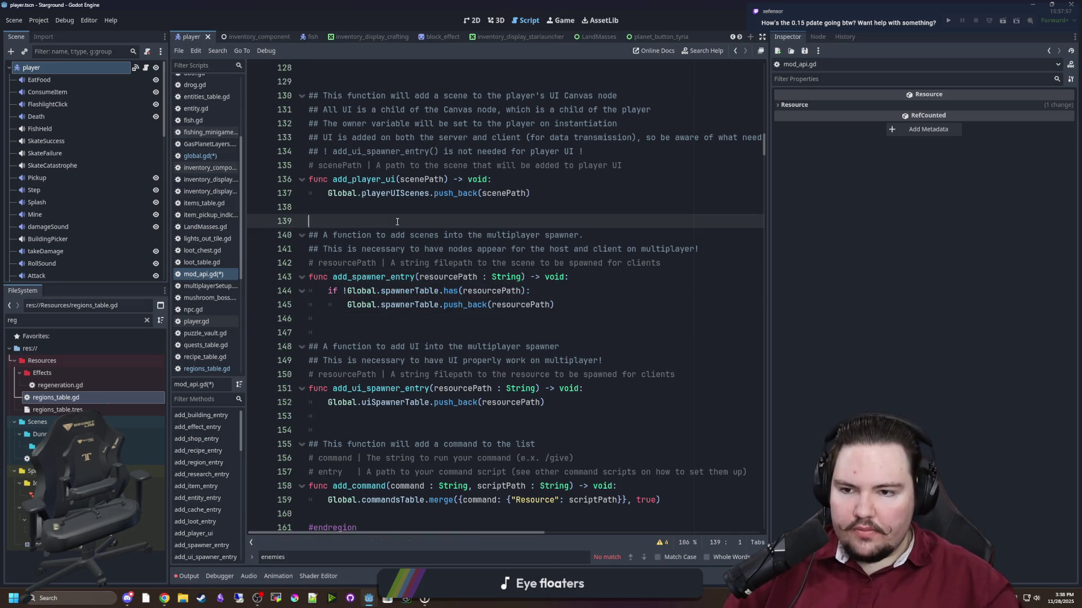
key("ctrl+s")
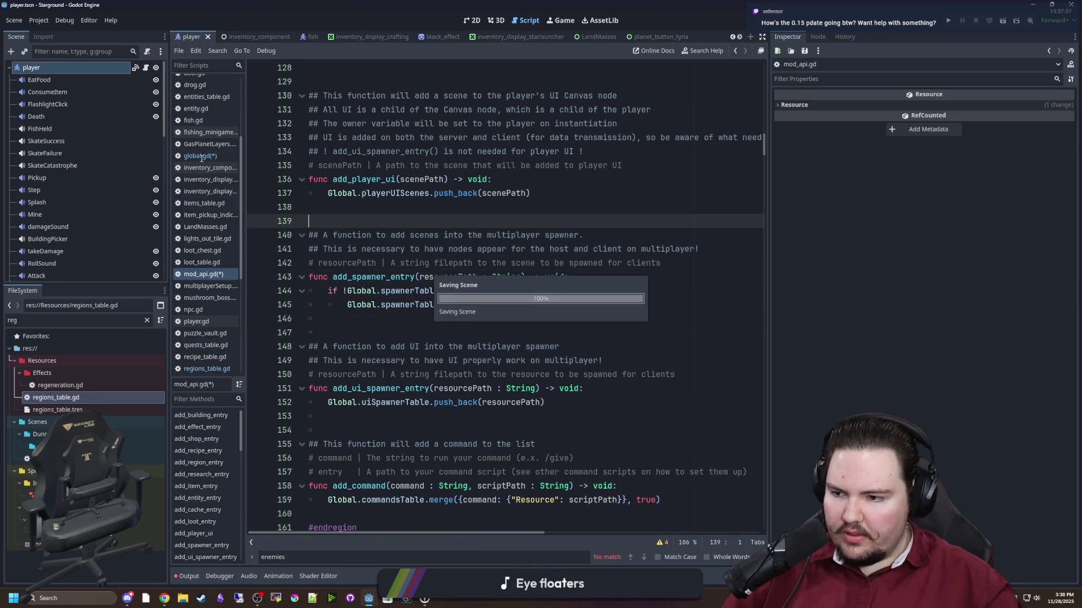
left_click(202, 158)
- Review the entities and rooms loops in global.gd, lines 1060–1071
left_click(458, 322)
left_click(537, 393)
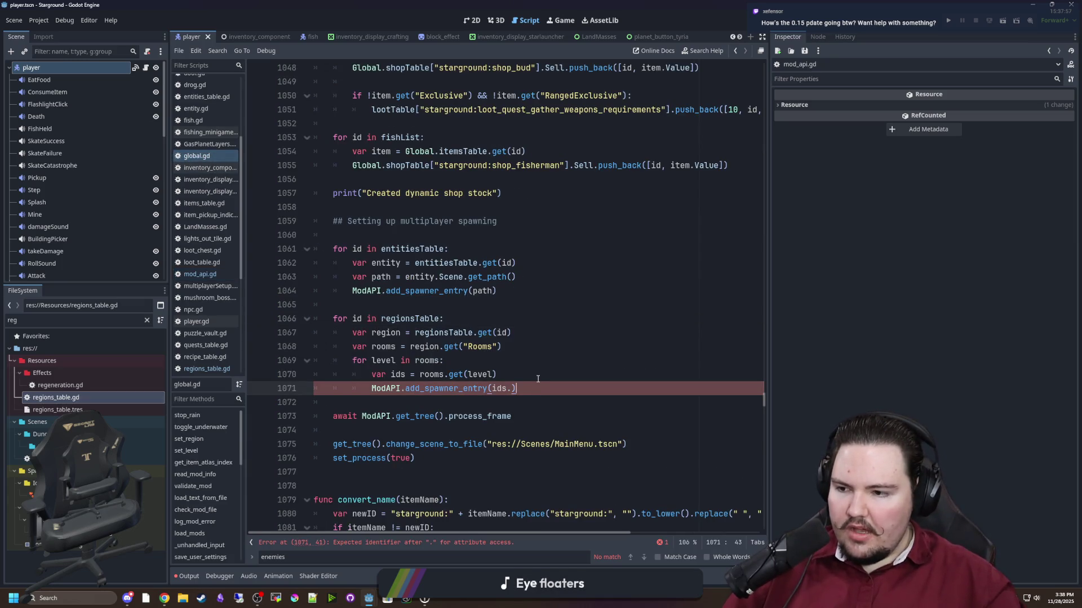
left_click(537, 378)
left_click(530, 362)
key("Down")
key("Down")
key("Up")
key("Up")
key("Up")
left_click(480, 303)
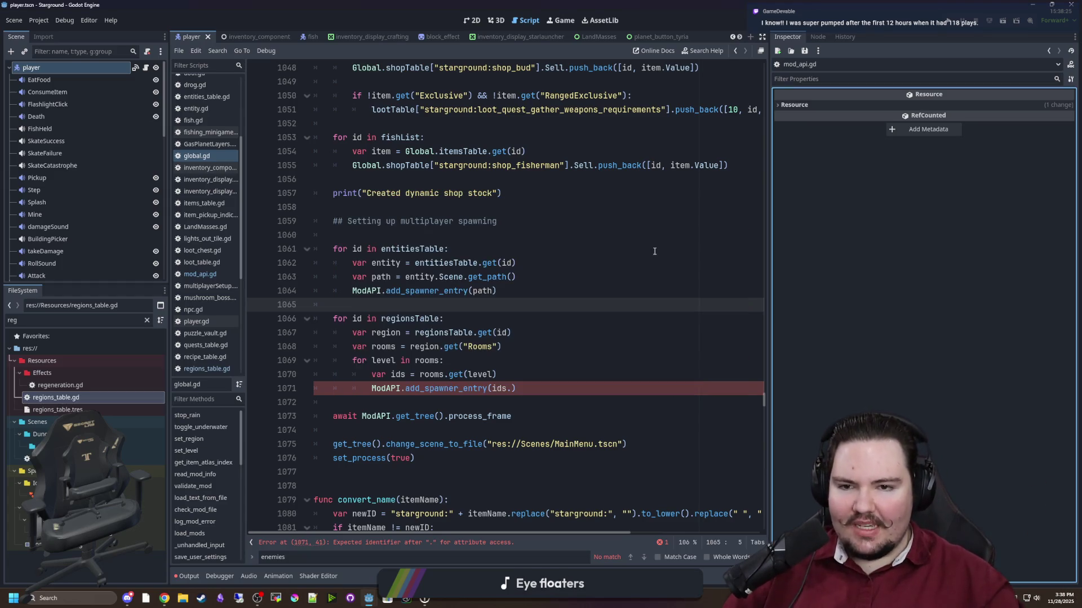
left_click(654, 251)
left_click(445, 235)
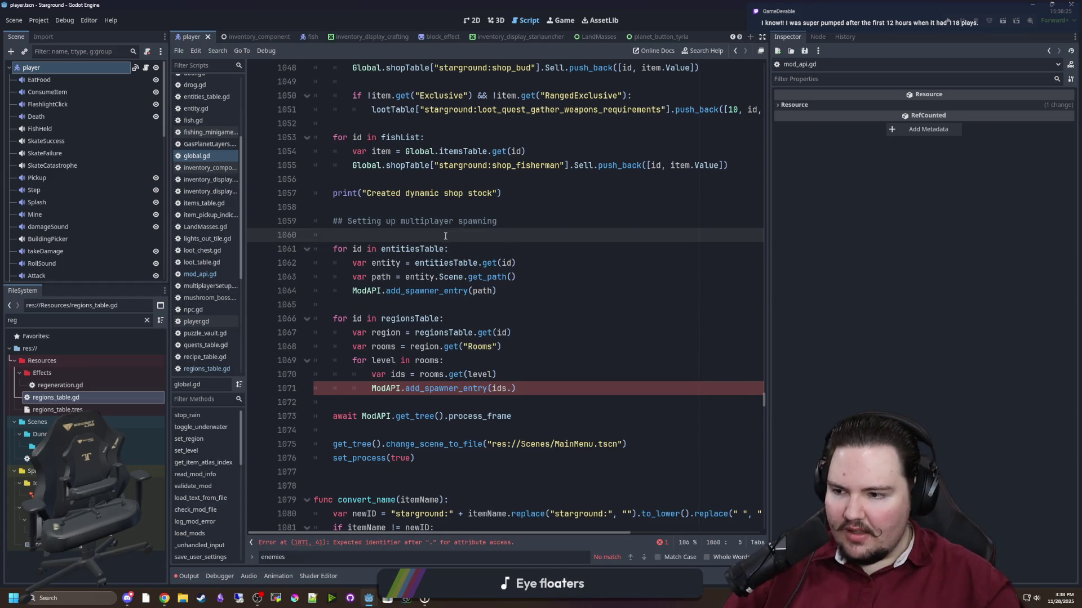
- Recheck the unfinished add_spawner_entry(ids.) call on line 1071, then bring up GitHub Desktop
left_click(528, 389)
left_click(517, 374)
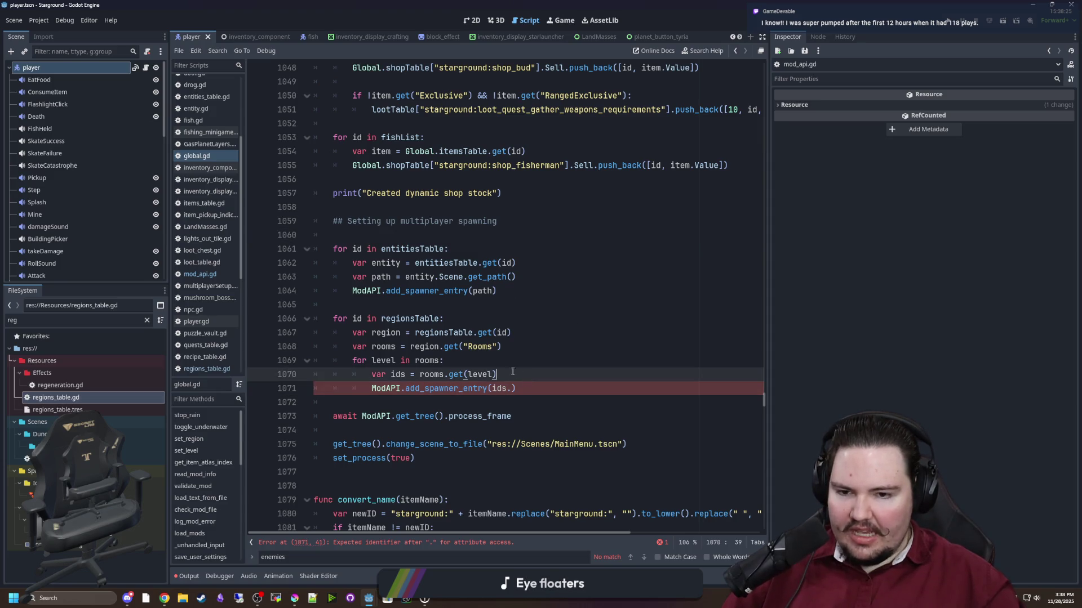
left_click(357, 304)
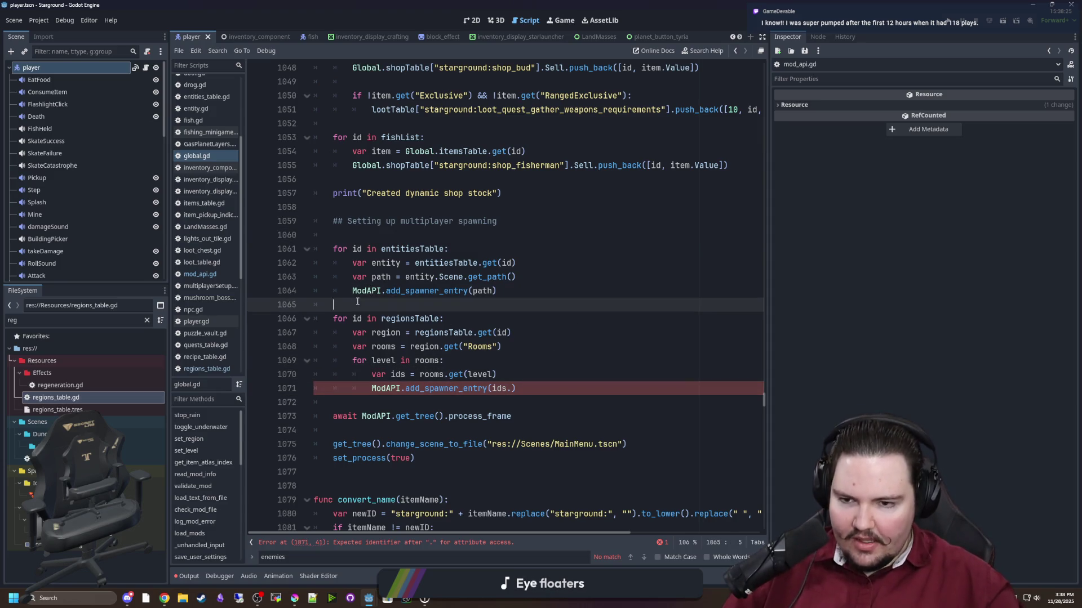
left_click(545, 384)
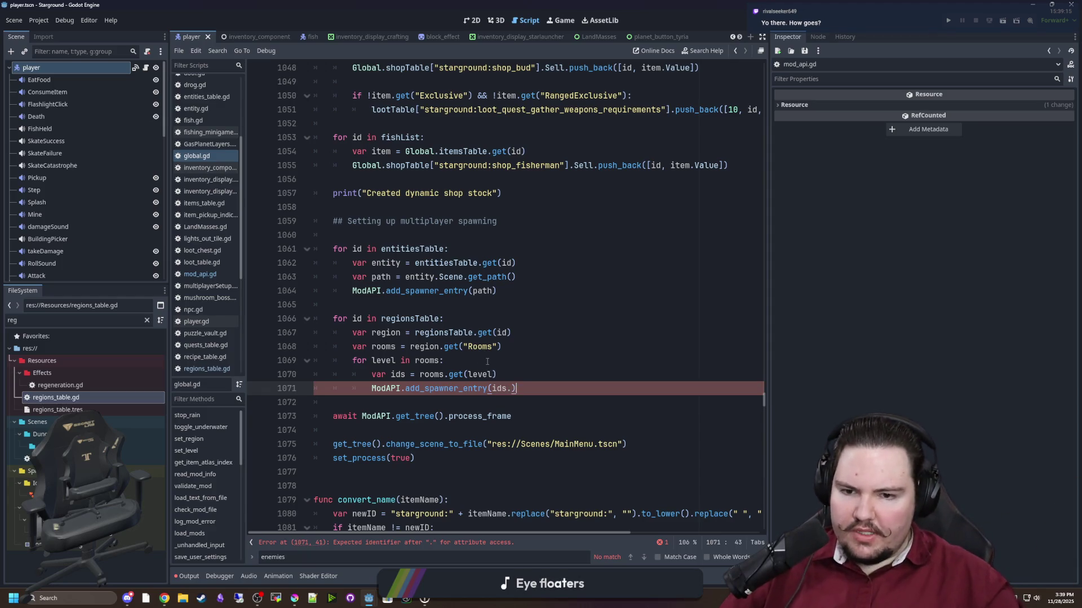
left_click(439, 361)
left_click(367, 304)
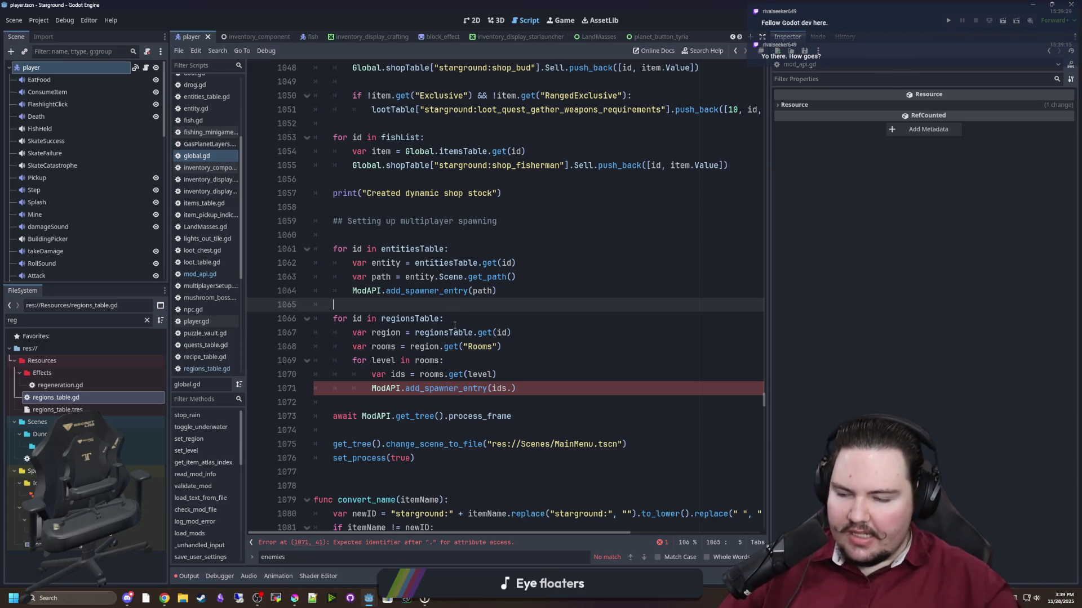
left_click(513, 388)
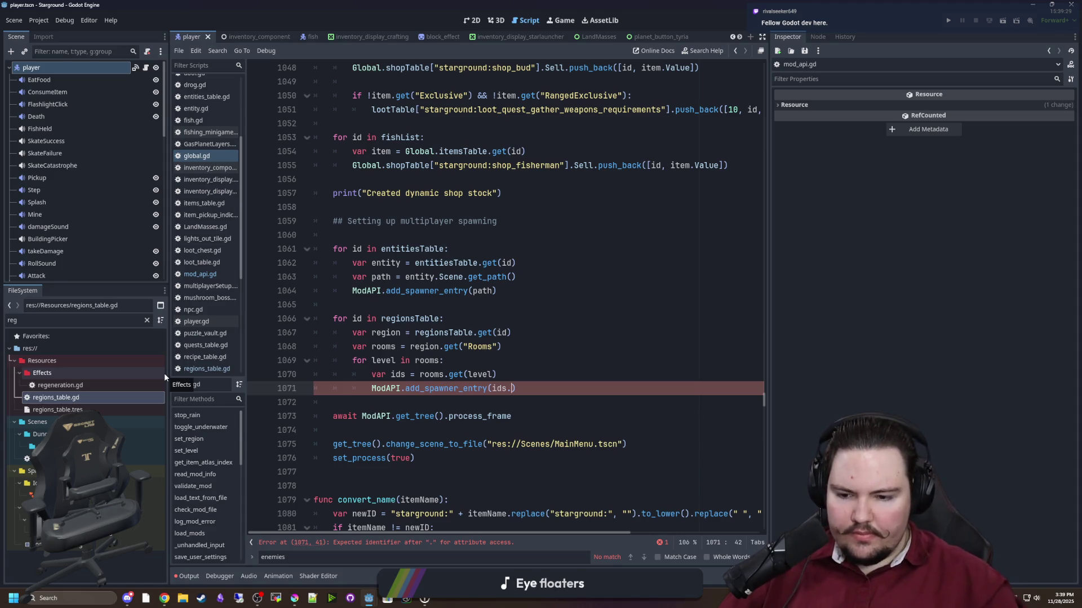
left_click(349, 604)
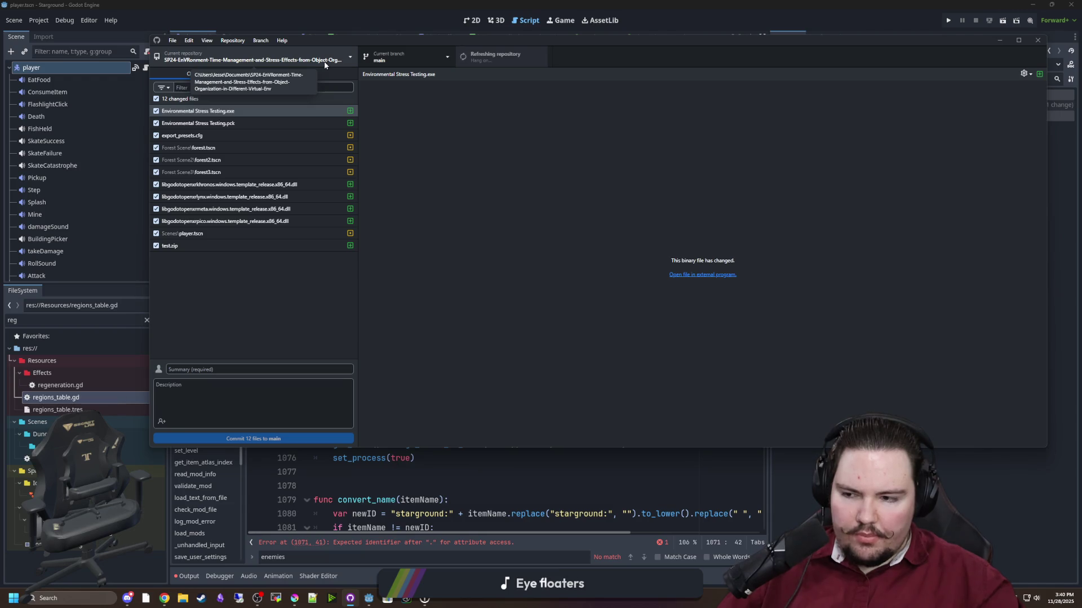
- Show GitHub Desktop's repository list, then load the Starground GitHub page from Chrome's SG bookmark
left_click(325, 65)
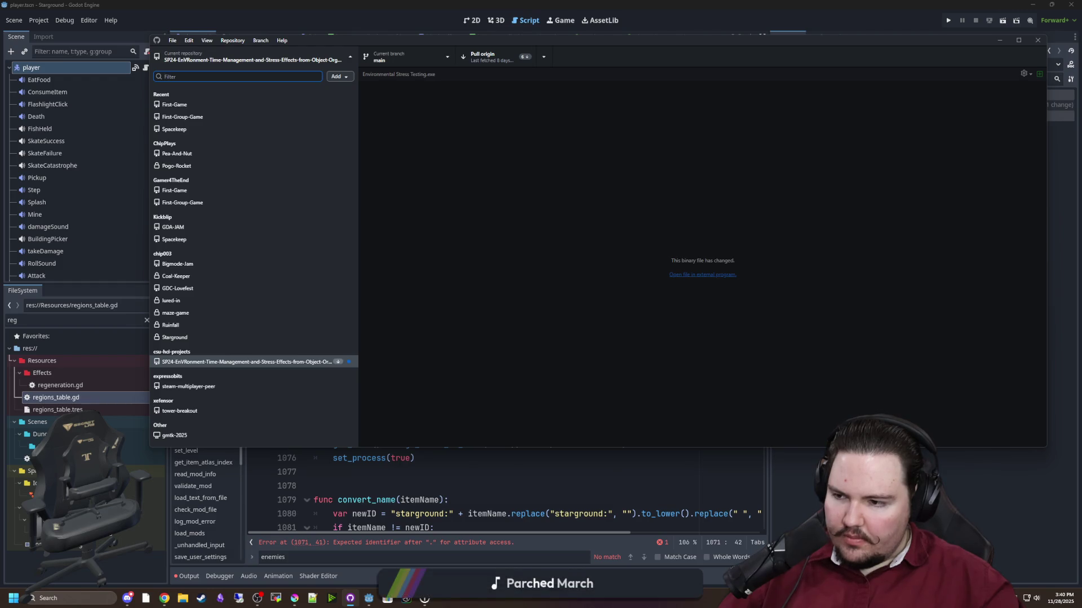
left_click(164, 599)
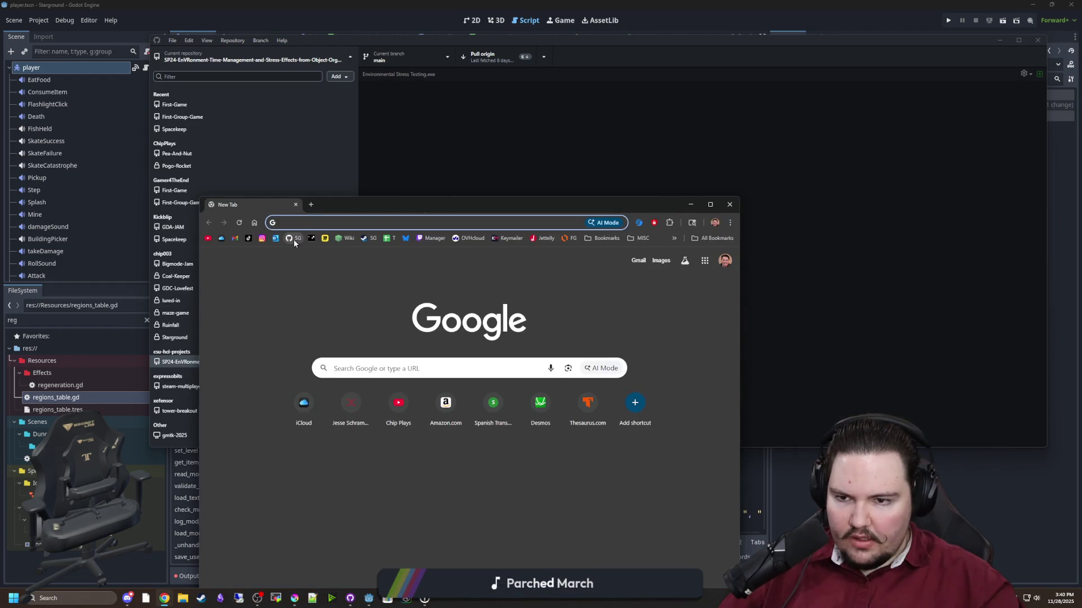
left_click(293, 239)
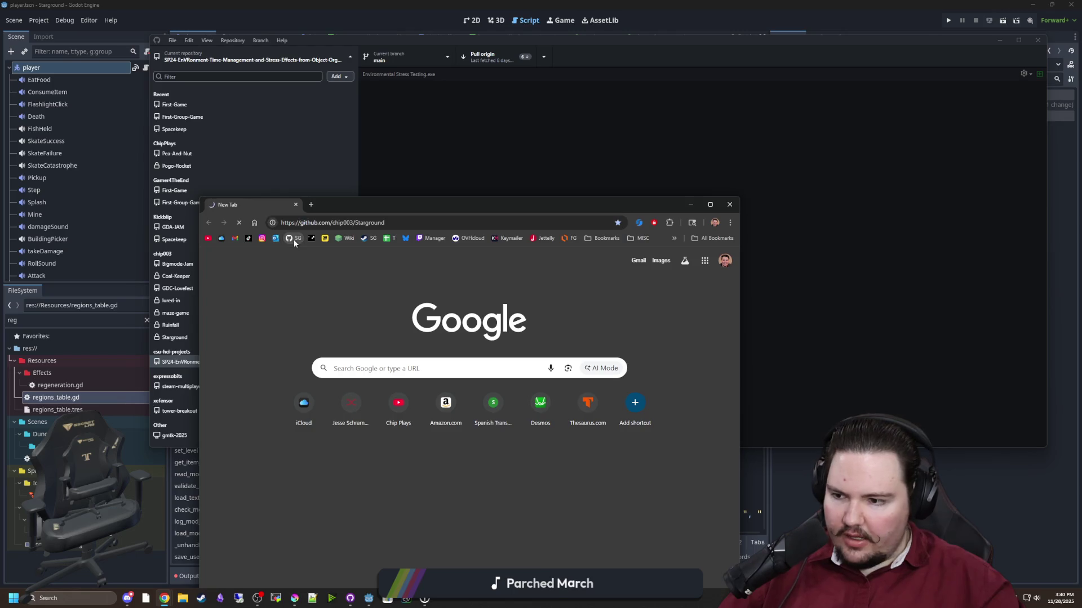
- Scroll through the Starground repository's file list and open its Issues page (42 open, 6 closed)
left_click_drag(390, 205, 404, 129)
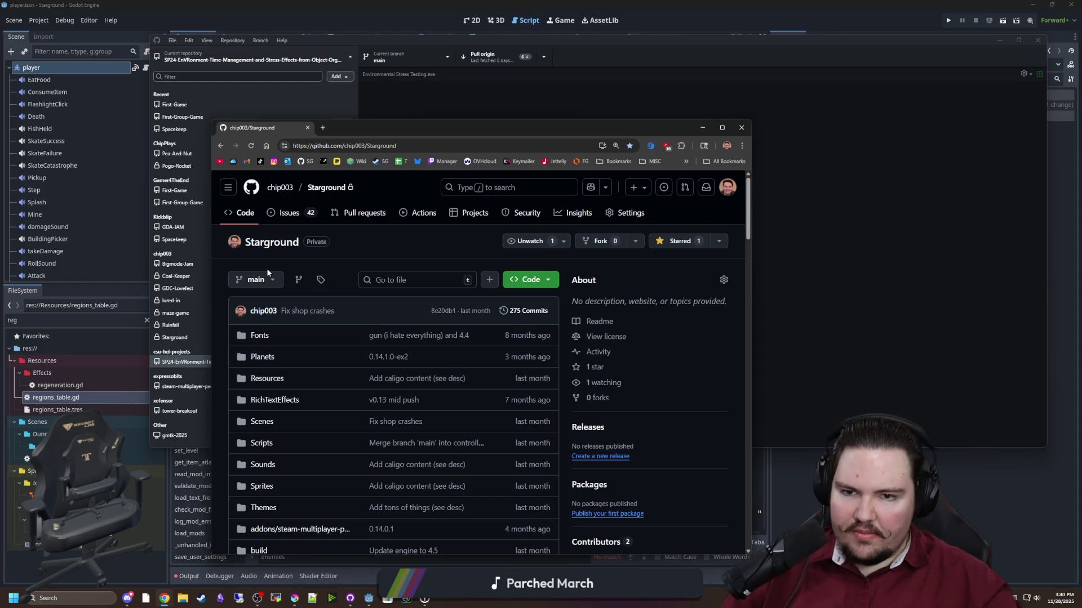
scroll(388, 298, "down", 2)
scroll(408, 297, "down", 2)
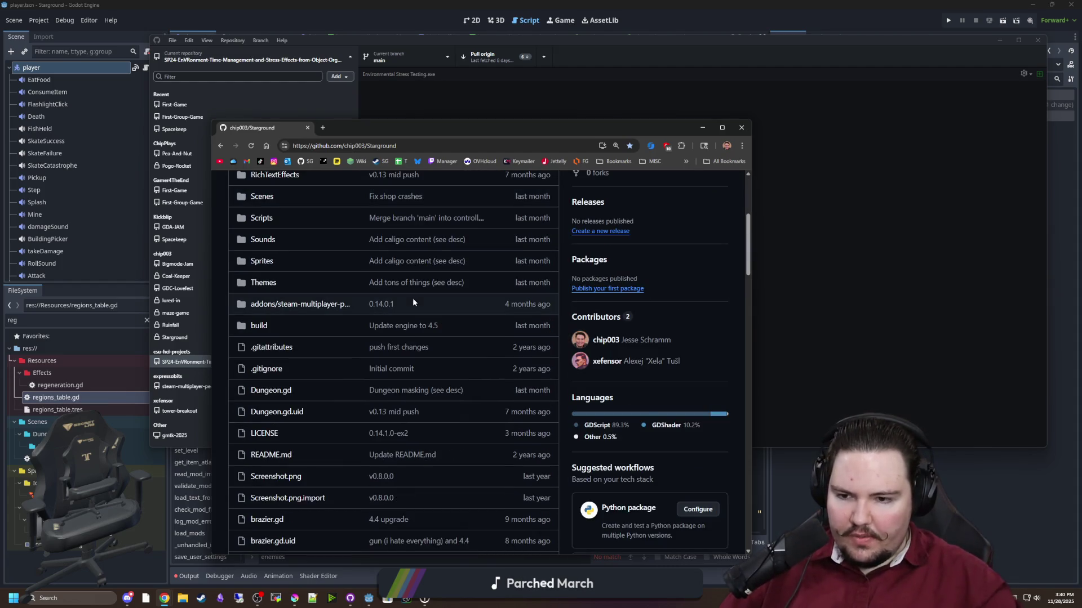
scroll(413, 298, "up", 4)
left_click(300, 222)
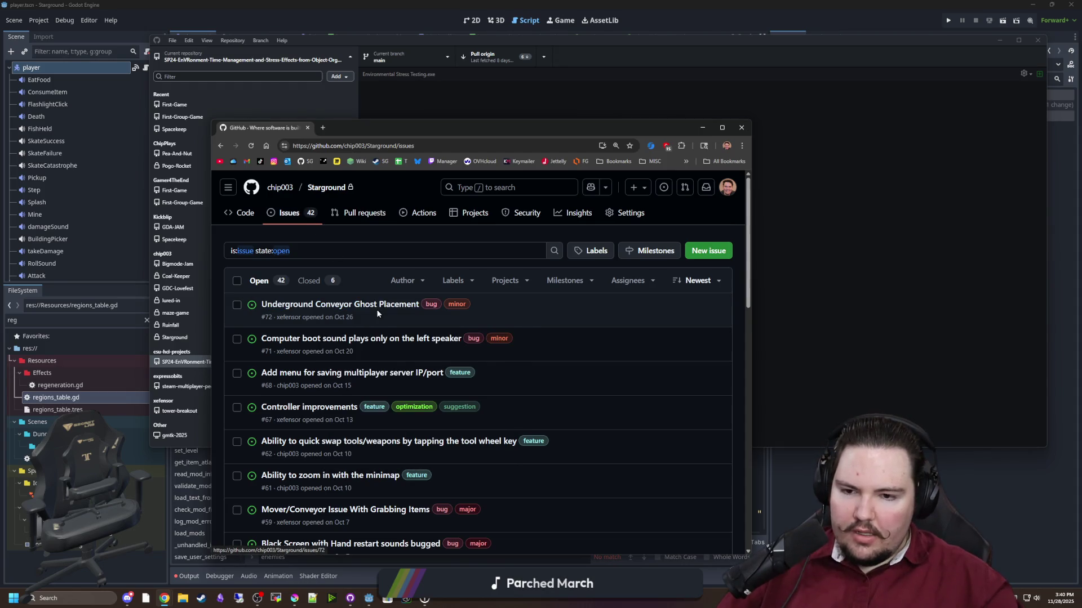
- Read the Multiplayer Crash issue (#56), then return to the open issues list
mouse_move(282, 344)
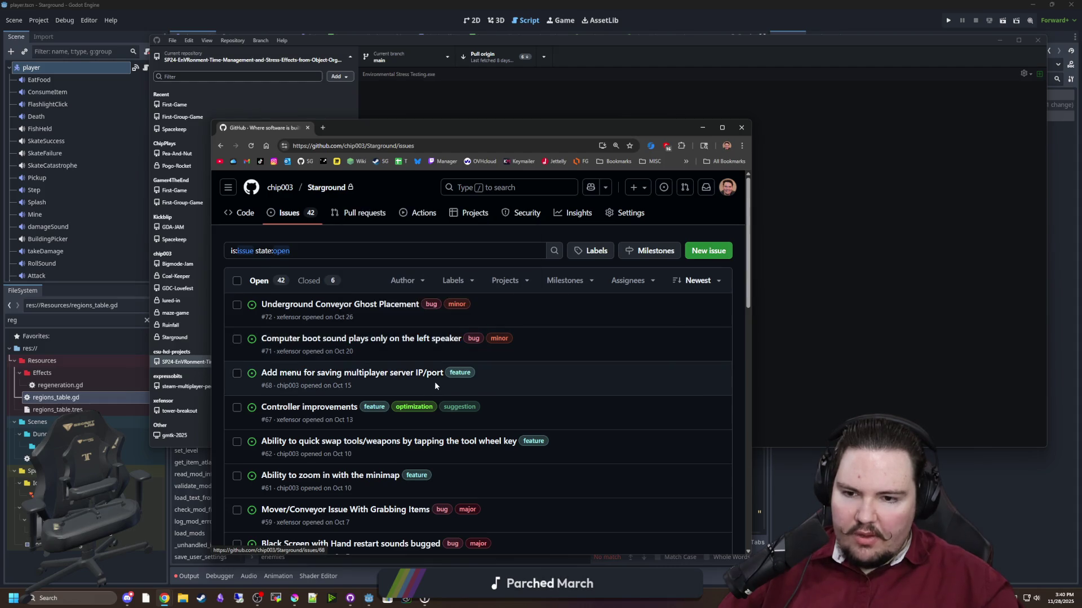
scroll(433, 380, "down", 1)
mouse_move(432, 384)
scroll(432, 383, "down", 1)
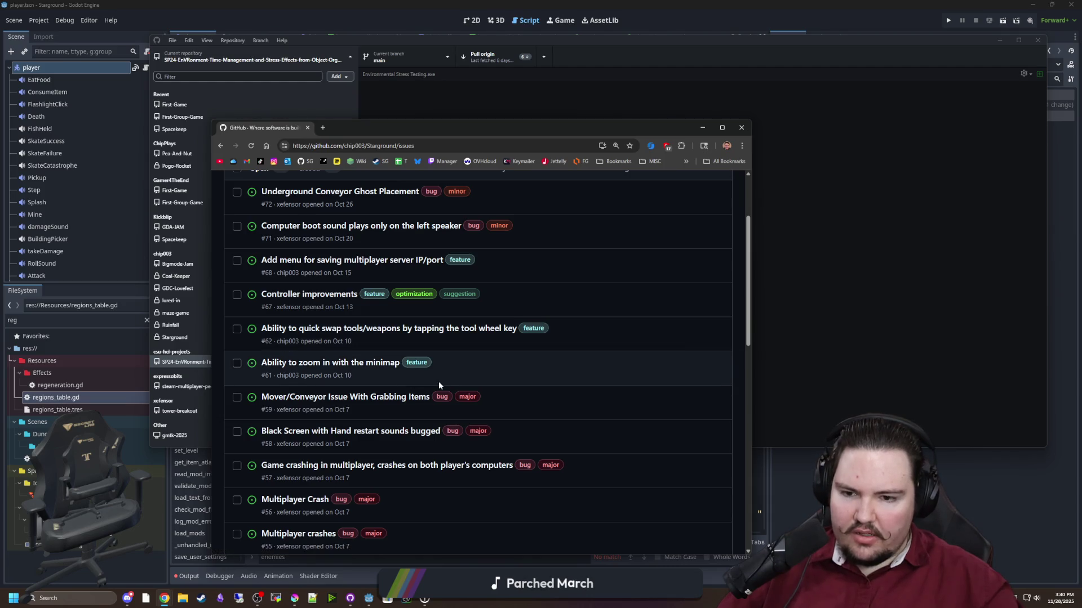
scroll(404, 388, "down", 2)
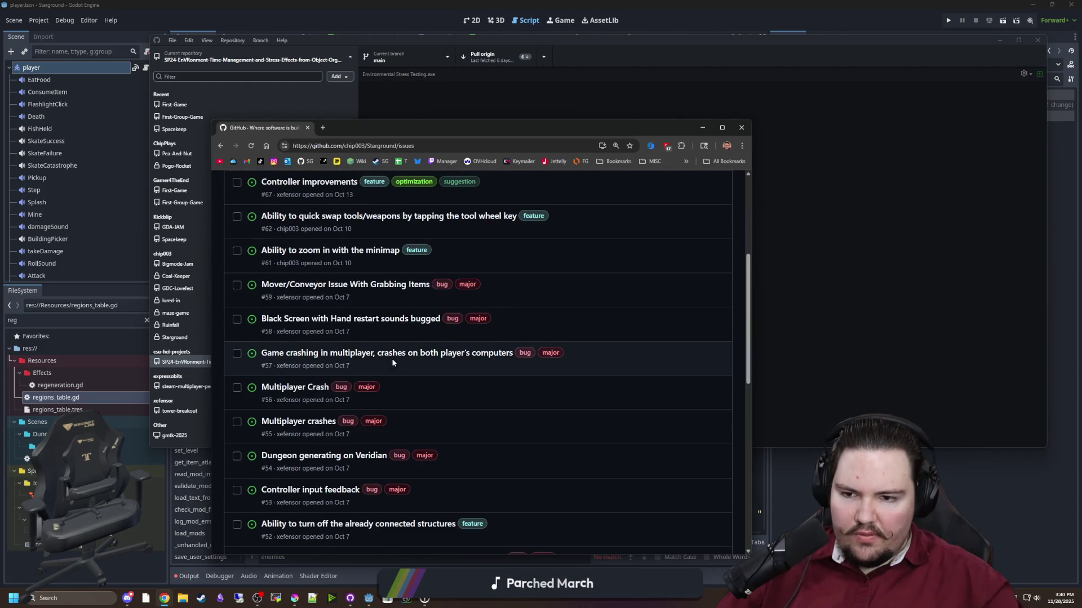
mouse_move(389, 355)
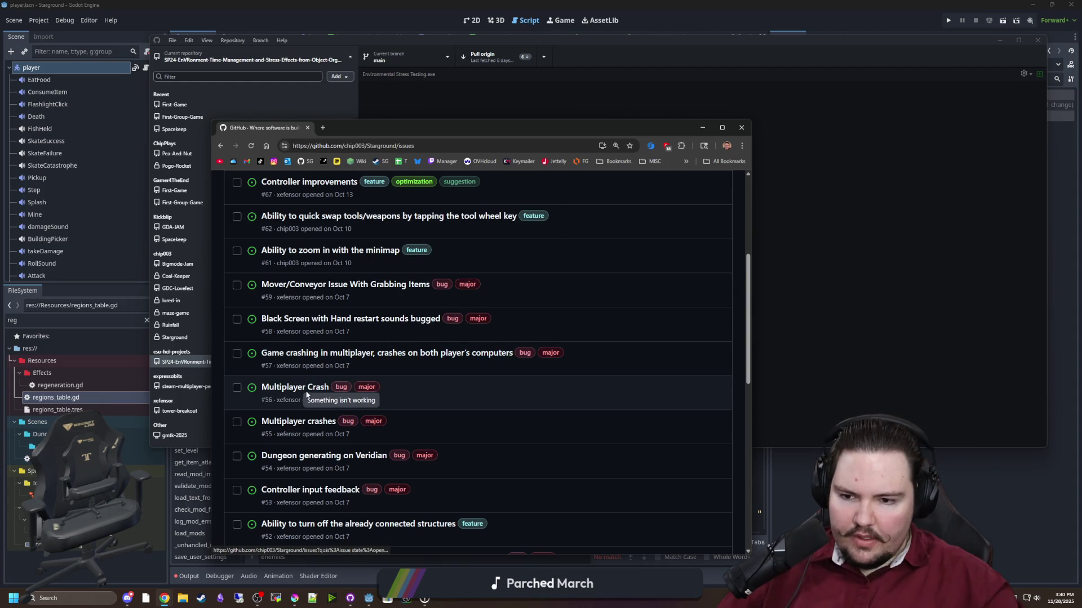
scroll(304, 396, "down", 1)
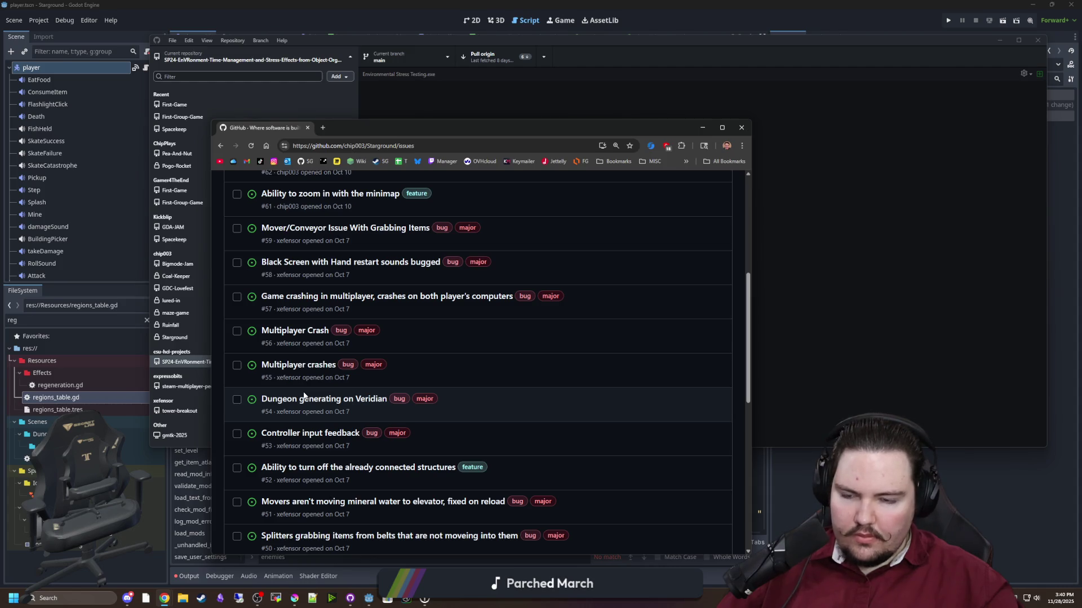
left_click(283, 330)
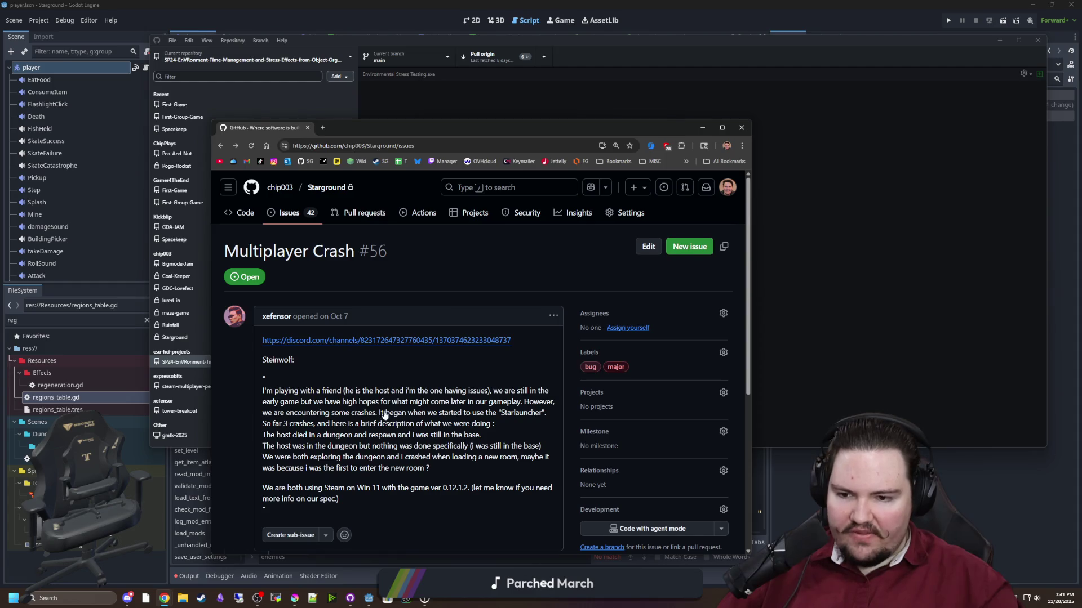
key("alt+Left")
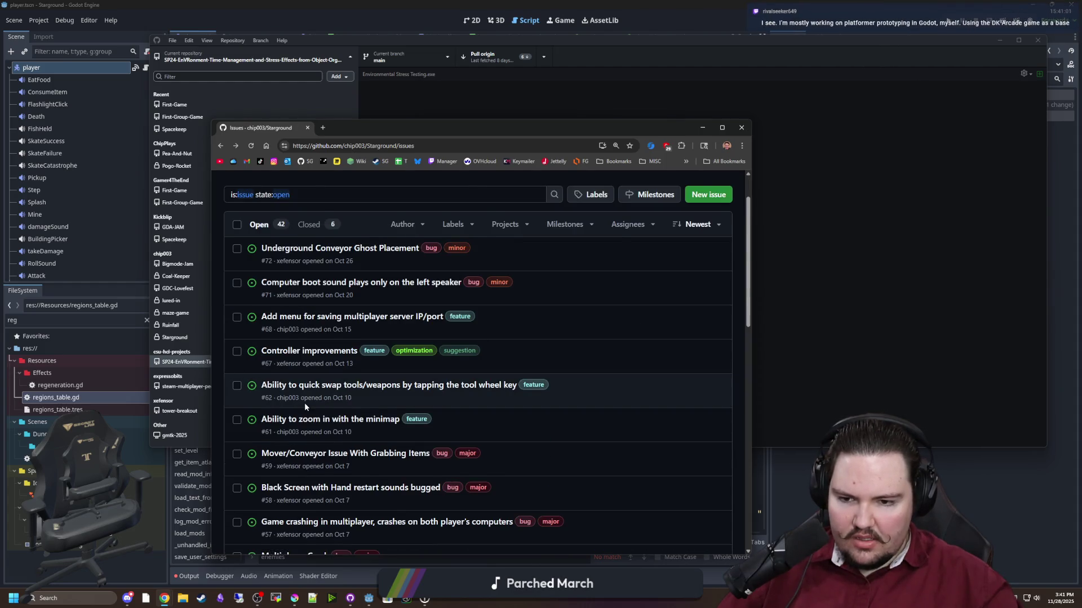
- Read the Dungeon generating on Veridian issue (#54), then return to the list
scroll(304, 403, "down", 1)
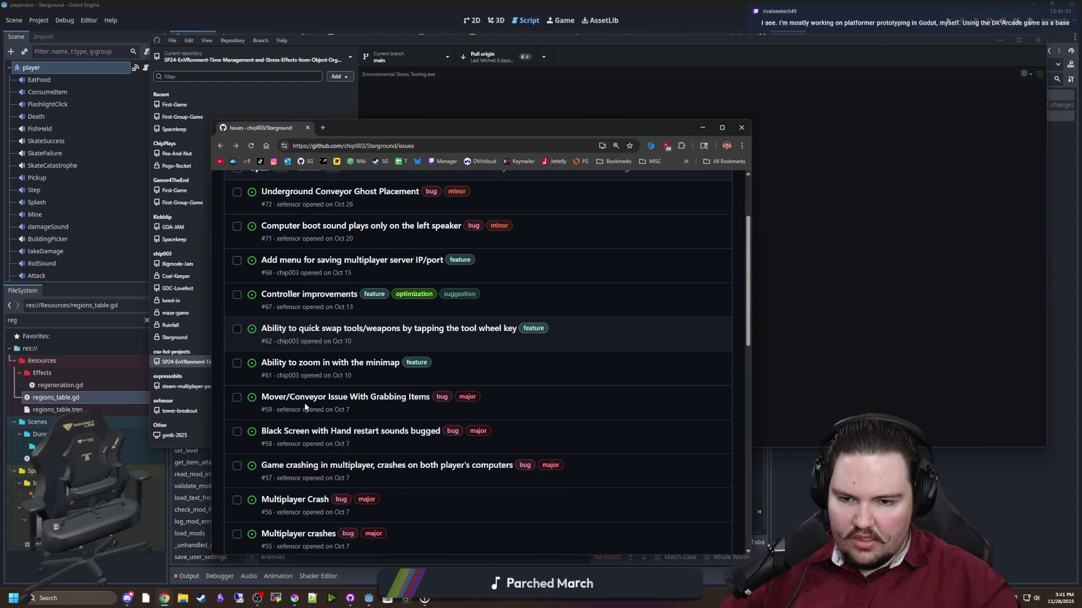
left_click(378, 364)
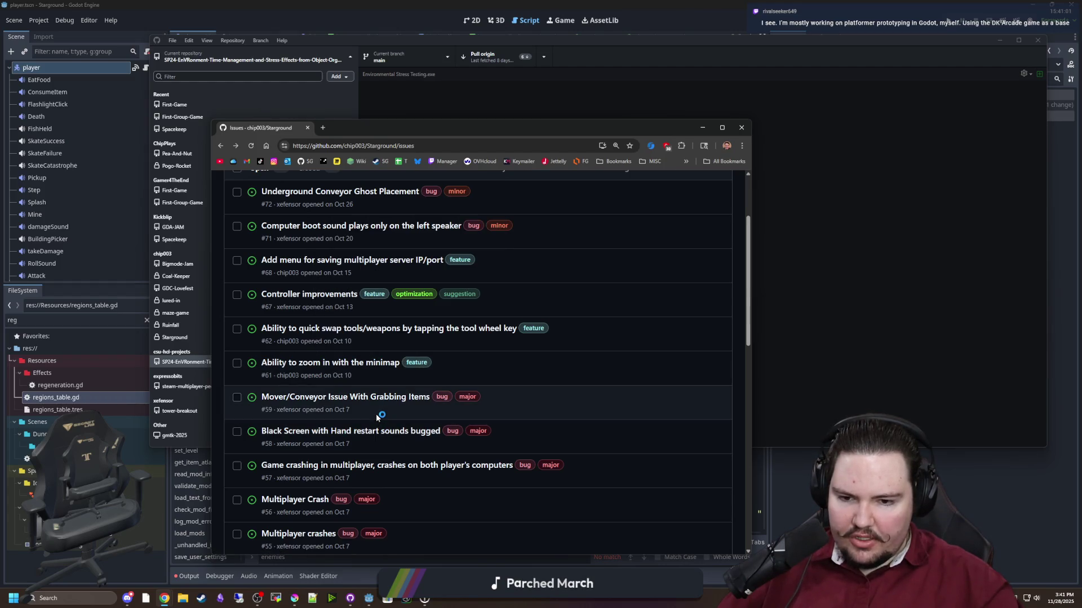
scroll(377, 418, "down", 1)
scroll(316, 407, "up", 3)
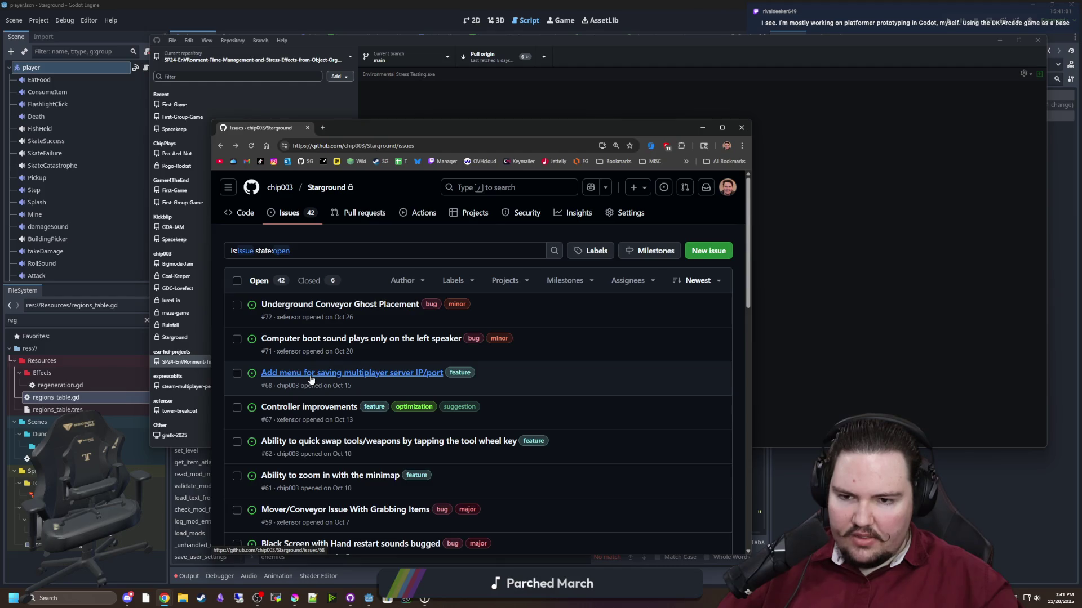
scroll(312, 377, "down", 1)
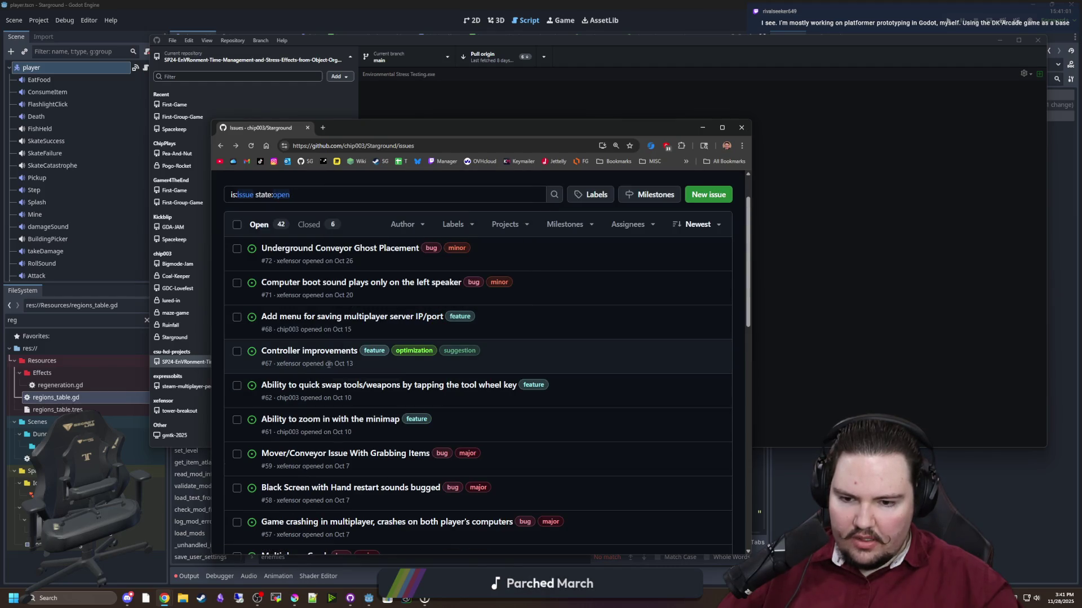
scroll(329, 365, "down", 3)
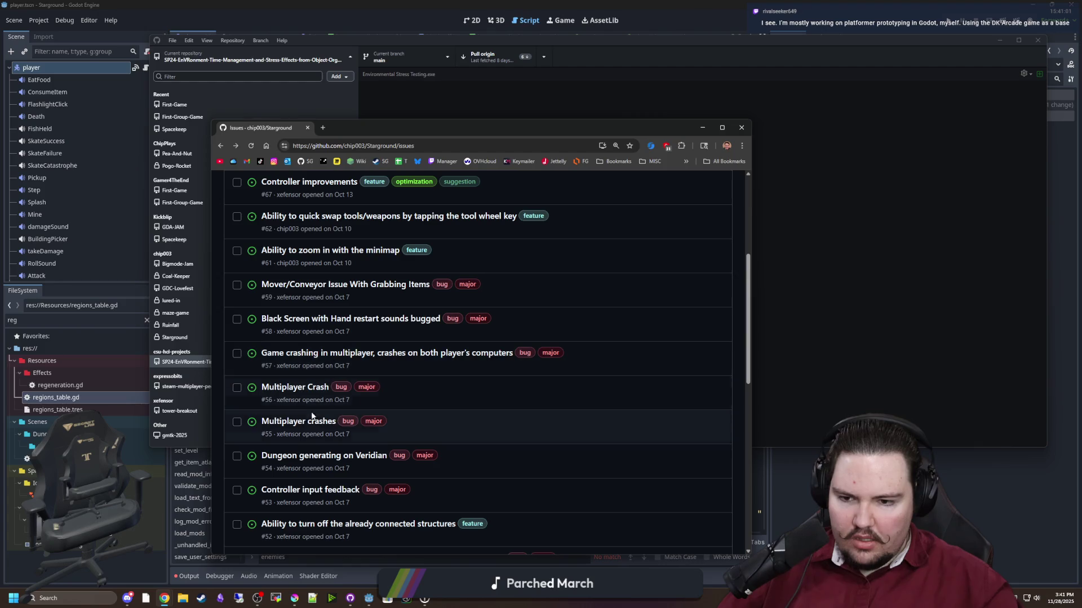
scroll(316, 366, "down", 1)
scroll(433, 370, "down", 1)
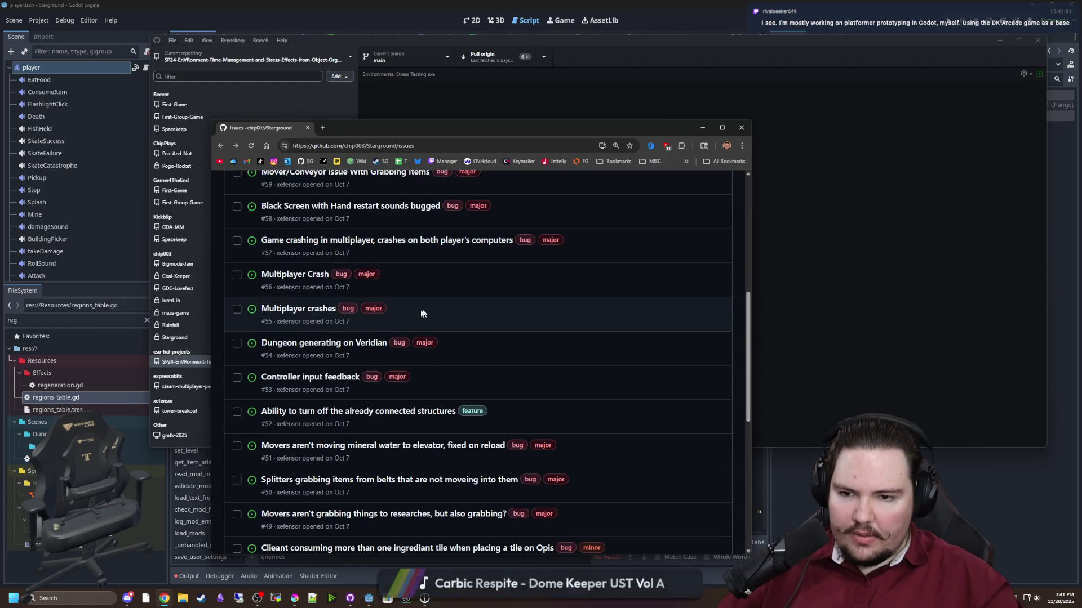
left_click(338, 349)
scroll(339, 349, "down", 3)
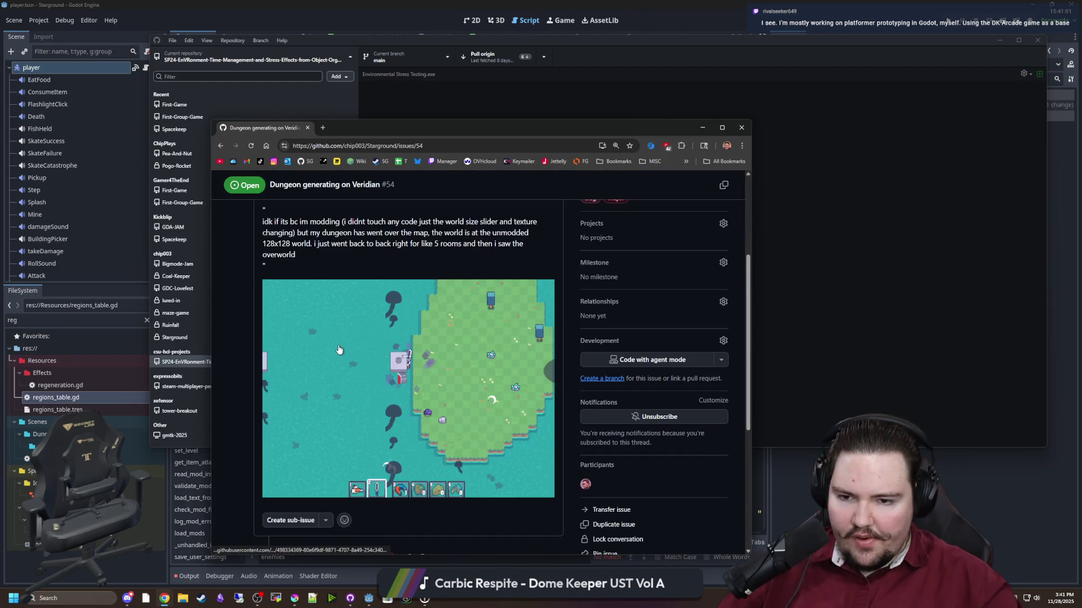
key("alt+Left")
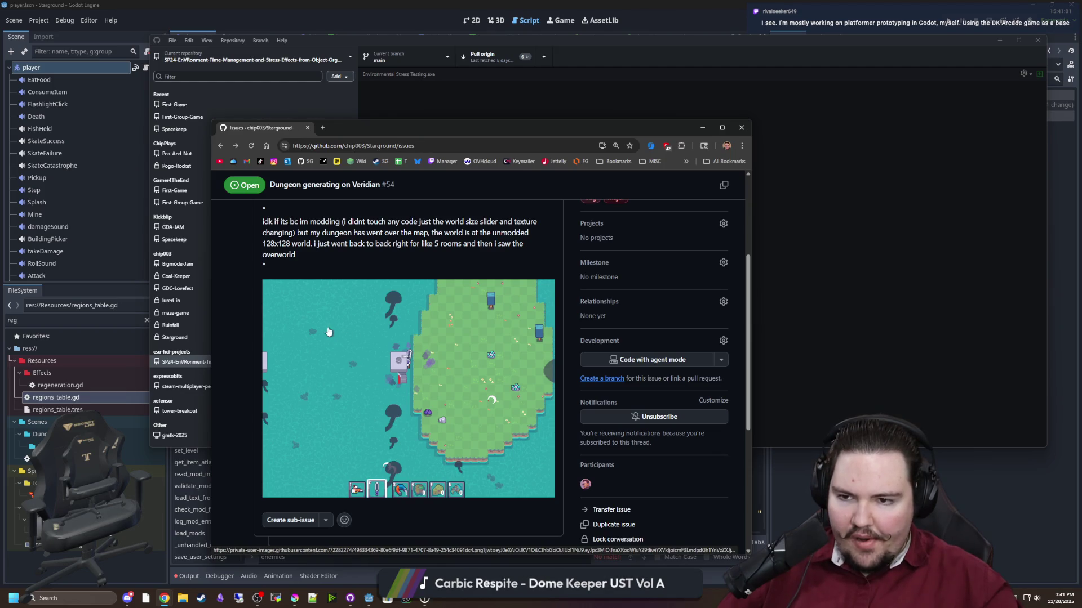
- Scroll to the bottom of the open issues list and go to page 2
scroll(329, 332, "down", 4)
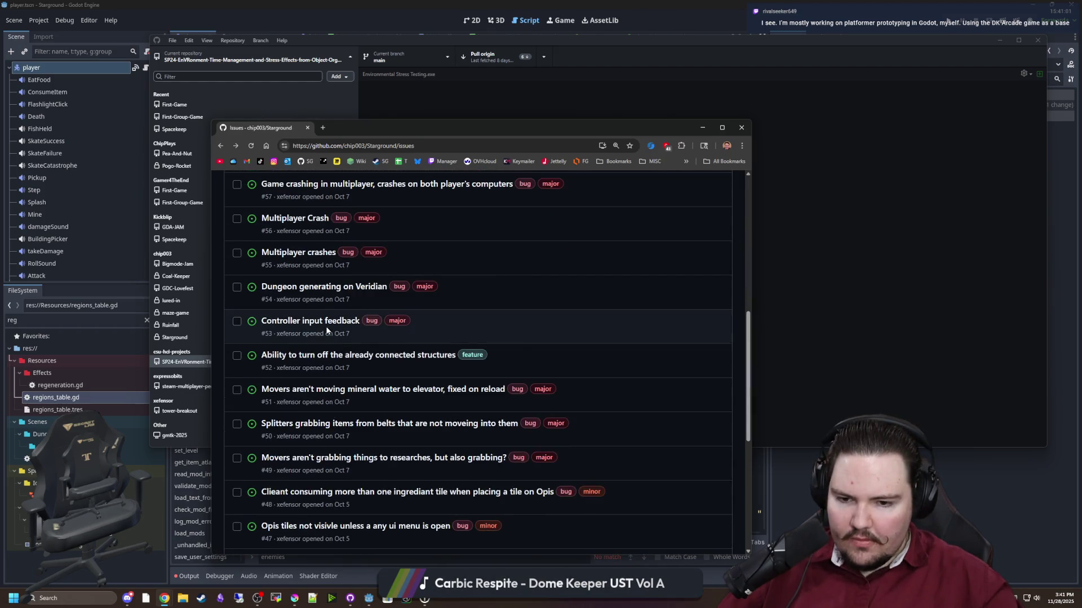
scroll(326, 331, "down", 3)
scroll(395, 389, "down", 2)
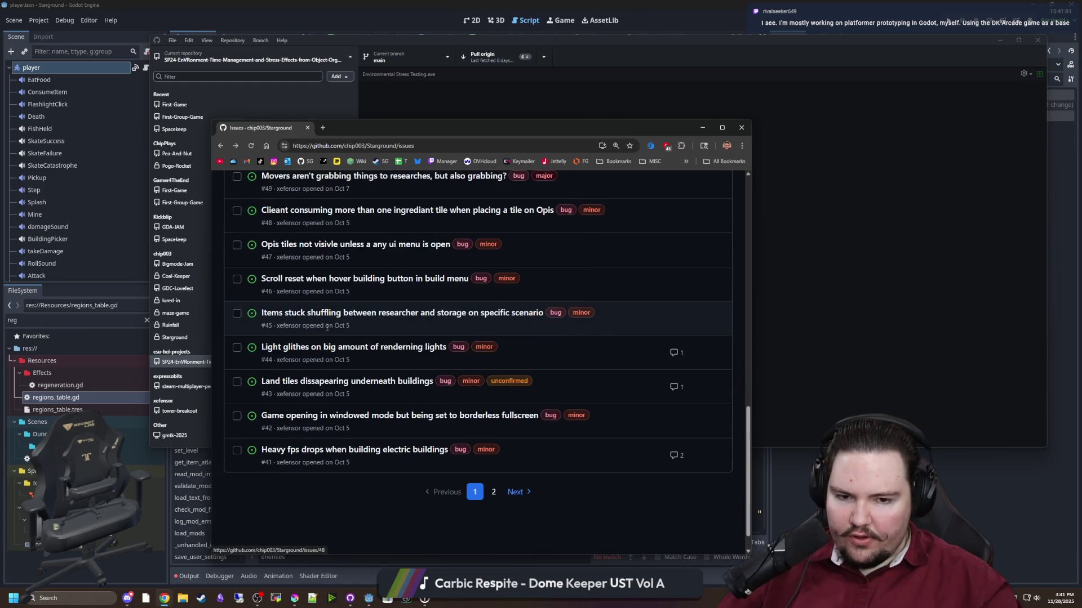
left_click(513, 493)
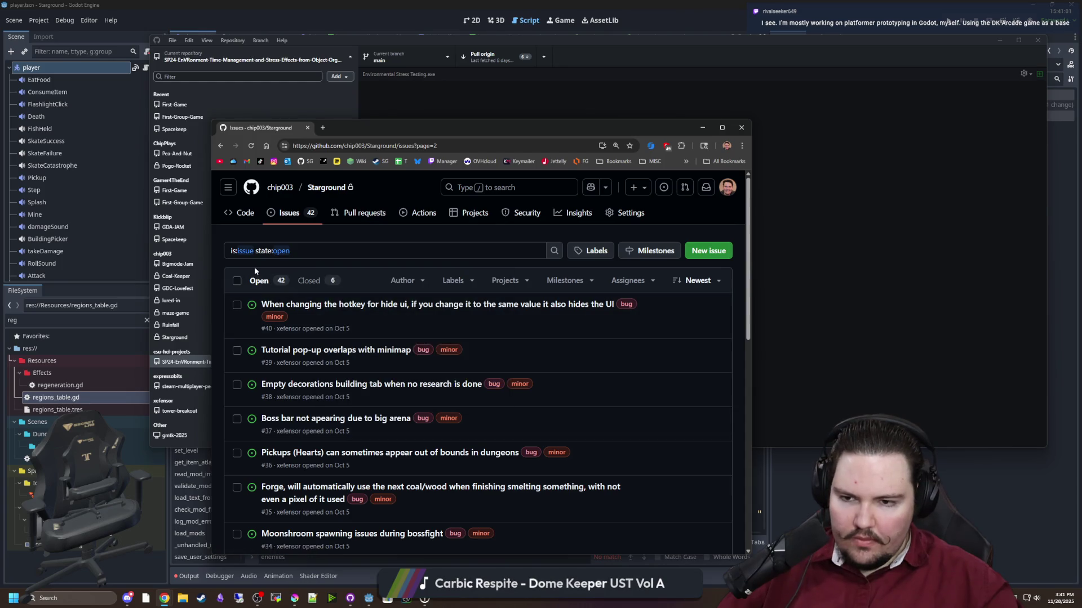
- Look over page 2 of the issues, then return to the first page
scroll(463, 350, "down", 5)
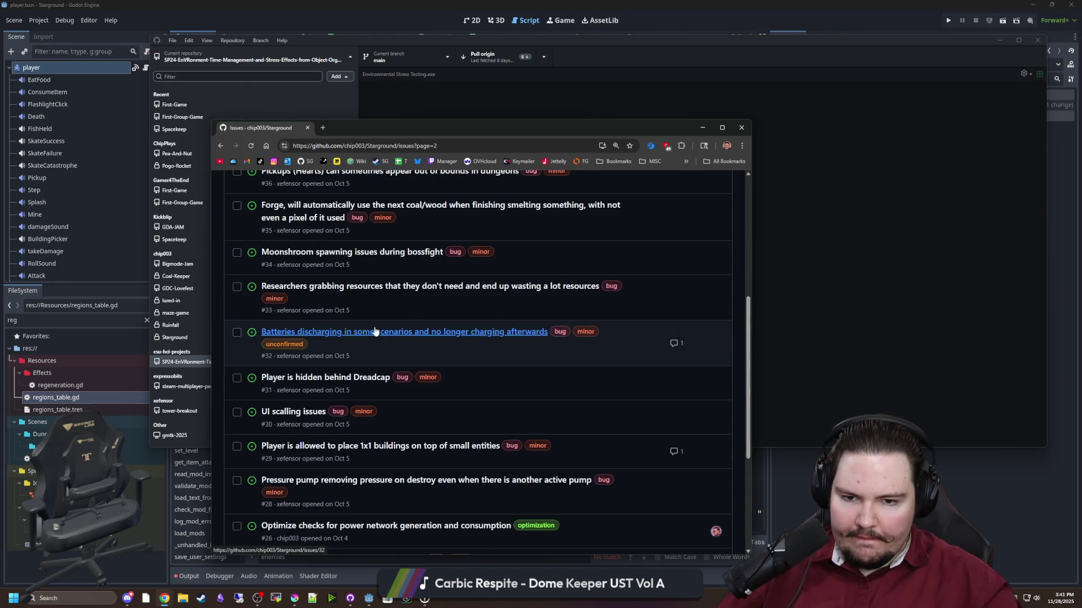
scroll(375, 331, "down", 4)
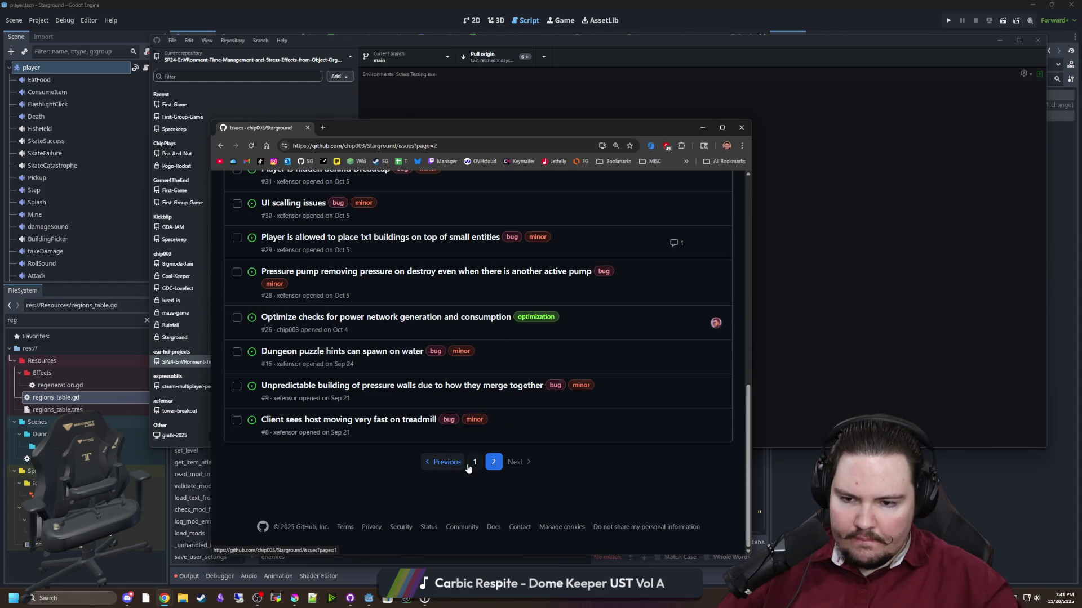
left_click(452, 460)
- Drag the Starground issues browser window aside and minimise it
scroll(418, 434, "down", 15)
scroll(418, 434, "up", 15)
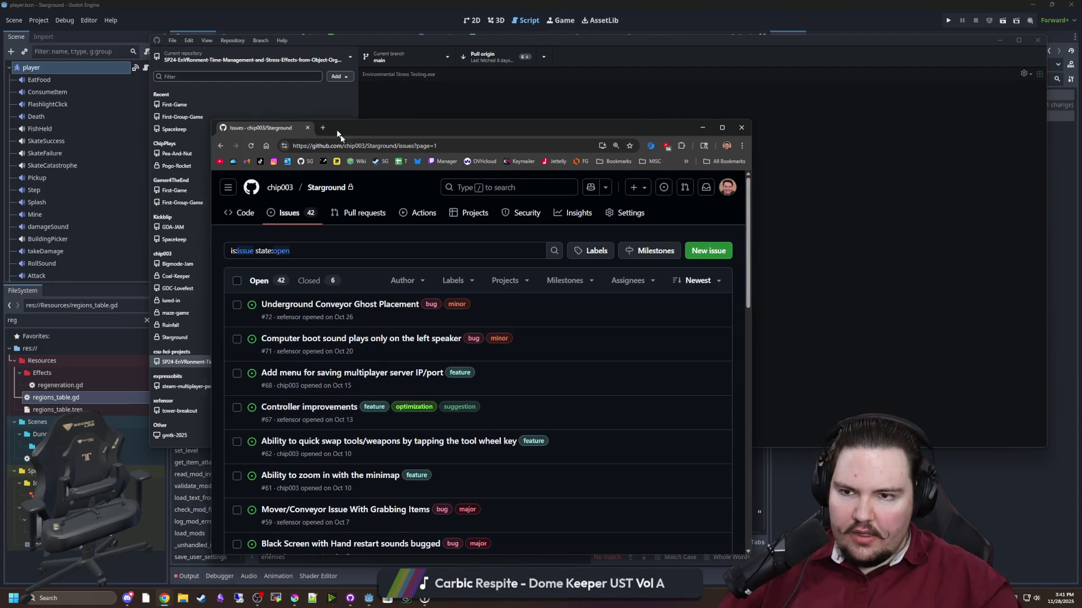
left_click_drag(333, 126, 412, 381)
key("super+Down")
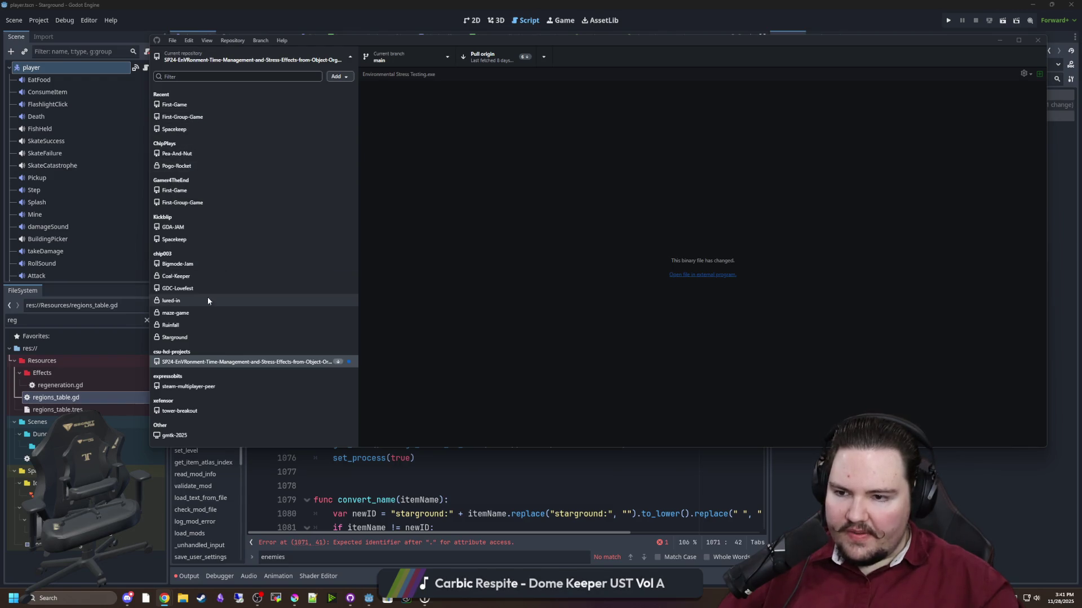
- Make Starground the current GitHub Desktop repository and switch back to global.gd in Godot
left_click(191, 337)
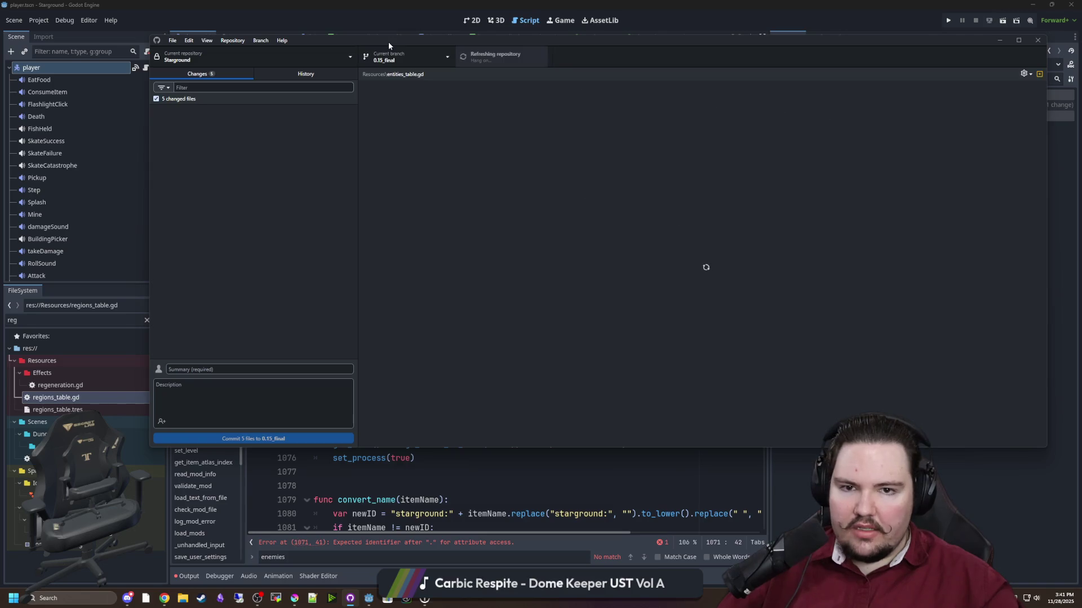
key("alt+Tab")
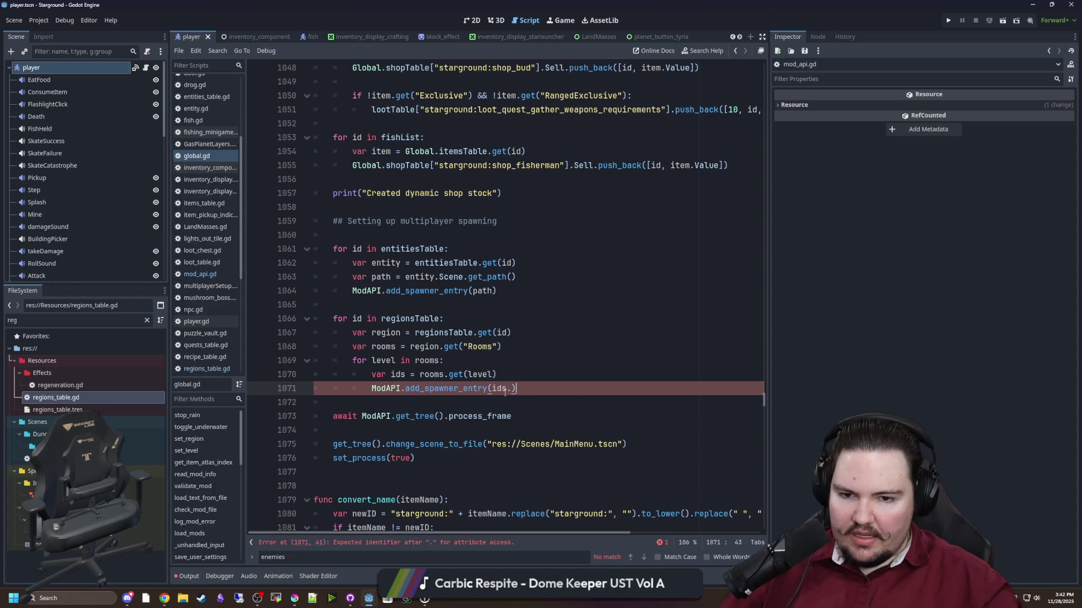
left_click(528, 369)
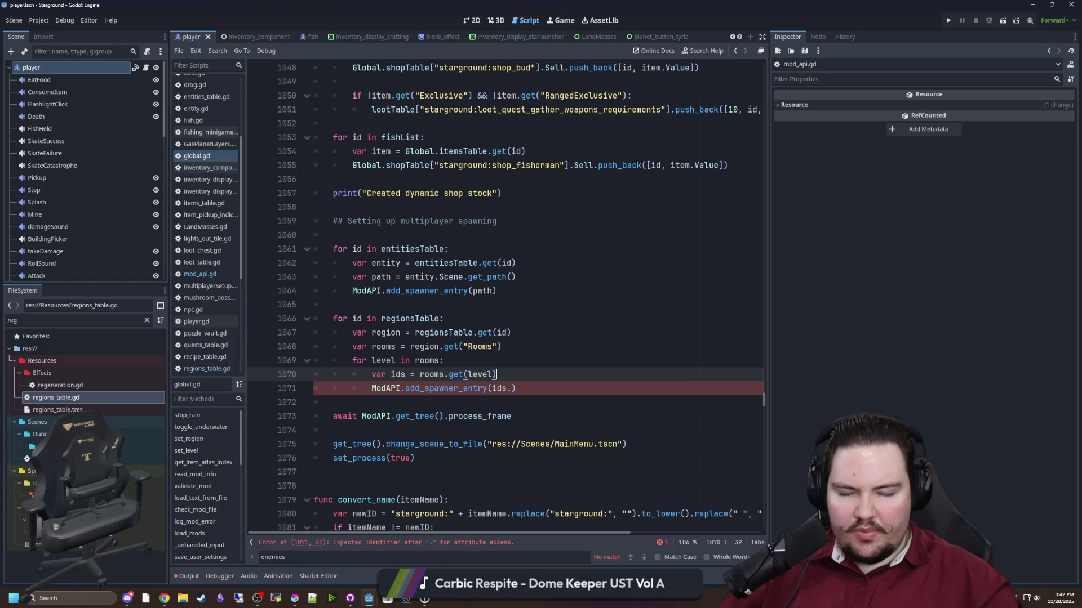
left_click(505, 402)
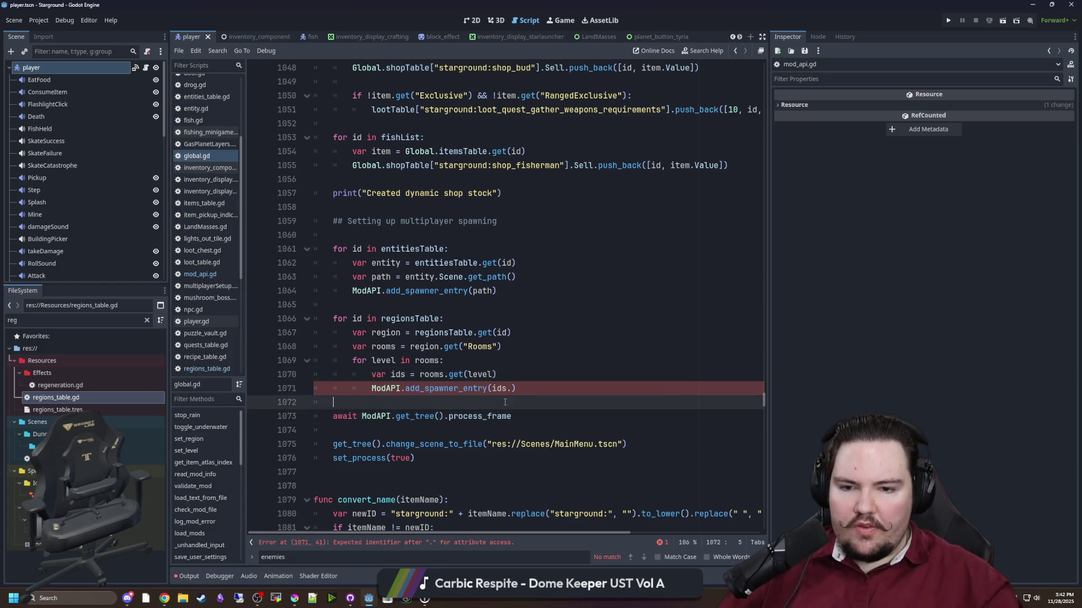
left_click(510, 389)
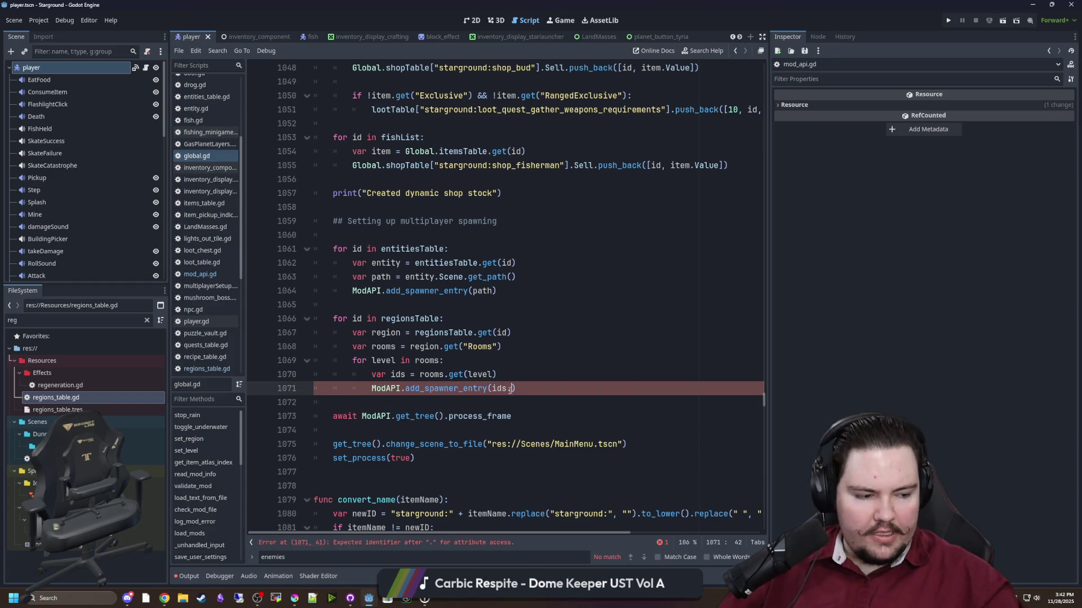
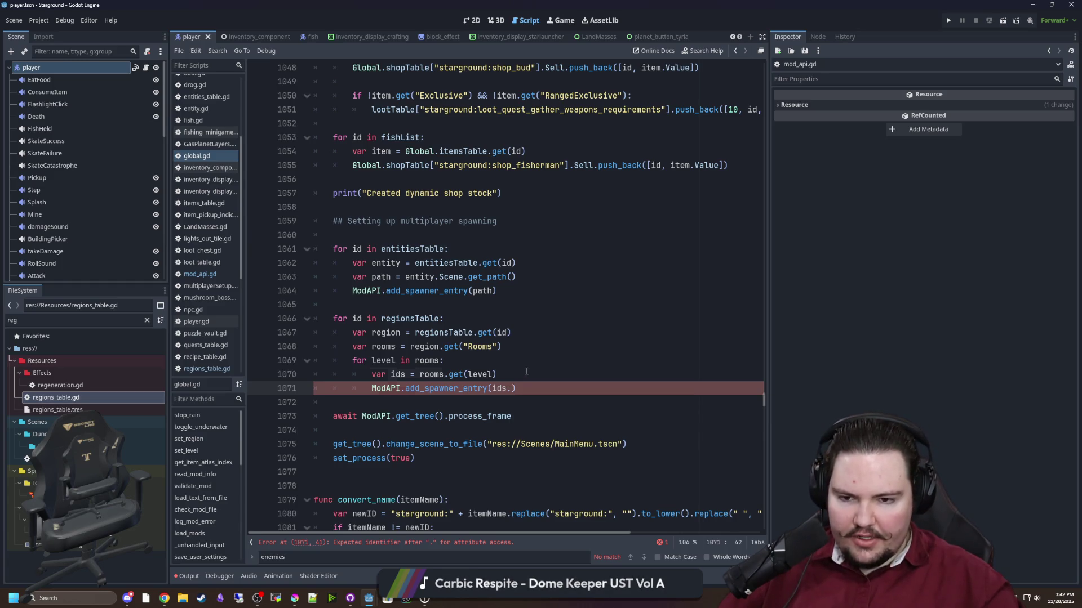
- In regions_table.gd, select room 0's five key lines (StartingRoom, Regular, Required, Enemies, Decorations)
double_click(73, 396)
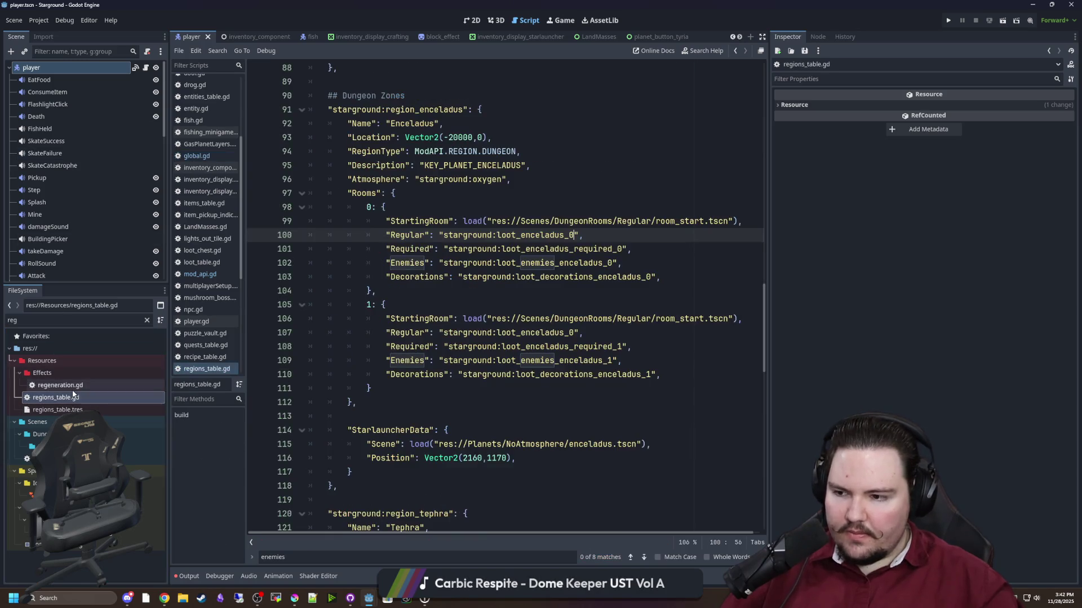
left_click(412, 304)
scroll(413, 303, "up", 2)
double_click(430, 305)
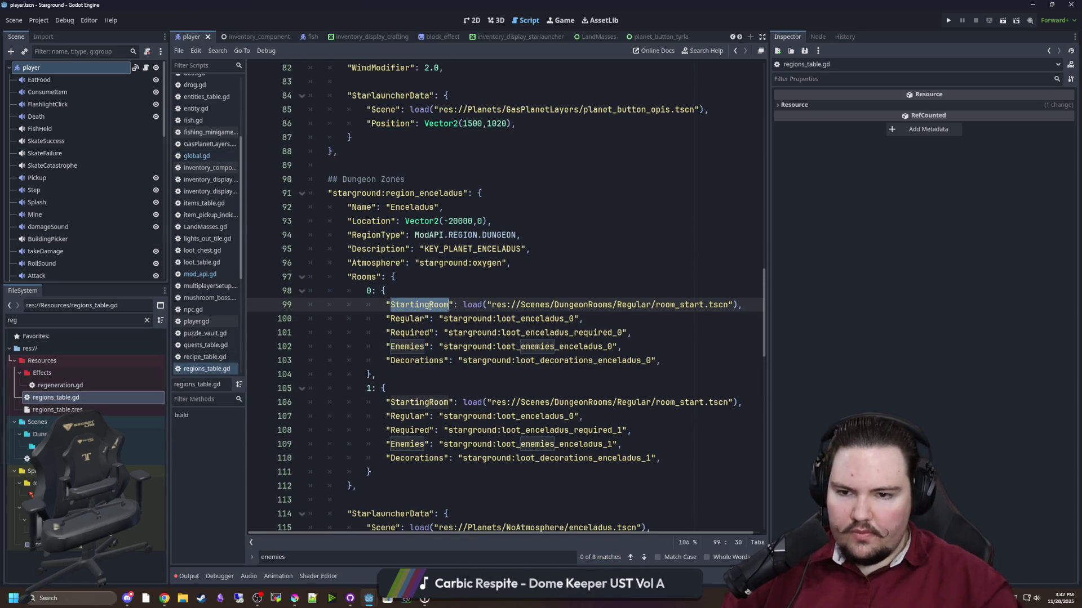
left_click(498, 361)
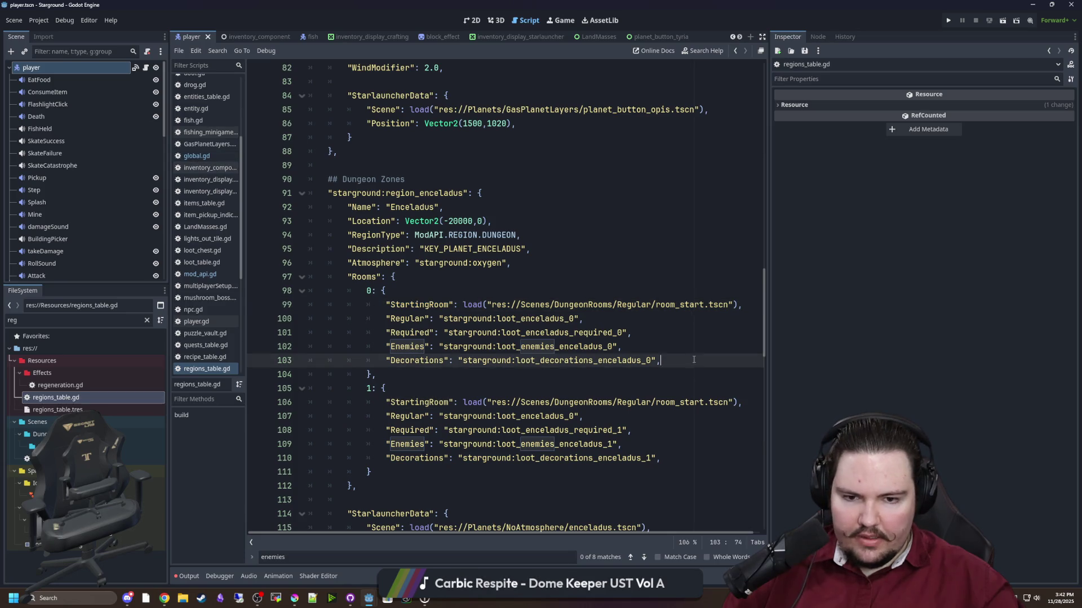
left_click_drag(694, 359, 315, 303)
left_click(511, 275)
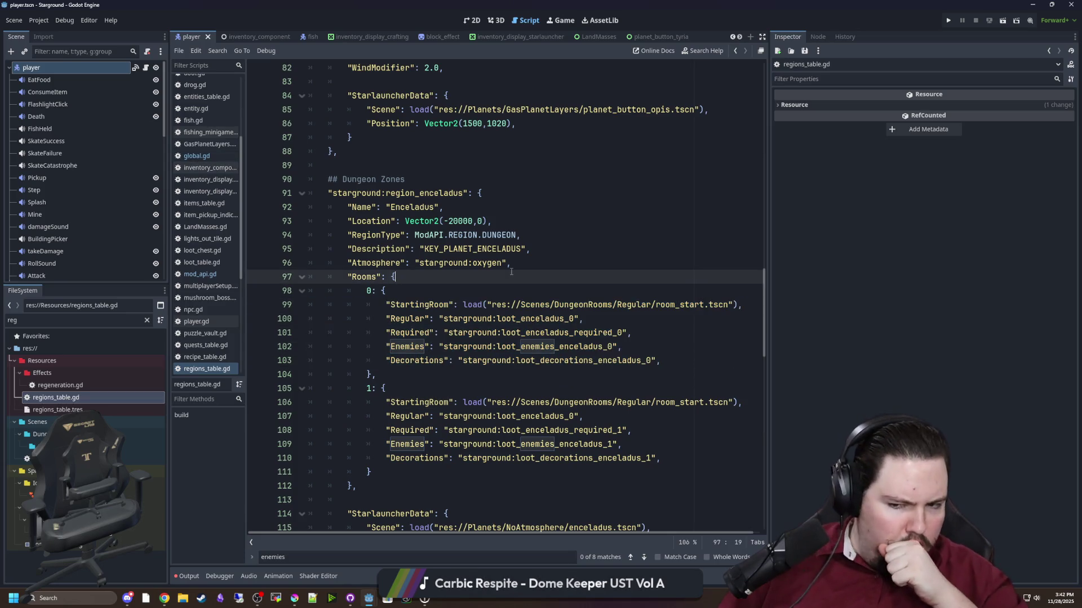
left_click_drag(660, 361, 309, 304)
- Paste room 0's entries after line 1070 in global.gd and fix the first line's indentation
left_click(203, 156)
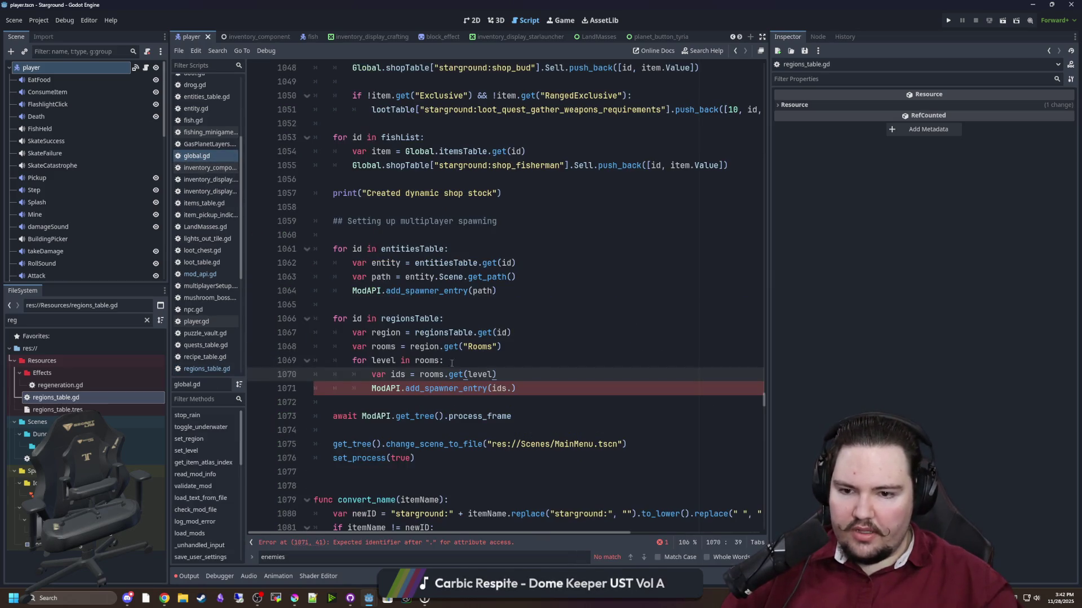
left_click(536, 376)
key("Return")
key("Return")
key("ctrl+v")
left_click(445, 318)
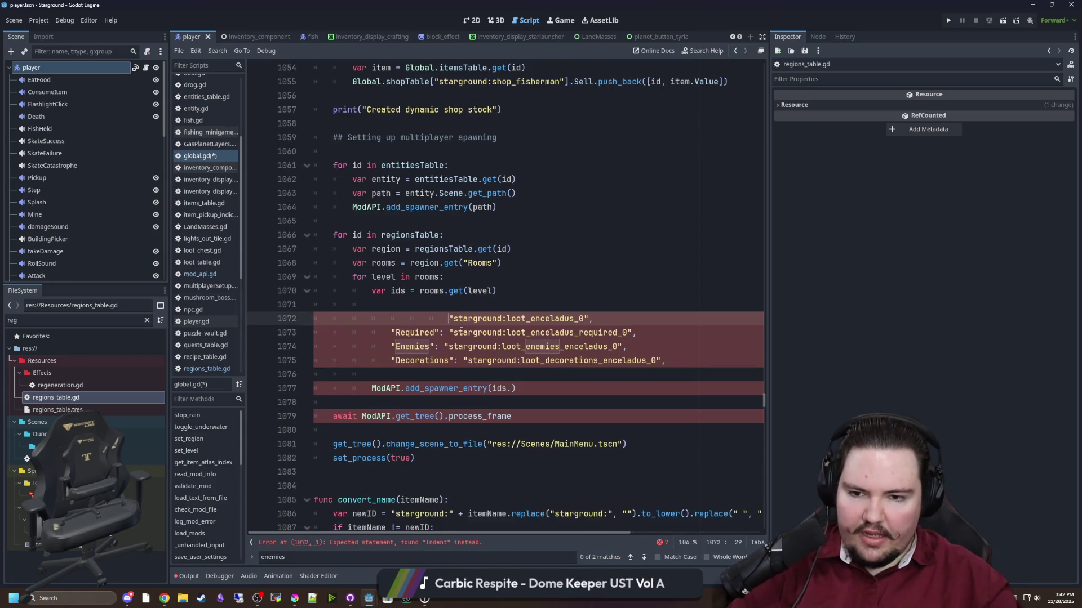
key("BackSpace")
key("BackSpace")
key("BackSpace")
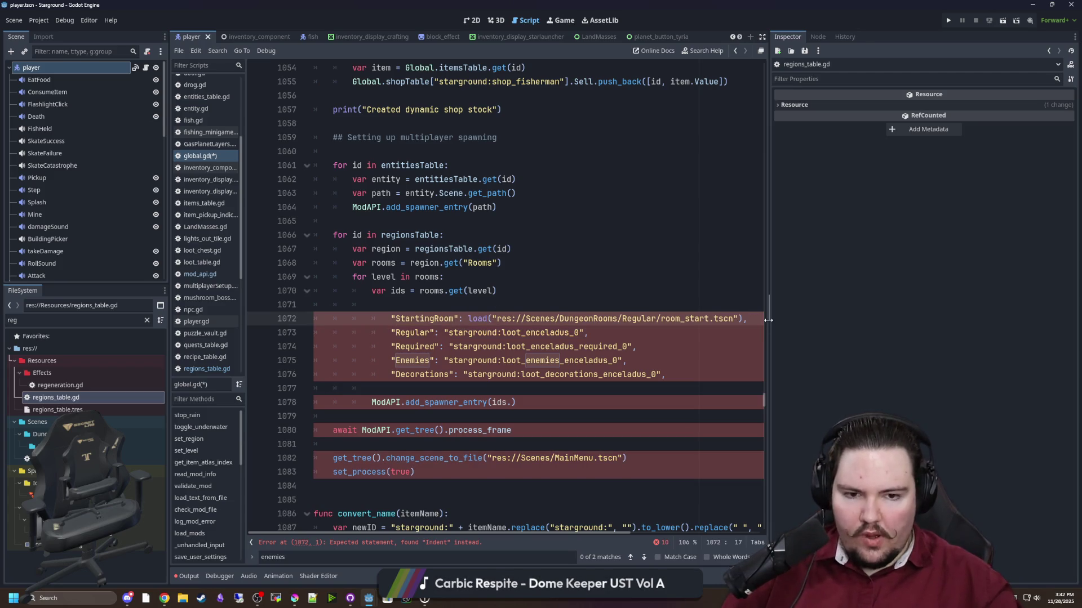
- Change the spawner call on line 1078 to add_spawner_entry(ids.StartingRoom.get_path())
left_click_drag(767, 324, 986, 321)
double_click(428, 318)
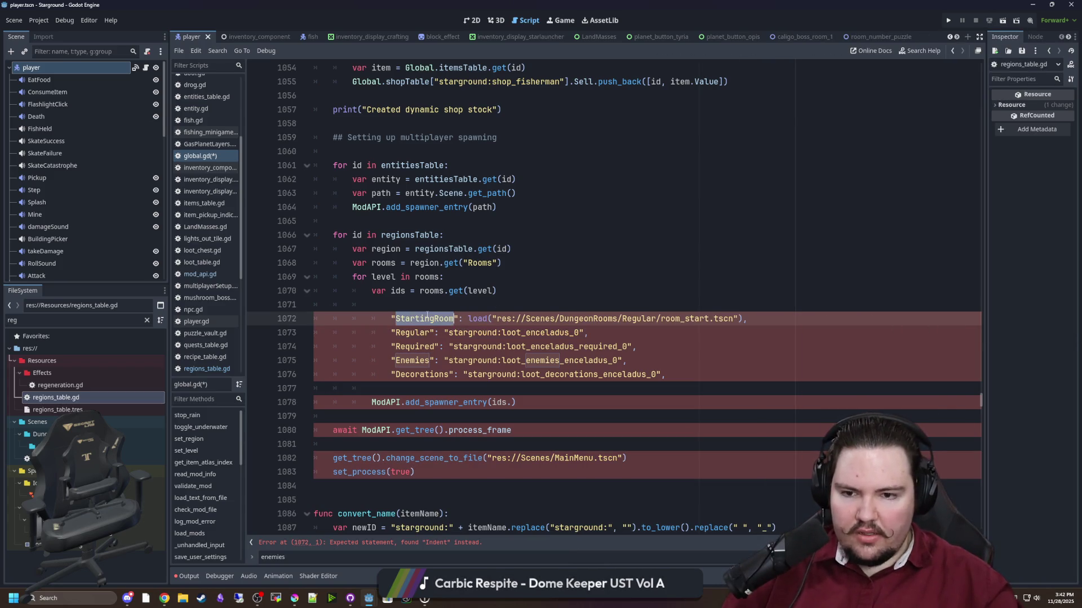
key("ctrl+c")
left_click(517, 401)
key("ctrl+v")
left_click(532, 388)
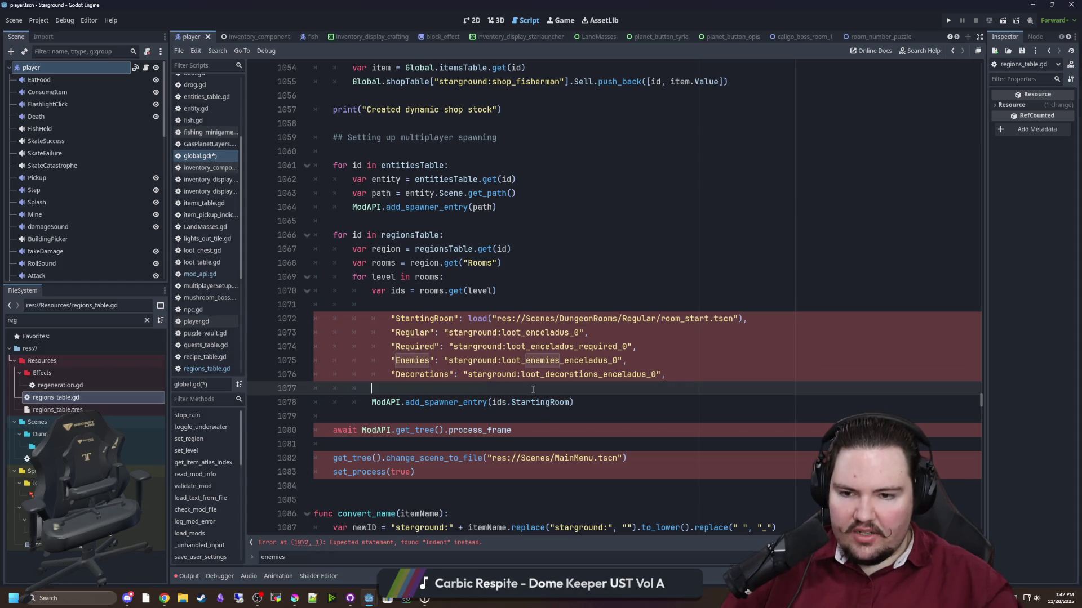
left_click(569, 402)
type(".get_path()")
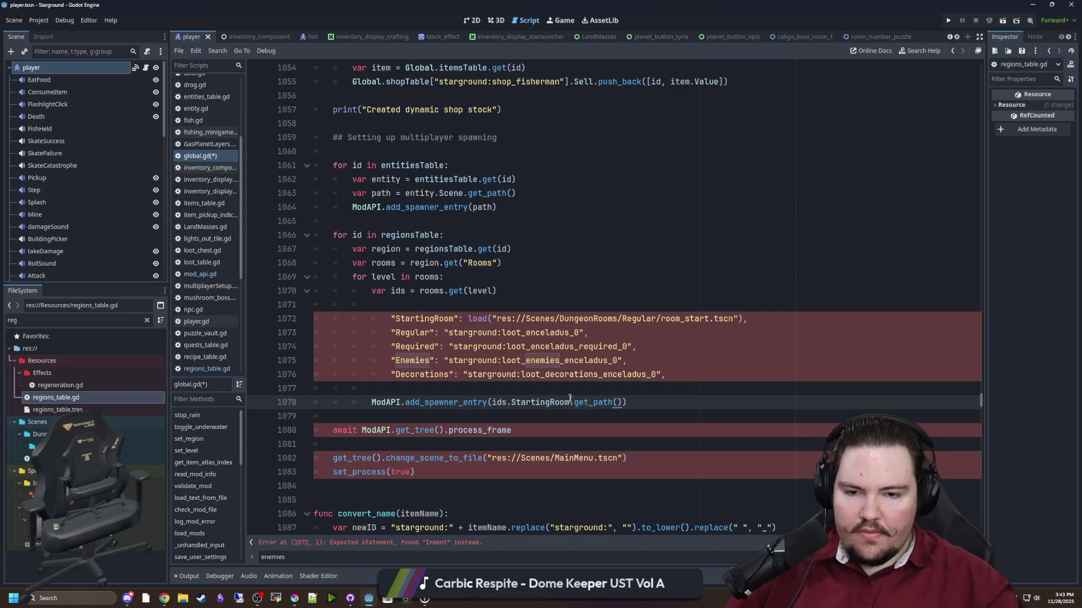
key("Up")
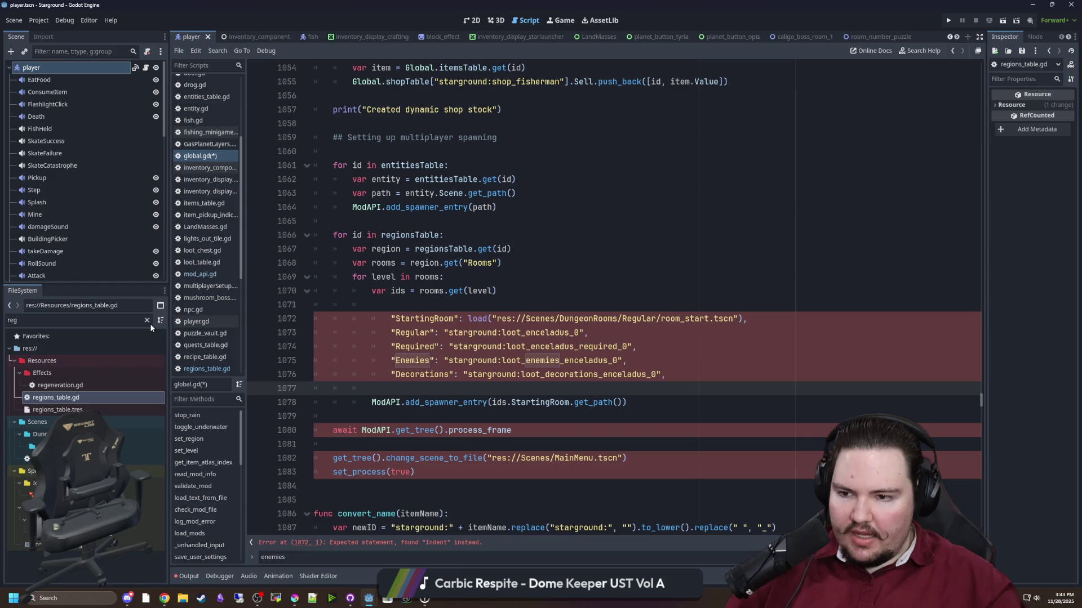
left_click(147, 320)
type("loot")
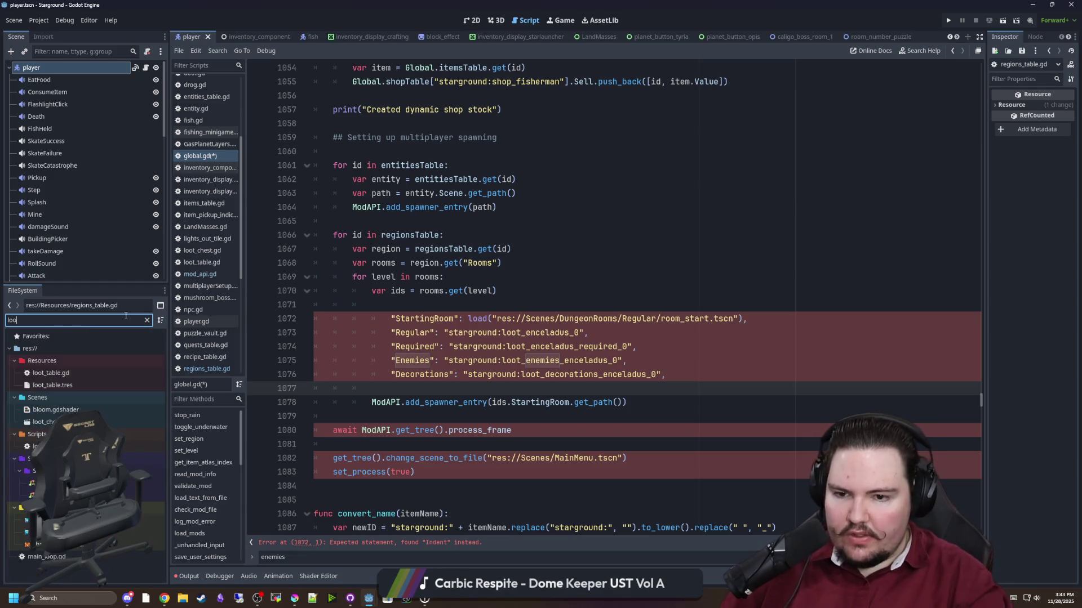
double_click(50, 373)
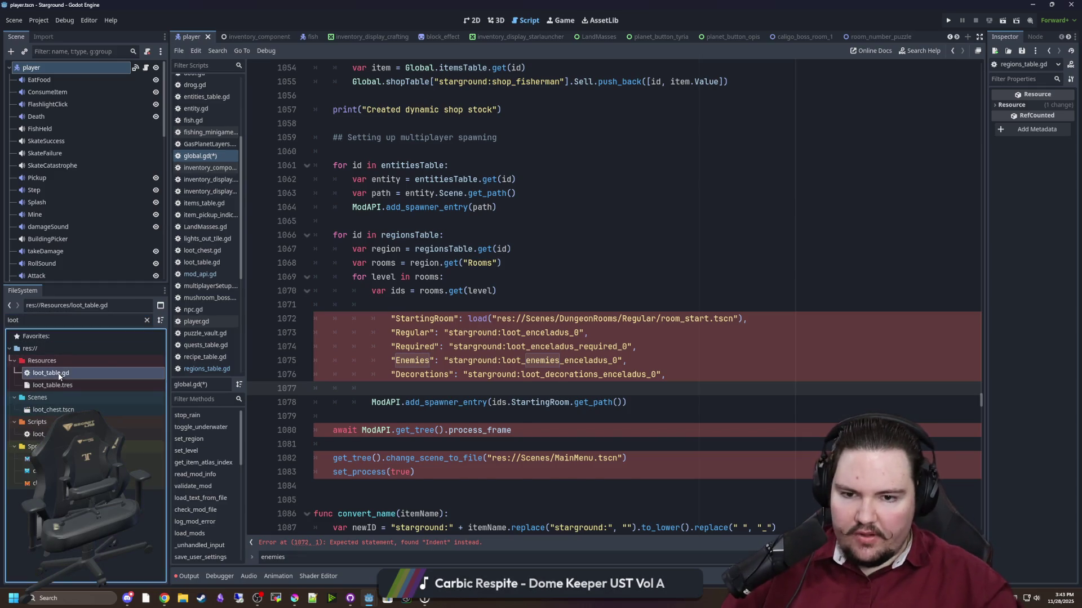
mouse_move(555, 317)
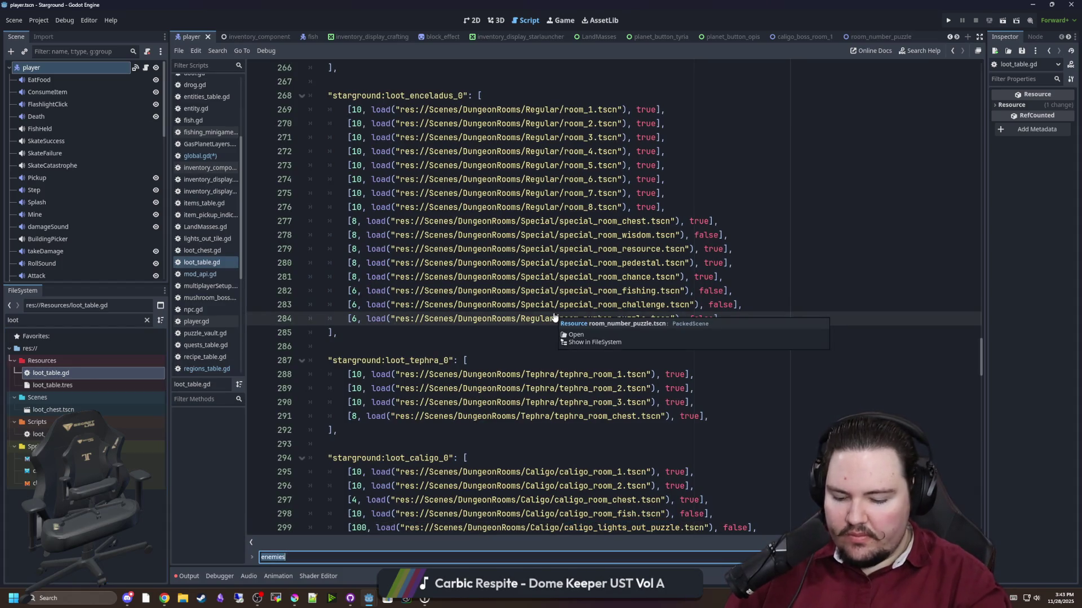
type("enceladus_0")
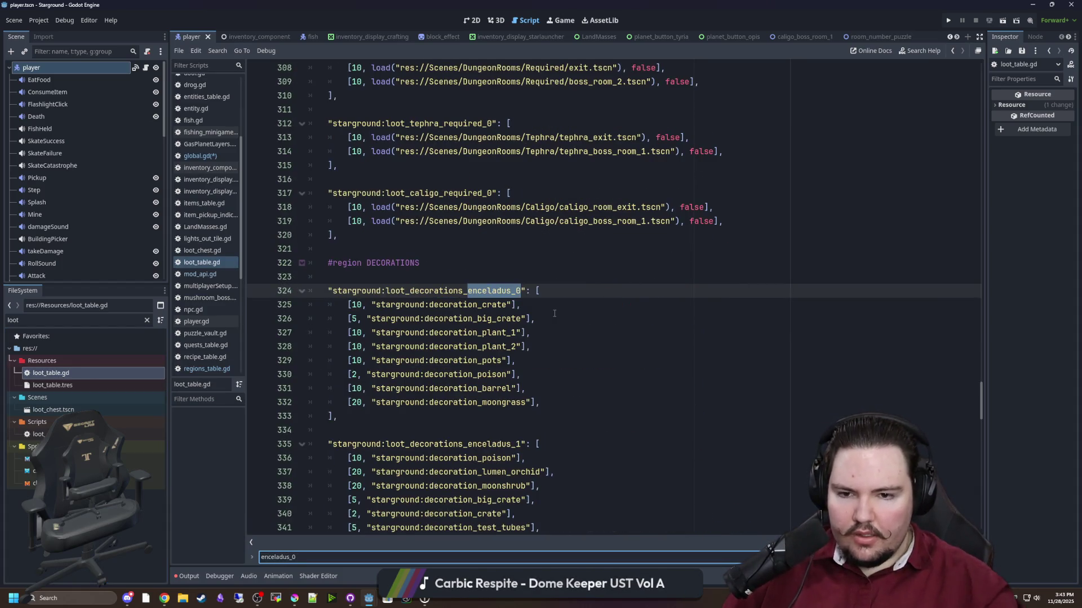
key("shift+Return")
key("shift+Return")
key("shift+Return")
key("shift+Return")
key("shift+Return")
key("BackSpace")
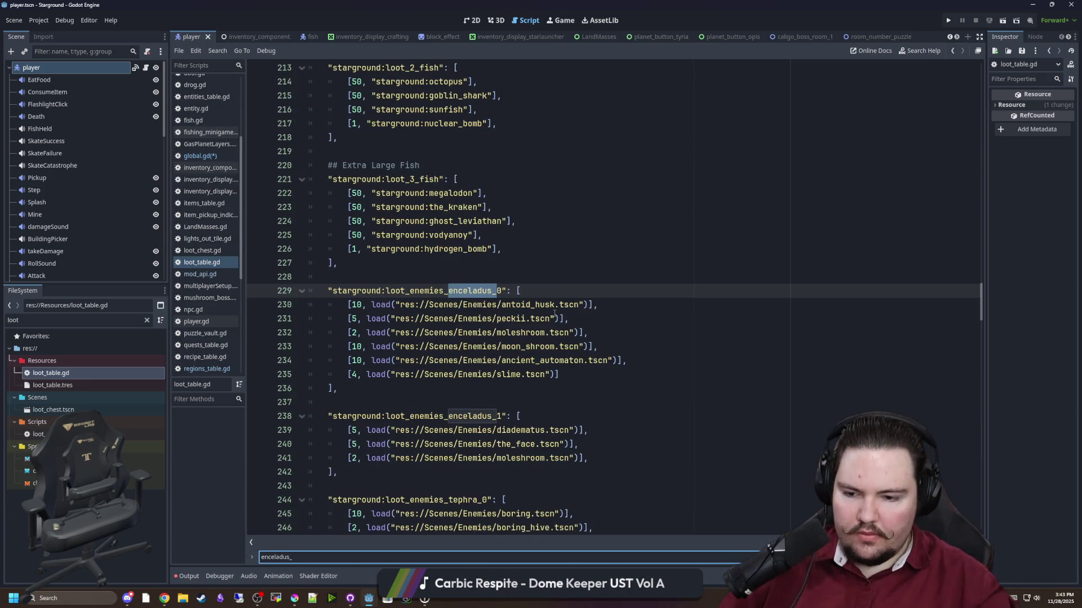
key("BackSpace")
key("BackSpace")
key("BackSpace")
type("loot_ence")
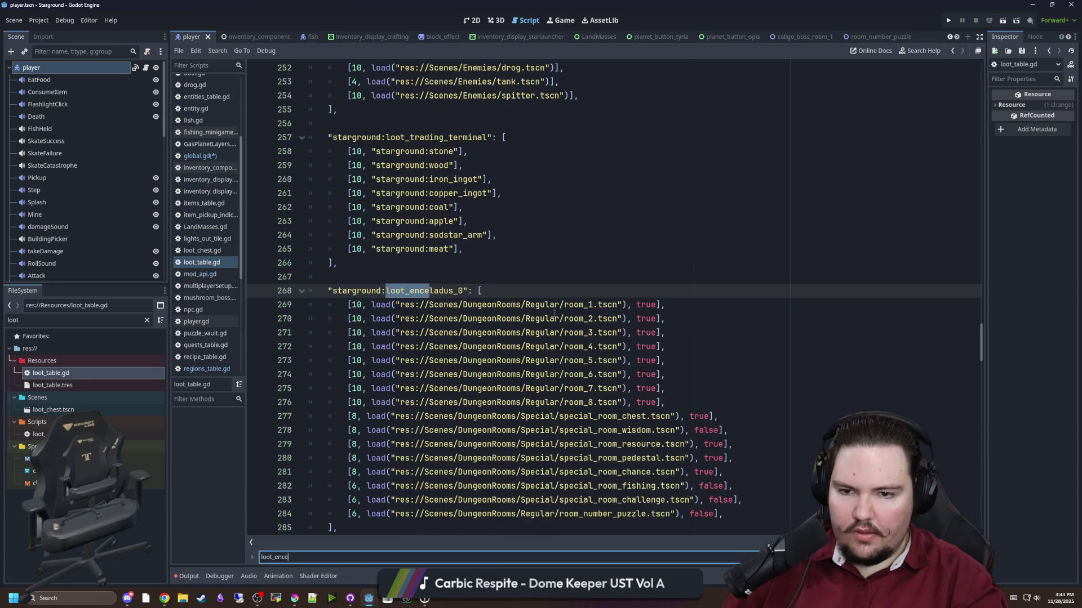
type("l")
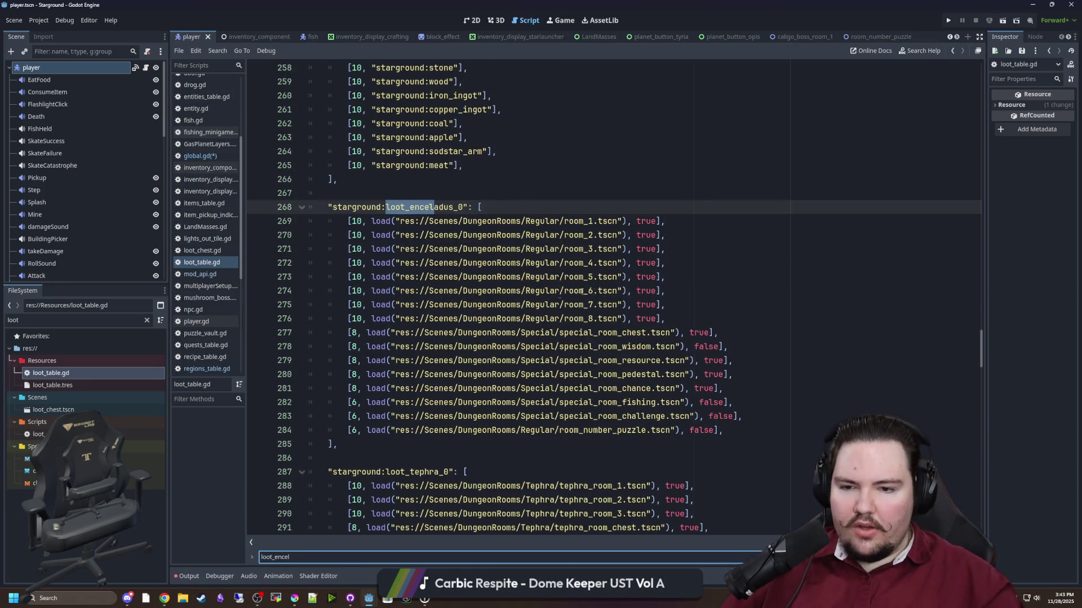
mouse_move(356, 218)
left_mouse_down()
mouse_move(394, 263)
mouse_move(394, 417)
mouse_move(338, 450)
mouse_move(732, 418)
mouse_move(678, 430)
left_mouse_up()
key("Left")
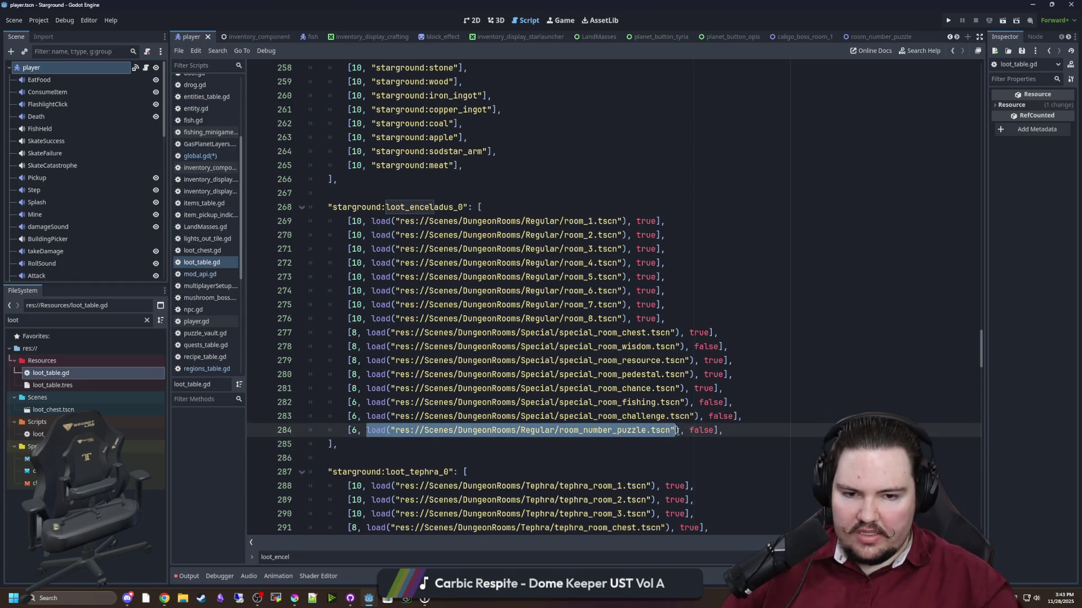
left_click(584, 417)
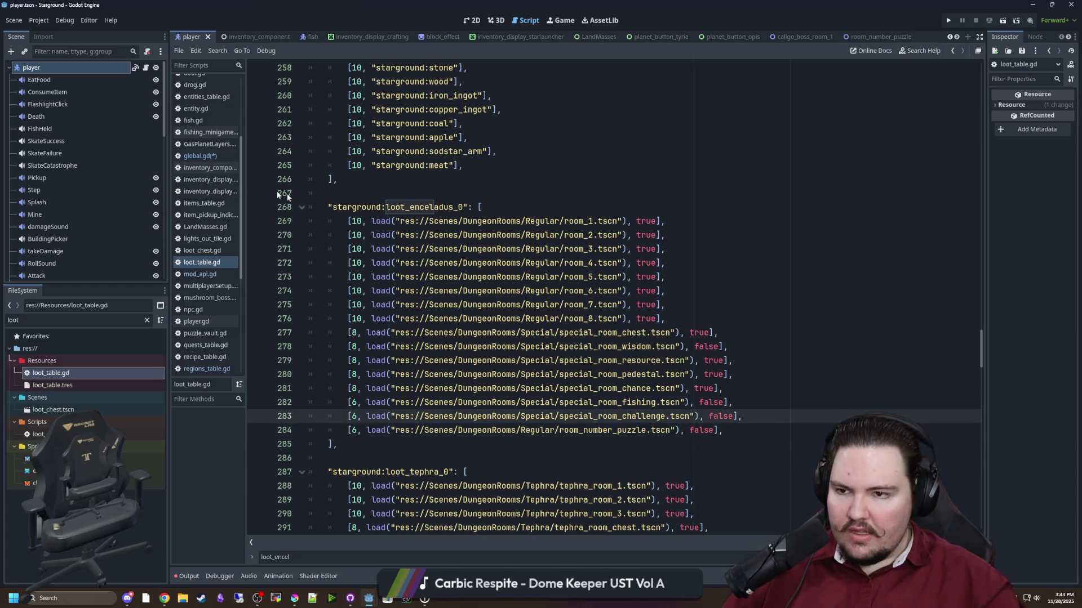
left_click(199, 156)
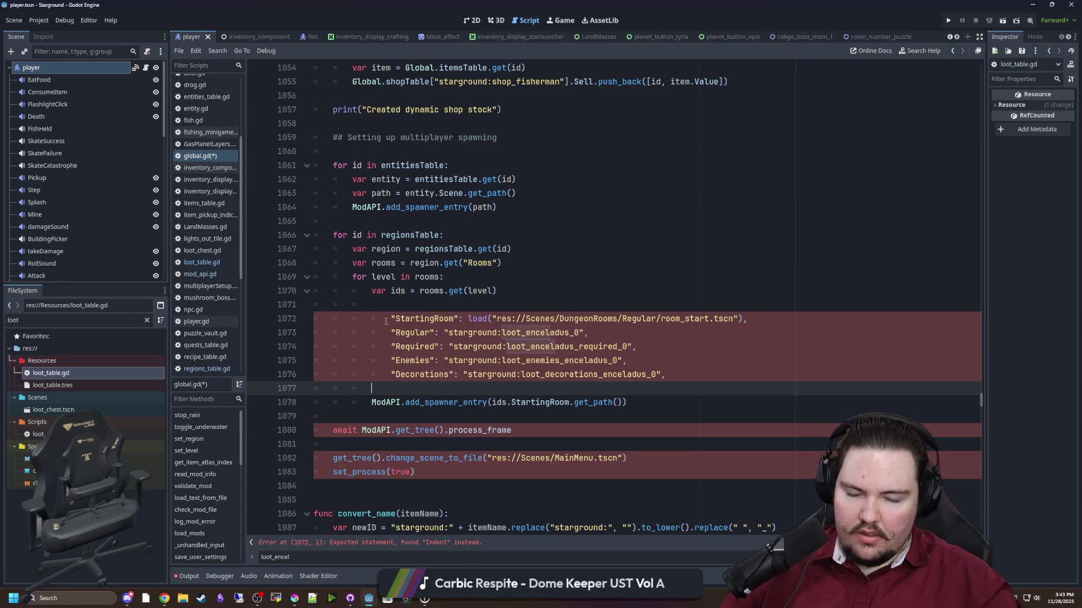
- Delete the pasted StartingRoom line and add indented blank lines below the spawner call
left_click_drag(755, 319, 372, 305)
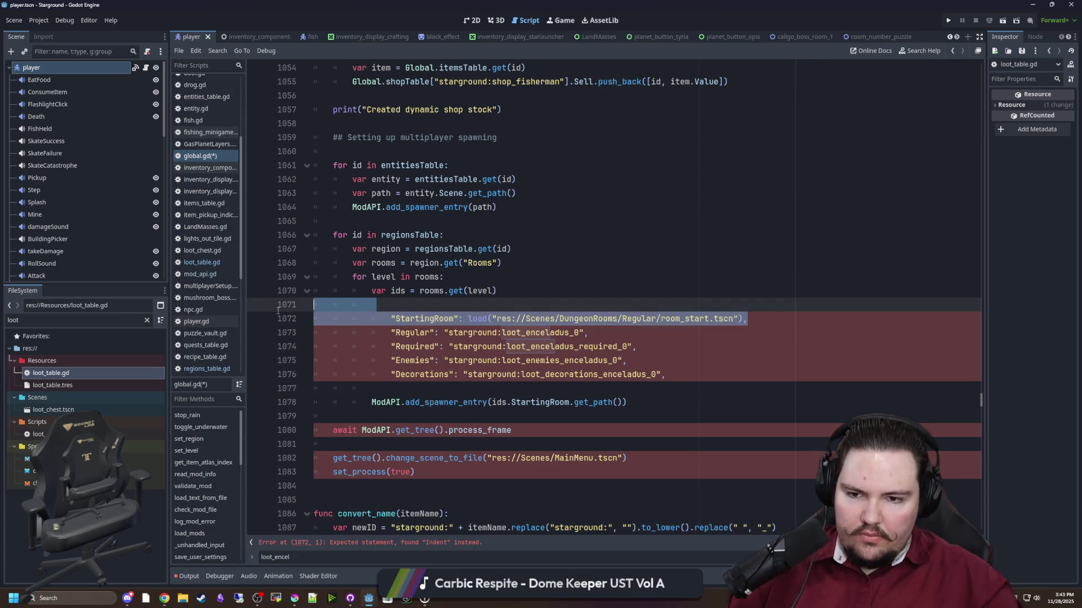
key("BackSpace")
left_click_drag(390, 388, 393, 402)
left_click(392, 404)
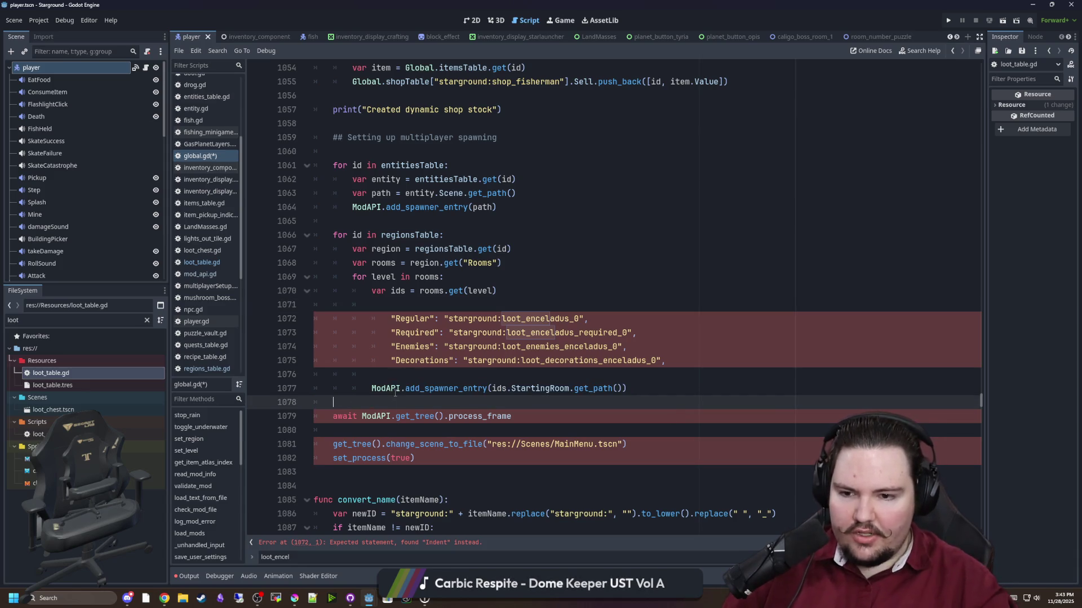
key("Return")
key("Return")
key("Return")
key("Up")
key("Up")
key("Up")
key("Tab")
key("Tab")
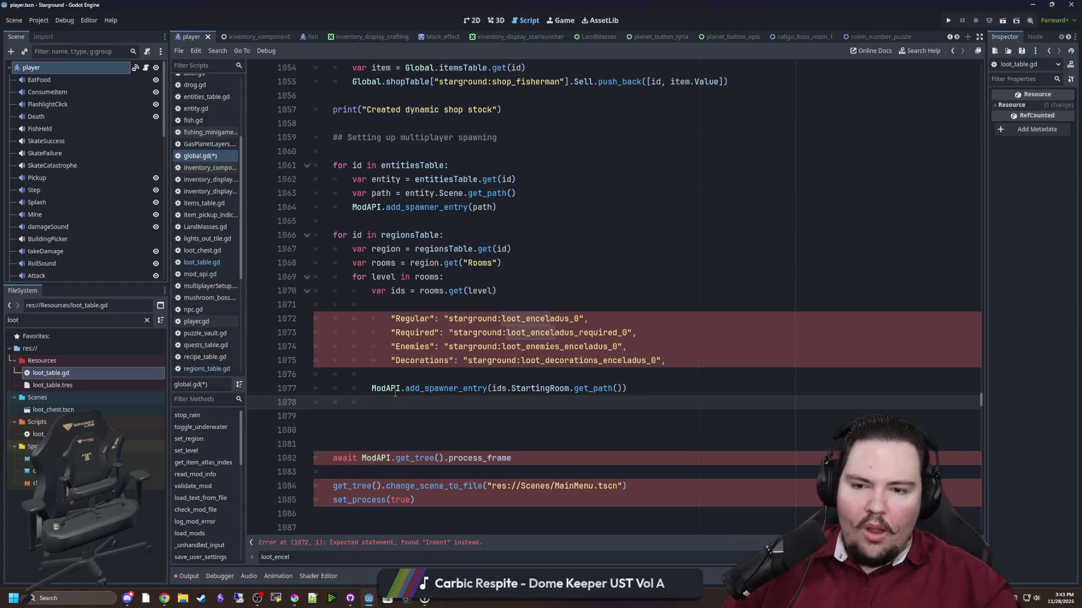
- Declare a lootIDs array variable and add a lootIDs.push_back line beneath it
left_click(399, 304)
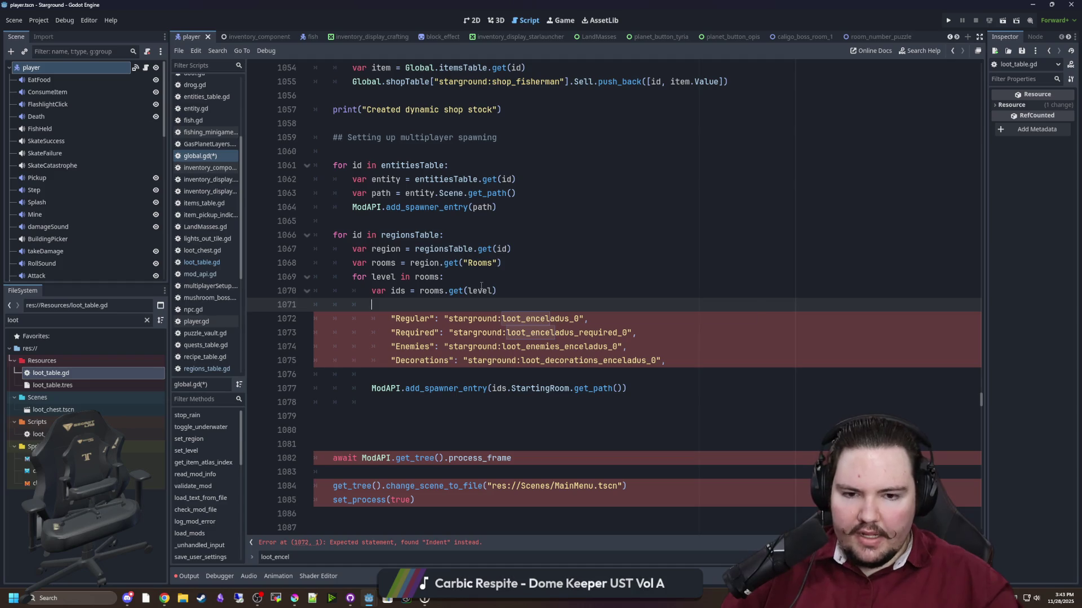
key("Return")
key("Up")
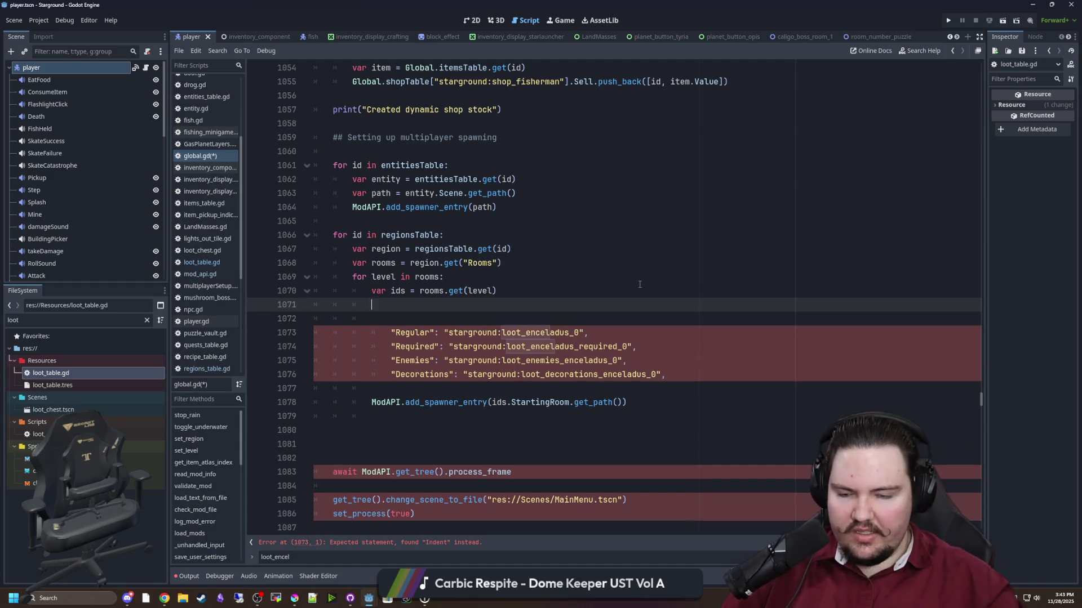
type("var lootIDs = [")
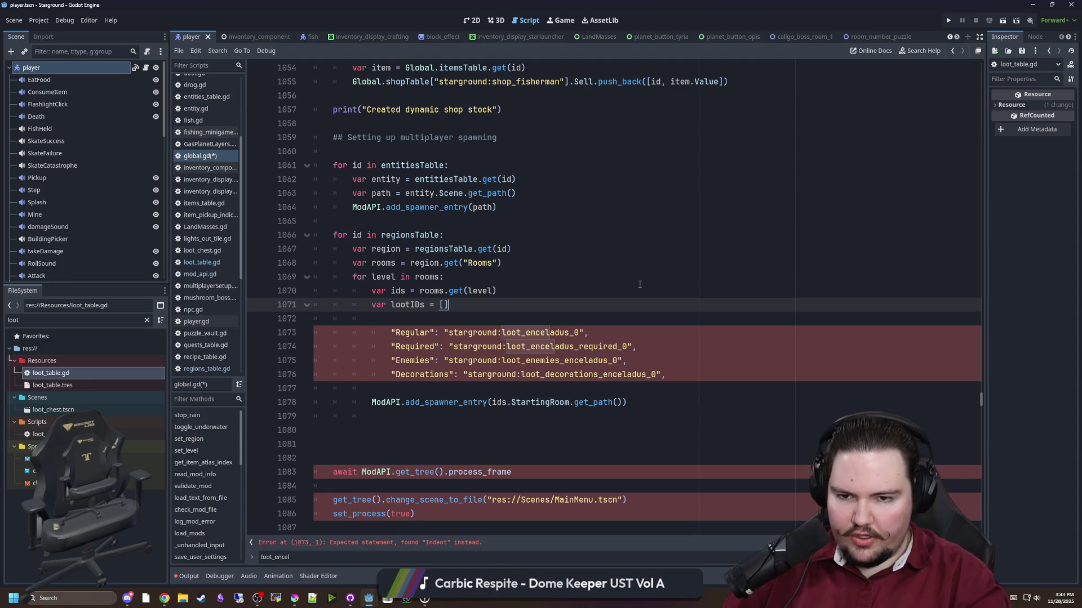
key("Return")
type("lootIDs.push_ba")
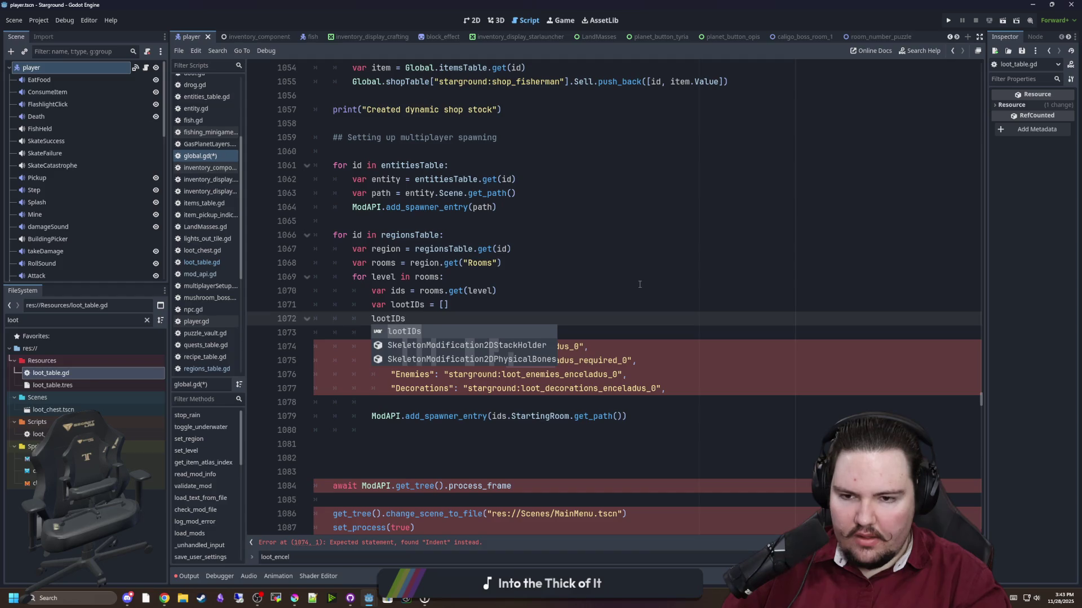
type("ck")
key("Return")
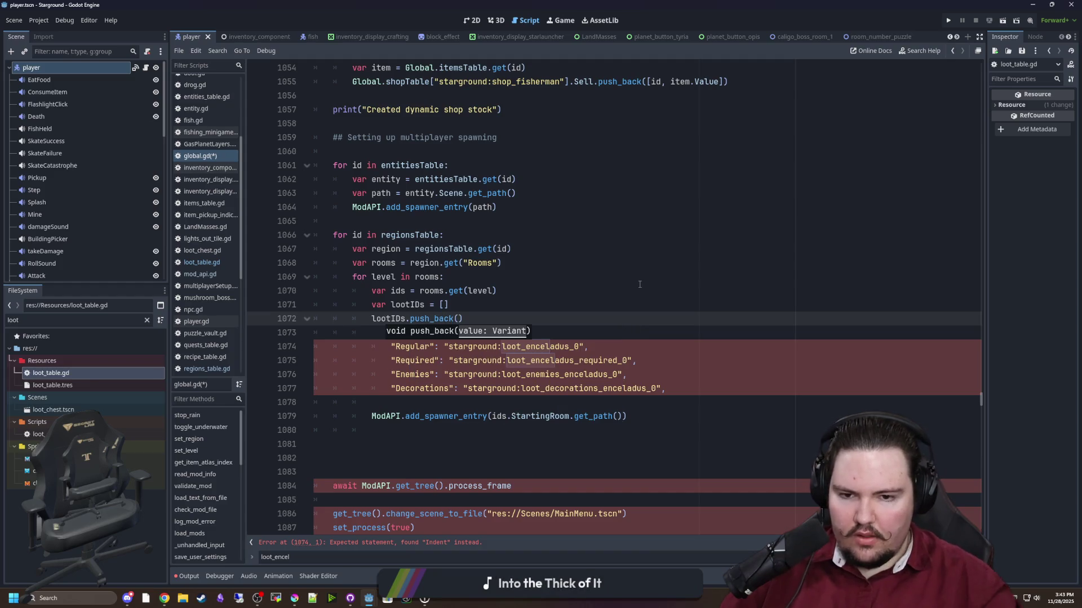
left_click(639, 285)
- Fill the push_back call with ids.Regular
left_click(579, 361)
left_click_drag(578, 346, 445, 345)
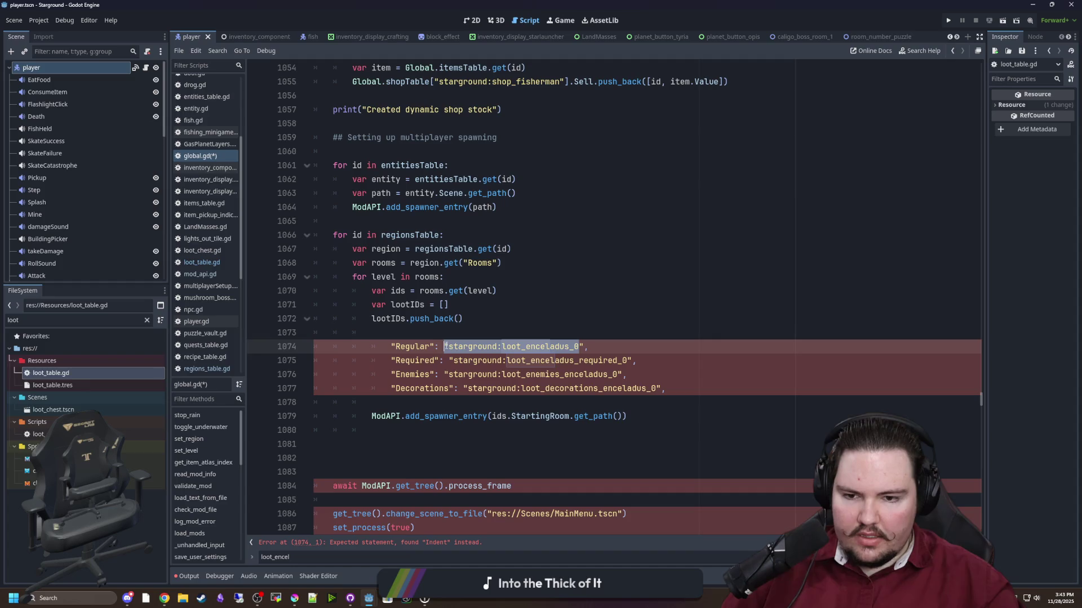
left_click(581, 333)
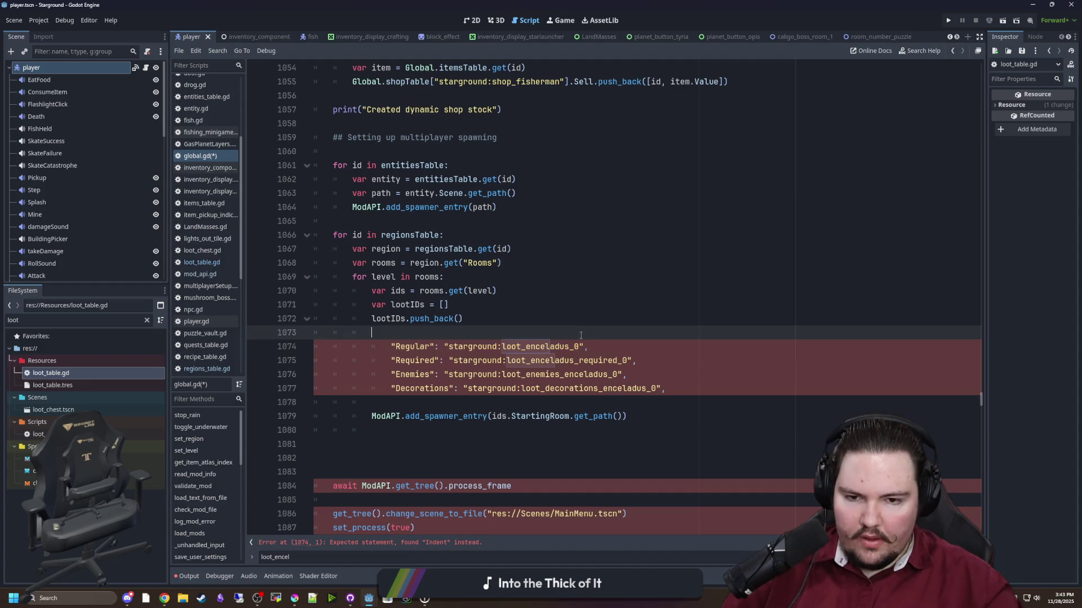
left_click(592, 343)
left_click(563, 313)
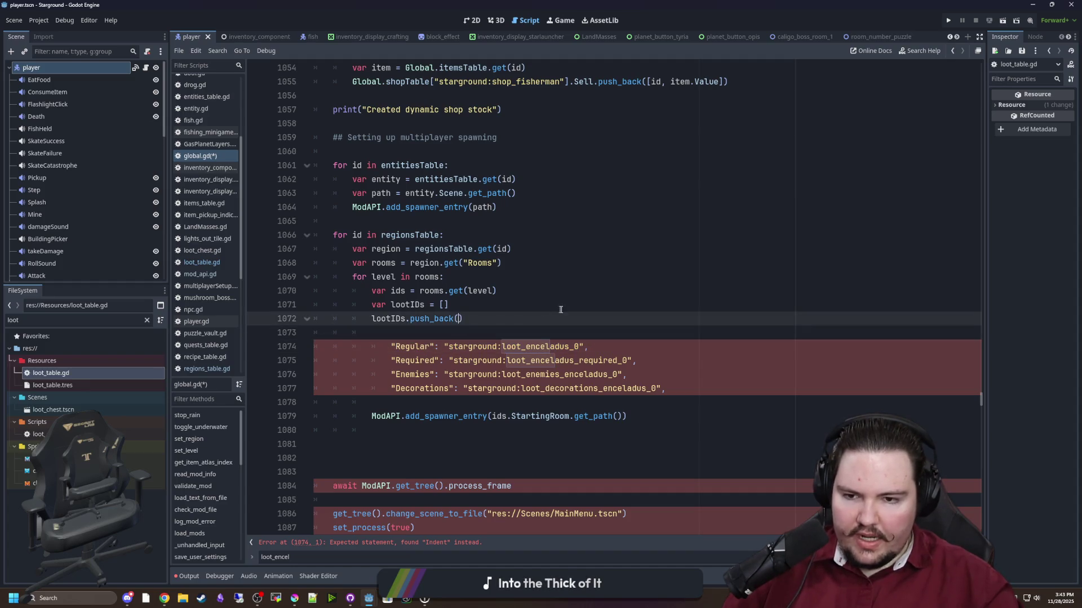
type("ids.Regular")
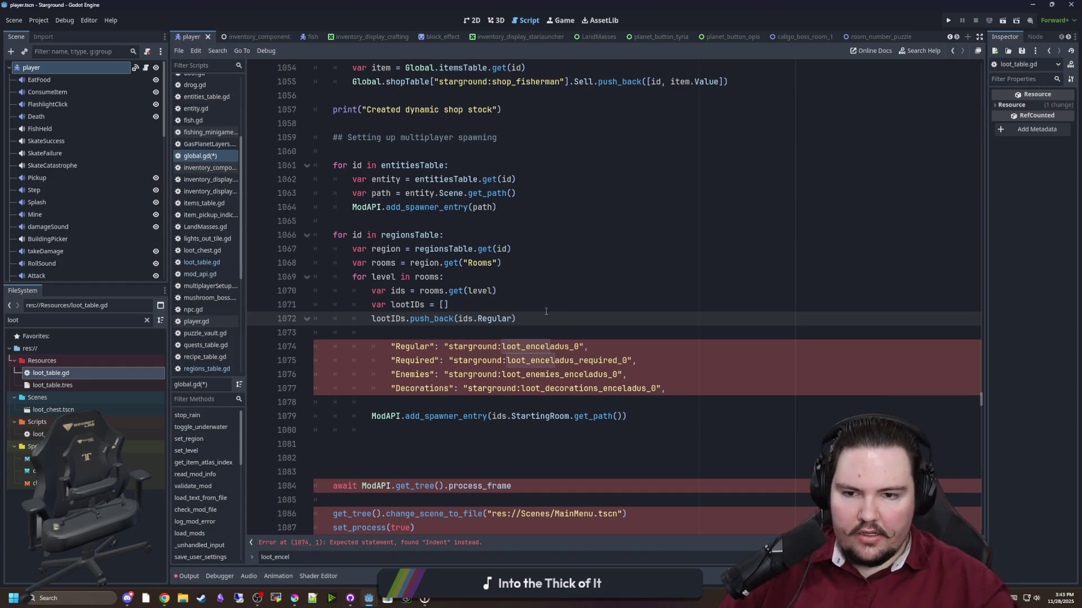
- Duplicate the push_back line twice, changing the copies to ids.Required and ids.Decorations
left_click_drag(553, 316, 374, 320)
key("ctrl+c")
key("End")
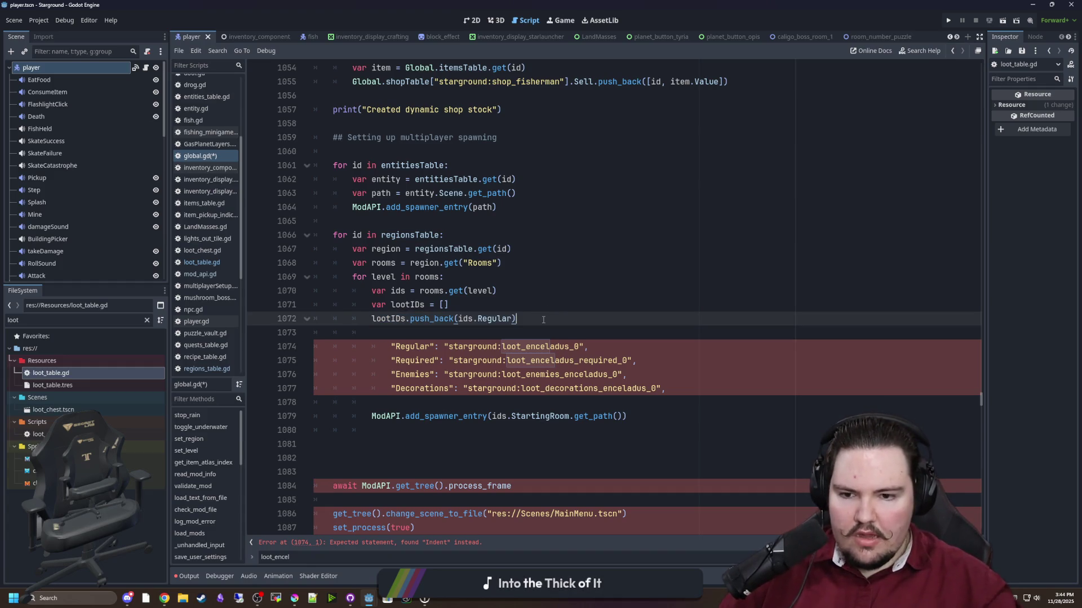
key("Return")
key("ctrl+v")
key("Return")
key("ctrl+v")
key("Return")
key("ctrl+v")
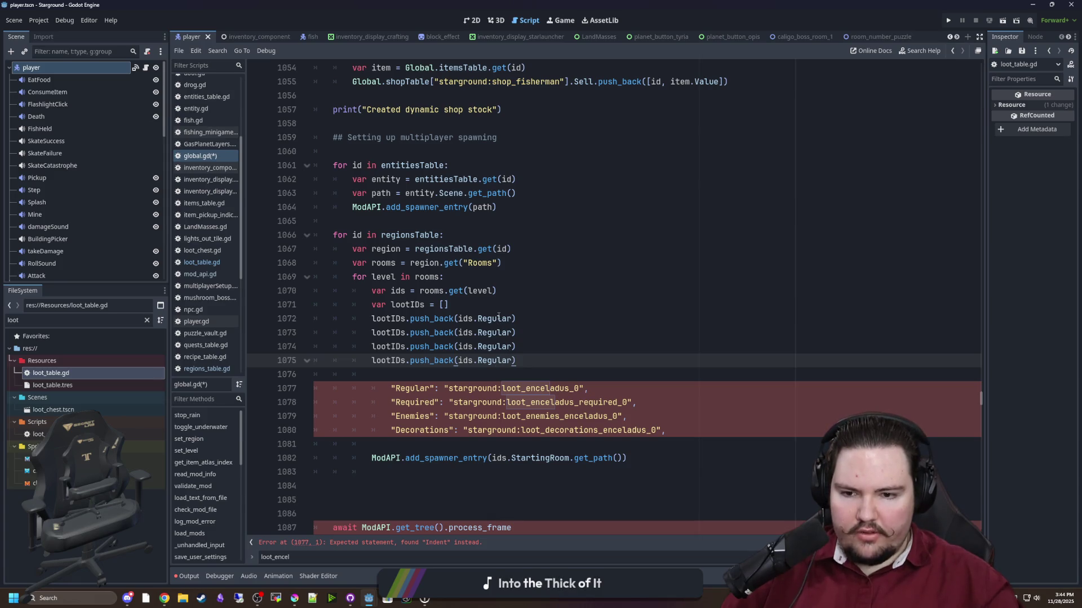
double_click(496, 332)
type("Required")
double_click(497, 346)
type("Decorations")
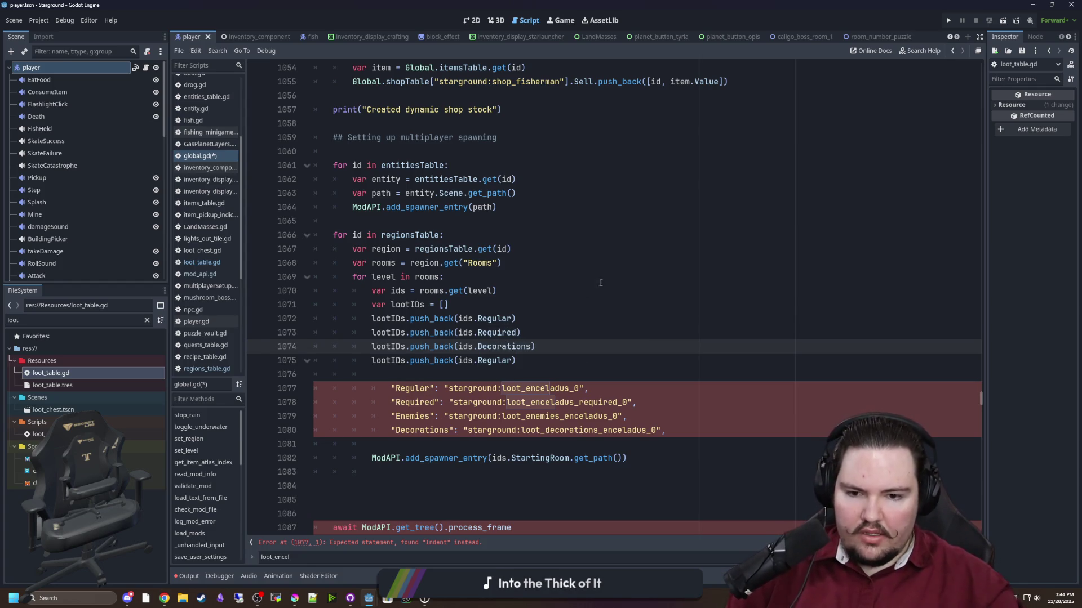
- Search loot_table.gd for decorations, then delete the Decorations push_back line in global.gd
left_click(606, 280)
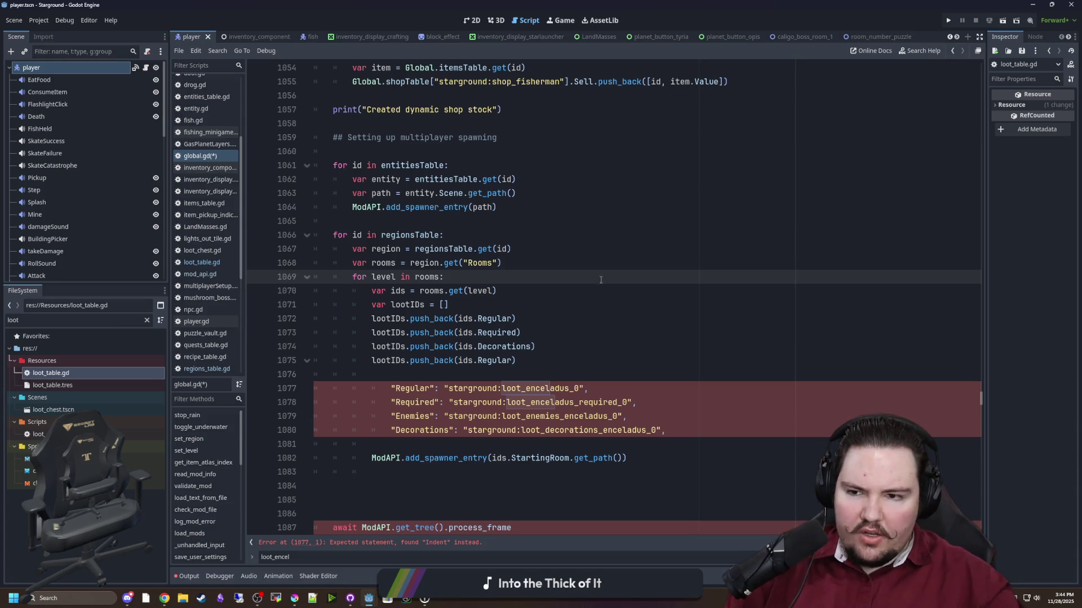
left_click(202, 262)
key("ctrl+f")
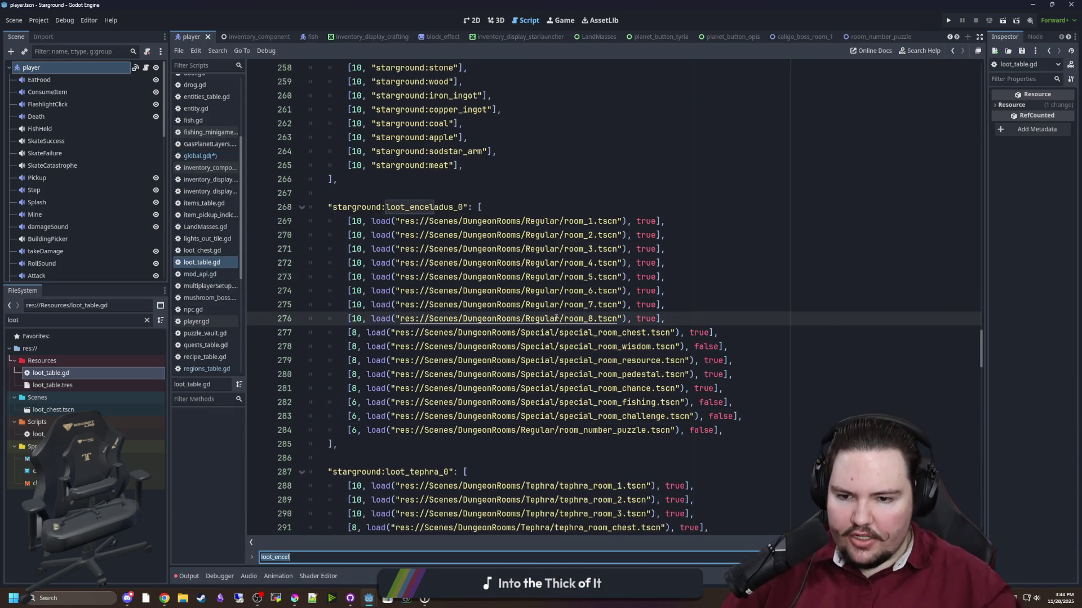
type("decorations")
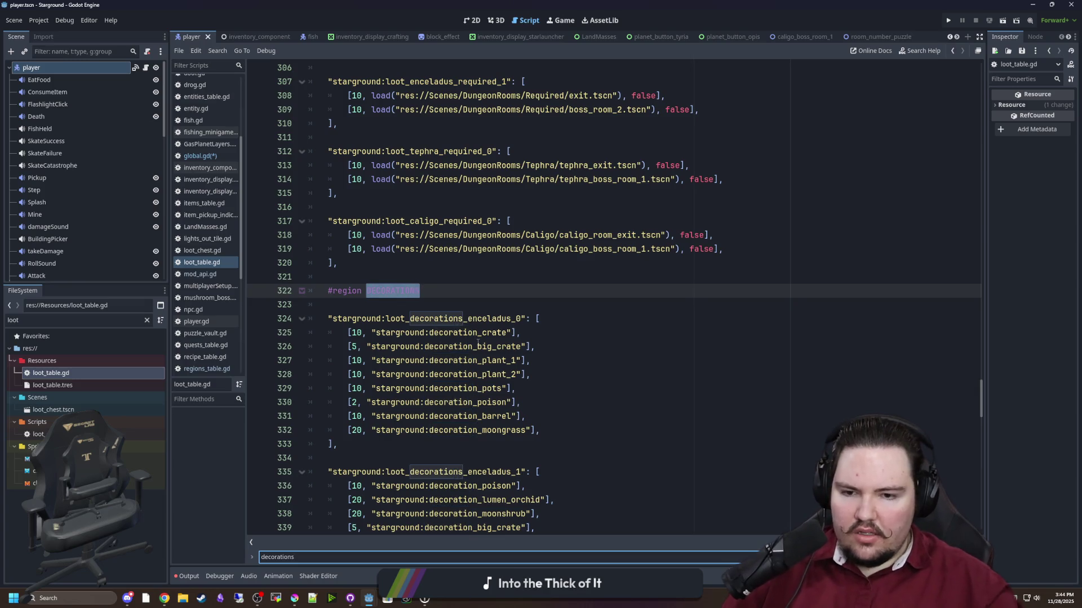
scroll(478, 342, "up", 14)
key("alt+Left")
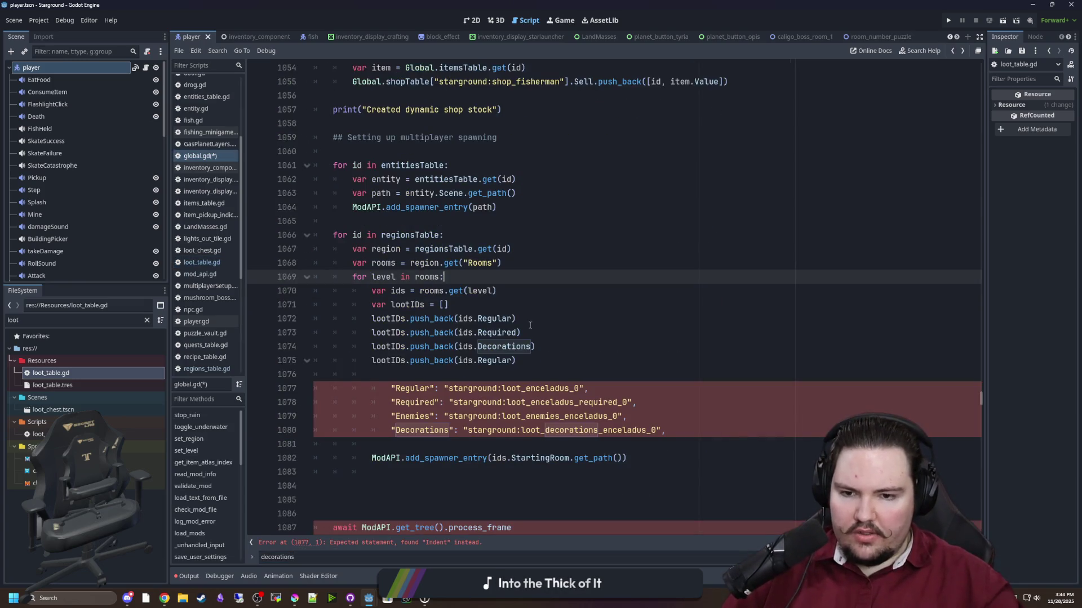
scroll(543, 335, "down", 1)
left_click(278, 307)
key("BackSpace")
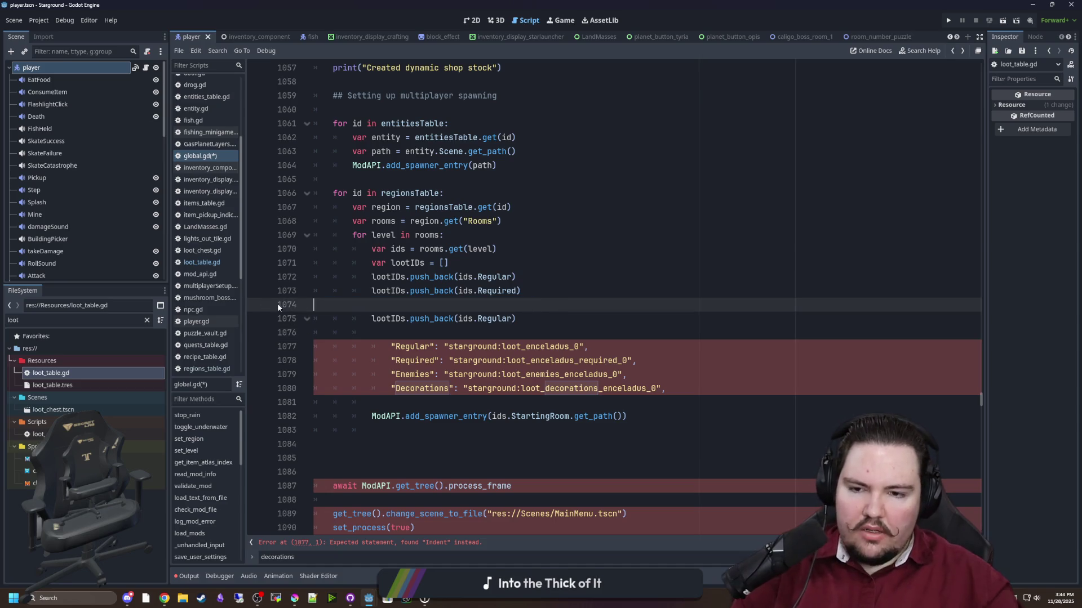
- Delete the leftover push_back and dictionary lines and the blank lines below the spawner call
left_click(484, 277)
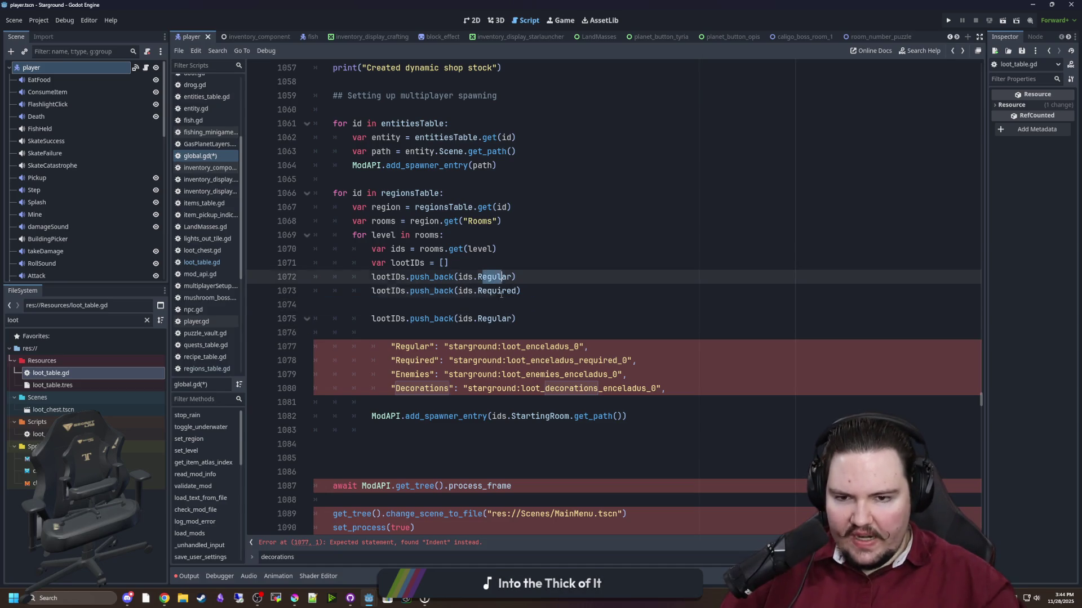
left_click(506, 291)
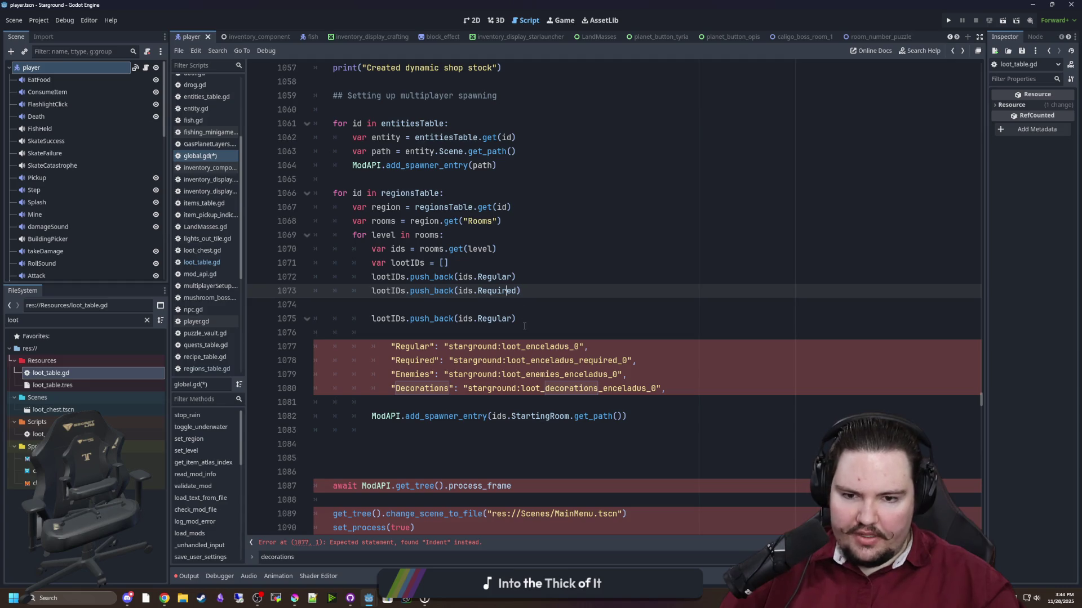
mouse_move(672, 389)
left_mouse_down()
mouse_move(271, 306)
mouse_move(235, 309)
left_mouse_up()
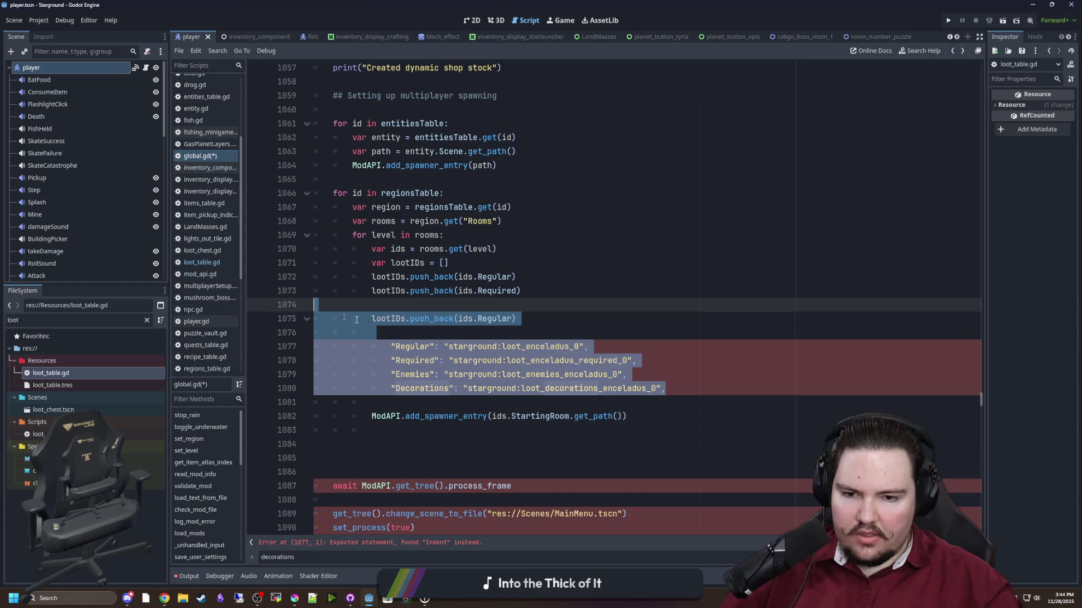
left_click(371, 426)
key("BackSpace")
key("BackSpace")
key("BackSpace")
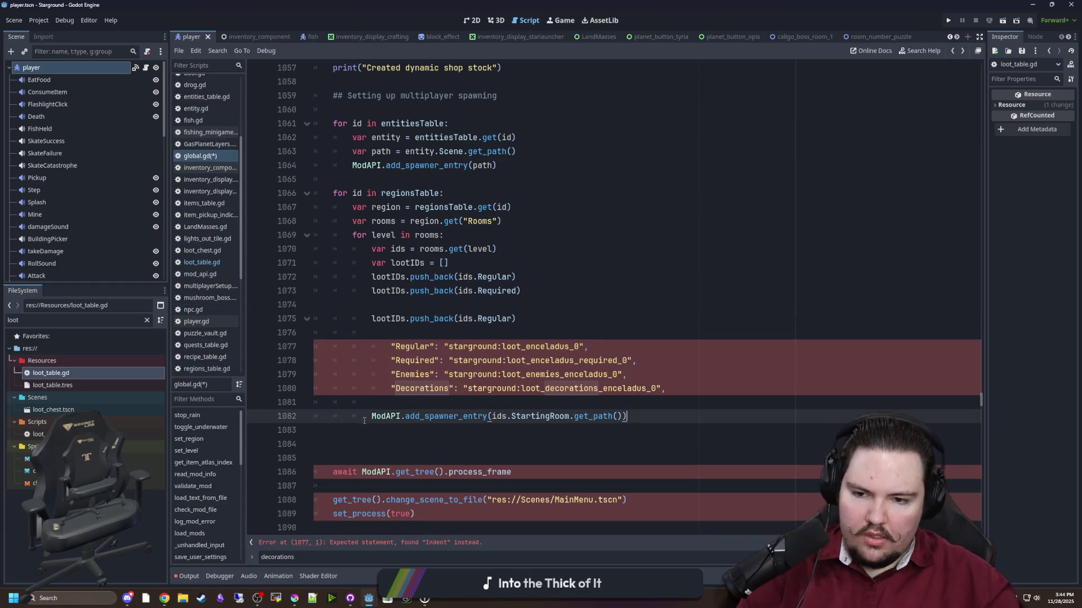
left_click_drag(417, 406, 255, 310)
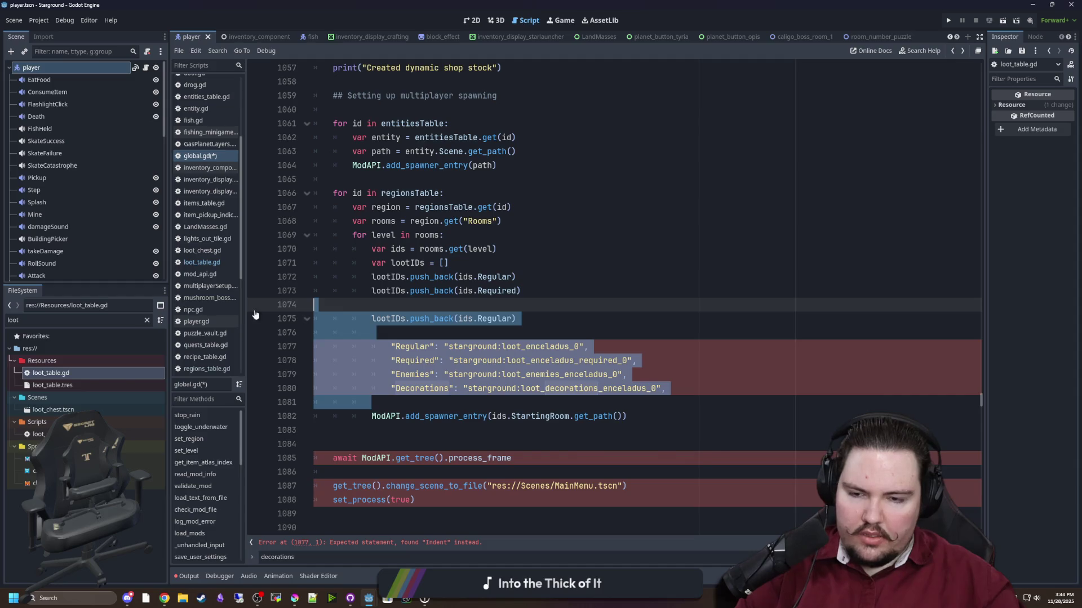
key("BackSpace")
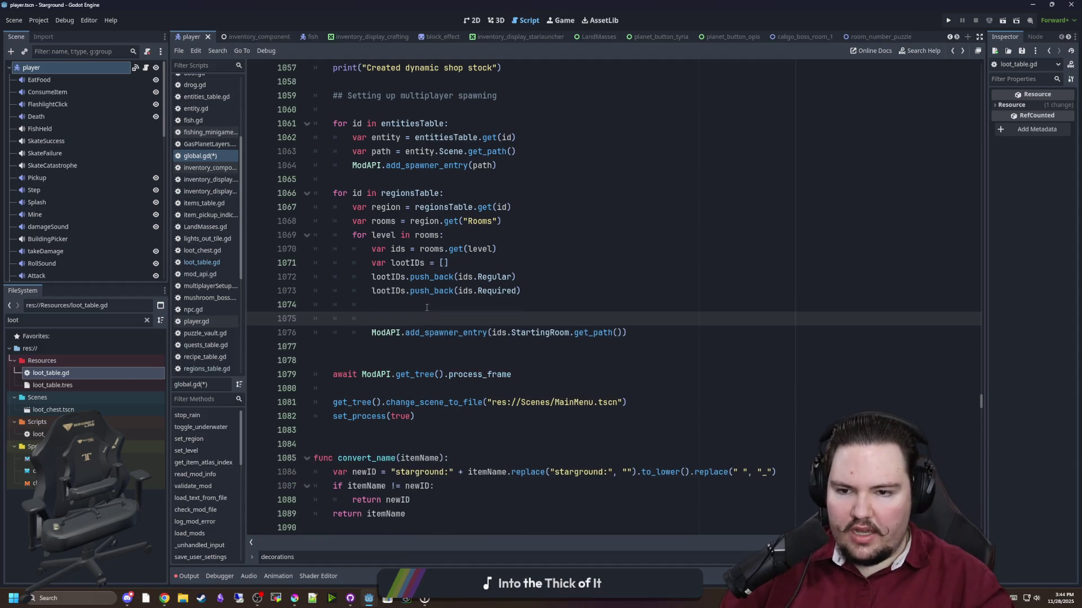
- Add a 'for i in lootIDs:' loop whose body sets var loot = lootTable.get(i)
key("Return")
key("Return")
key("Up")
type("for i")
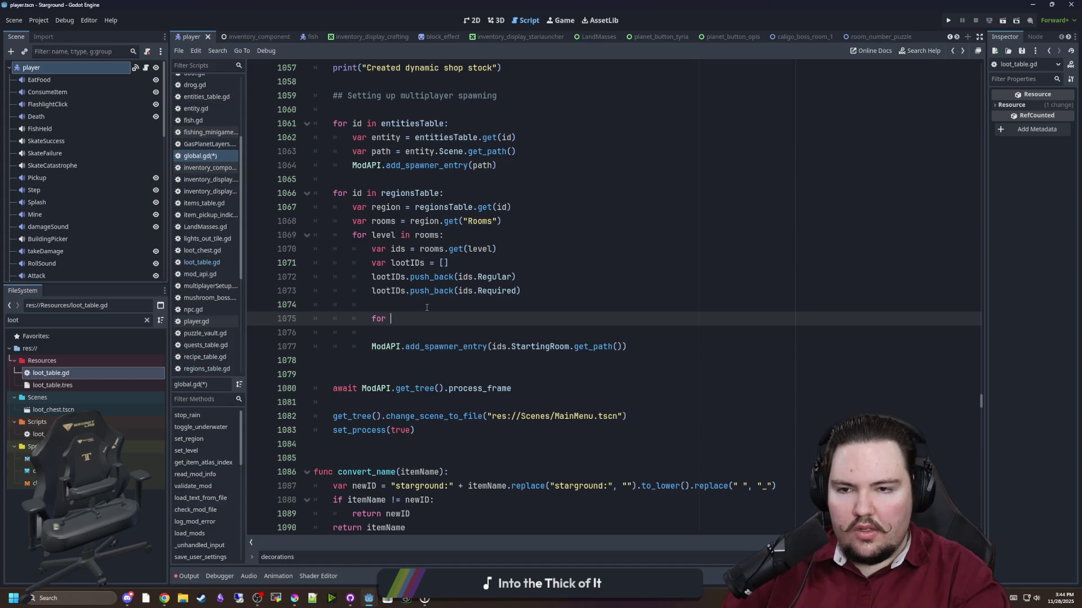
type(" in lootIDs")
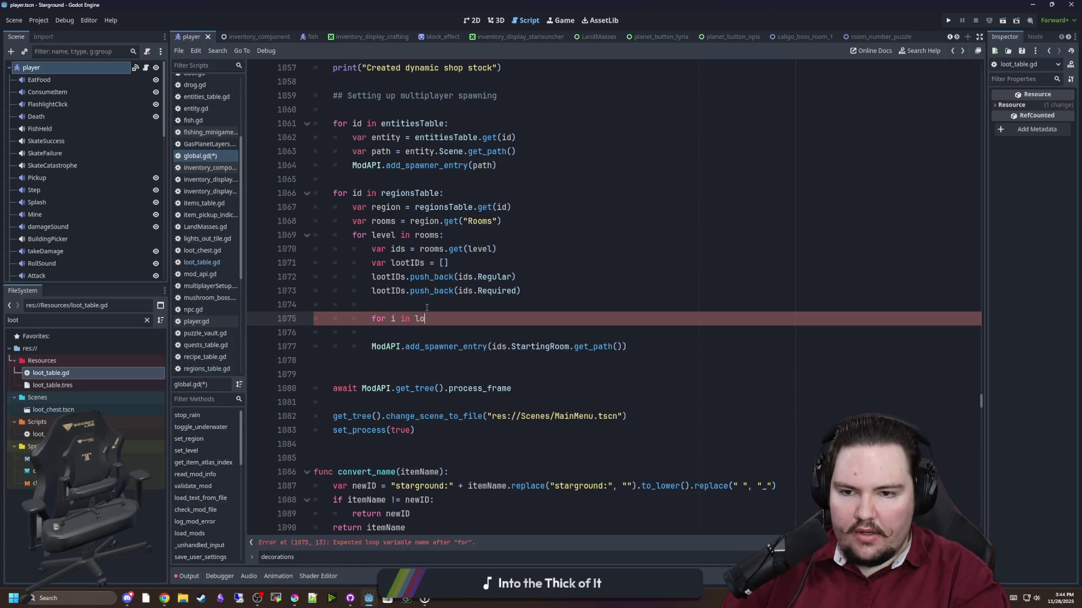
type(":")
key("Return")
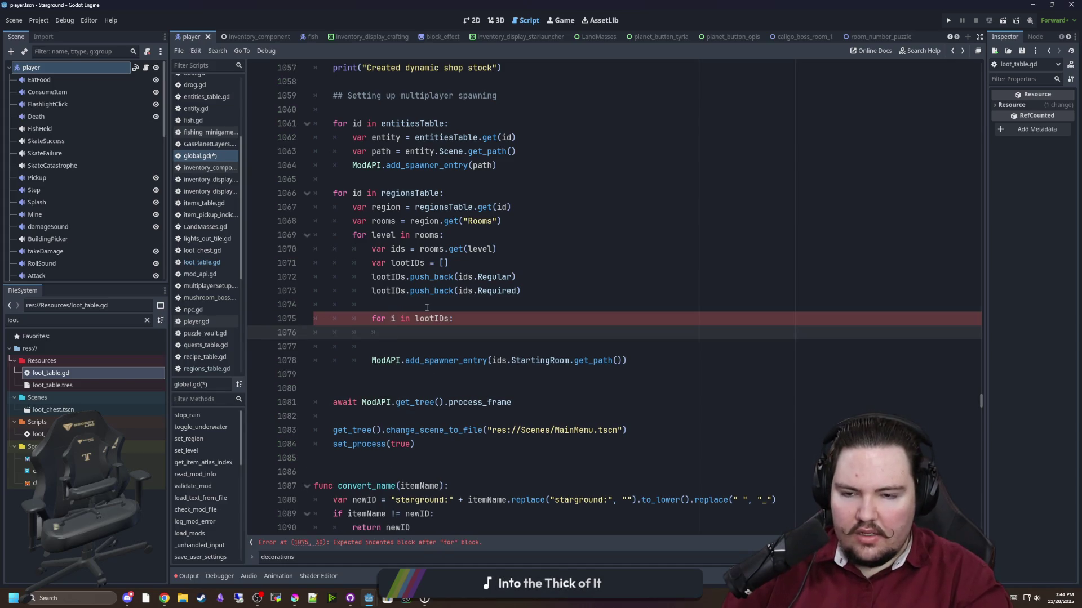
type("Globa")
key("BackSpace")
key("BackSpace")
key("BackSpace")
type("ootTable.get(")
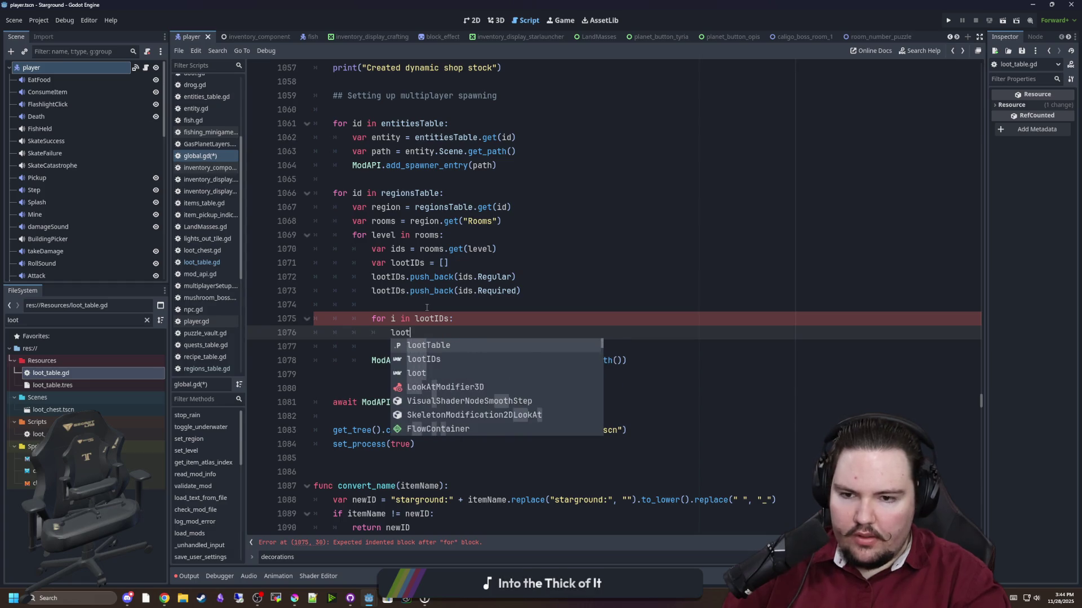
type("i)")
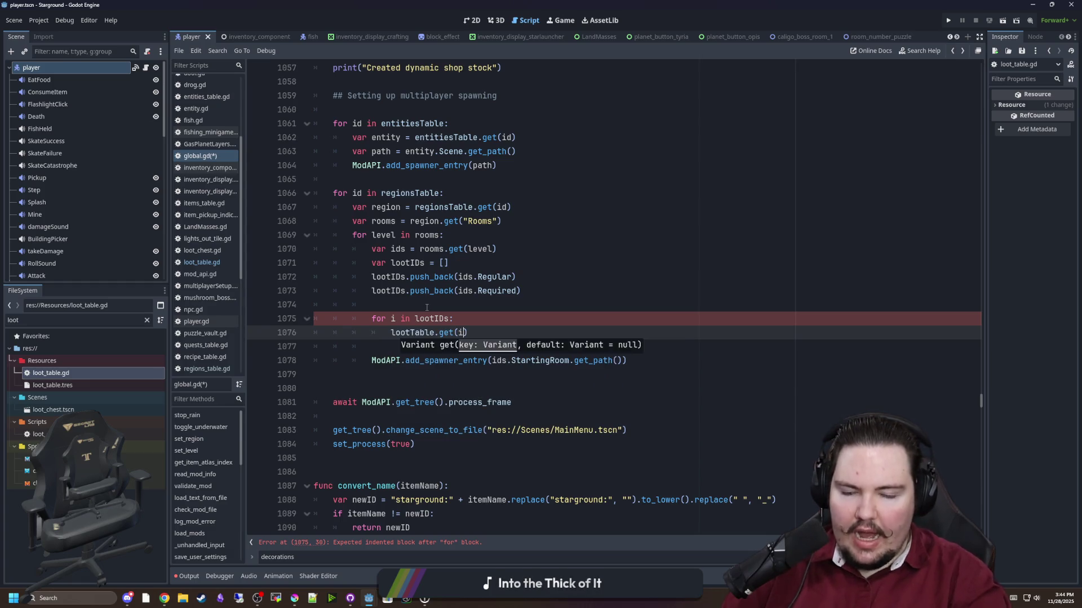
key("Return")
key("Up")
type("var loot =")
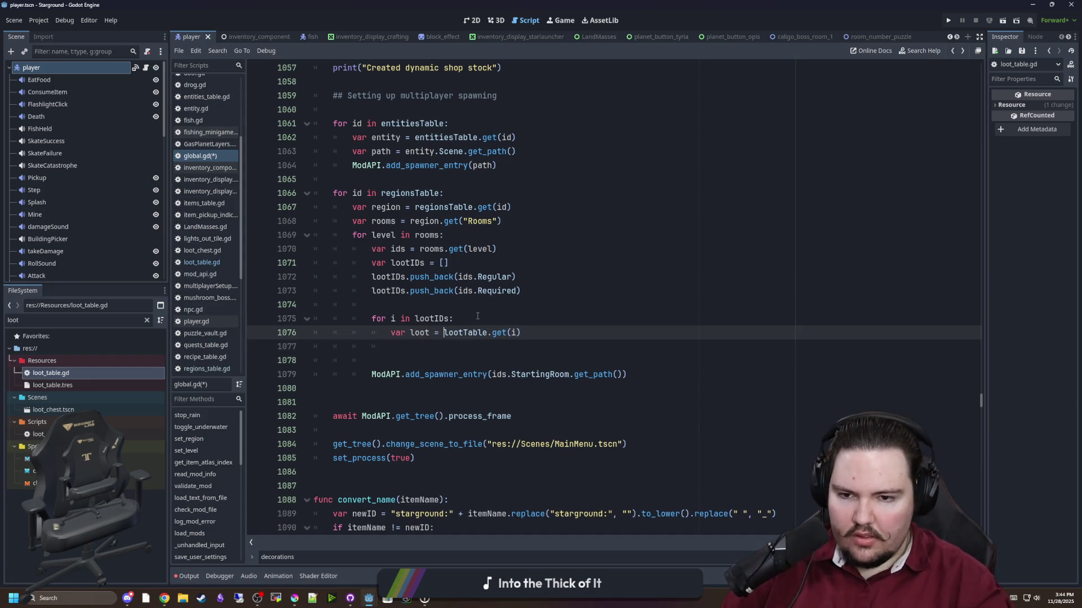
- Add an inner 'for j in loot:' loop below the loot assignment
left_click(535, 334)
key("Return")
type("for i in loot:")
key("Return")
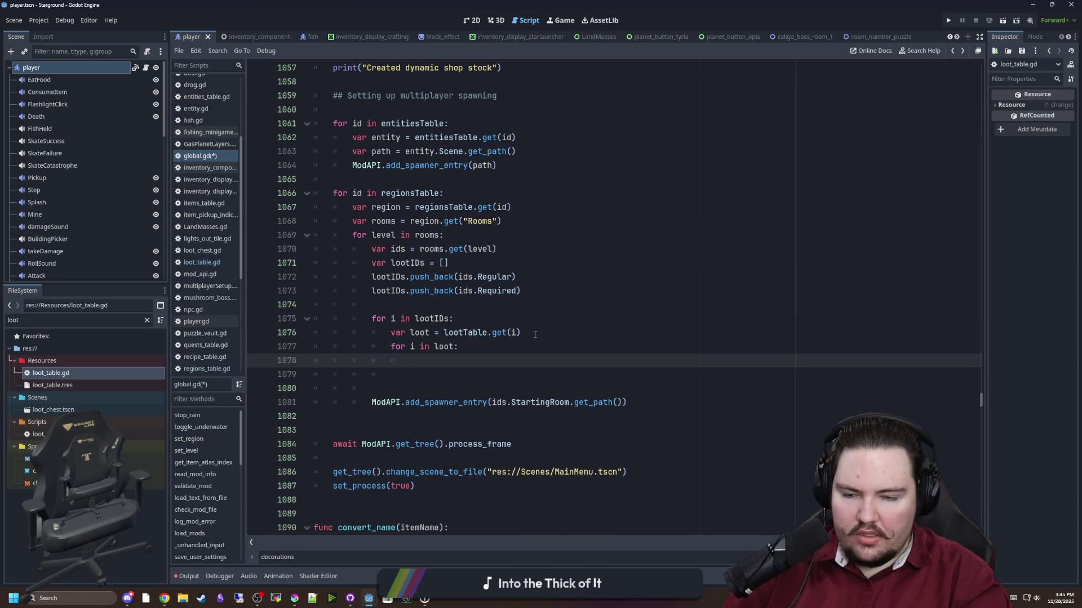
key("Up")
key("Delete")
type("j")
key("Down")
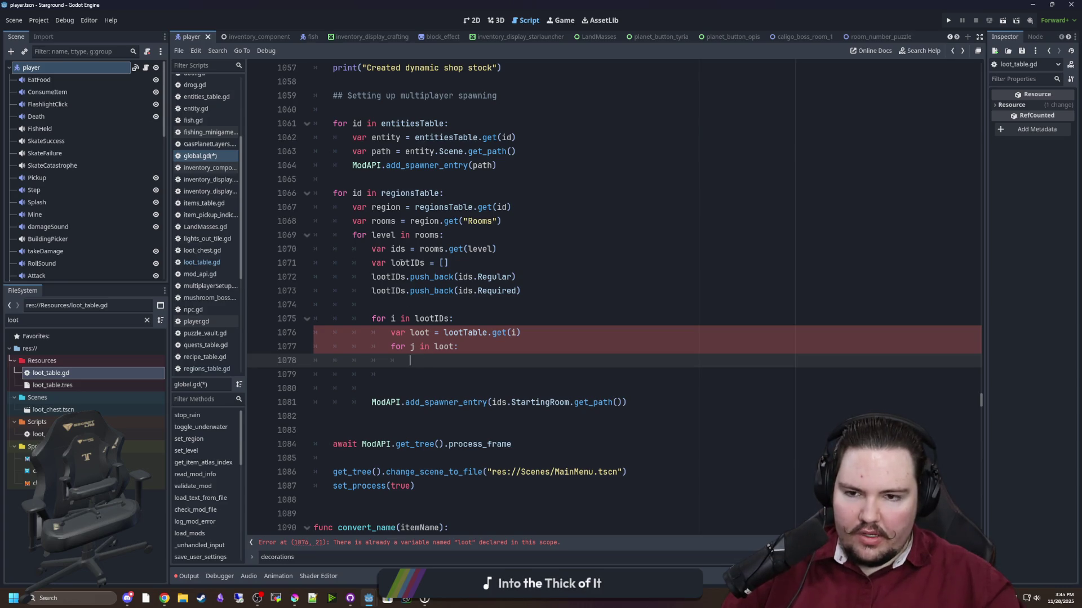
- Put ModAPI.add_spawner_entry(j[1].get_path()) inside the inner loop, copied from line 1064
left_click_drag(496, 165, 352, 165)
key("ctrl+c")
left_click(433, 359)
key("ctrl+v")
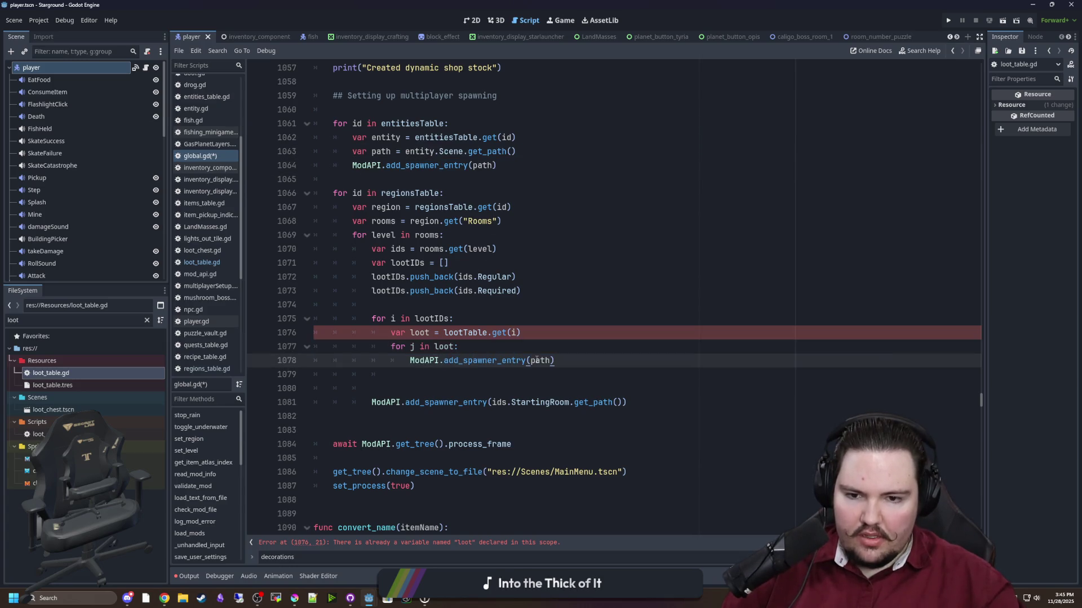
double_click(444, 346)
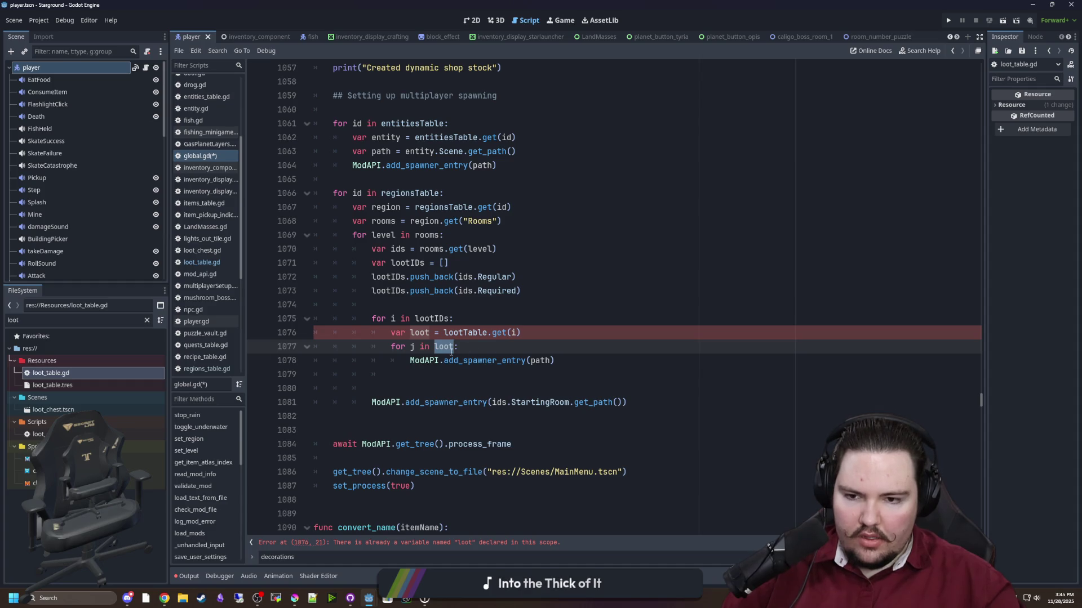
double_click(539, 360)
type("j[1]")
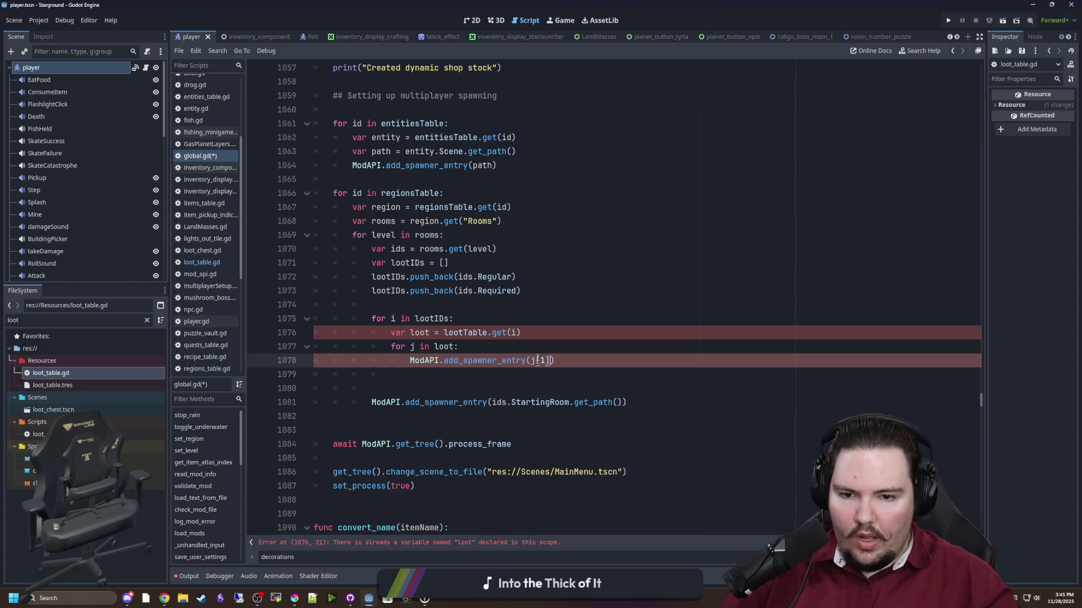
type(".get_path()")
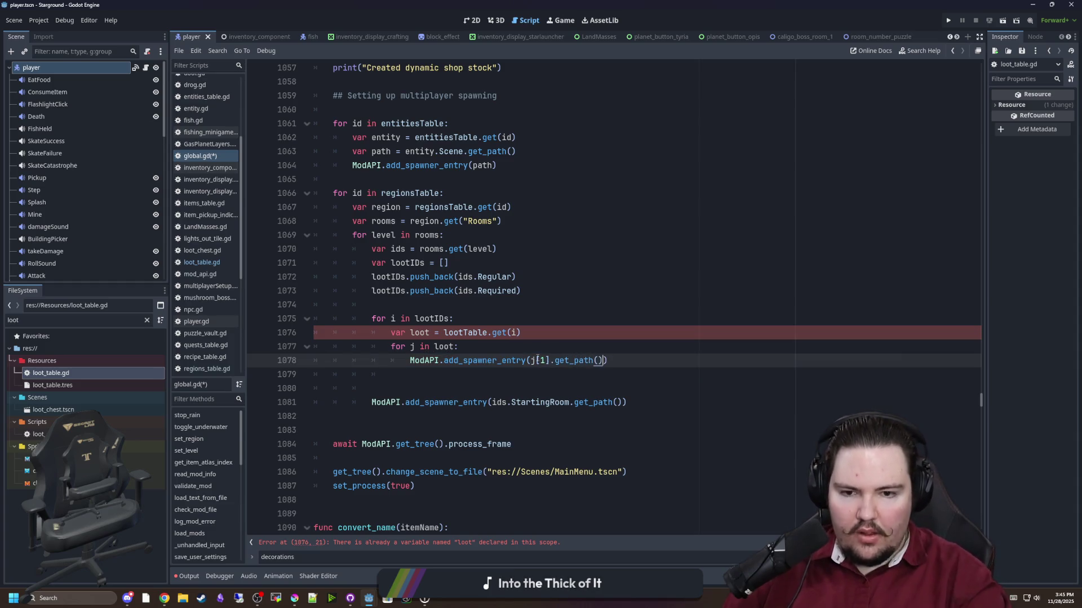
left_click(469, 347)
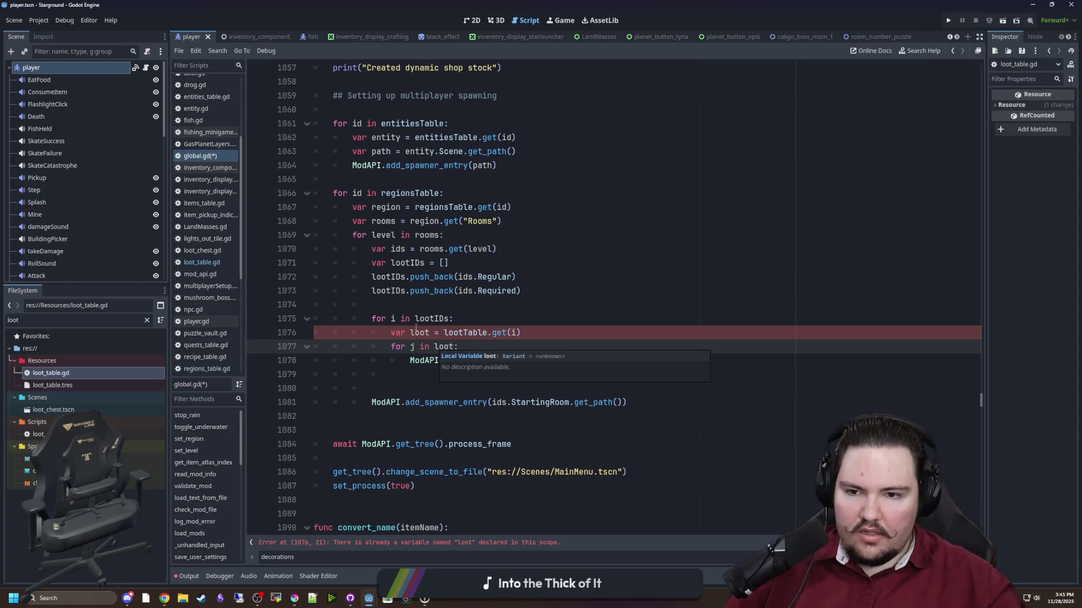
left_click(436, 304)
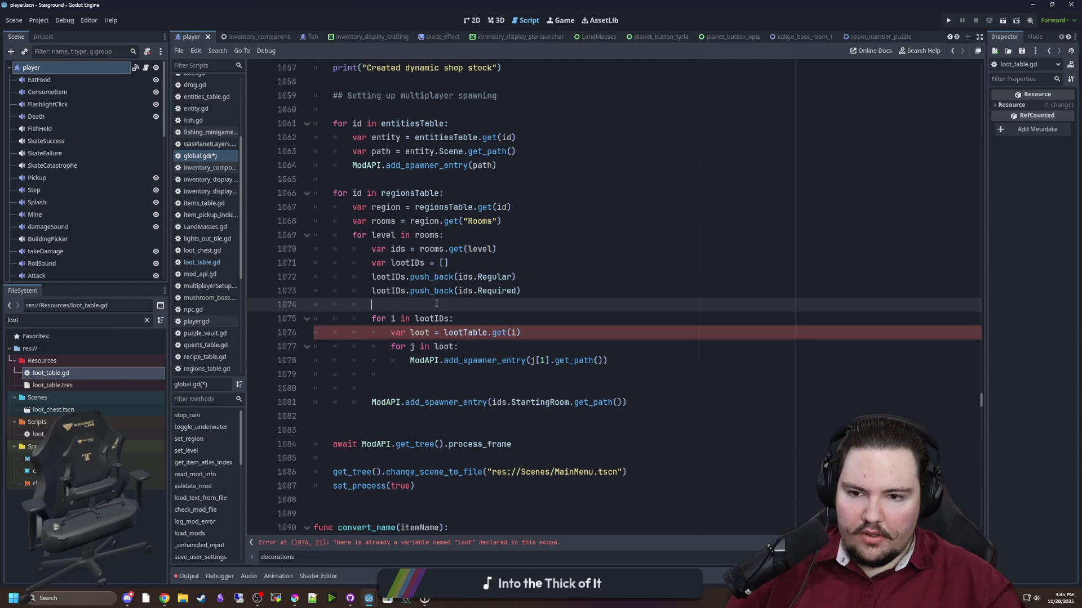
- Inspect the duplicate 'loot' variable error flagged in the lootIDs loop
double_click(447, 346)
left_click(505, 347)
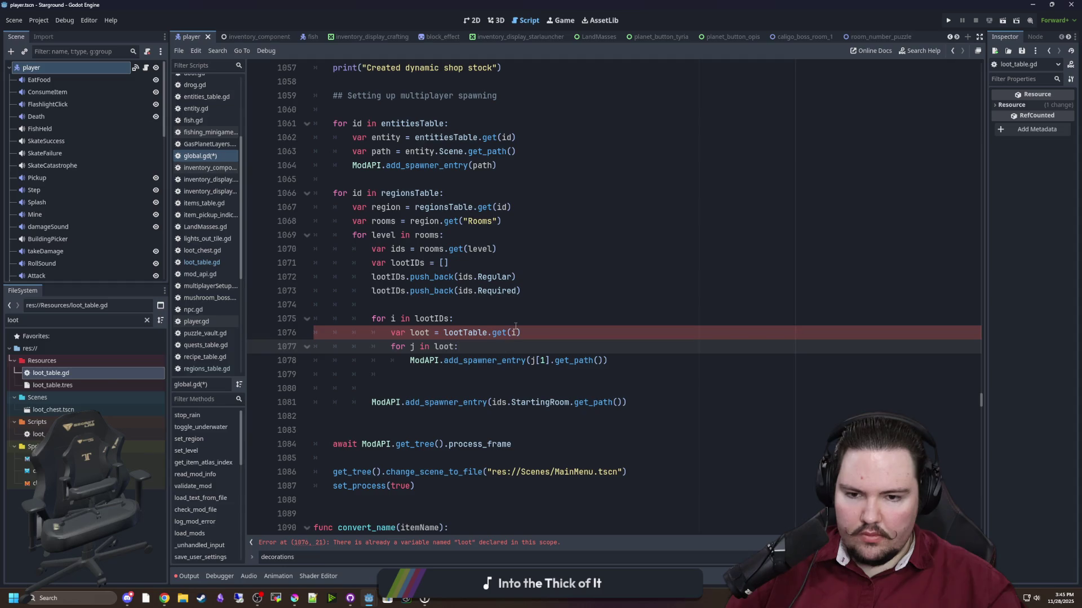
left_click(518, 320)
scroll(417, 331, "up", 2)
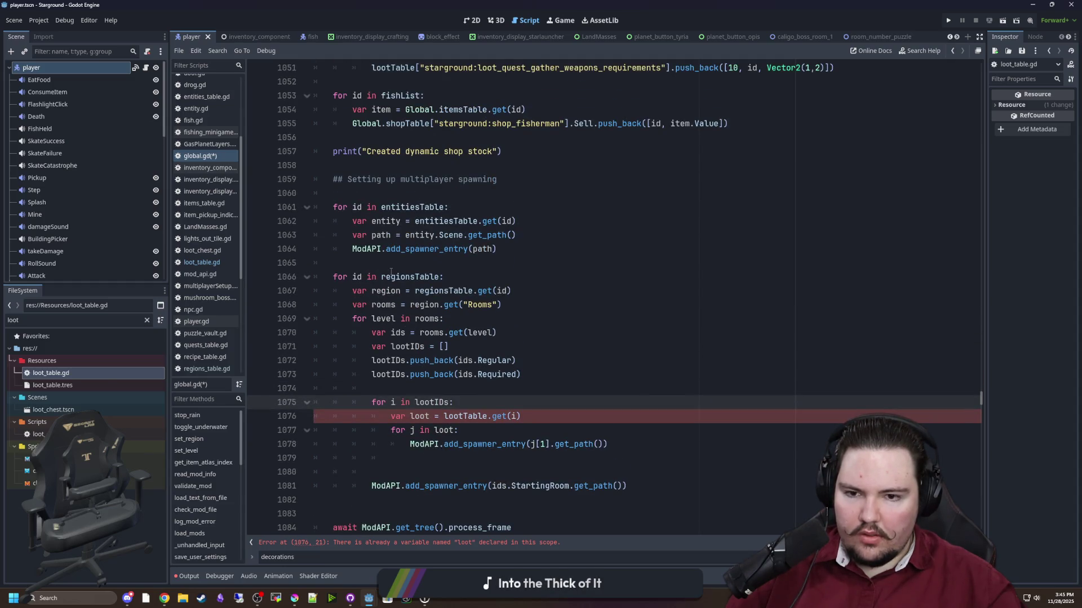
scroll(418, 315, "down", 3)
left_click(441, 547)
double_click(442, 544)
scroll(449, 384, "up", 1)
left_click(449, 378)
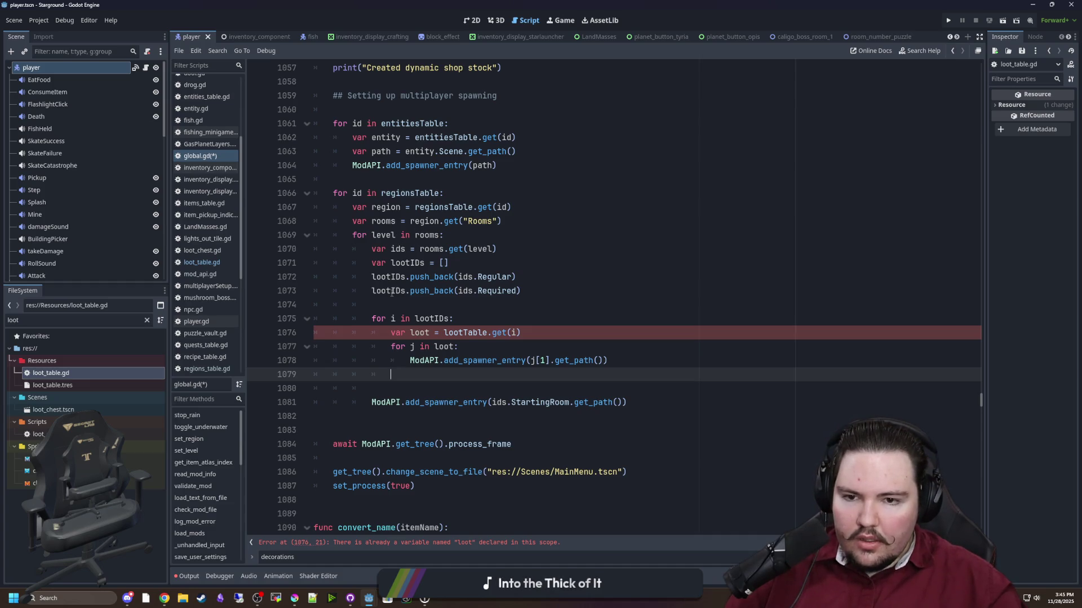
- Rename the loot variable to lootList and make the inner loop iterate over lootList
left_click(475, 276)
left_click(435, 308)
scroll(437, 281, "up", 5)
scroll(438, 252, "up", 5)
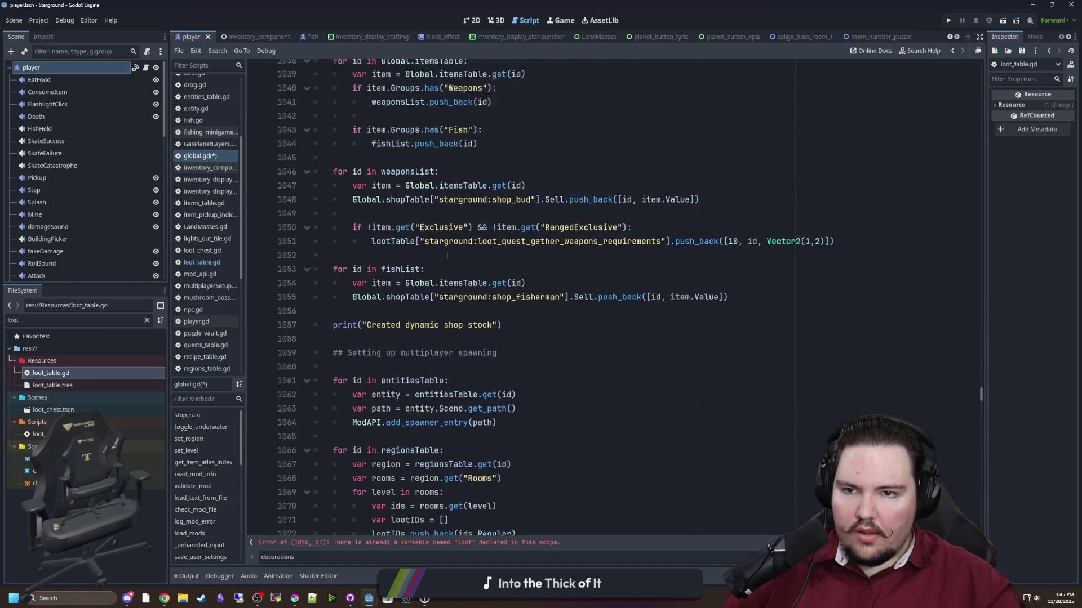
scroll(378, 308, "down", 4)
scroll(378, 309, "down", 5)
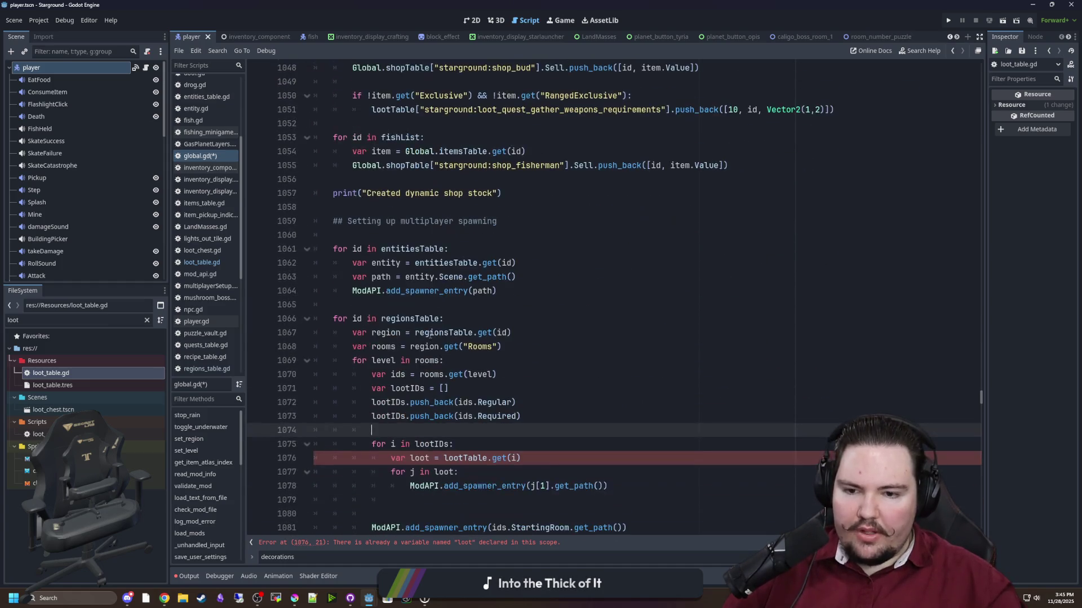
double_click(420, 374)
type("lootLis")
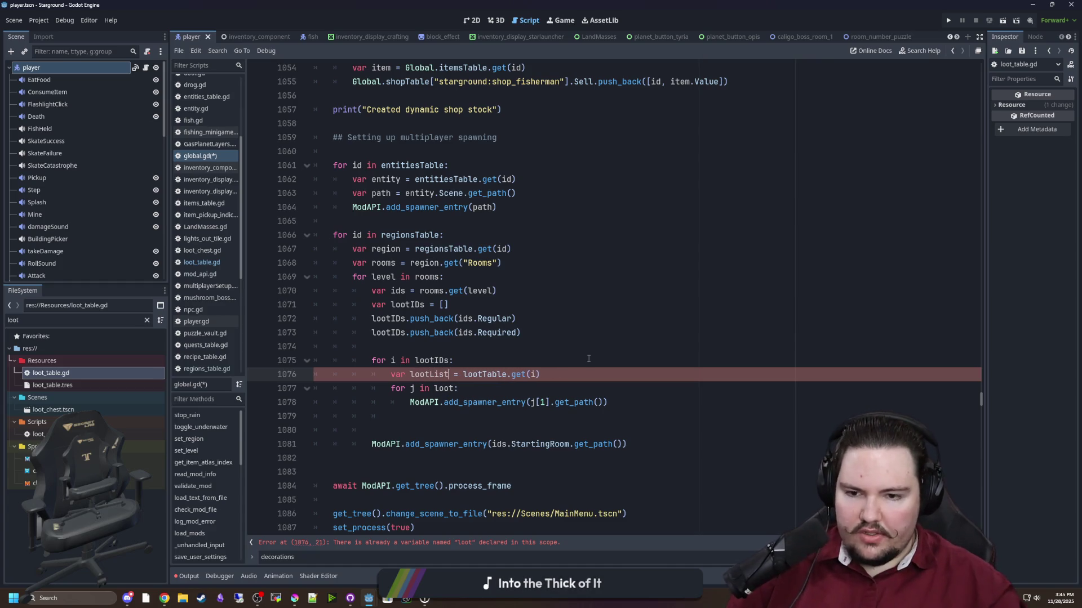
type("t")
double_click(433, 361)
double_click(429, 374)
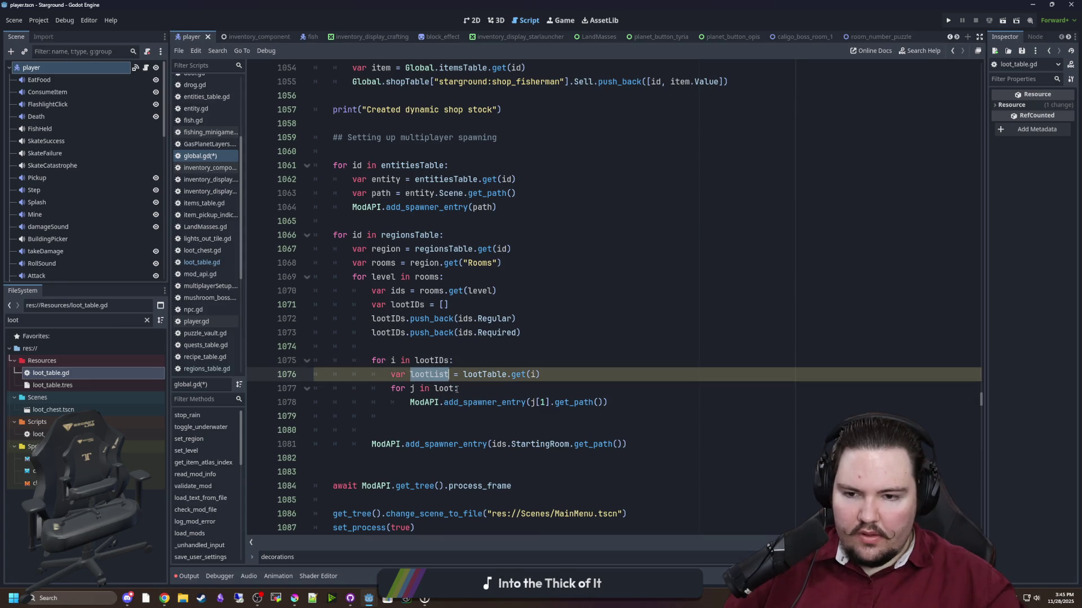
key("ctrl+c")
double_click(448, 388)
key("ctrl+v")
left_click(472, 355)
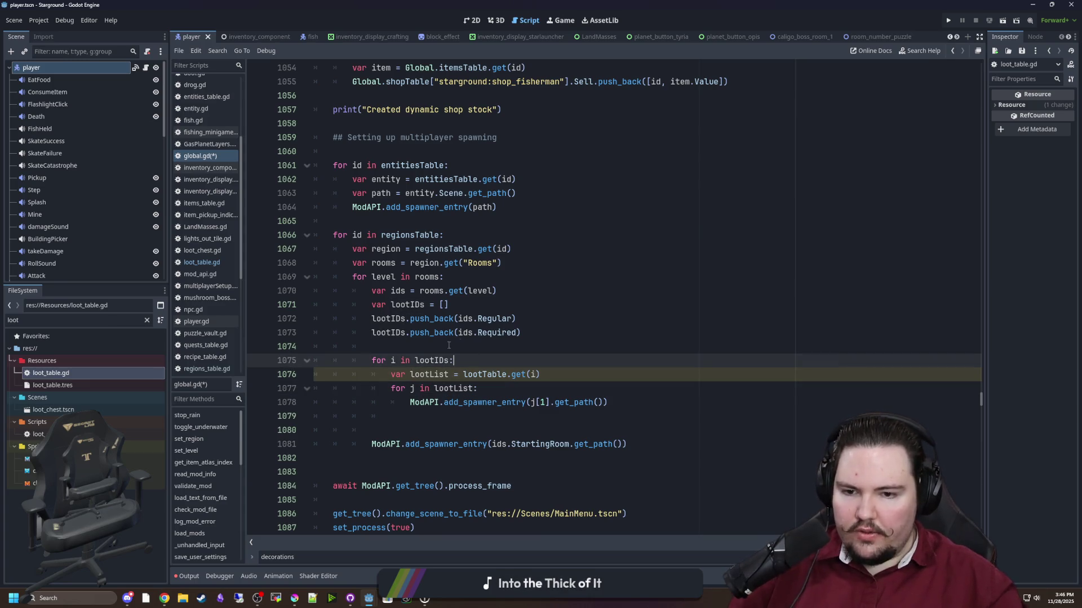
- Move the StartingRoom add_spawner_entry statement above the lootIDs loop
left_click(487, 341)
scroll(451, 341, "down", 2)
left_click(439, 341)
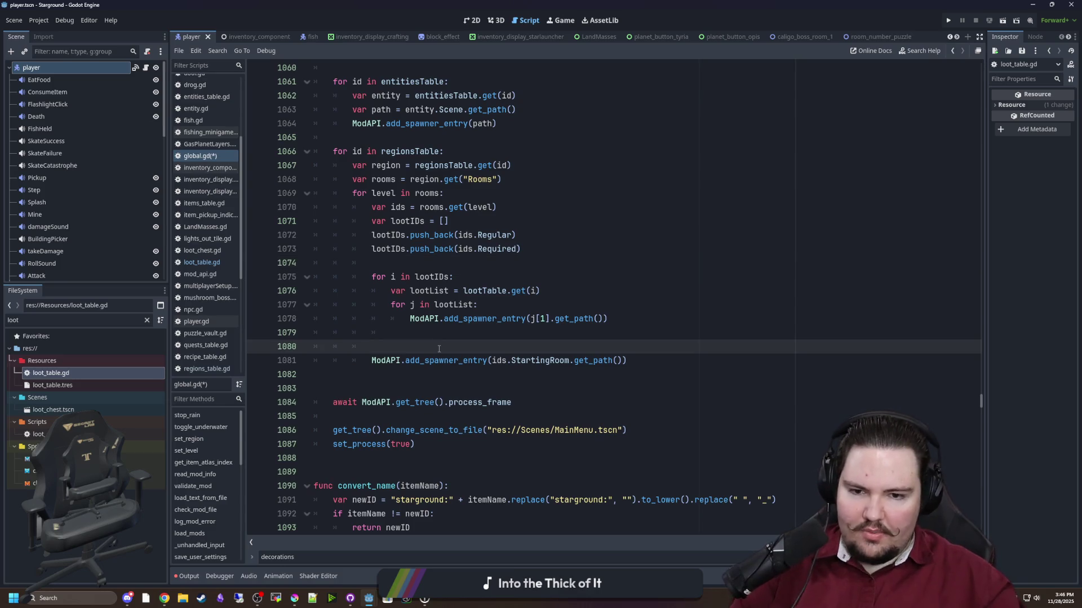
key("Delete")
left_click(434, 347)
key("shift+End")
left_click(369, 348, "shift")
key("ctrl+x")
left_click(398, 262)
key("ctrl+v")
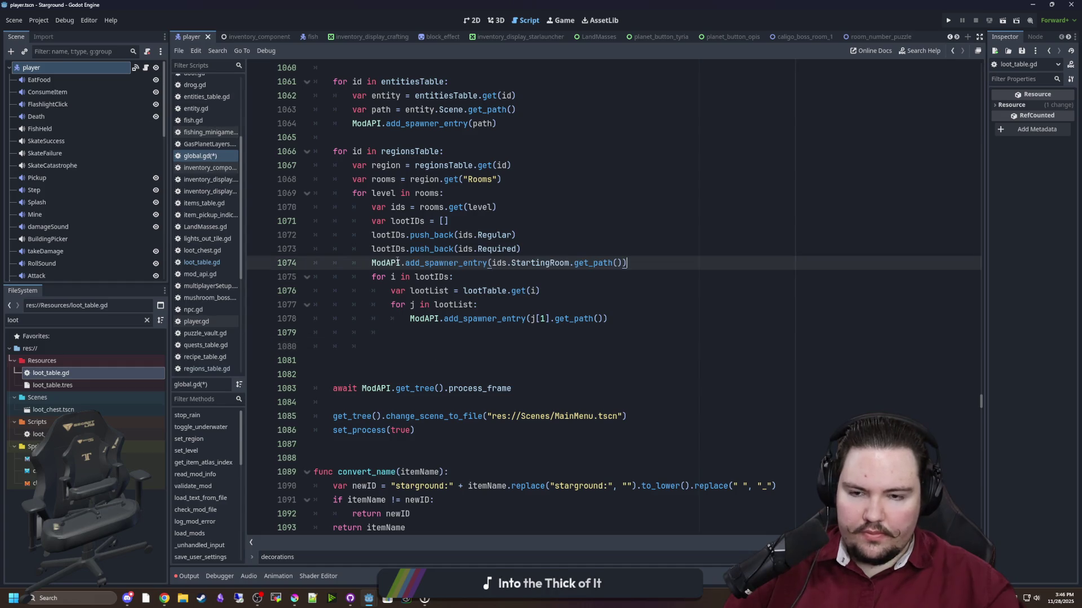
- Remove the surplus blank lines left under the loop
key("Return")
left_click(406, 360)
key("BackSpace")
key("BackSpace")
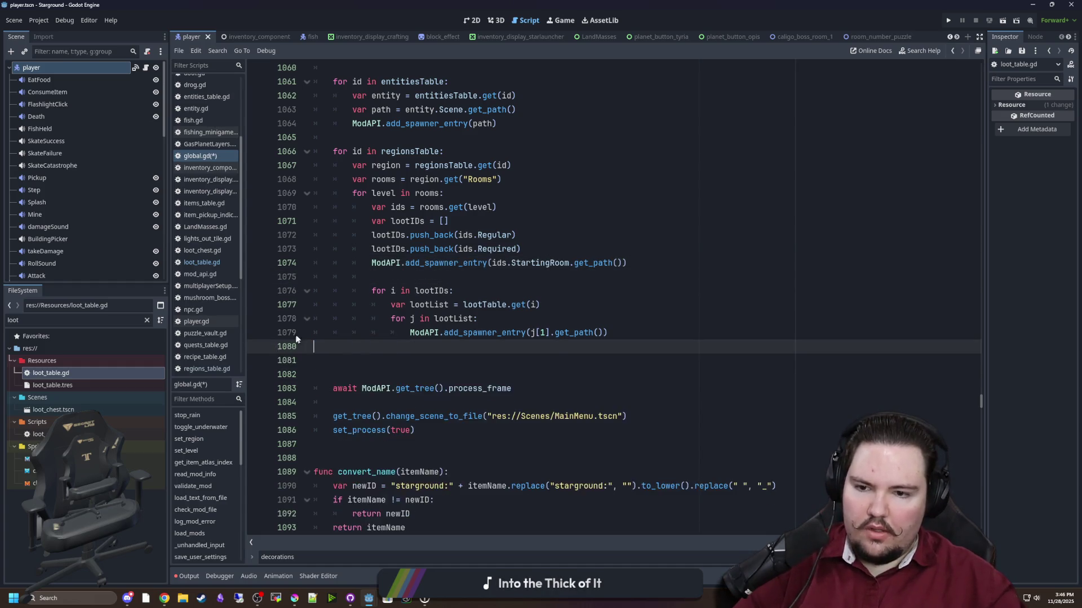
key("Down")
scroll(422, 333, "up", 1)
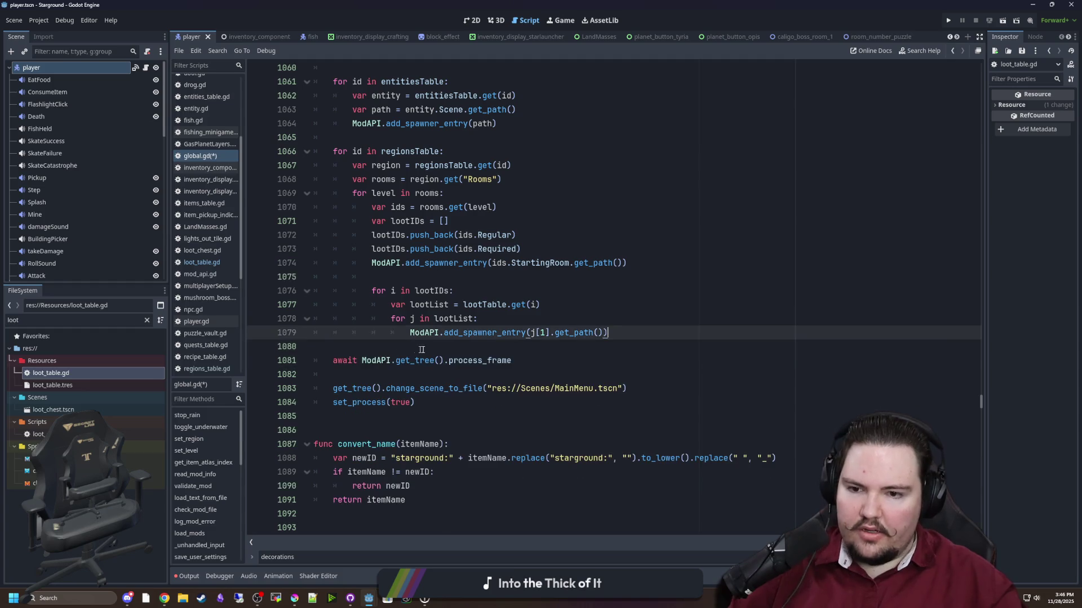
- Delete the extra blank line below the loop and review the regionsTable loop on lines 1062–1072
key("BackSpace")
scroll(441, 350, "up", 2)
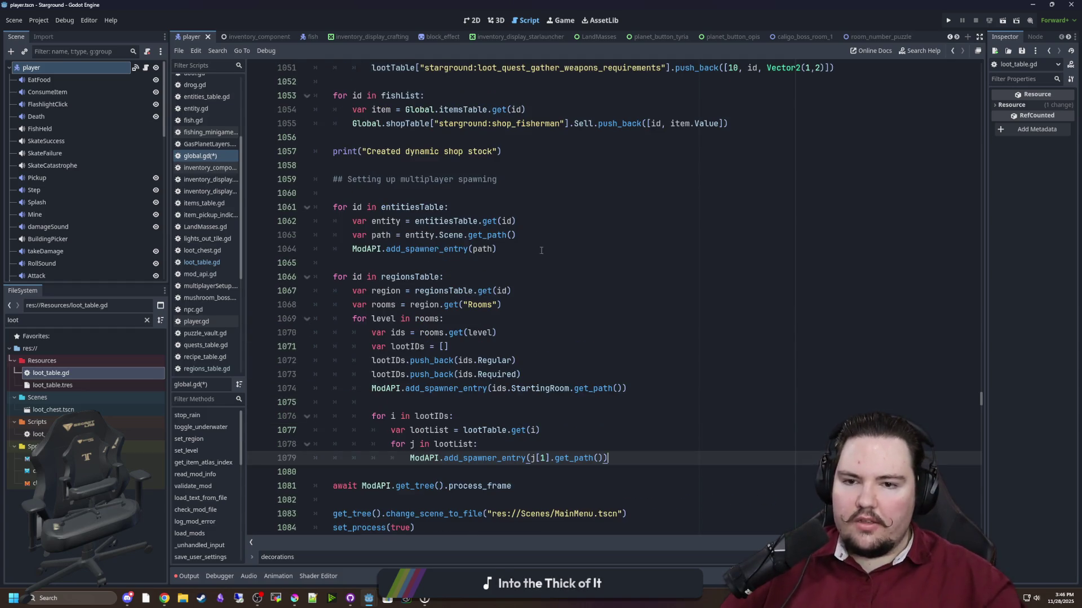
left_click_drag(498, 249, 280, 220)
left_click(464, 225)
scroll(464, 228, "down", 2)
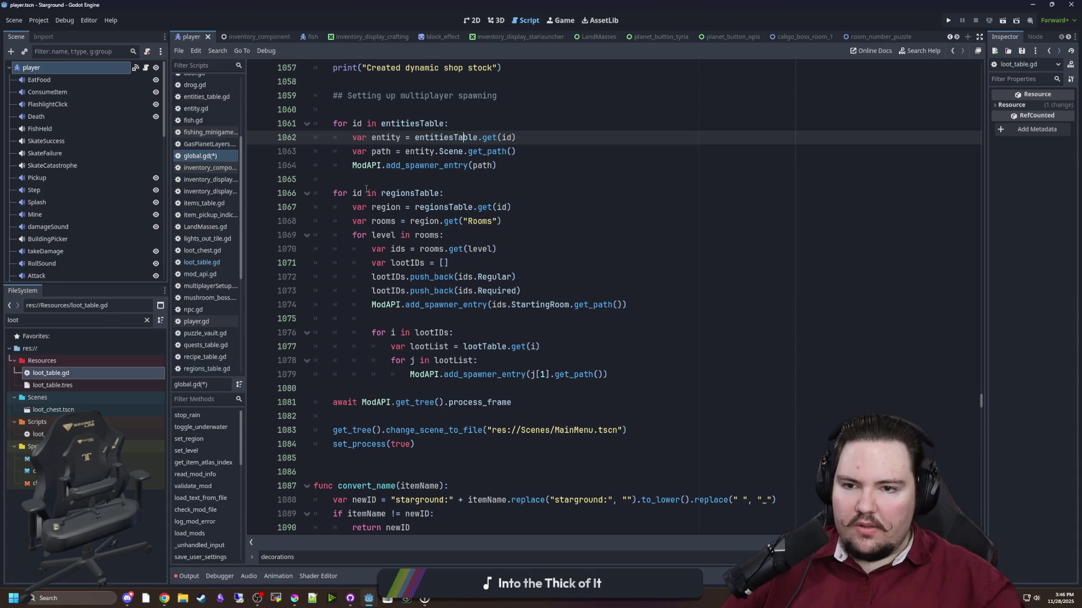
left_click_drag(354, 193, 394, 279)
left_click(496, 249)
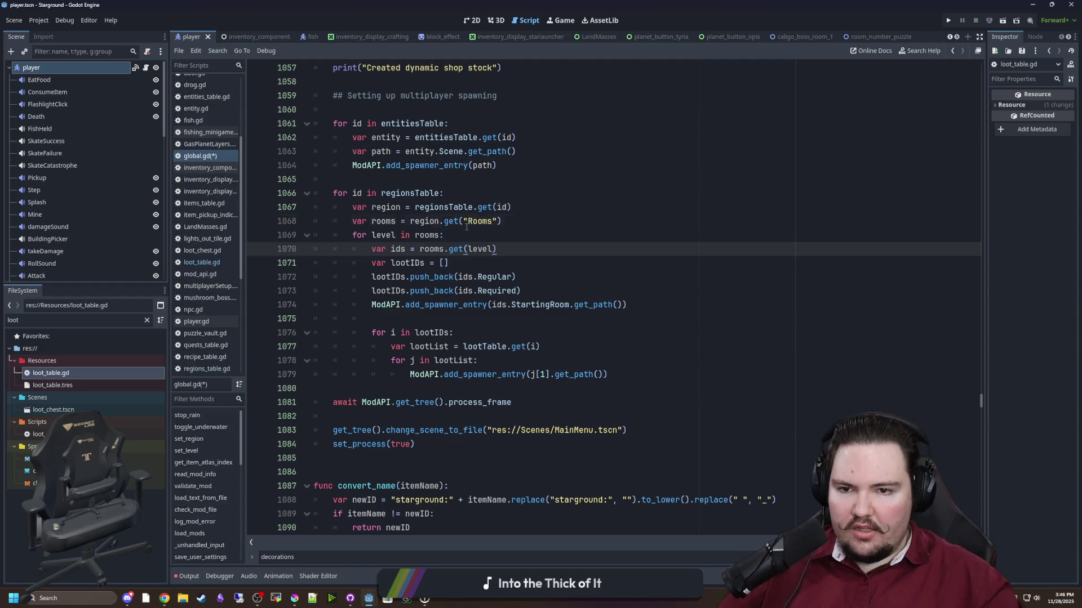
left_click_drag(466, 226, 491, 230)
left_click(495, 232)
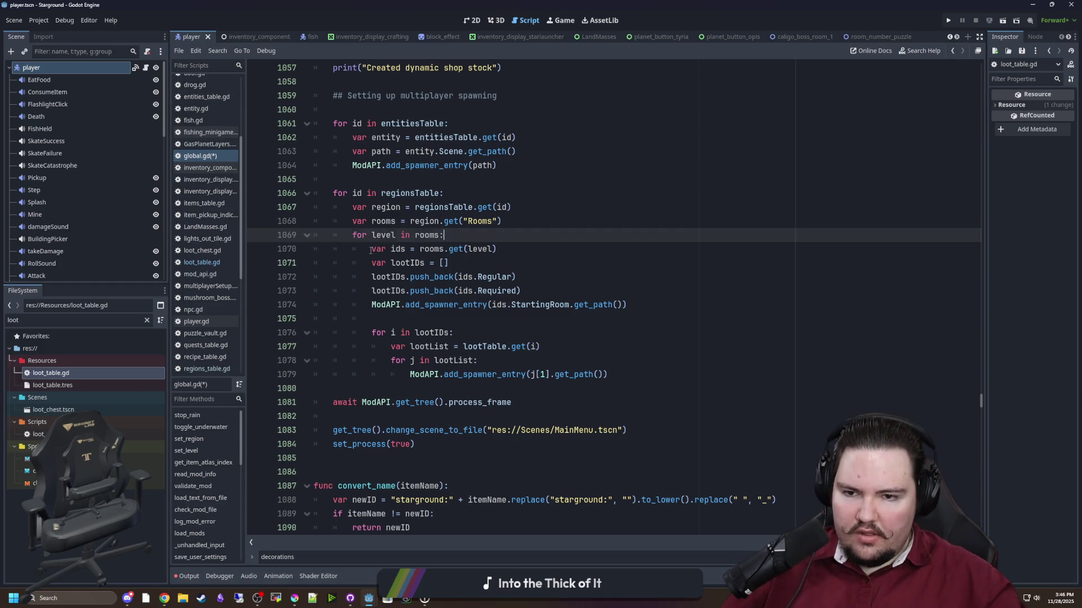
- Review the ids lookup on line 1070, the StartingRoom get_path call and the lootIDs declaration
left_click_drag(370, 250, 518, 248)
left_click(505, 248)
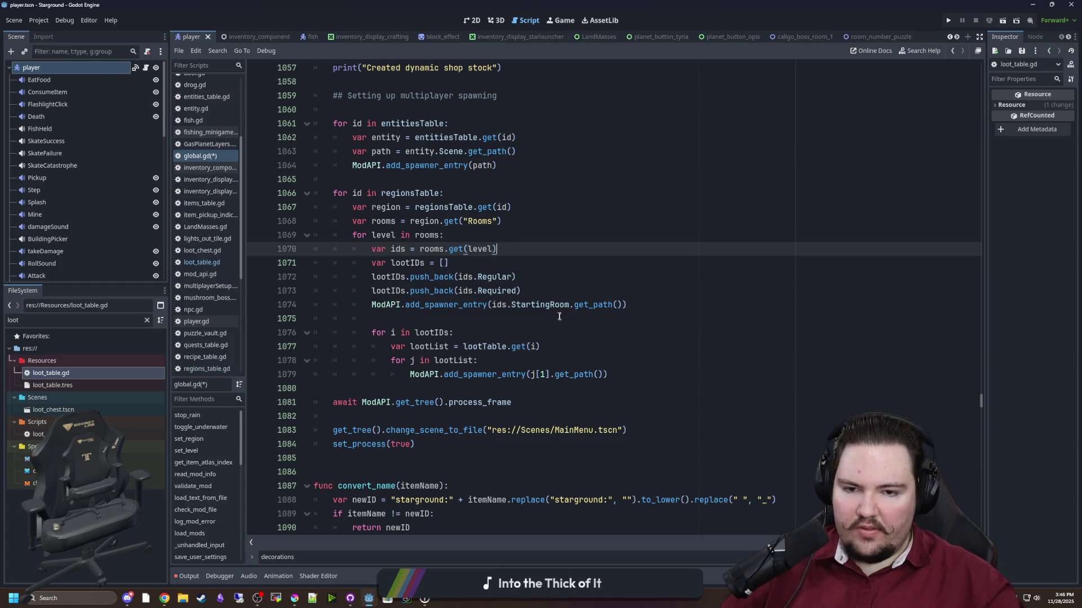
left_click_drag(518, 305, 616, 305)
left_click(616, 305)
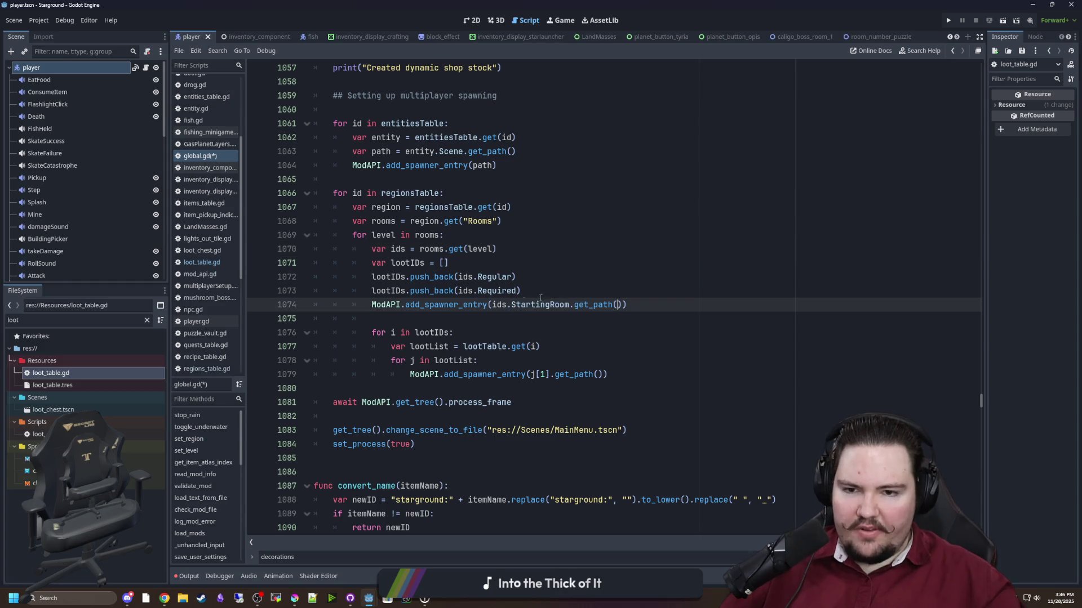
left_click(480, 290)
left_click(480, 276)
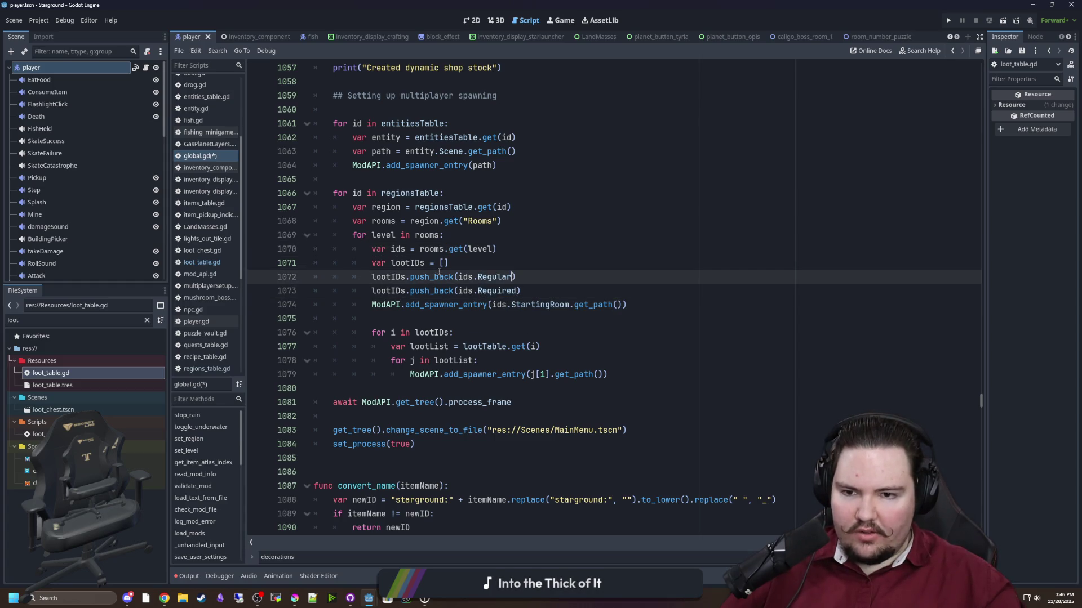
left_click_drag(391, 262, 401, 262)
left_click(412, 268)
- Inspect the lootList line 1077 and its lootTable.get(i) call
scroll(440, 282, "down", 1)
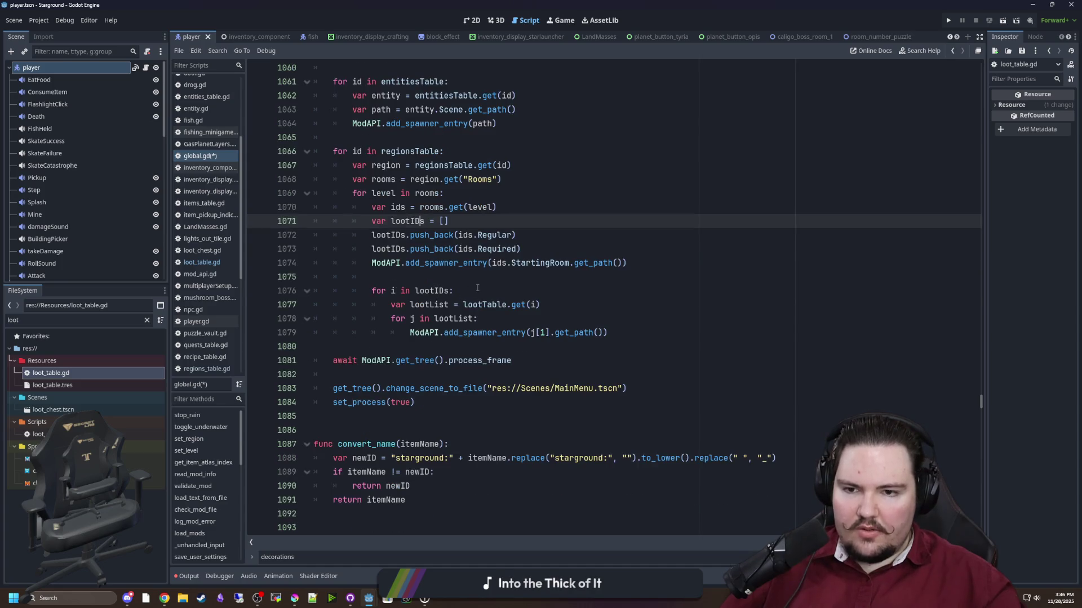
left_click(450, 289)
left_click(409, 282)
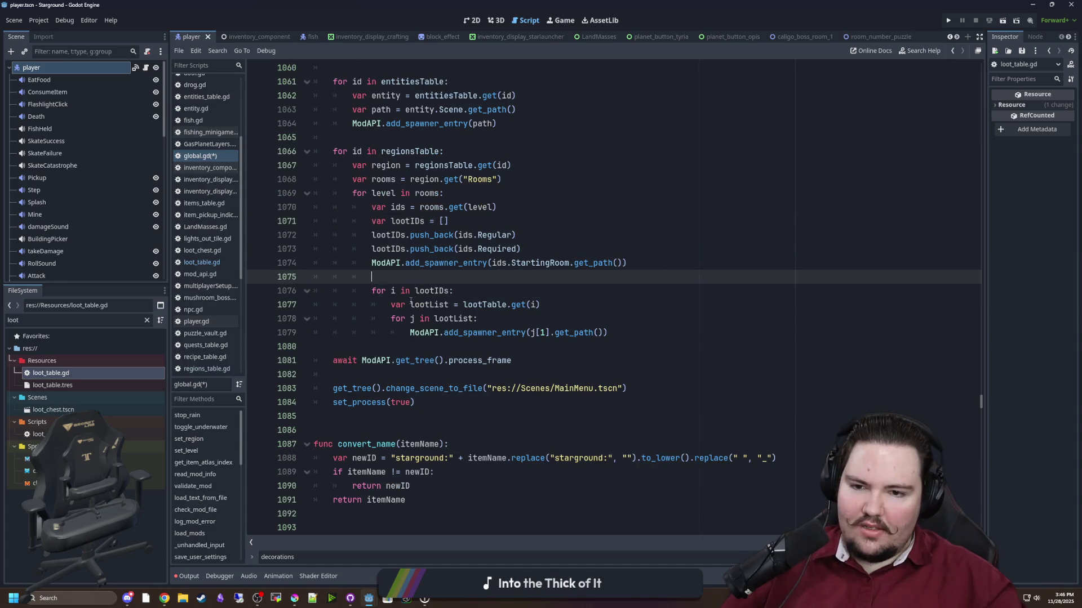
left_click_drag(409, 305, 540, 305)
key("Right")
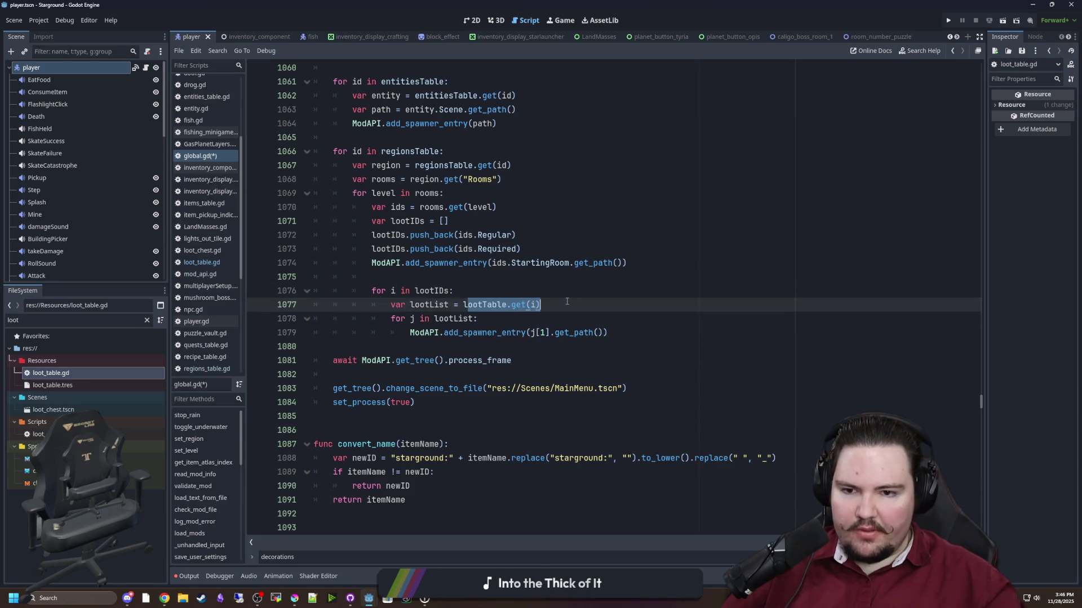
key("Right")
- Check the inner spawner loop around line 1079 and save global.gd
left_click_drag(416, 326, 569, 330)
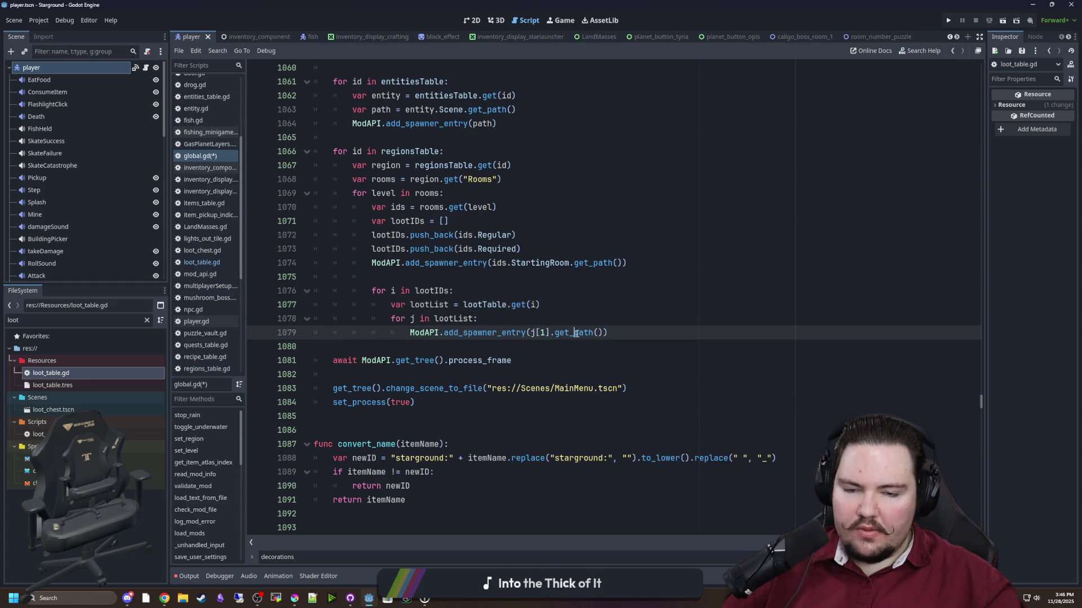
left_click(608, 325)
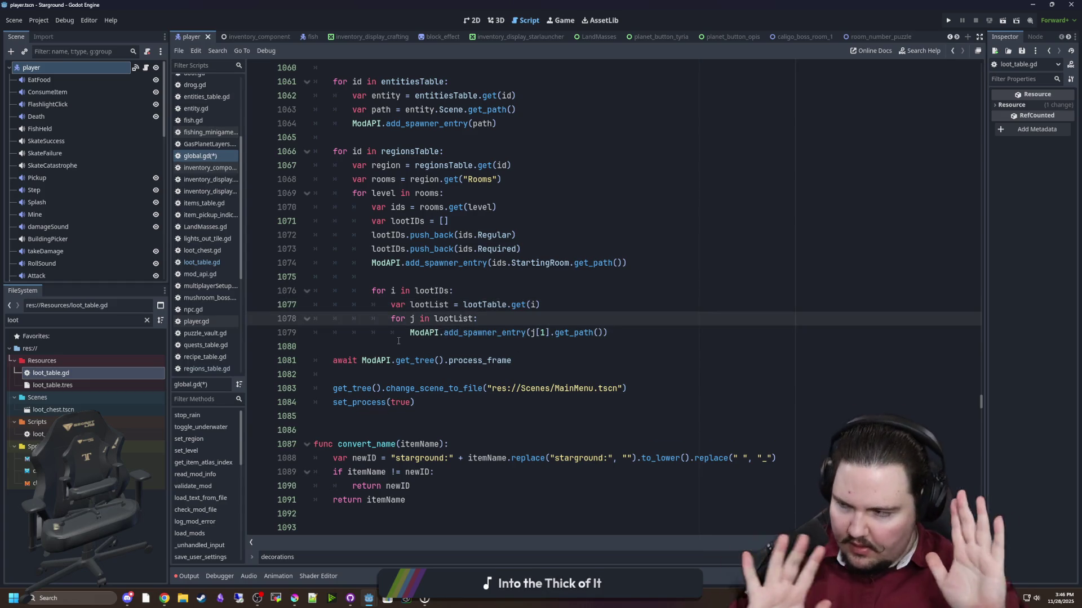
scroll(406, 323, "down", 1)
scroll(360, 410, "down", 2)
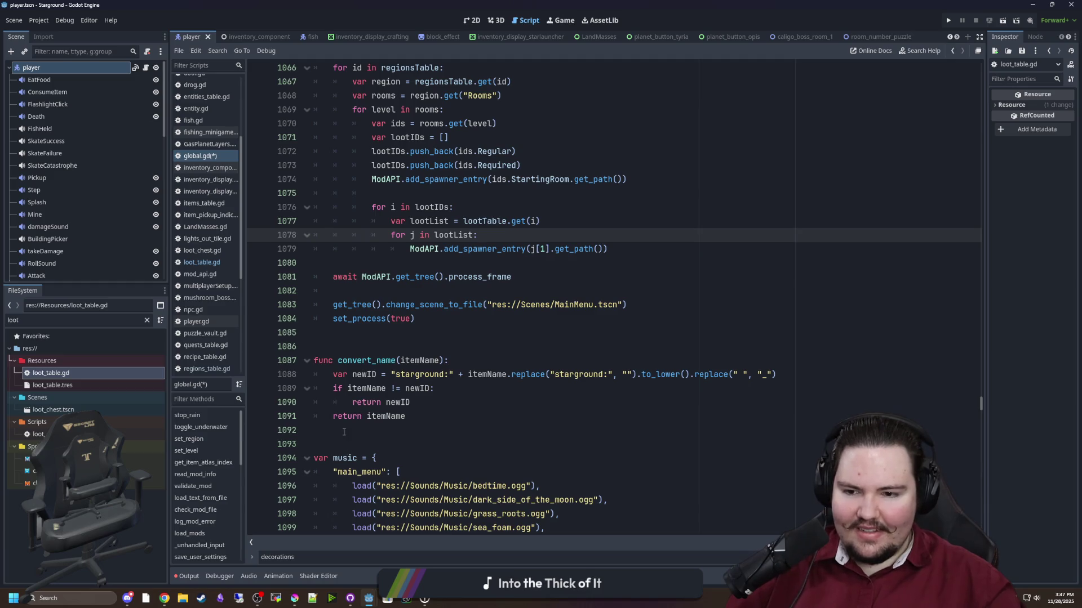
scroll(374, 325, "up", 2)
left_click(405, 348)
key("ctrl+s")
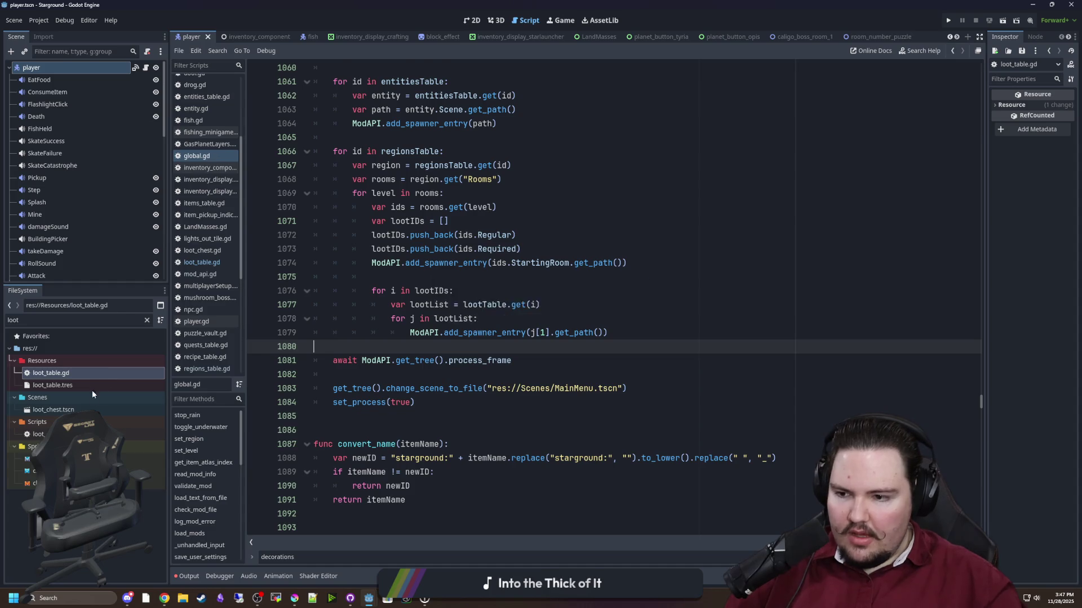
left_click(146, 319)
- Filter the FileSystem for 'spawner' and open spawner_table.gd in the script editor
type("spawner")
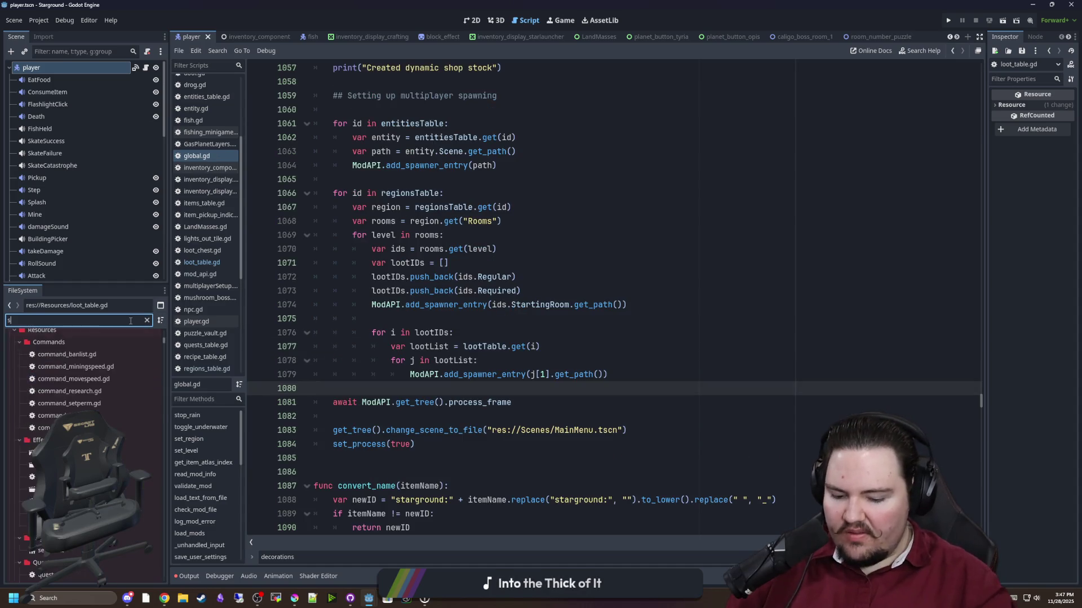
double_click(78, 373)
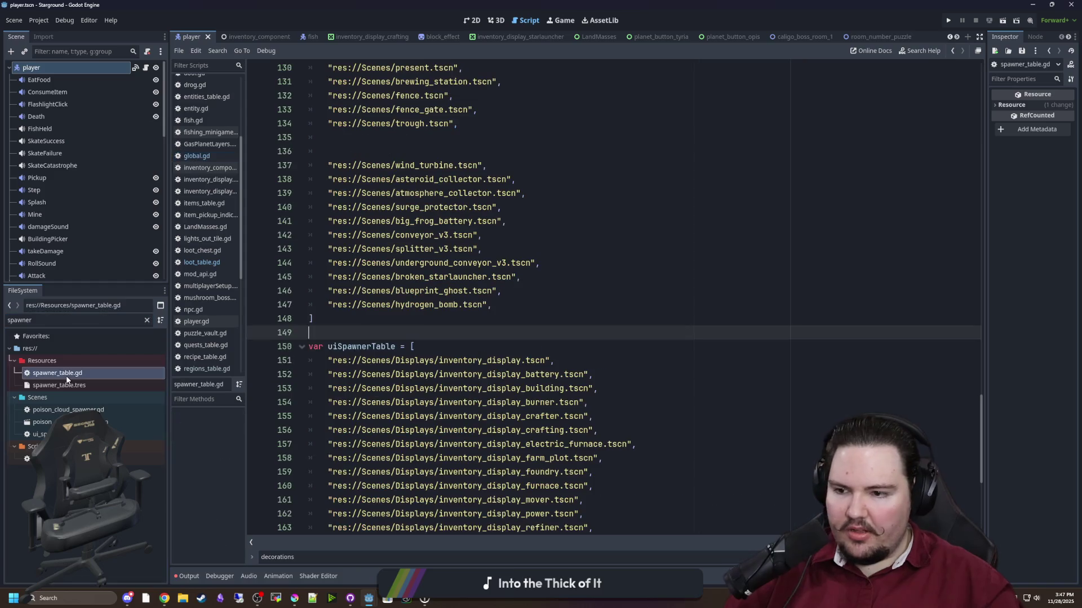
scroll(506, 320, "up", 20)
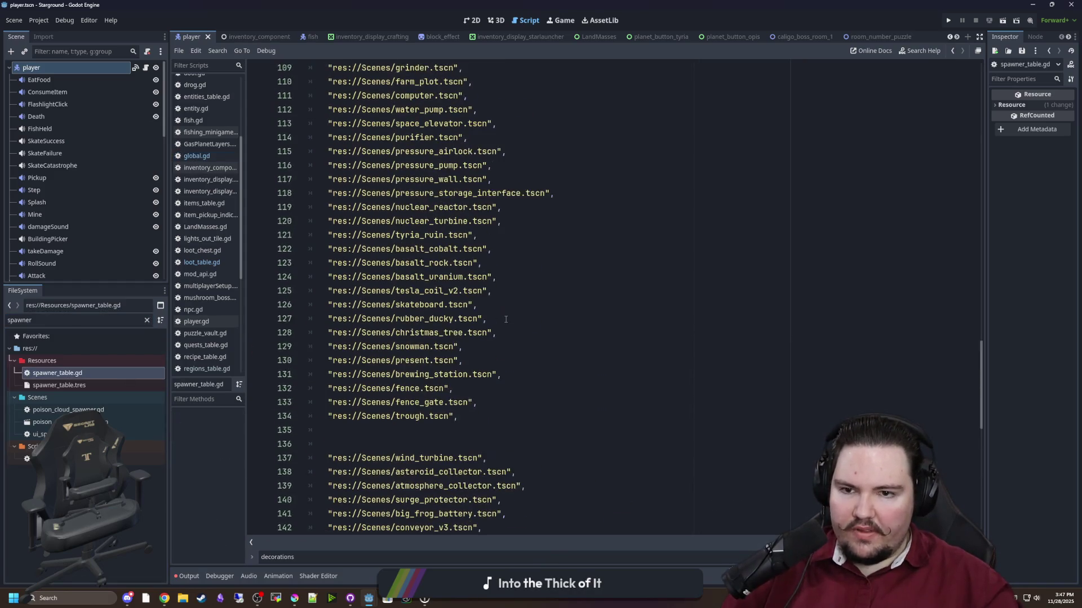
scroll(498, 318, "up", 7)
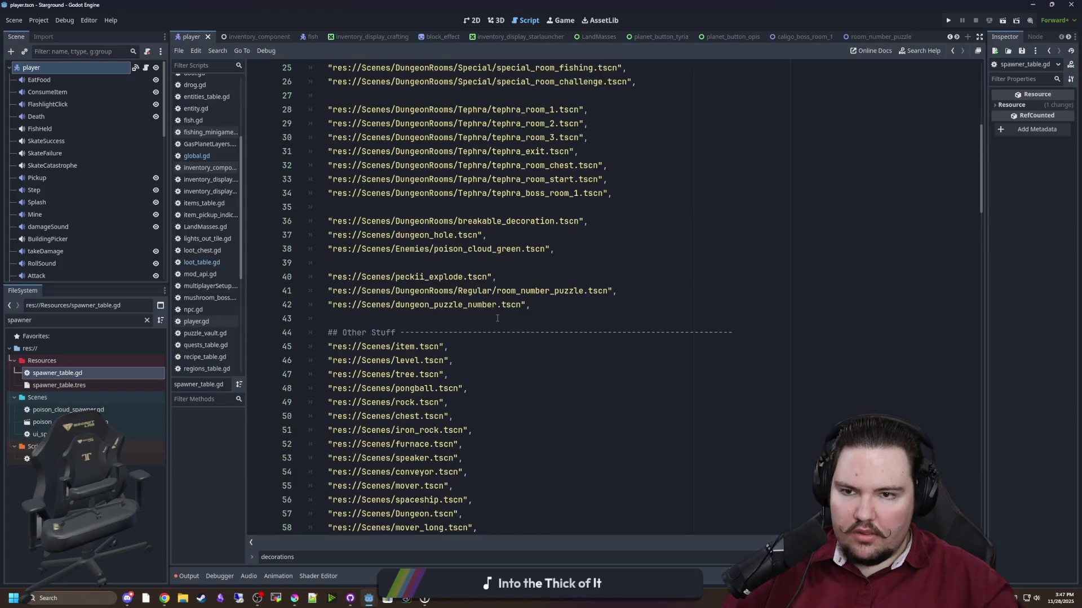
scroll(554, 393, "up", 6)
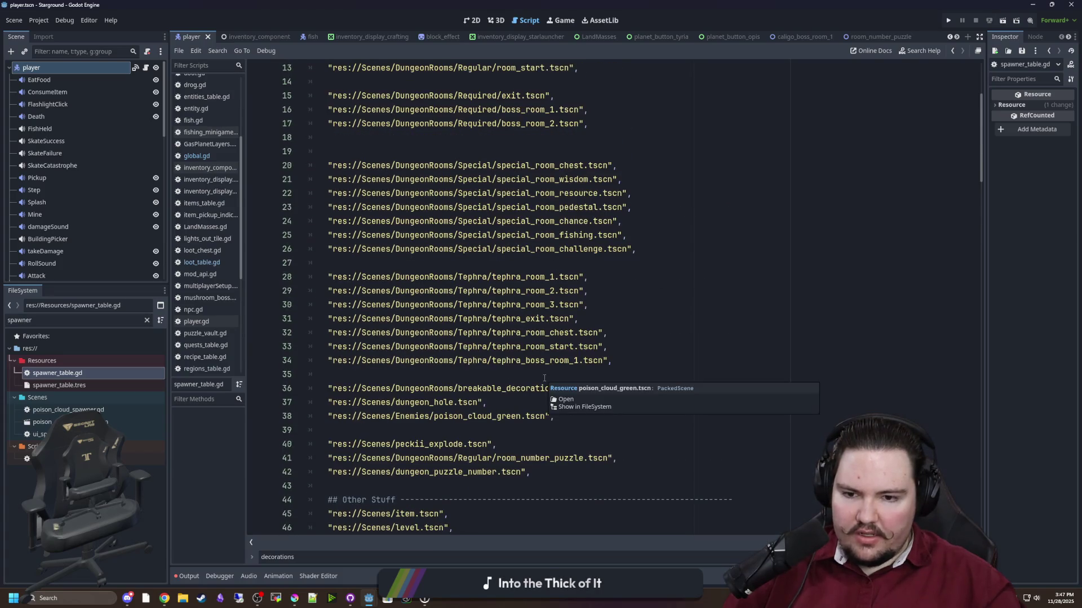
scroll(503, 353, "up", 2)
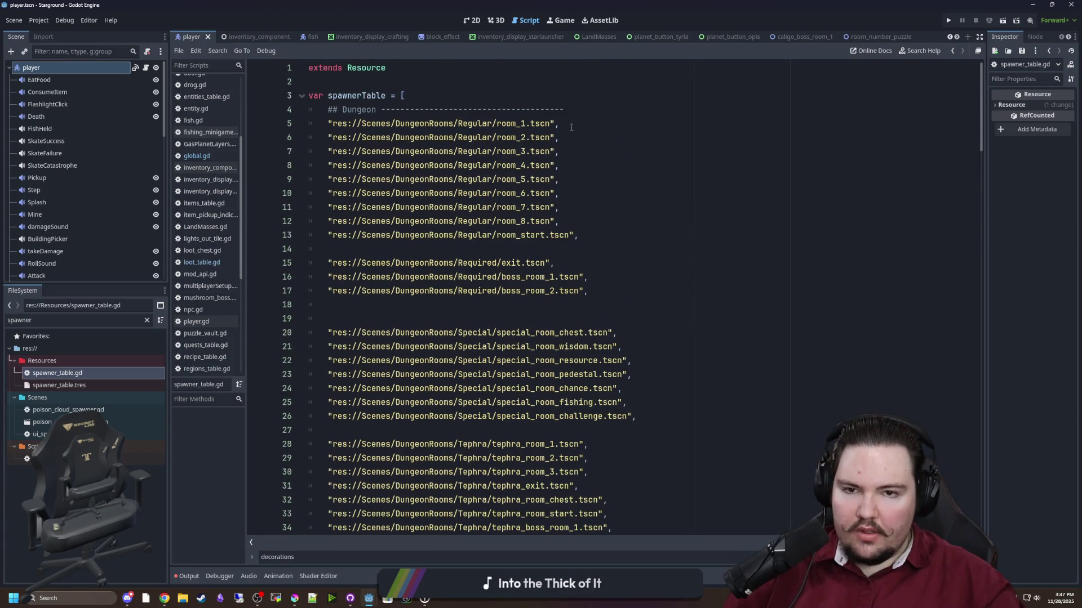
- Delete the Regular, Required and Special dungeon room paths
mouse_move(598, 233)
left_mouse_down()
mouse_move(394, 179)
mouse_move(311, 124)
left_mouse_up()
key("BackSpace")
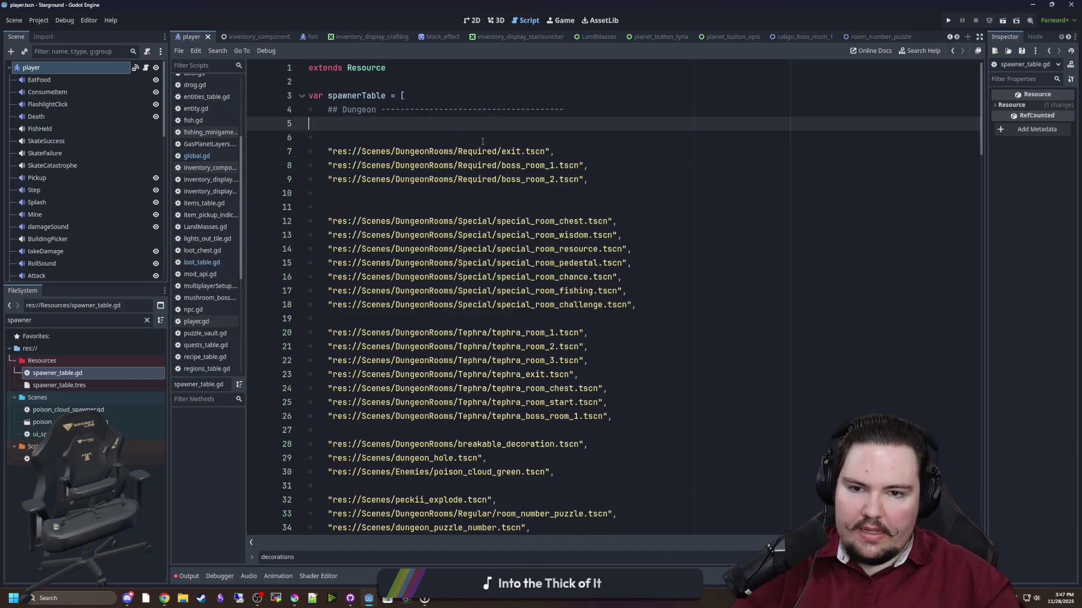
left_click_drag(614, 179, 328, 151)
key("BackSpace")
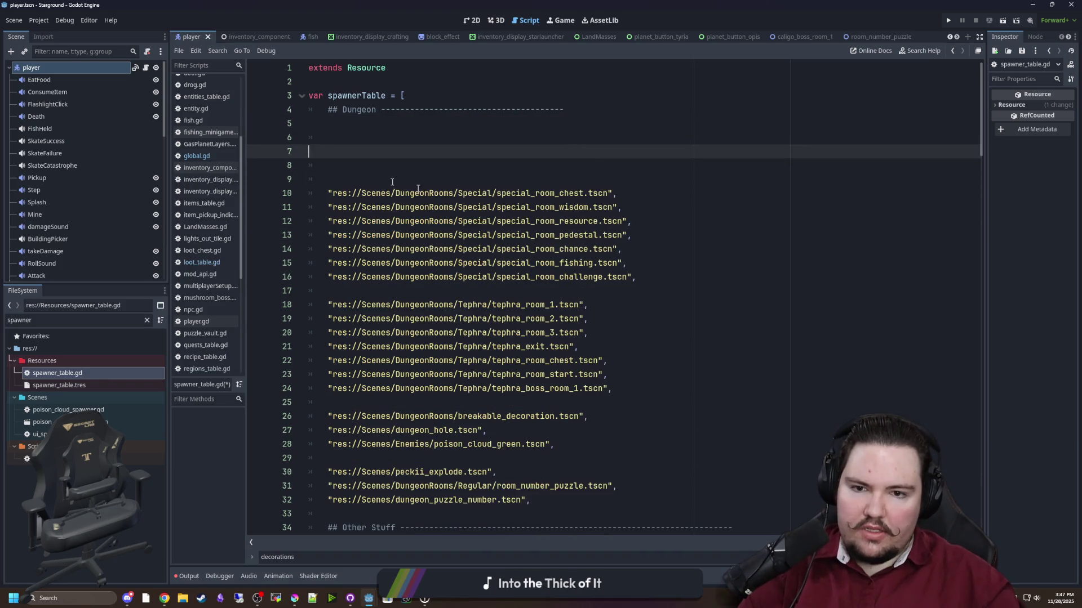
left_click(559, 248)
mouse_move(567, 192)
left_mouse_down()
mouse_move(564, 221)
mouse_move(609, 263)
mouse_move(249, 170)
left_mouse_up()
left_click(605, 263)
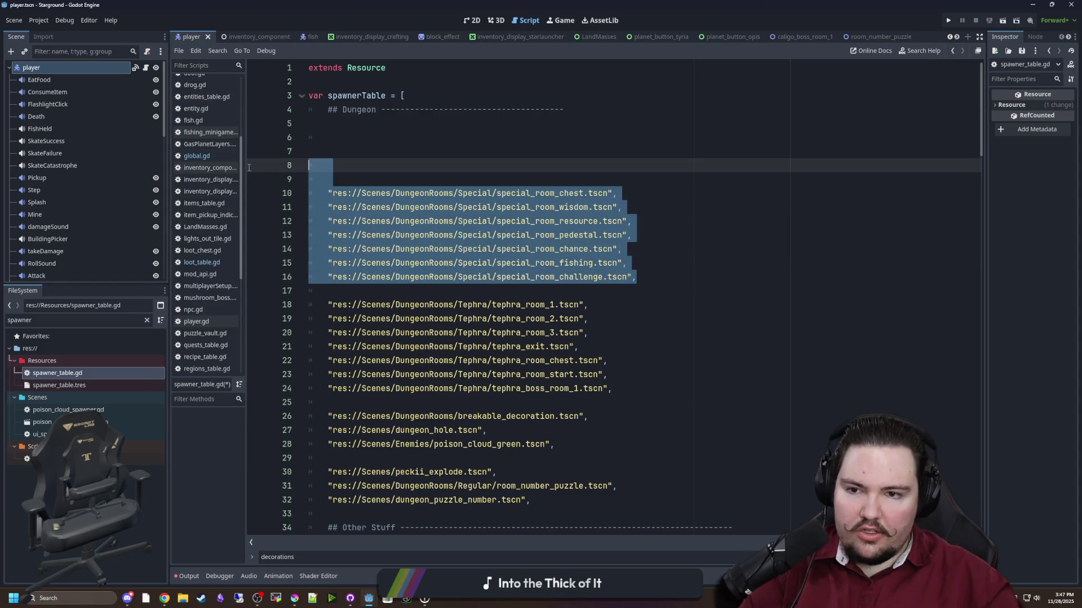
key("BackSpace")
- Delete the Tephra paths and room_number_puzzle.tscn, then remove leftover blank lines under Dungeon
left_click_drag(639, 283, 309, 165)
key("BackSpace")
key("BackSpace")
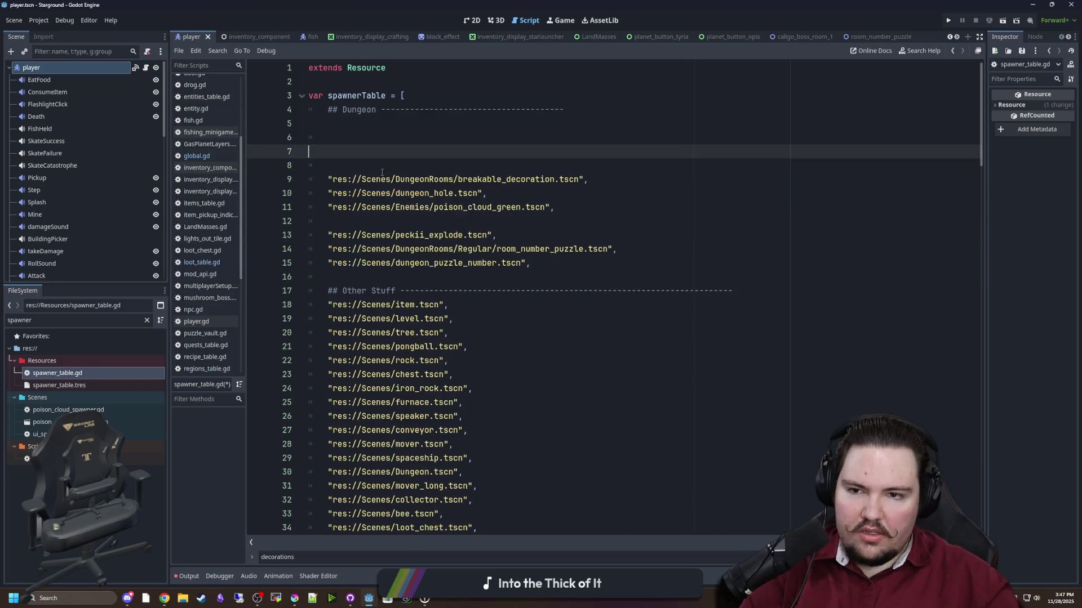
left_click_drag(639, 250, 272, 256)
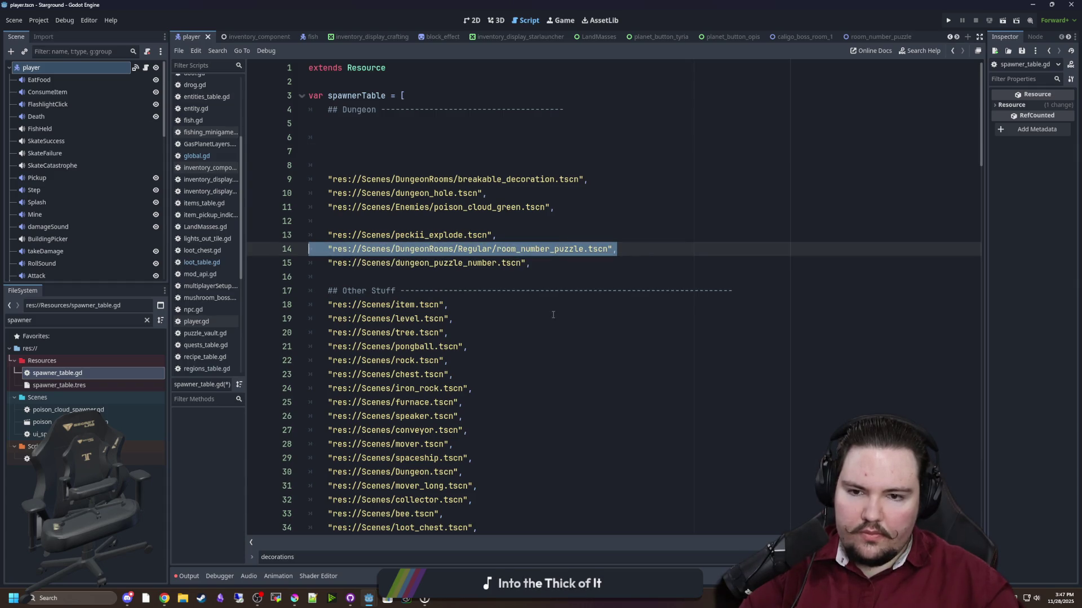
key("BackSpace")
key("BackSpace")
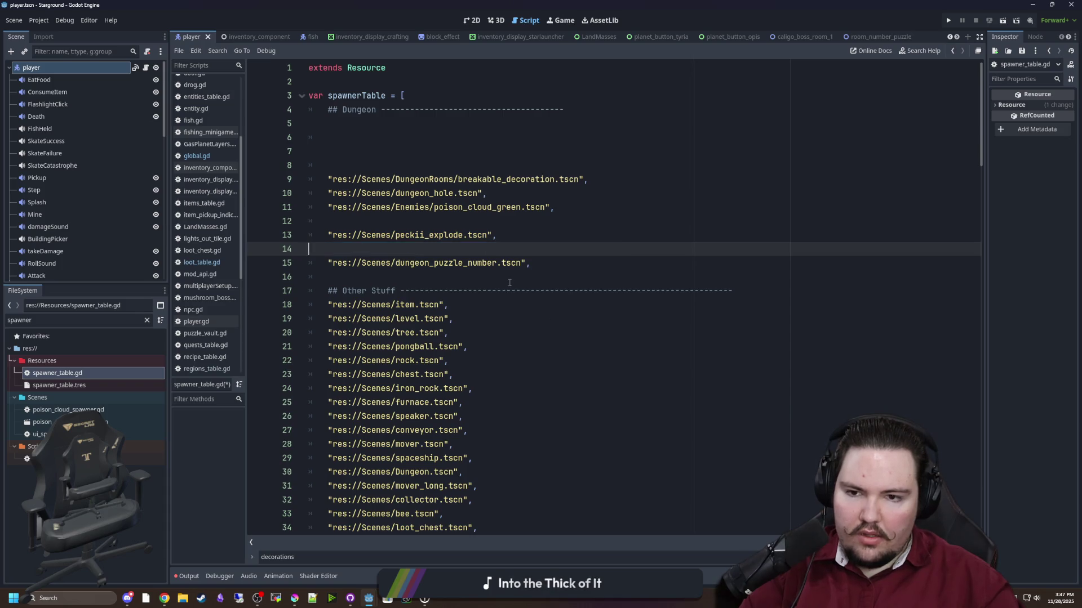
left_click(442, 218)
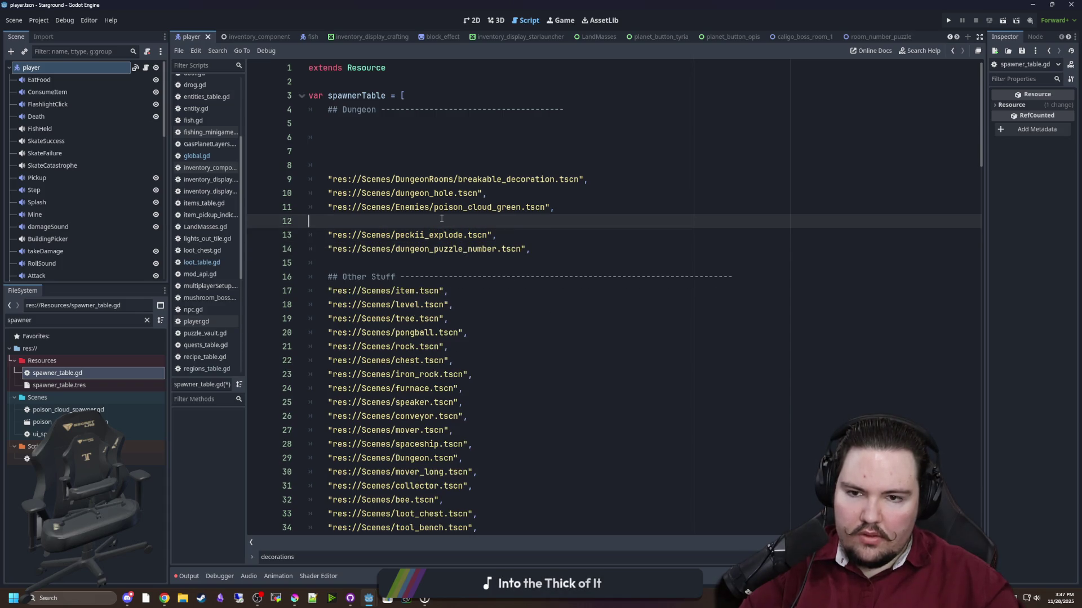
key("BackSpace")
left_click(592, 181)
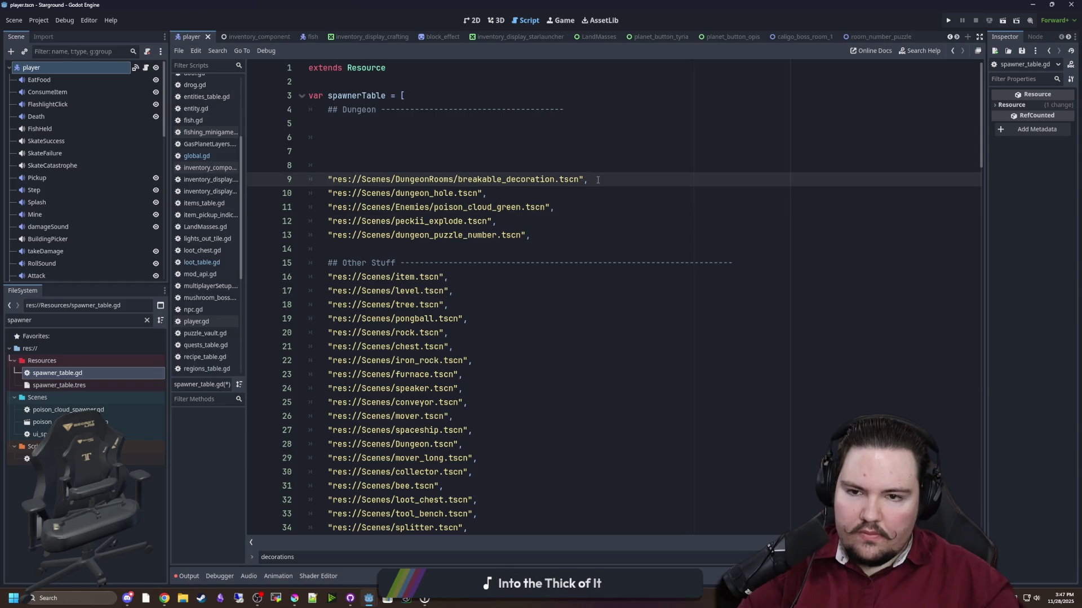
key("BackSpace")
key("BackSpace")
key("BackSpace")
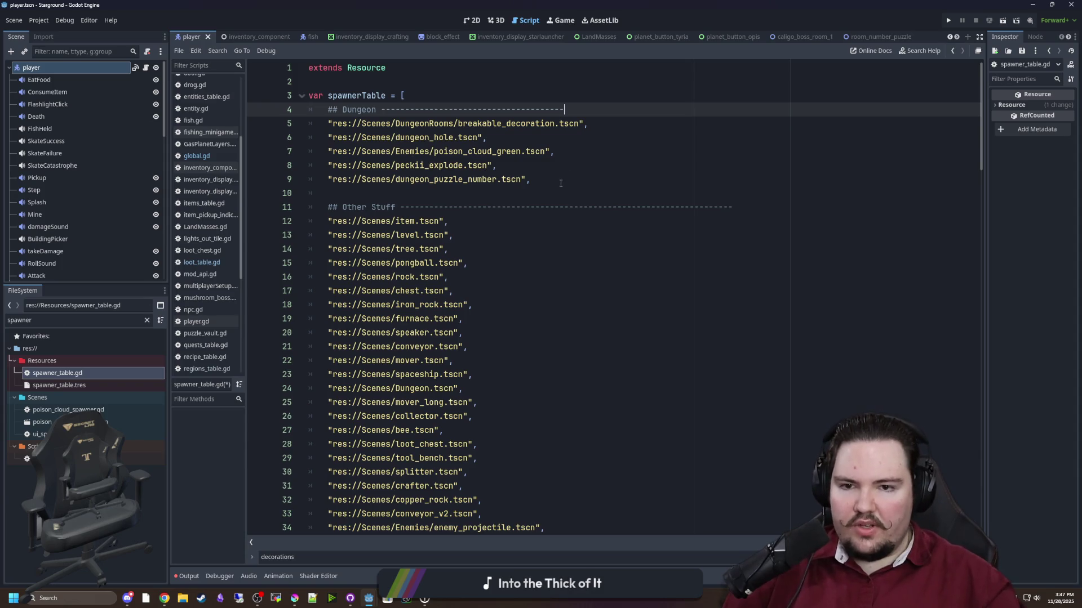
- Look over the trimmed Dungeon section and the rest of the spawner list
left_click_drag(532, 180, 321, 137)
left_click(464, 165)
scroll(491, 203, "down", 2)
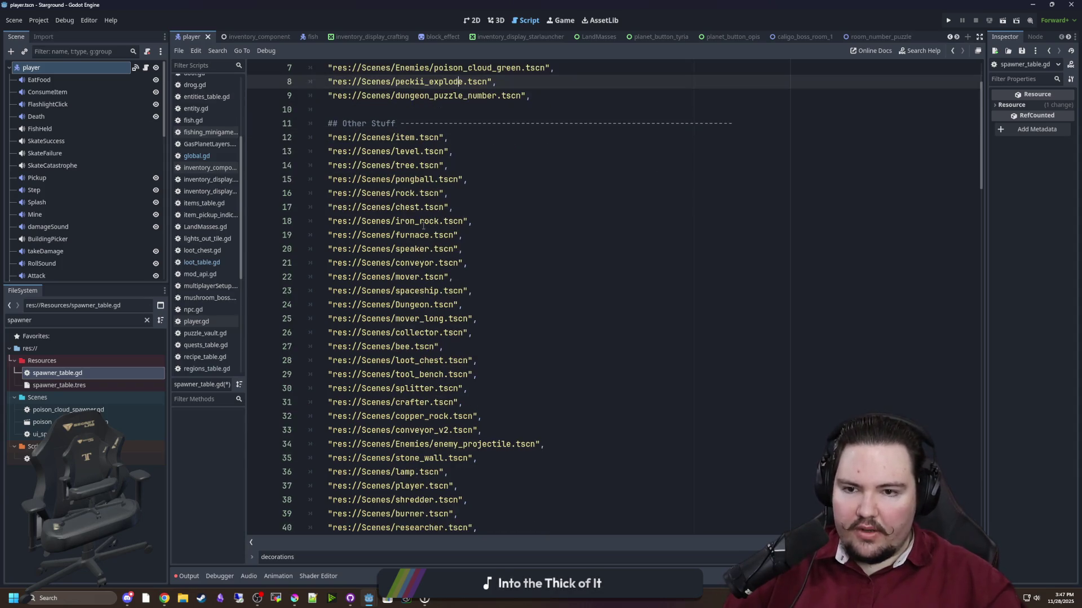
scroll(403, 175, "down", 10)
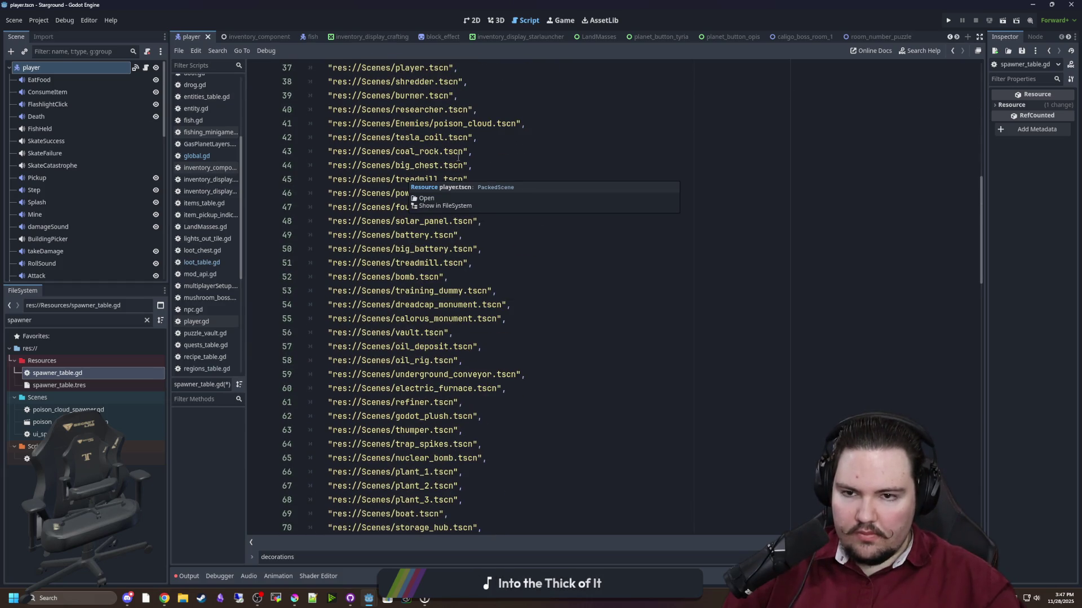
scroll(458, 158, "up", 3)
left_click(456, 207)
scroll(456, 206, "up", 3)
left_click(469, 151)
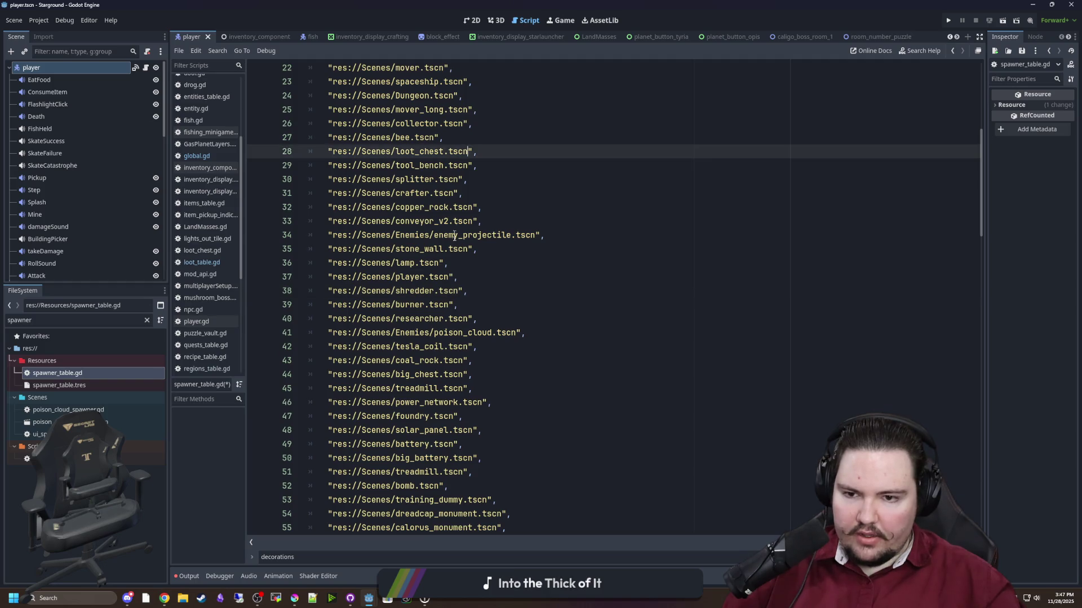
- Remove the player.tscn entry and save spawner_table.gd
triple_click(475, 276)
key("BackSpace")
key("BackSpace")
scroll(411, 273, "down", 4)
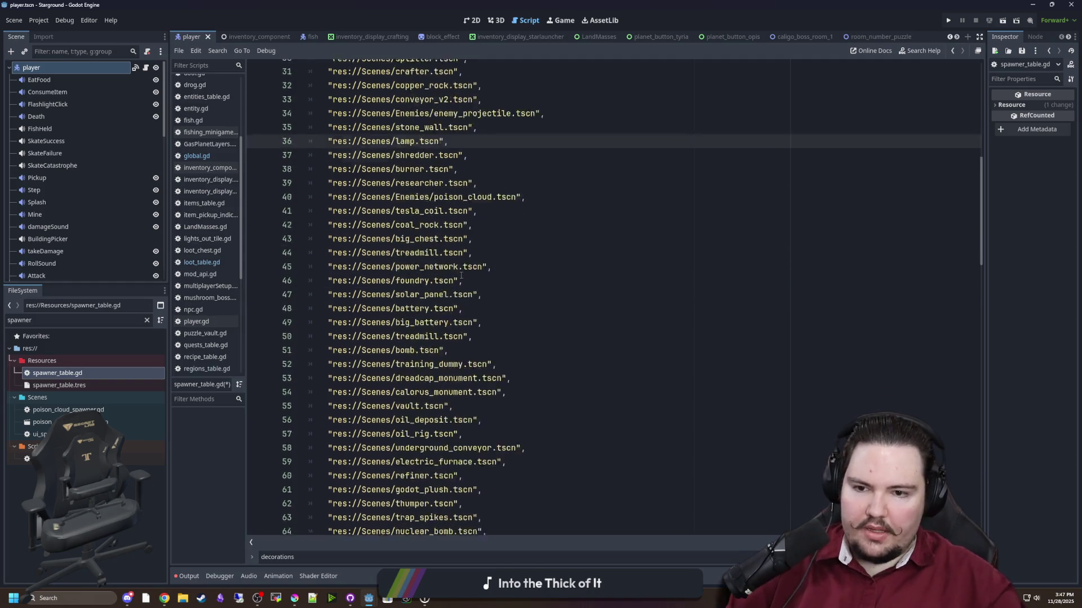
scroll(411, 272, "down", 12)
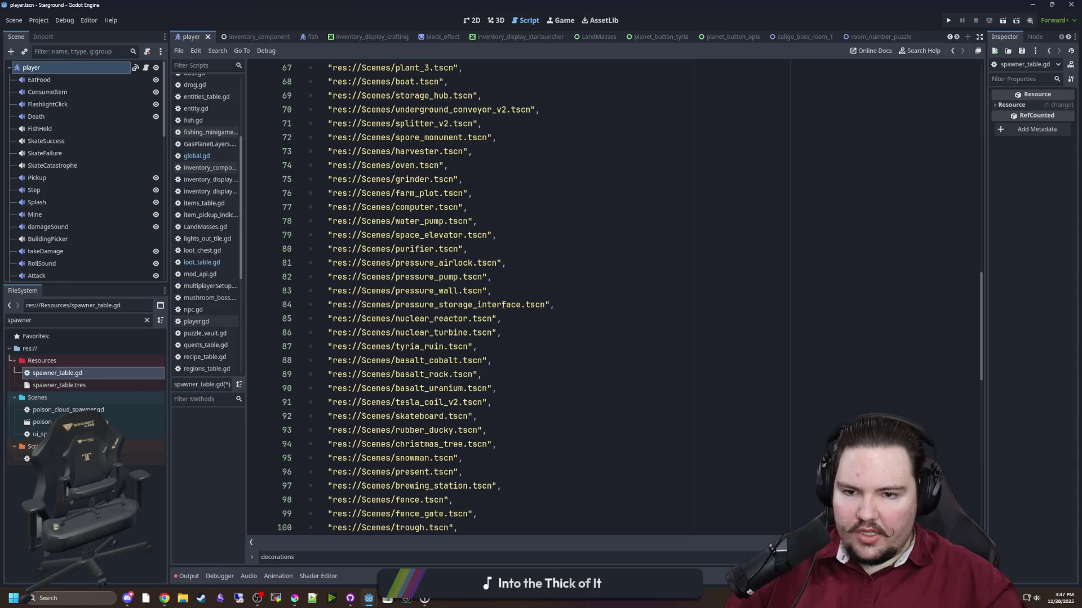
scroll(504, 306, "down", 13)
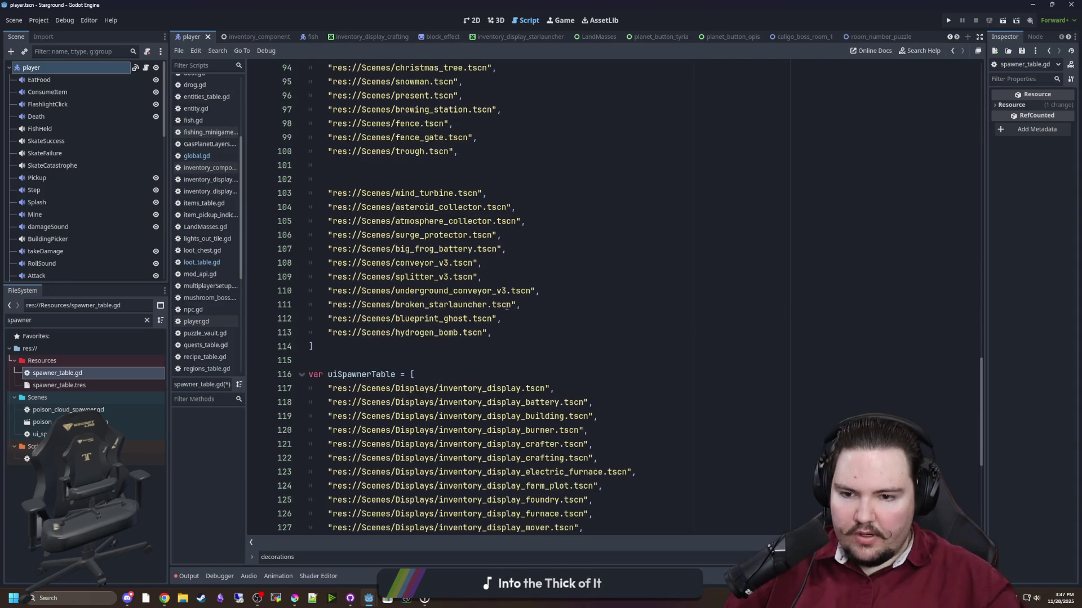
left_click(515, 276)
key("ctrl+s")
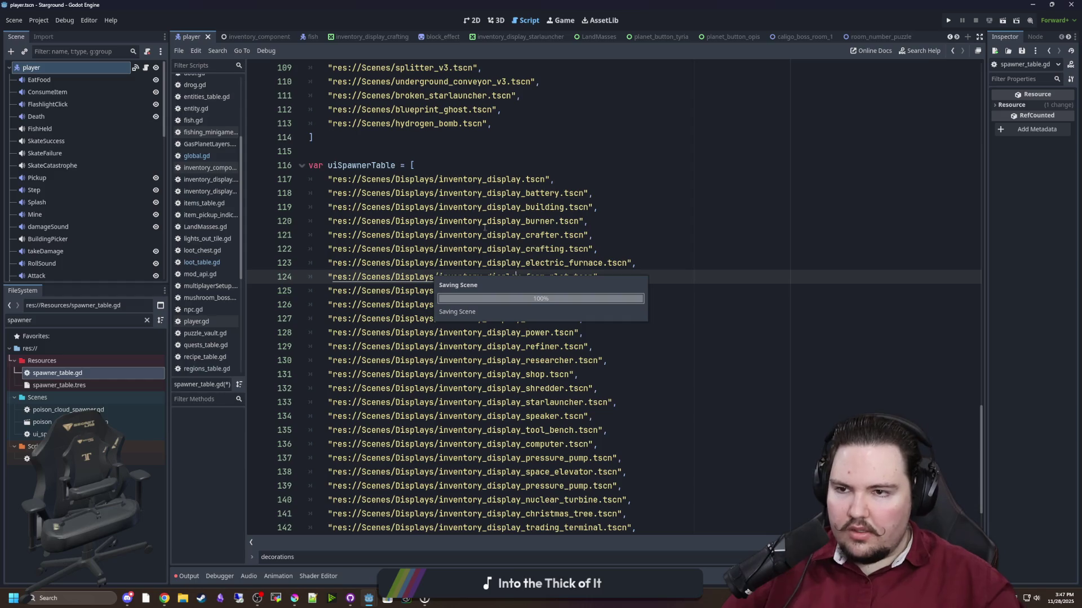
- Enable Multiple Instances in Debug > Customize Run Instances and run the project
left_click(65, 19)
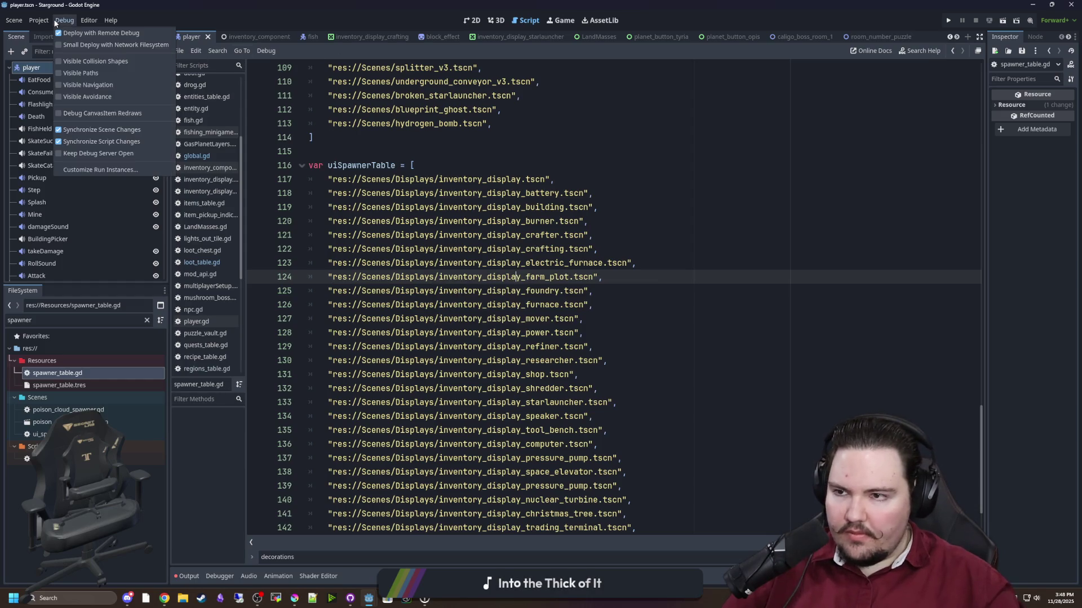
left_click(96, 167)
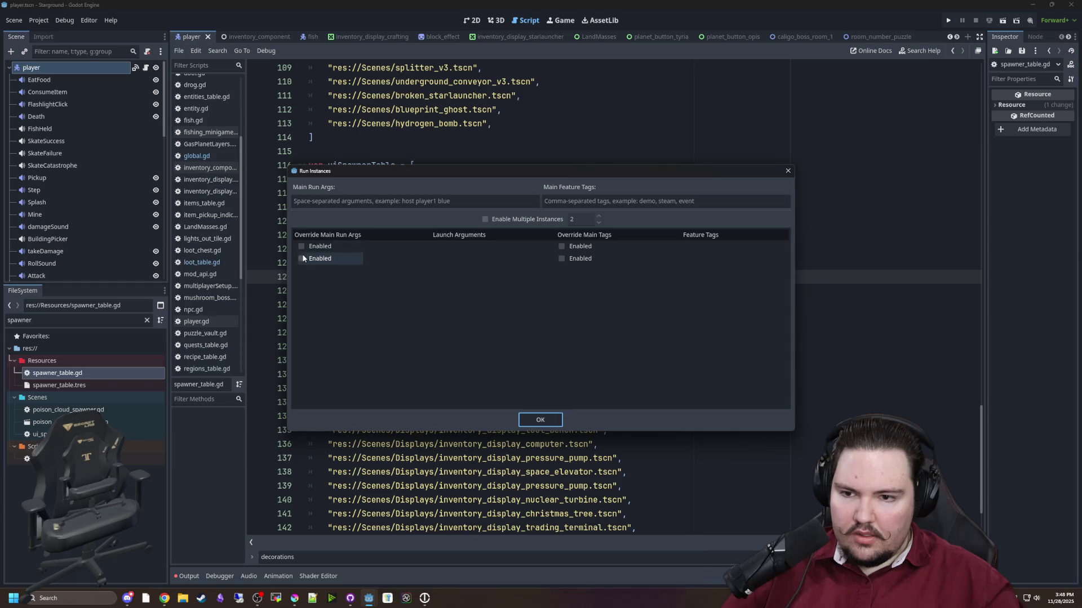
left_click(485, 219)
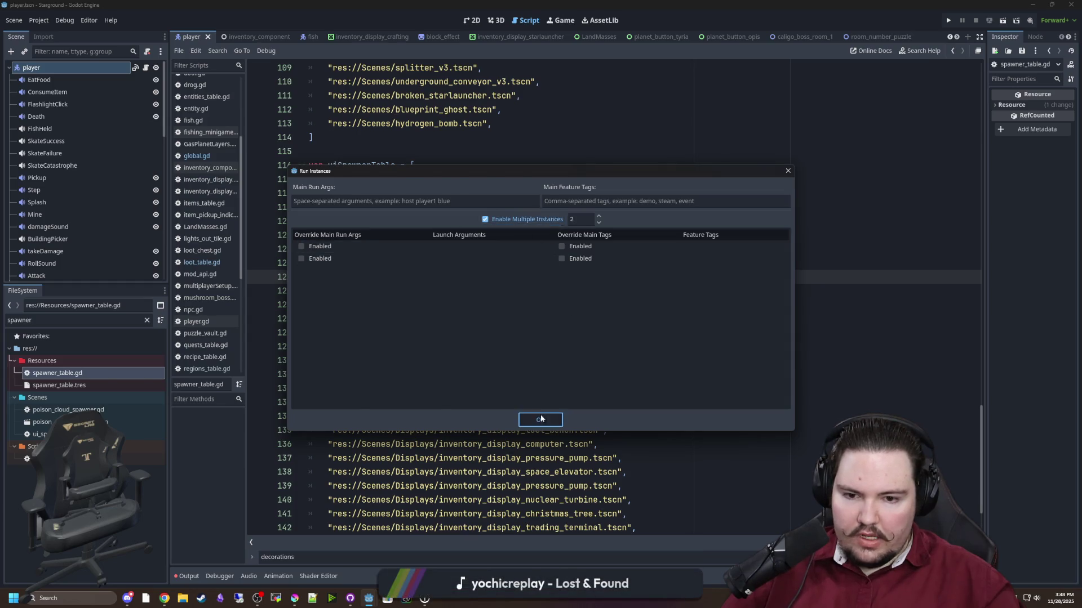
left_click(539, 418)
left_click(951, 21)
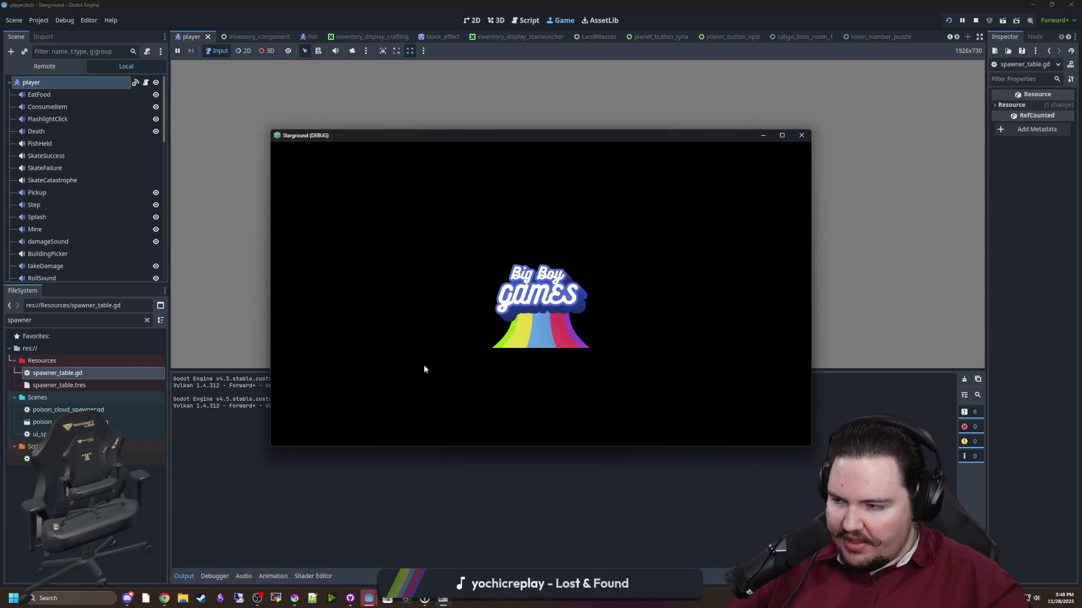
- Bring Krita's recover-files dialog forward while the game launches
mouse_move(293, 601)
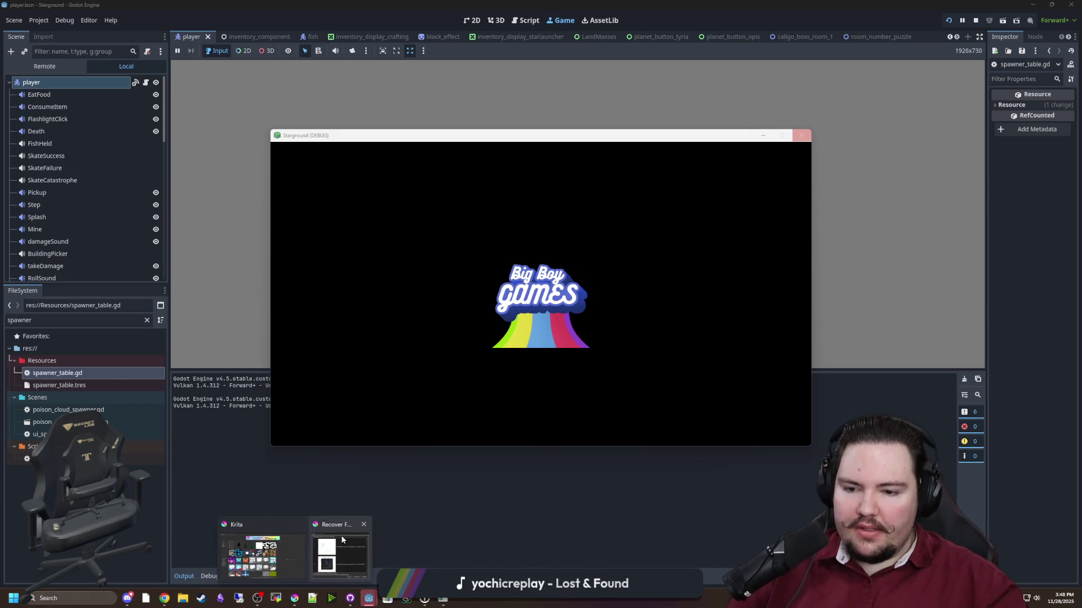
mouse_move(341, 538)
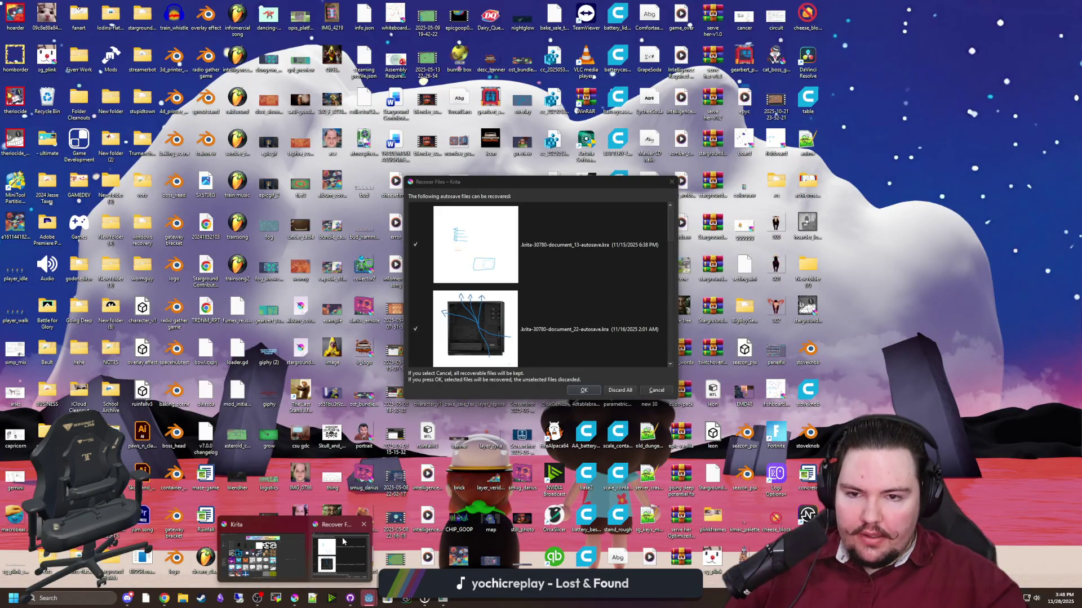
left_click(342, 541)
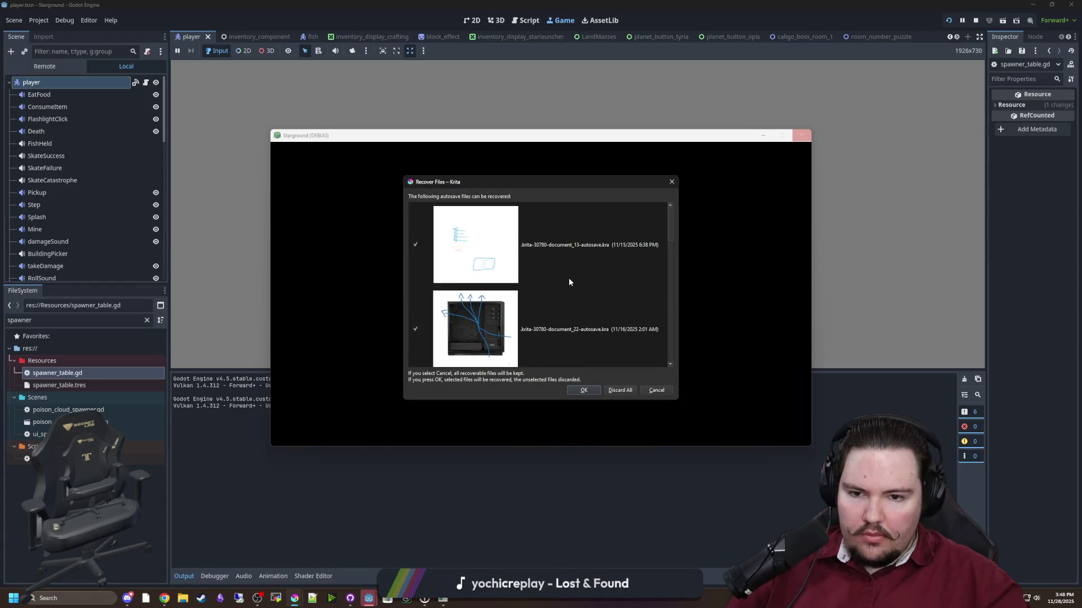
scroll(569, 280, "down", 5)
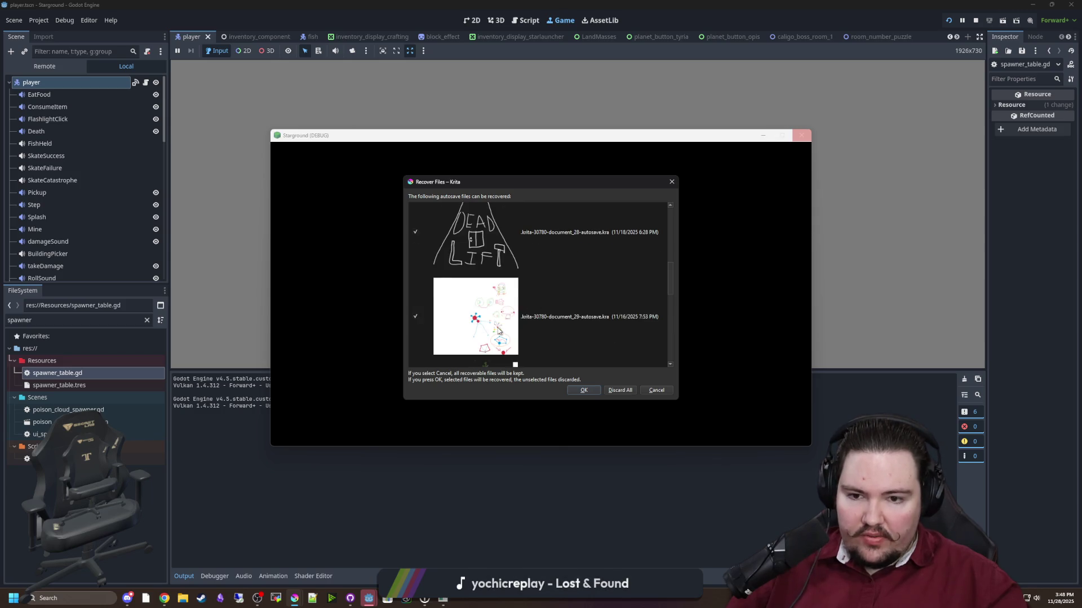
scroll(497, 327, "down", 3)
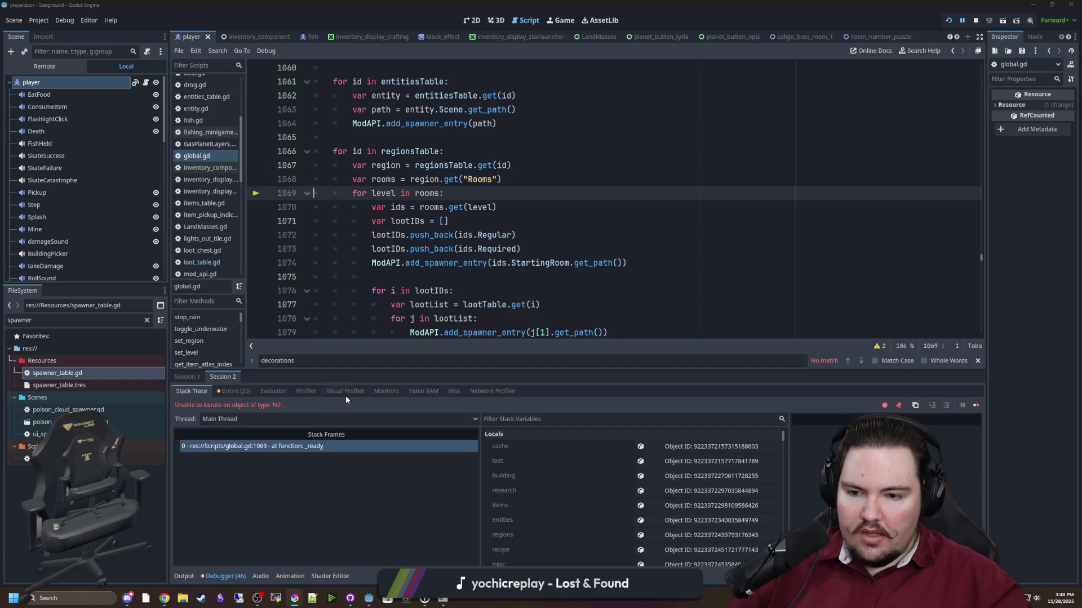
- Change line 1068 to region.get("Rooms", []) and save global.gd
left_click(498, 179)
type(", []")
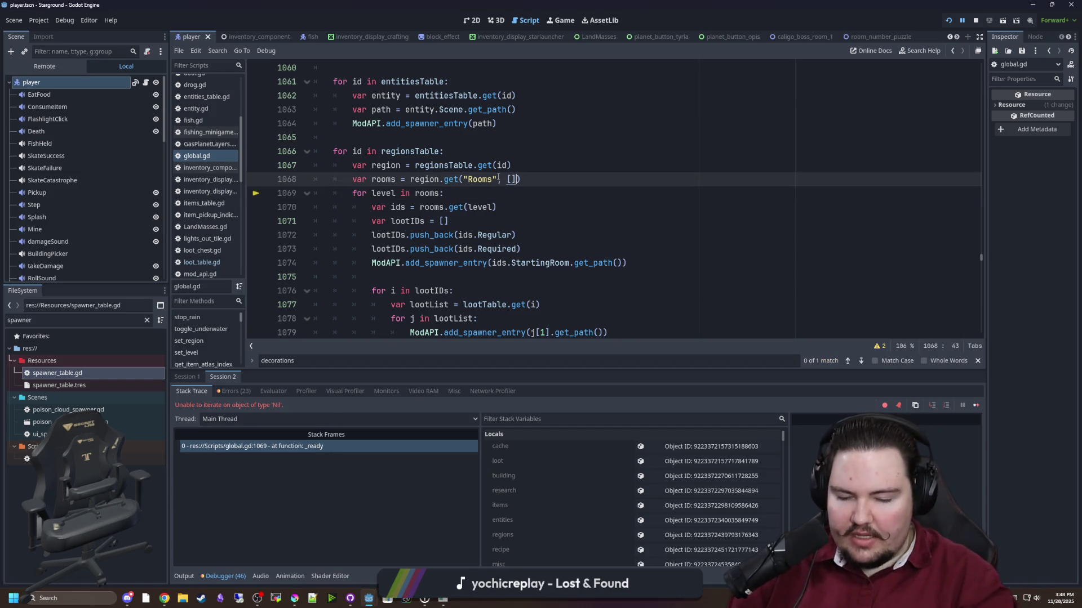
key("End")
key("ctrl+s")
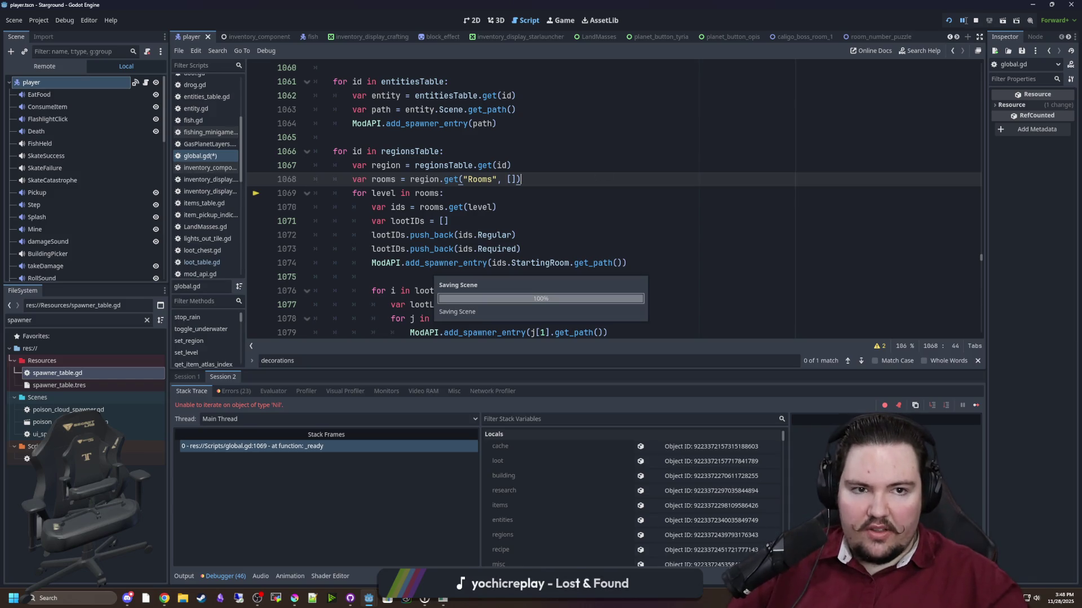
- Stop the running game, relaunch the project, and bring Krita to the front
key("F8")
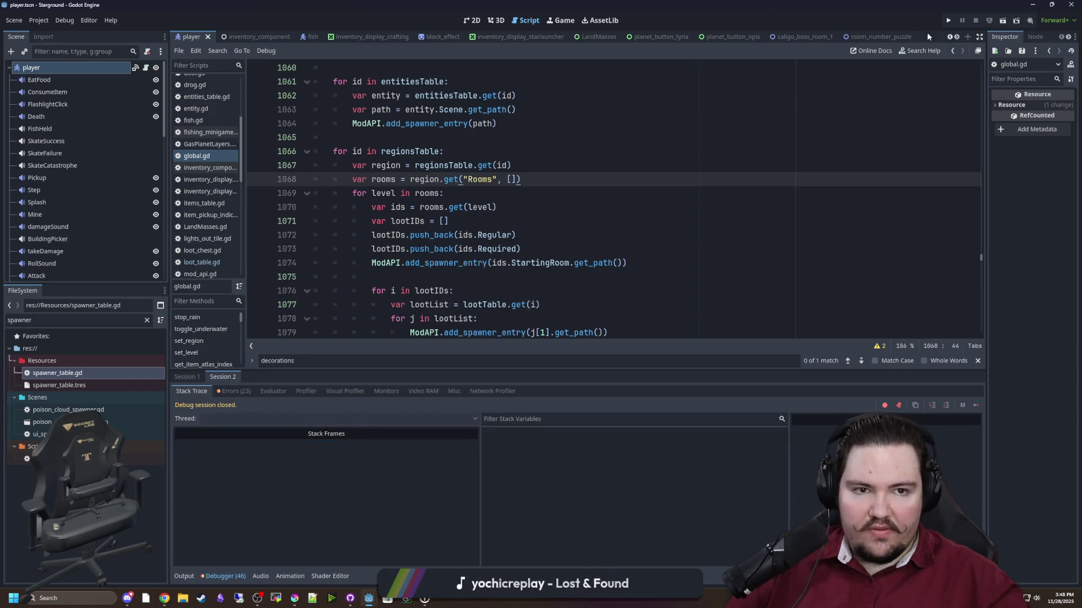
left_click(949, 22)
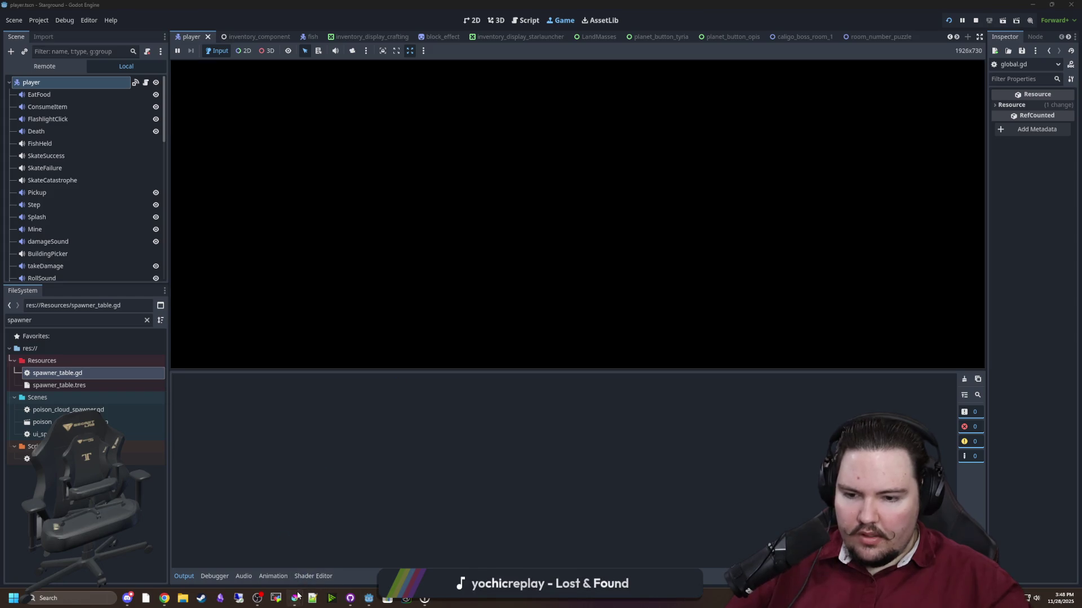
mouse_move(294, 598)
left_click(284, 546)
- Dismiss Krita's autosave recovery prompt and create a new custom 1000 × 1000 px document
left_click(608, 386)
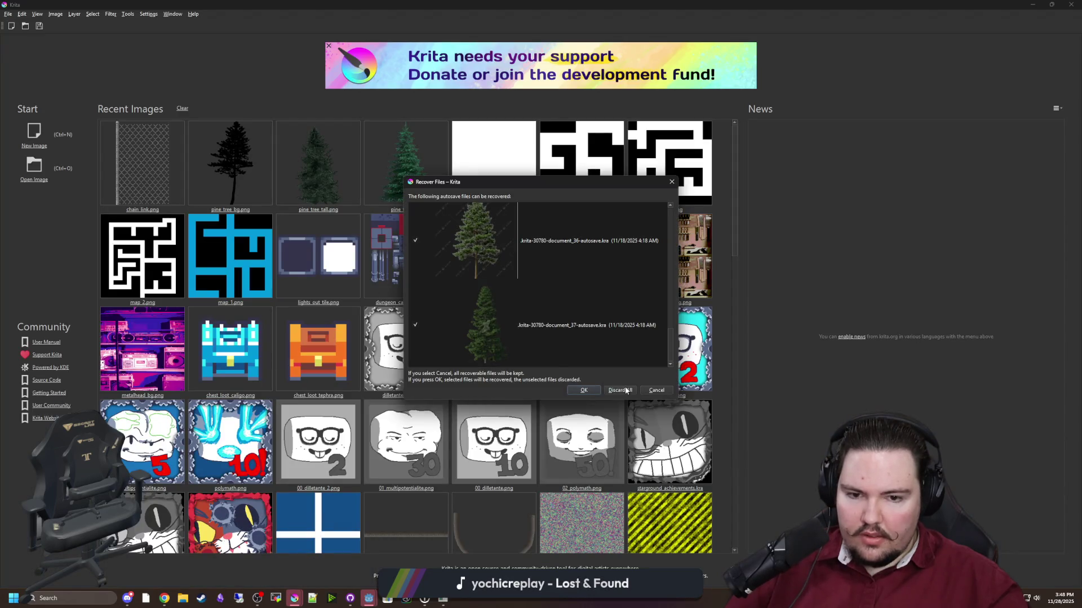
left_click(24, 128)
left_click(476, 200)
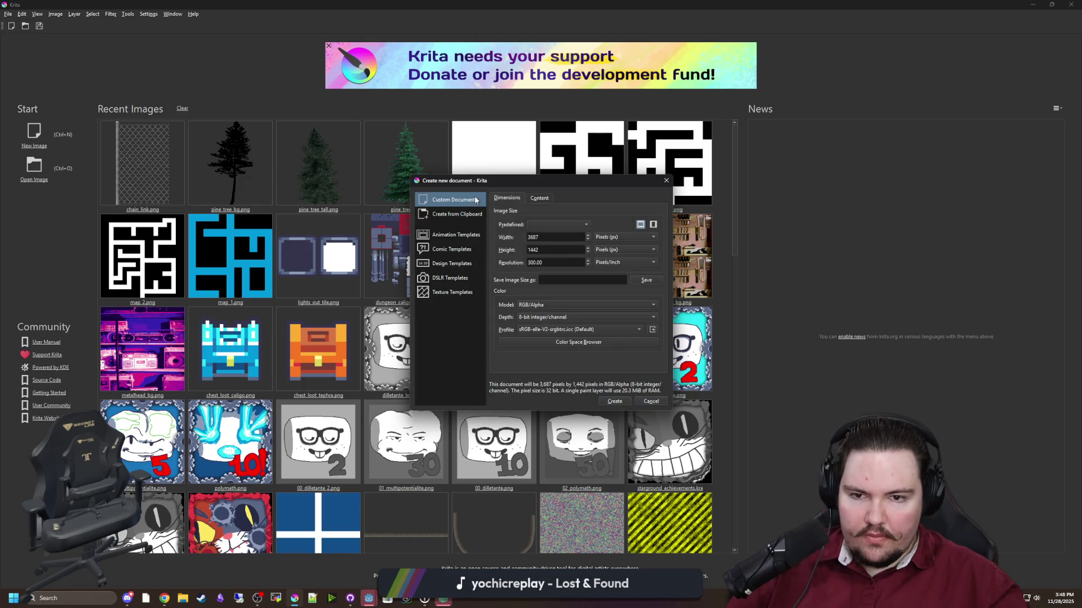
type("1000")
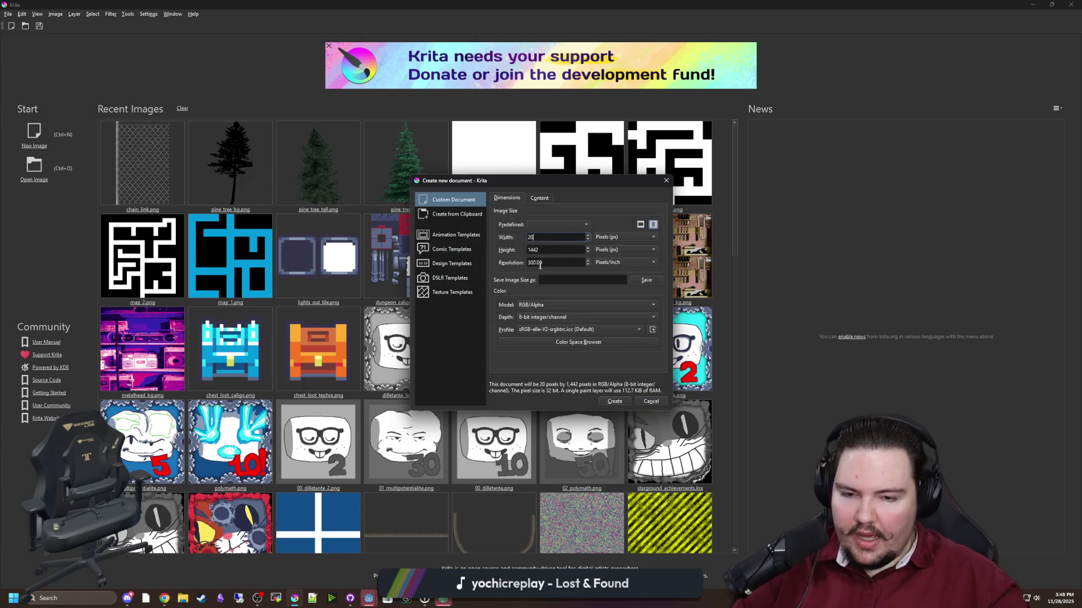
key("Tab")
type("1")
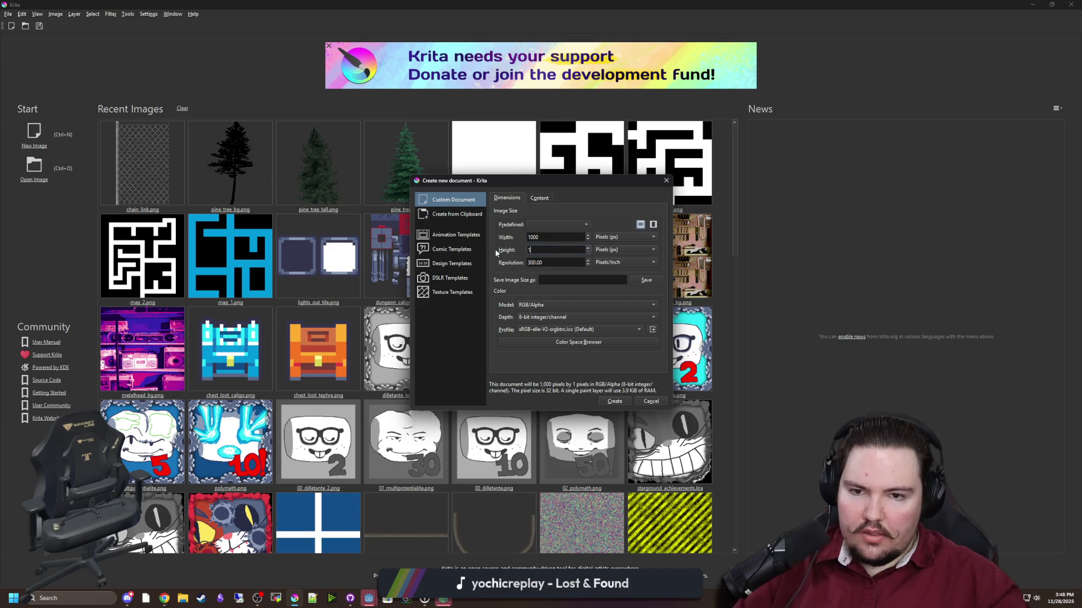
type("000")
left_click(618, 402)
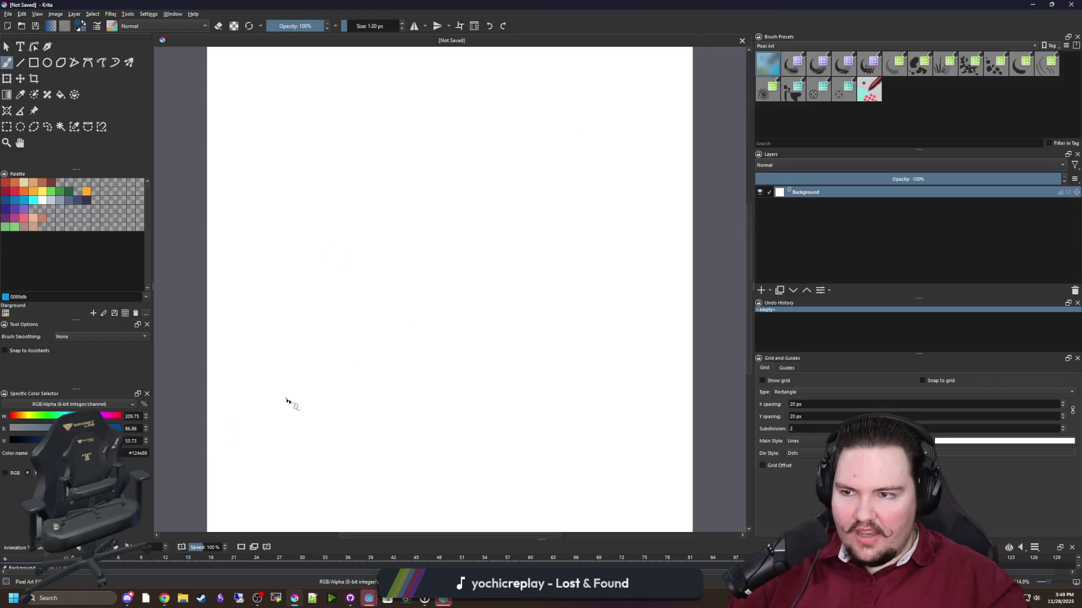
- Reset the canvas view to 100% and pick the blue Color 127 swatch
key("1")
left_click(14, 201)
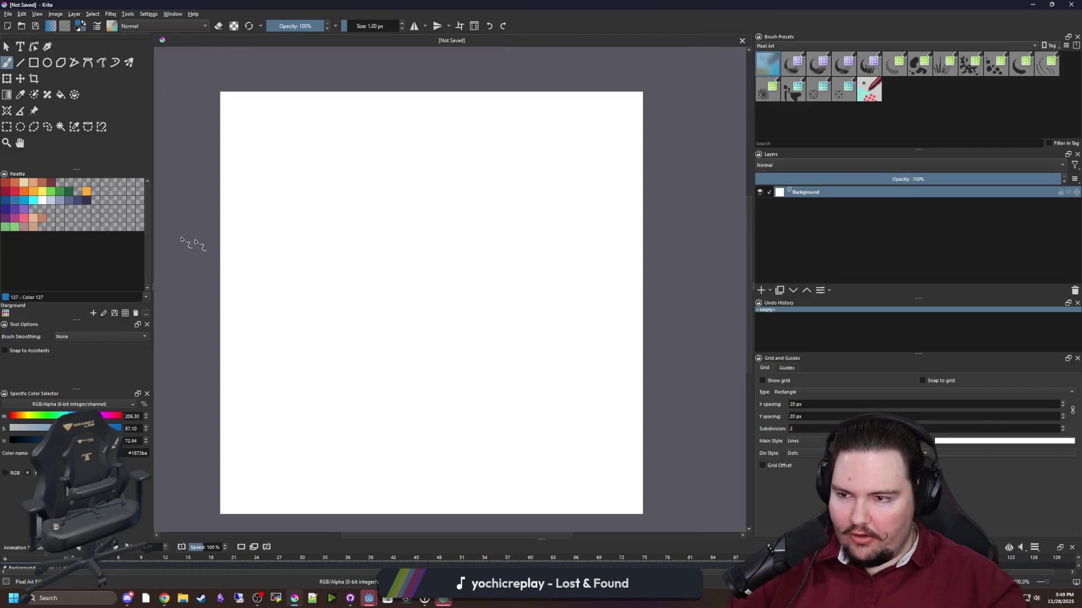
scroll(305, 248, "up", 1)
key("alt+Tab")
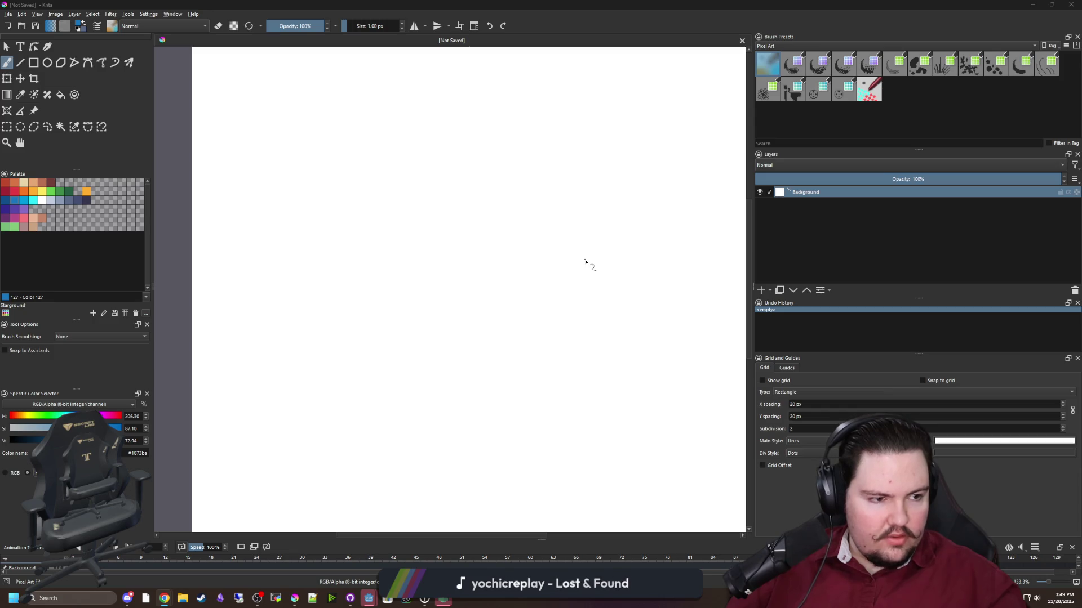
- Zoom in and out on the blank canvas to set a drawing view
scroll(435, 270, "down", 1)
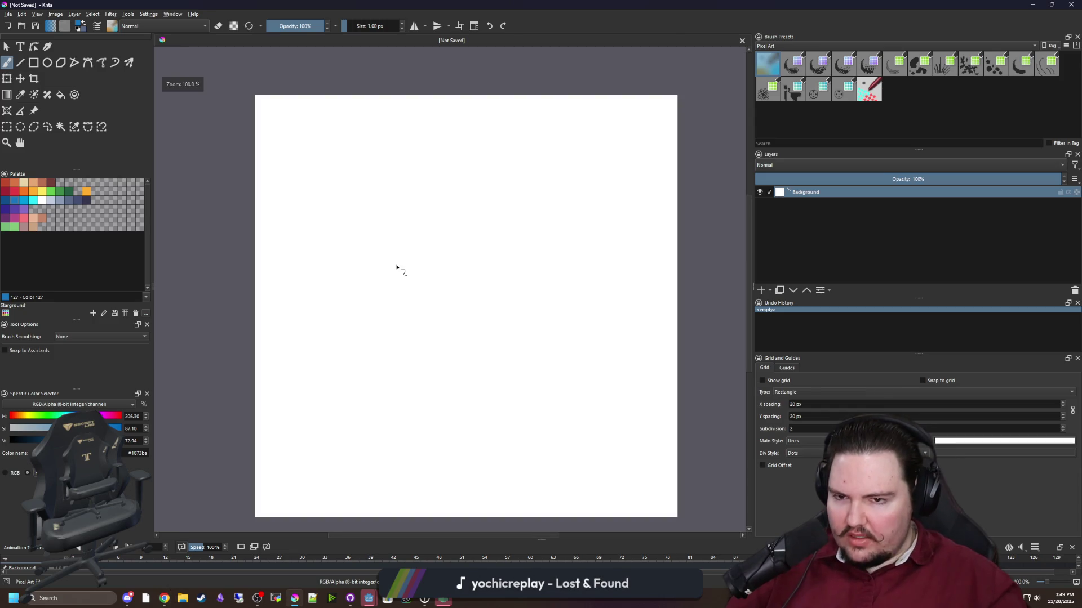
scroll(435, 316, "up", 1)
scroll(433, 304, "down", 1)
scroll(498, 179, "up", 1)
scroll(479, 197, "down", 1)
scroll(478, 214, "up", 1)
scroll(430, 229, "down", 1)
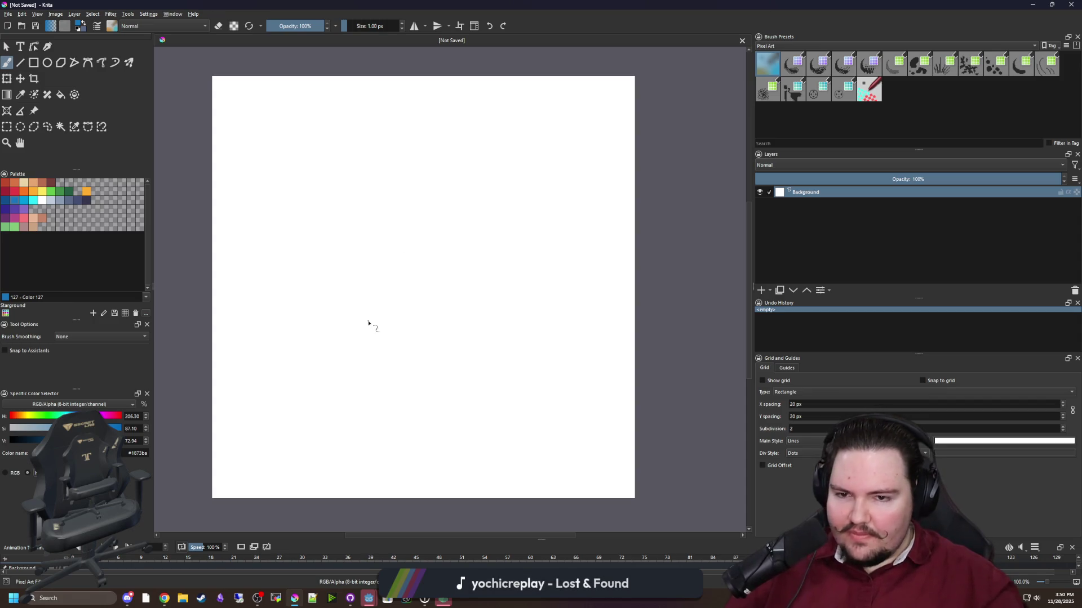
scroll(368, 323, "up", 10)
scroll(418, 306, "up", 1)
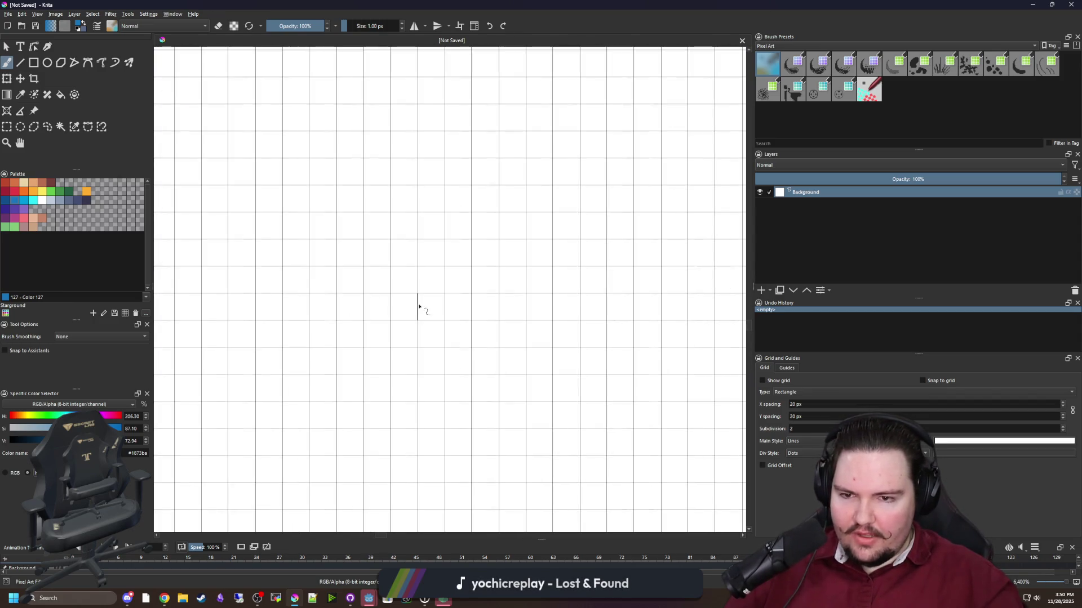
- Draw the blue pixel outline of a mushroom cap and stem, undoing two stray diagonal lines
mouse_move(398, 249)
left_mouse_down()
mouse_move(410, 430)
mouse_move(580, 346)
mouse_move(563, 270)
left_mouse_up()
scroll(248, 300, "down", 2)
mouse_move(249, 301)
left_mouse_down()
mouse_move(569, 256)
mouse_move(396, 133)
mouse_move(231, 205)
mouse_move(271, 291)
left_mouse_up()
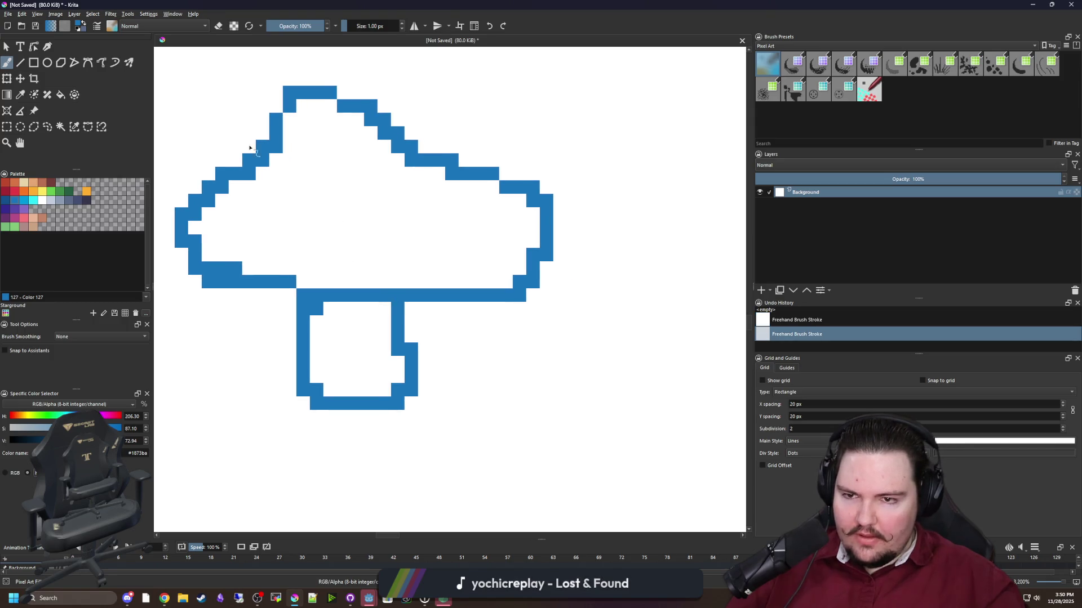
left_click_drag(194, 104, 505, 376)
left_click_drag(235, 376, 478, 53)
scroll(402, 323, "down", 3)
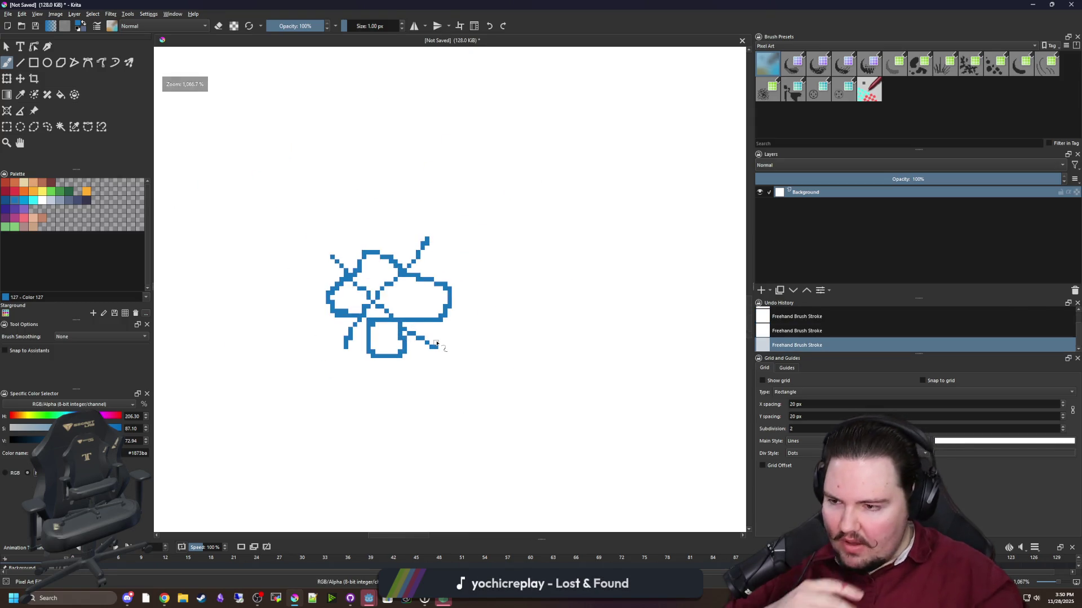
scroll(437, 366, "up", 1)
key("ctrl+z")
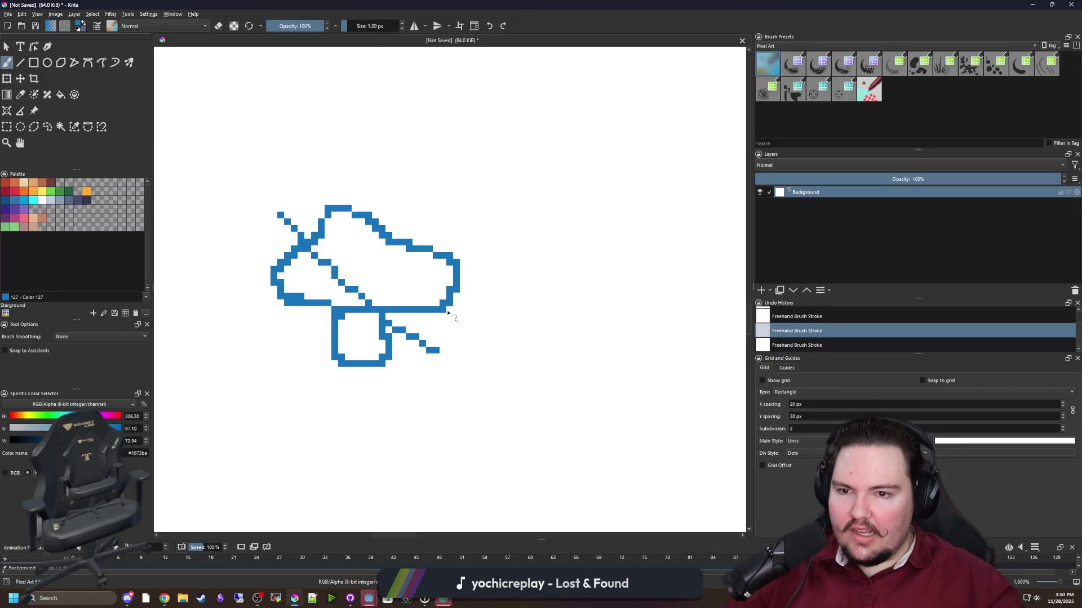
key("ctrl+z")
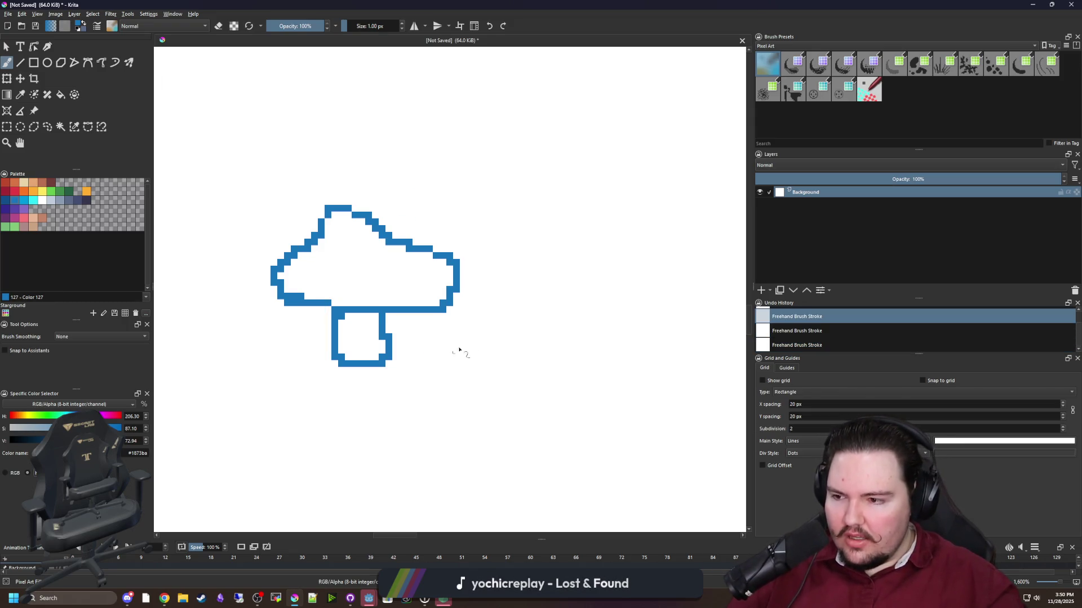
- Draw a large peak of two long diagonal slopes below the mushroom, redoing misplaced strokes
mouse_move(517, 272)
left_mouse_down()
mouse_move(450, 309)
mouse_move(498, 142)
mouse_move(440, 201)
mouse_move(463, 148)
mouse_move(451, 203)
mouse_move(292, 471)
left_mouse_up()
left_click_drag(536, 314, 477, 299)
left_click_drag(419, 141, 701, 469)
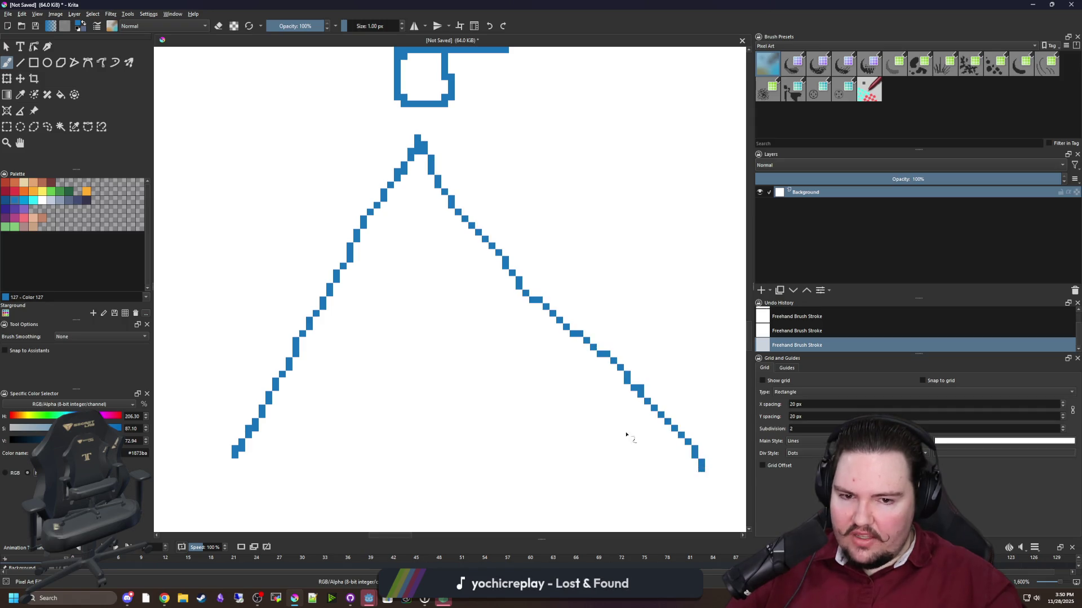
key("ctrl+z")
key("ctrl+z")
key("ctrl+z")
left_click_drag(426, 145, 166, 485)
mouse_move(429, 148)
left_mouse_down()
mouse_move(515, 325)
mouse_move(614, 484)
left_mouse_up()
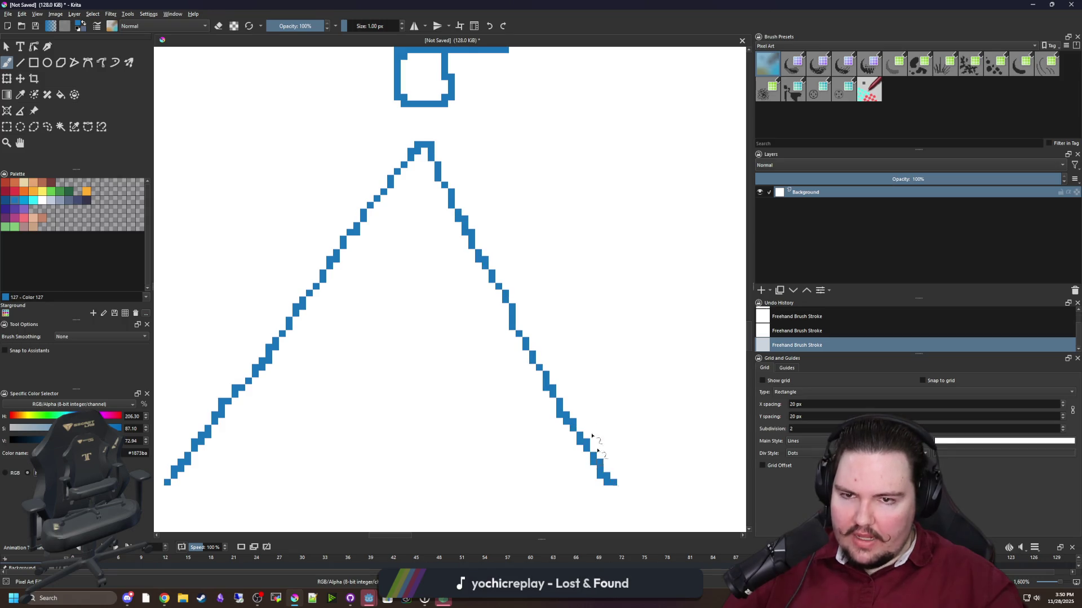
key("ctrl+z")
left_click_drag(429, 148, 683, 514)
- Zoom around to review the line art and sample white from the empty canvas
scroll(357, 362, "down", 2)
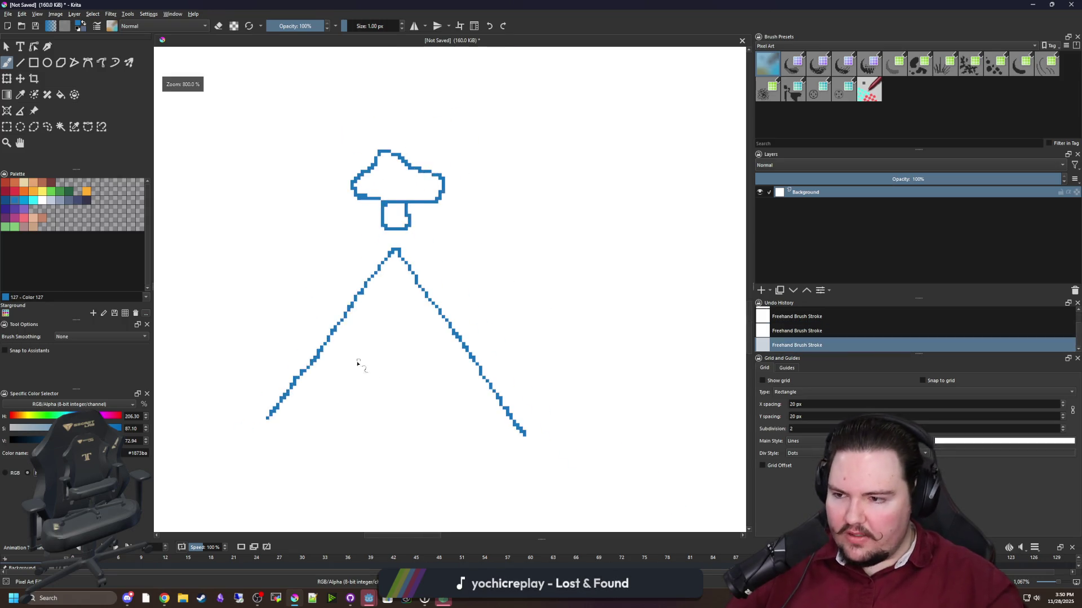
scroll(411, 304, "up", 1)
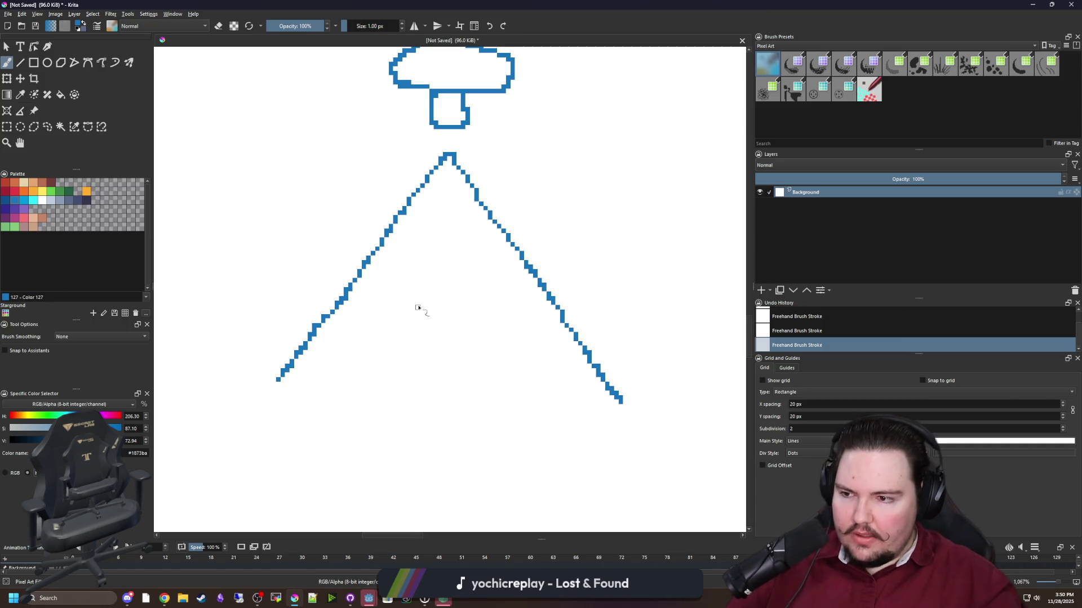
scroll(417, 306, "up", 1)
scroll(432, 190, "down", 1)
scroll(425, 345, "down", 1)
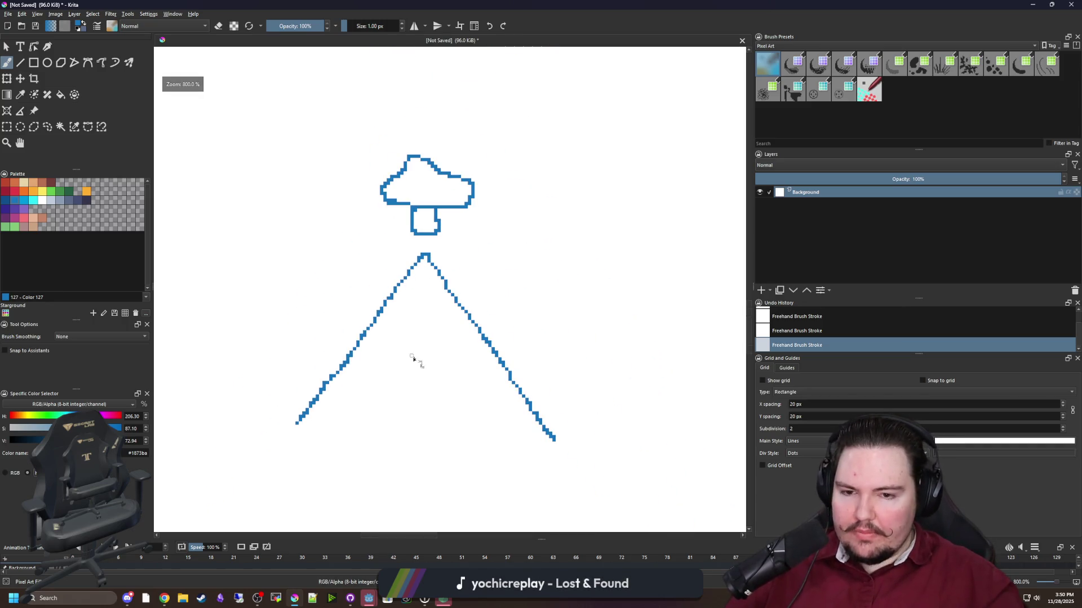
scroll(453, 445, "up", 2)
left_click(673, 353, "ctrl")
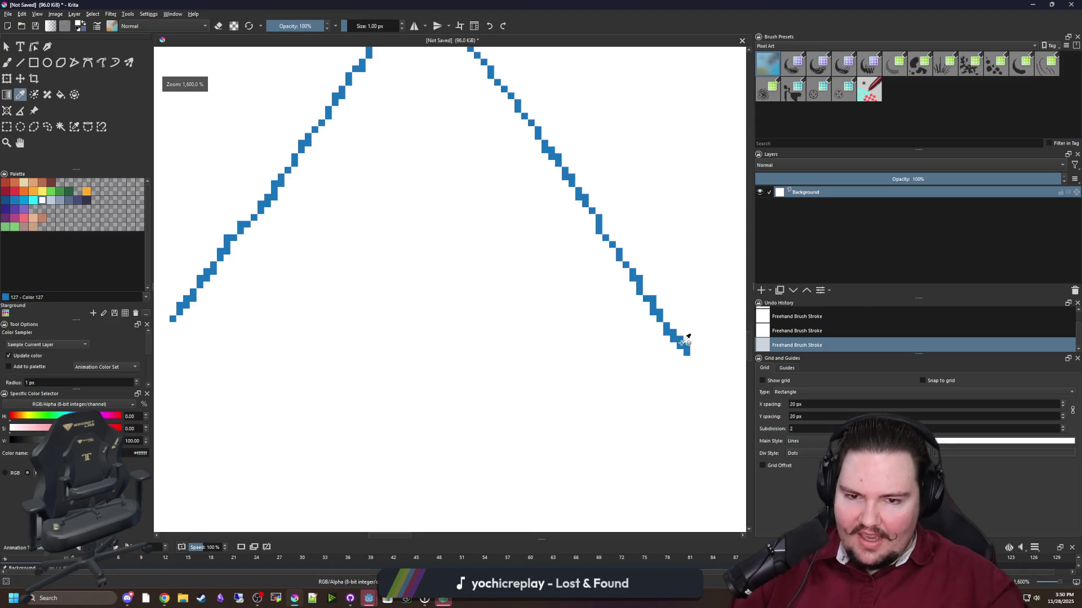
- Paint out the lower end of the peak's right line, then sample the line's blue
mouse_move(673, 353)
left_mouse_down()
mouse_move(695, 345)
mouse_move(642, 338)
mouse_move(679, 334)
left_mouse_up()
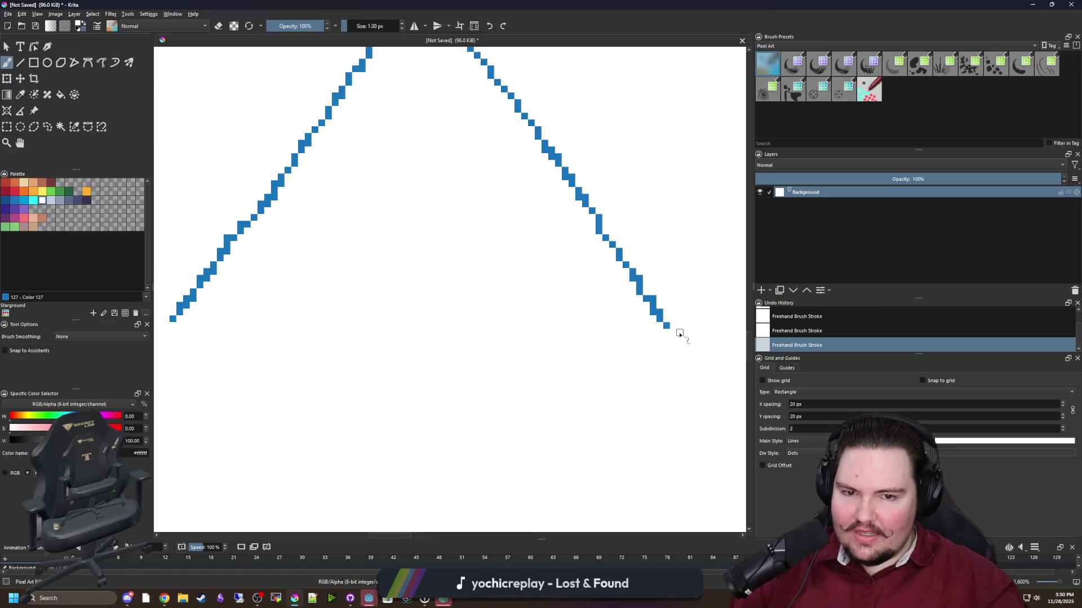
scroll(445, 310, "down", 1)
key("p")
scroll(526, 273, "up", 2)
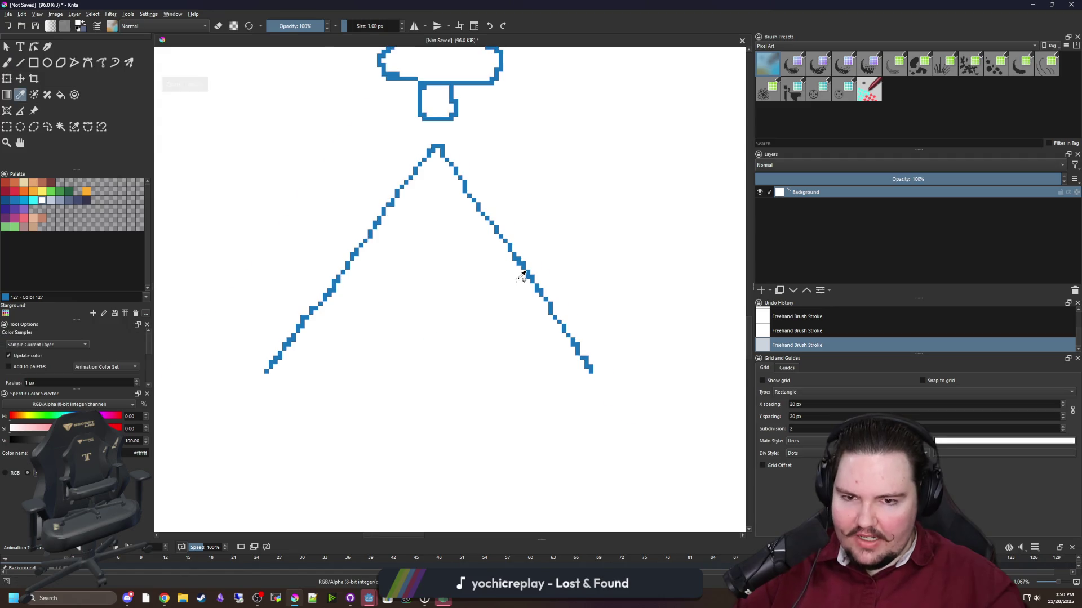
left_click(542, 272)
scroll(475, 292, "down", 2)
key("b")
- Pick yellow from the palette, then switch to red (#e43b44) as the paint colour
scroll(291, 375, "down", 1)
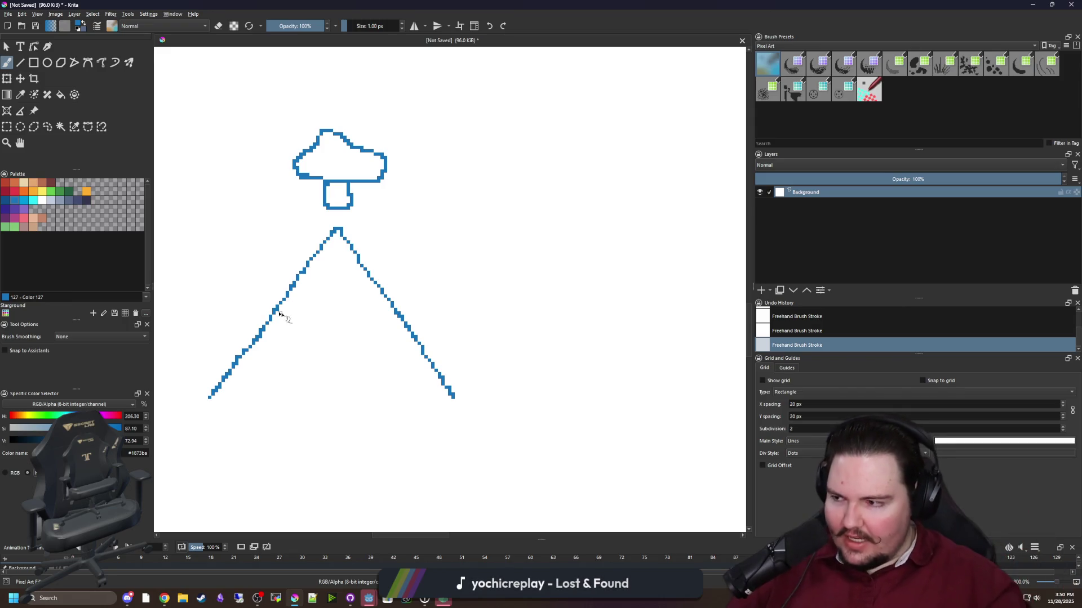
scroll(381, 338, "left", 2)
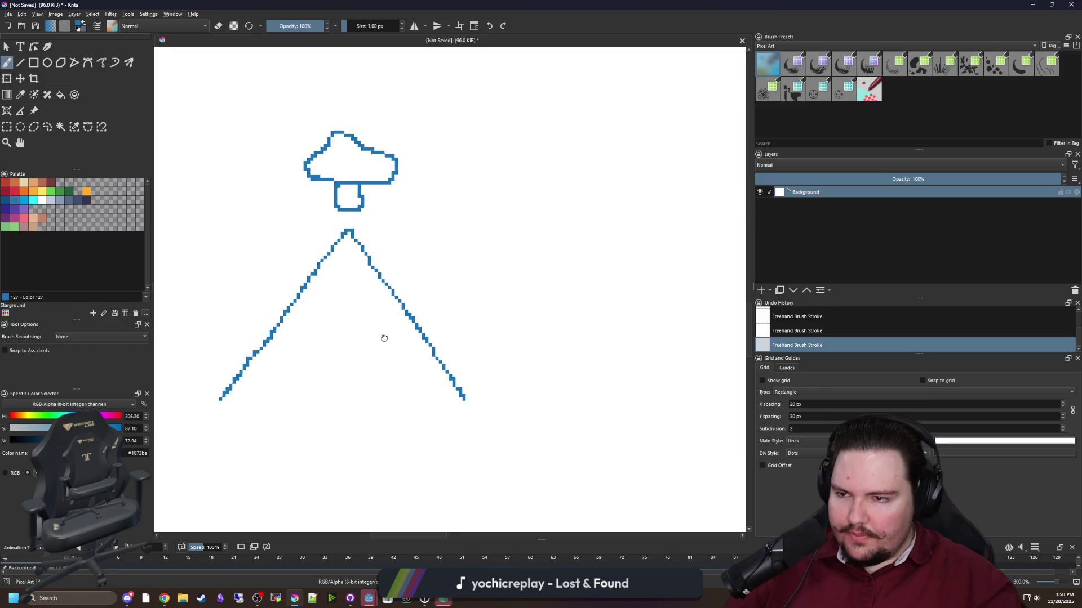
scroll(322, 403, "up", 2)
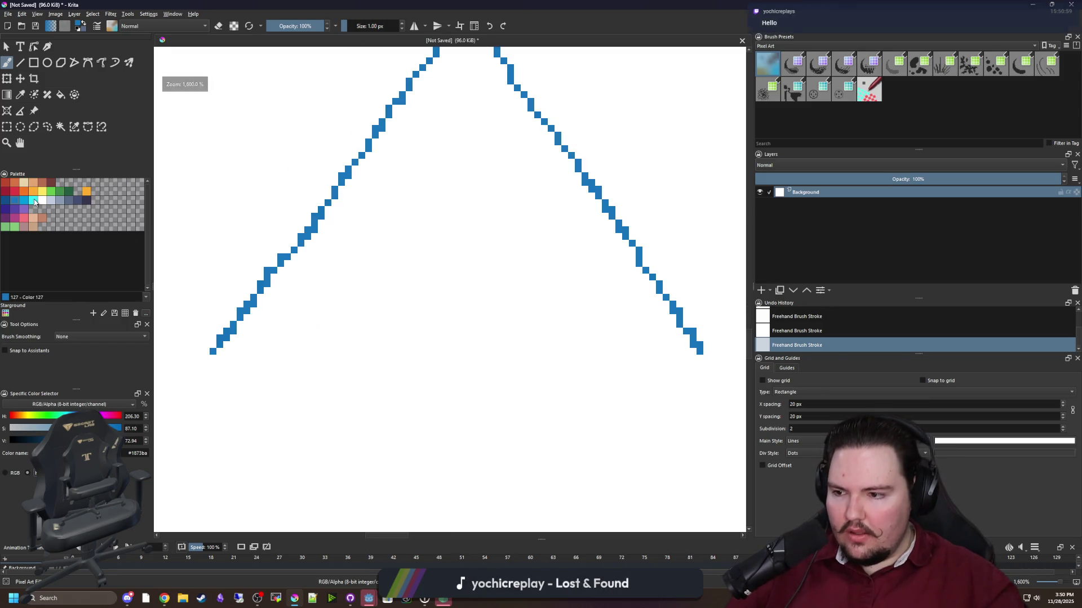
left_click(42, 191)
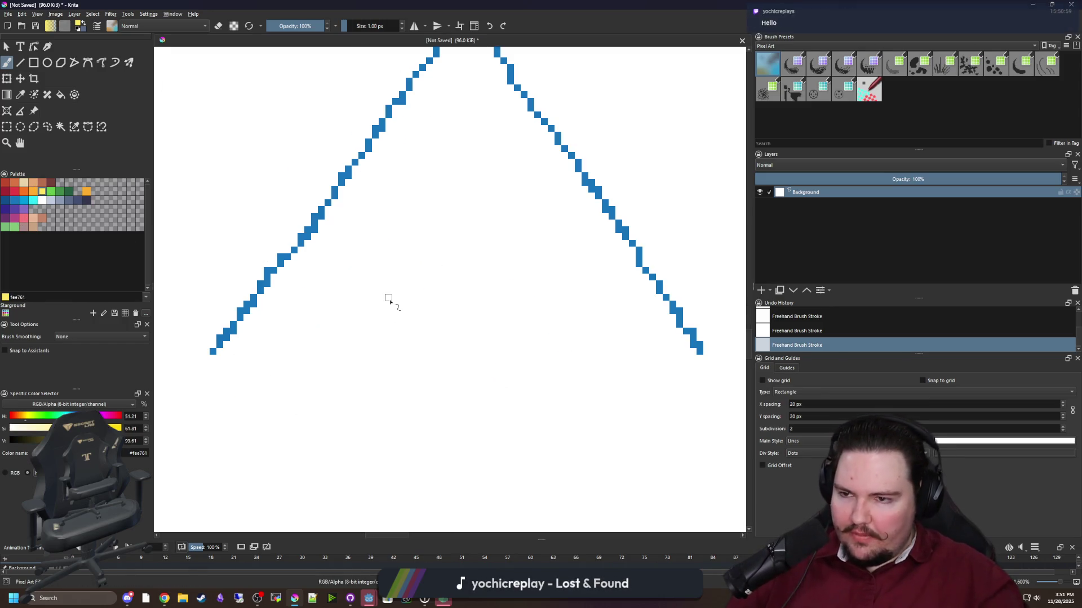
scroll(346, 309, "up", 1)
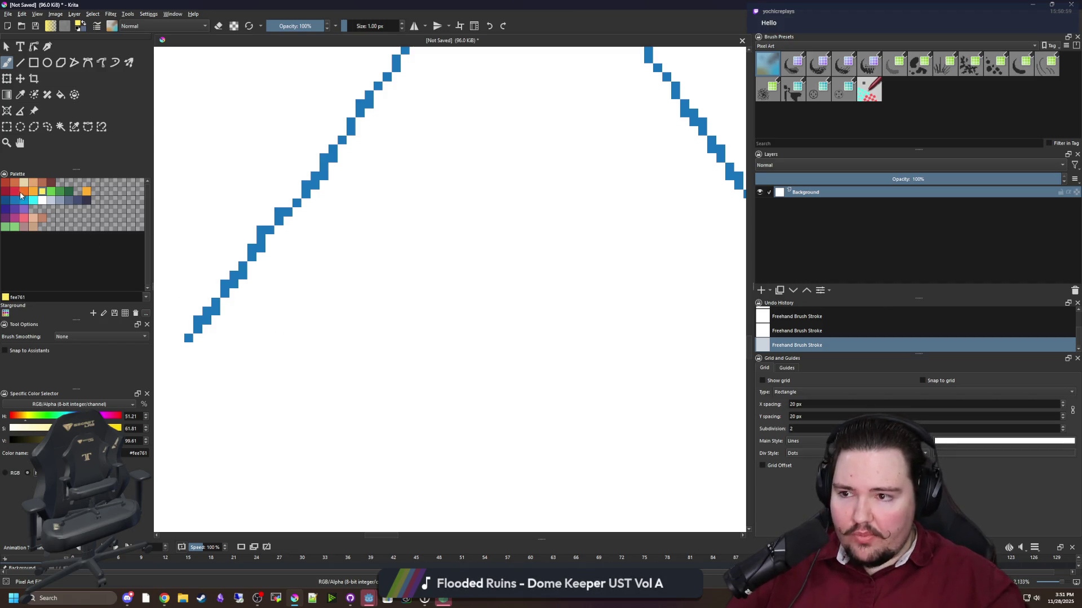
left_click(14, 192)
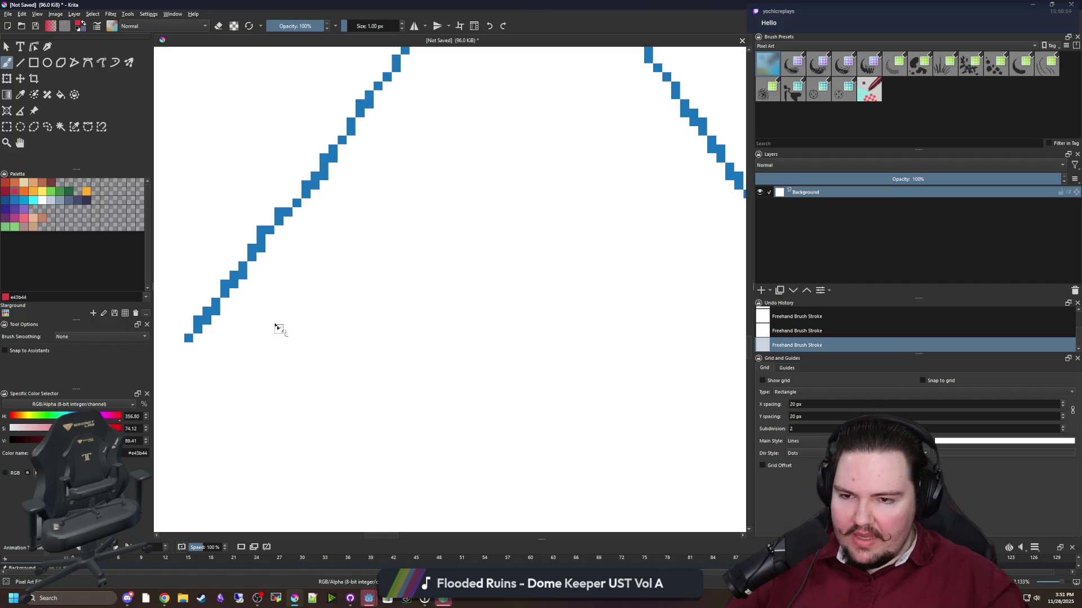
- Draw a red E below the left line and trim its bar tips with white
left_click_drag(259, 299, 334, 388)
left_click_drag(260, 338, 329, 338)
mouse_move(251, 292)
left_mouse_down()
mouse_move(325, 293)
mouse_move(221, 294)
left_mouse_up()
scroll(315, 322, "up", 2)
left_click(314, 313, "ctrl")
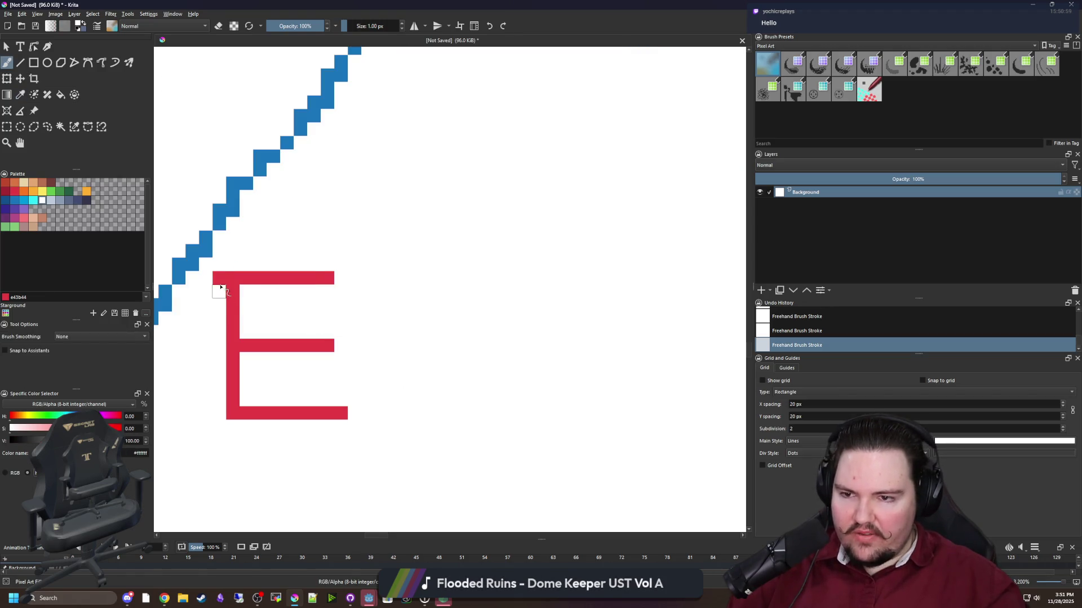
left_click(221, 280)
left_click_drag(331, 347, 317, 347)
left_click(346, 414)
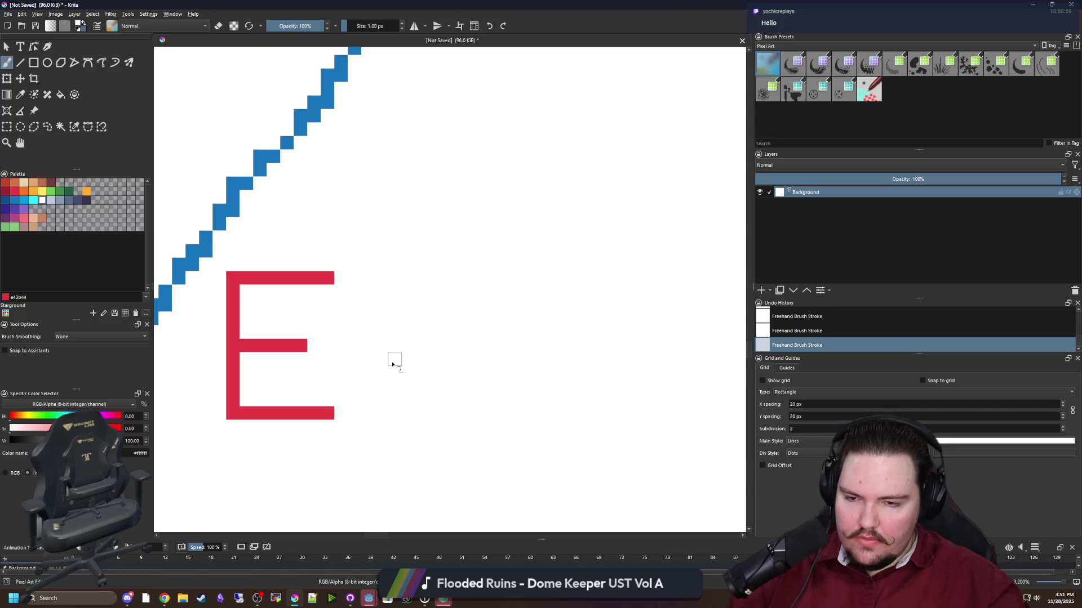
- Paint a small red cross beneath the E, undoing a stray pixel
left_click(285, 345, "ctrl")
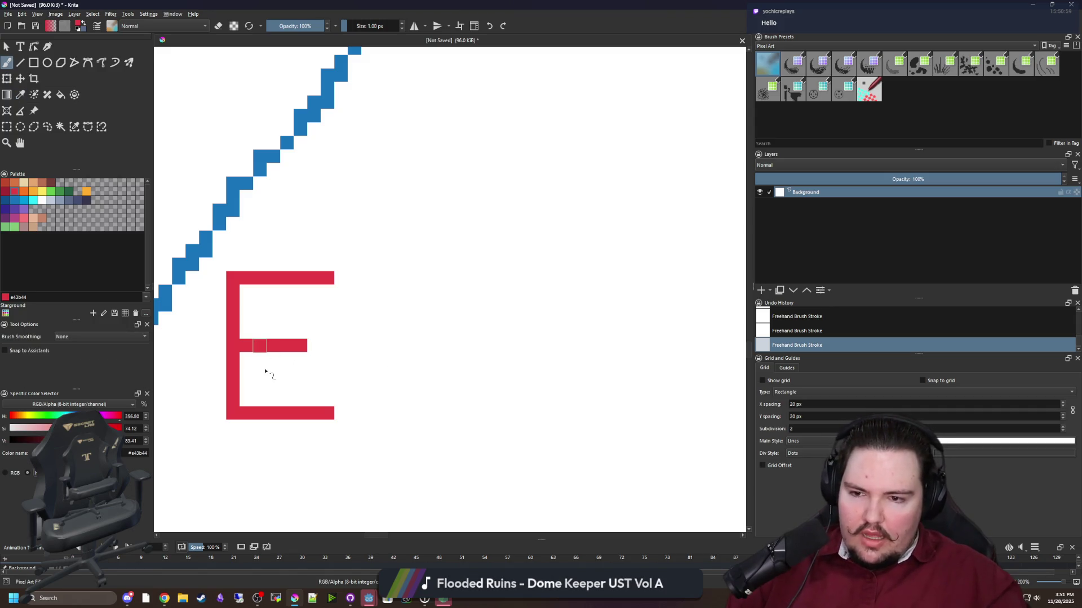
scroll(263, 372, "down", 2)
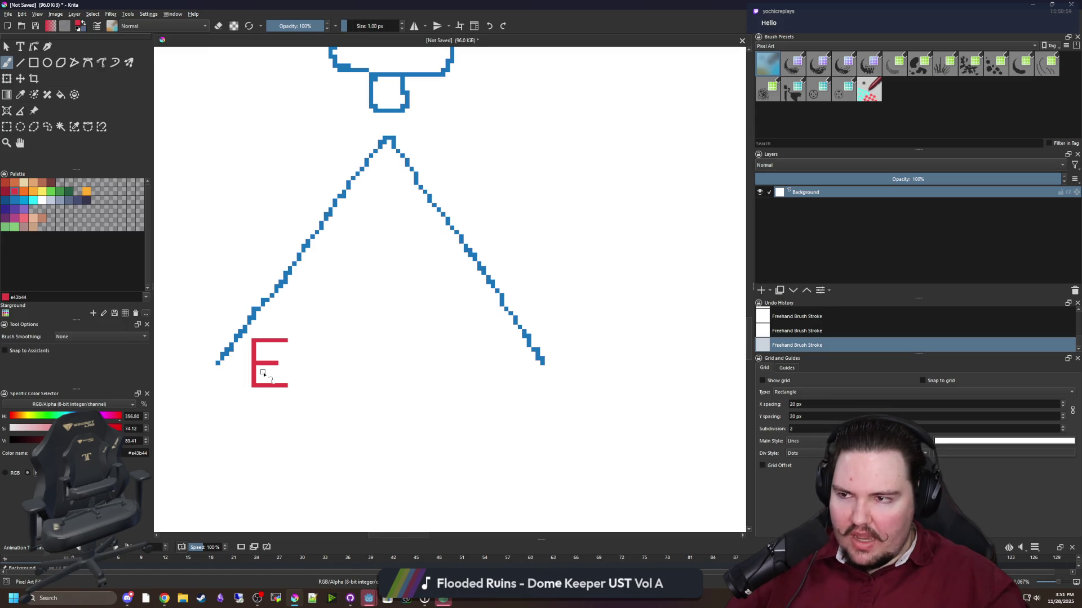
scroll(262, 372, "up", 1)
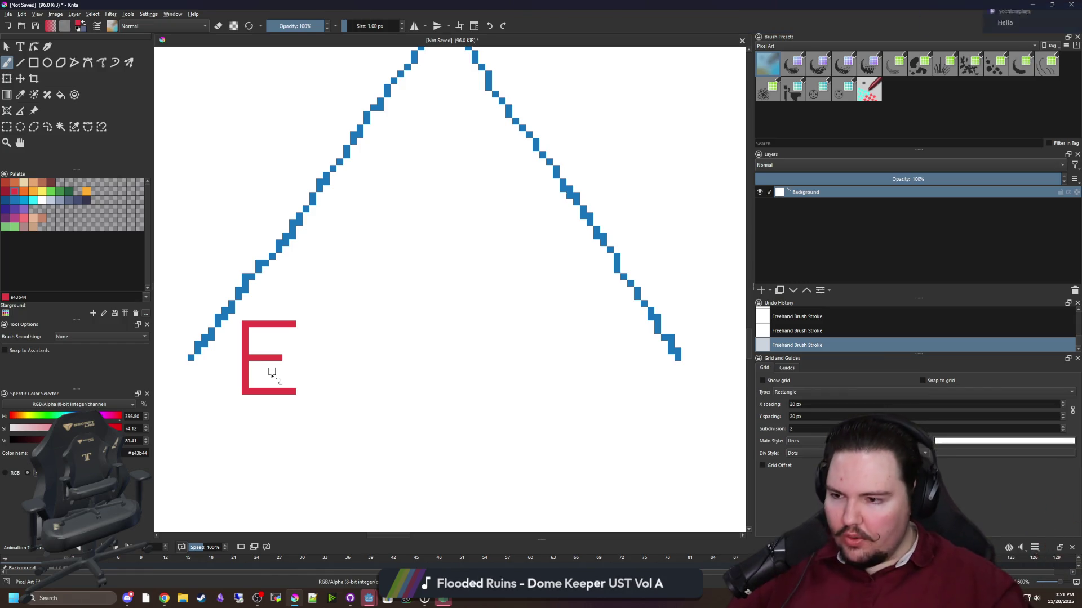
scroll(280, 379, "up", 1)
scroll(279, 379, "up", 1)
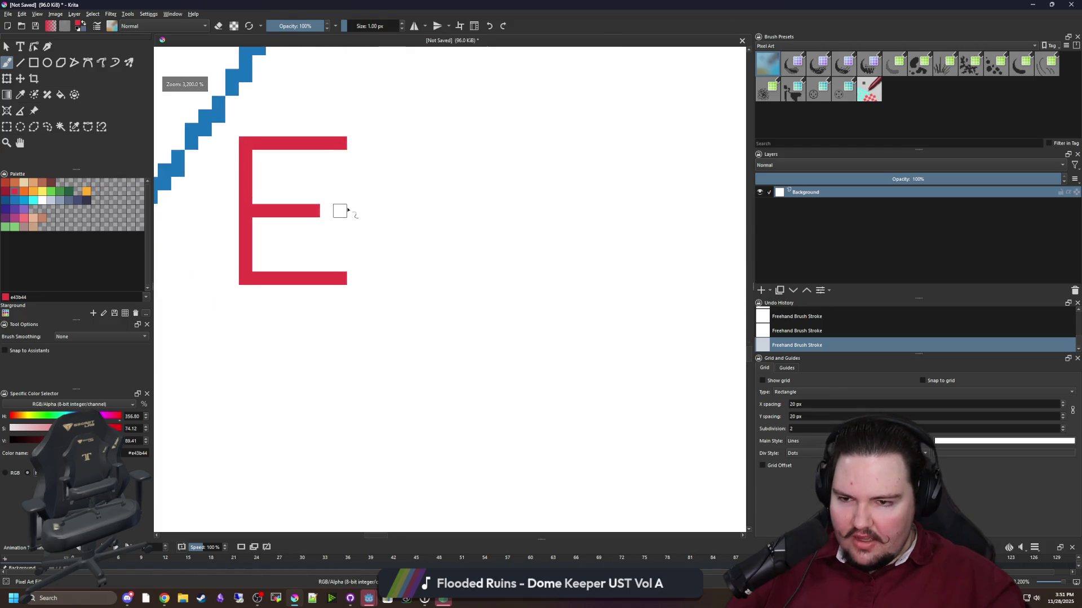
scroll(342, 210, "down", 1)
scroll(313, 355, "up", 1)
mouse_move(314, 349)
left_mouse_down()
mouse_move(320, 270)
mouse_move(283, 296)
mouse_move(343, 285)
left_mouse_up()
key("ctrl+z")
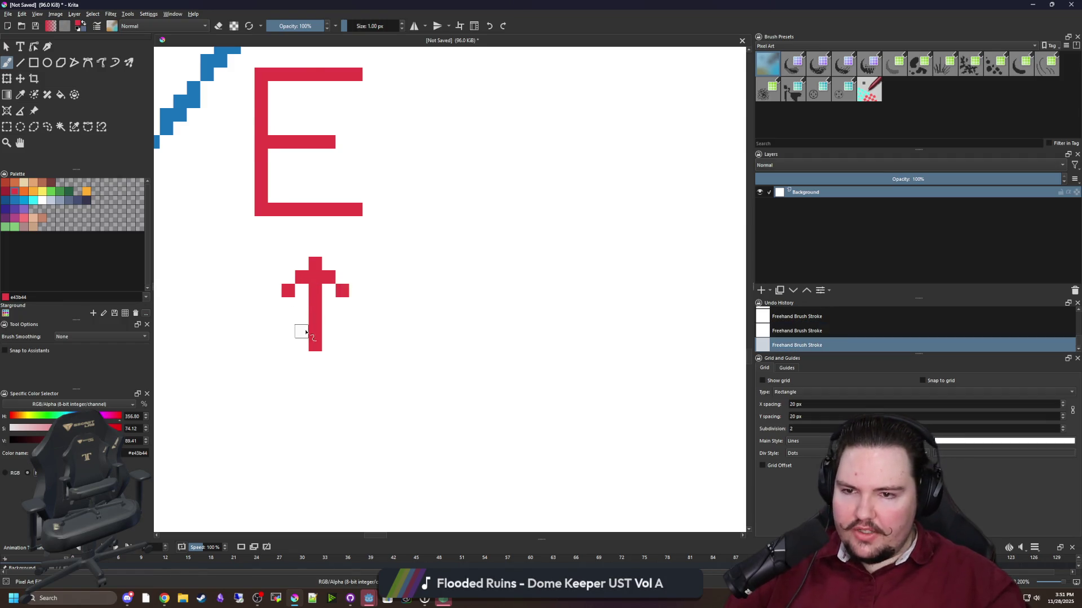
scroll(302, 331, "down", 4)
scroll(331, 263, "up", 2)
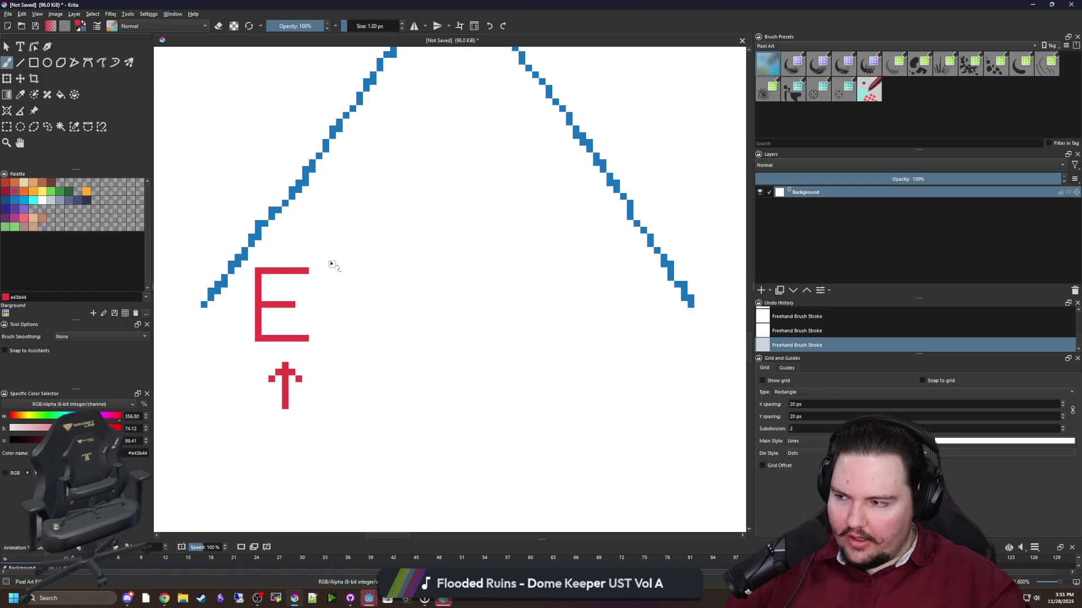
scroll(331, 263, "down", 2)
scroll(331, 263, "up", 2)
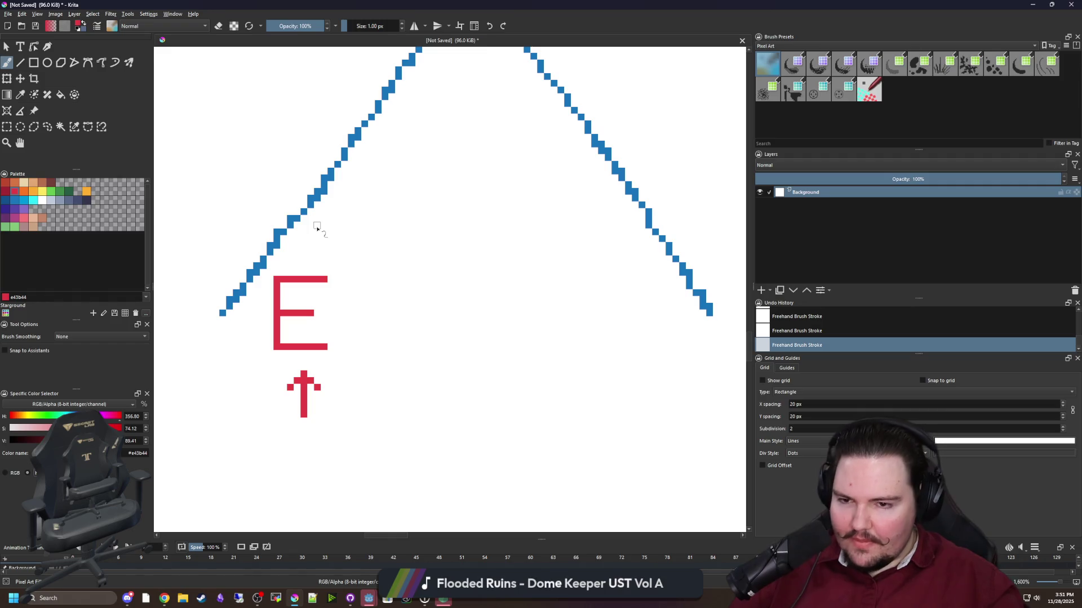
- Rectangle-select the E and cross and move them to the right
left_click_drag(391, 273, 361, 297)
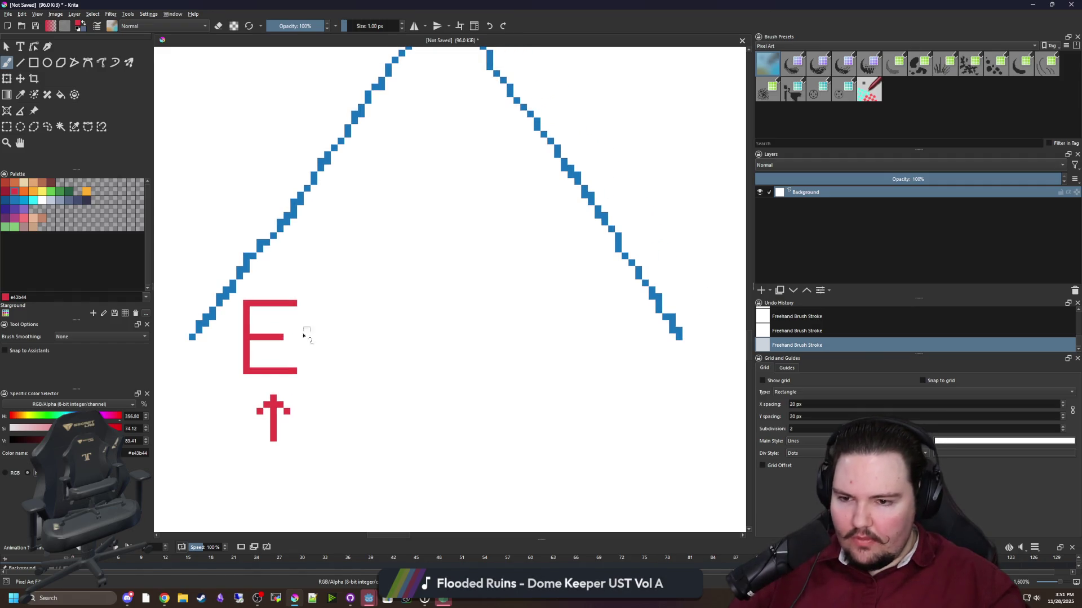
scroll(303, 336, "up", 2)
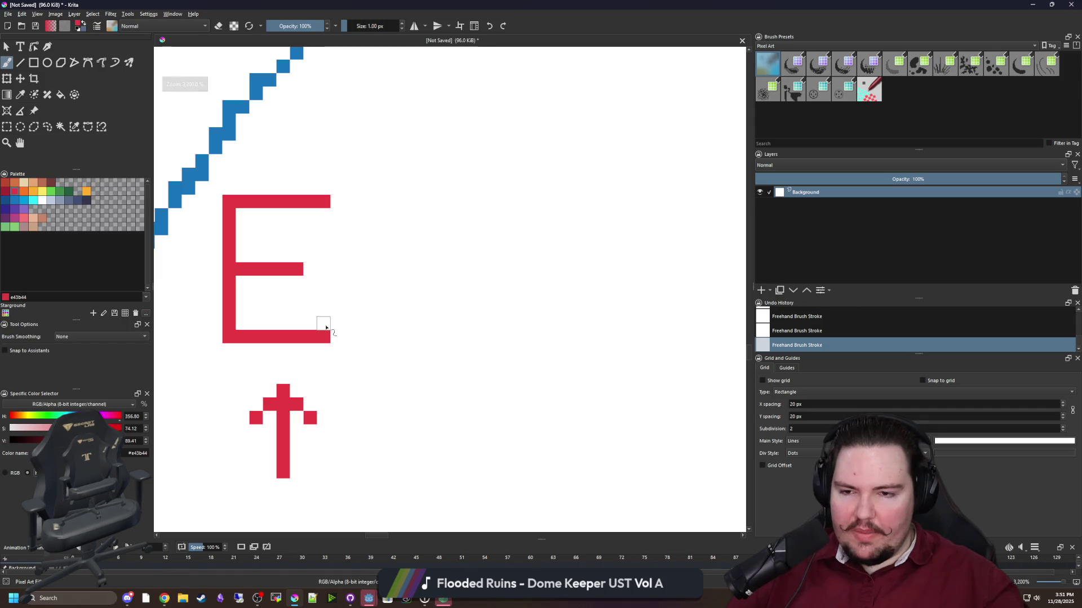
scroll(275, 342, "down", 3)
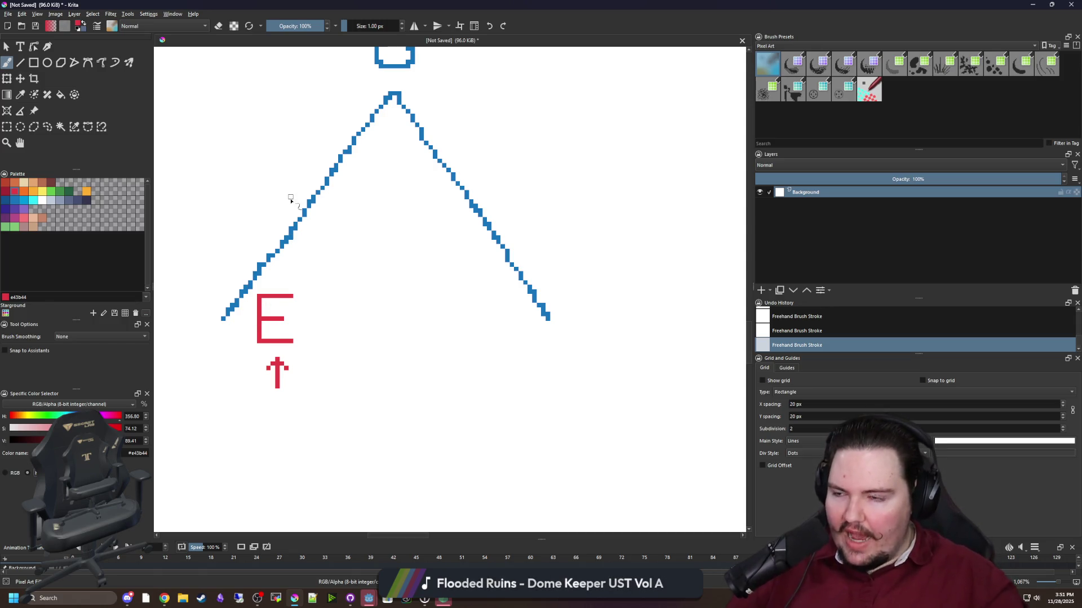
scroll(250, 300, "up", 2)
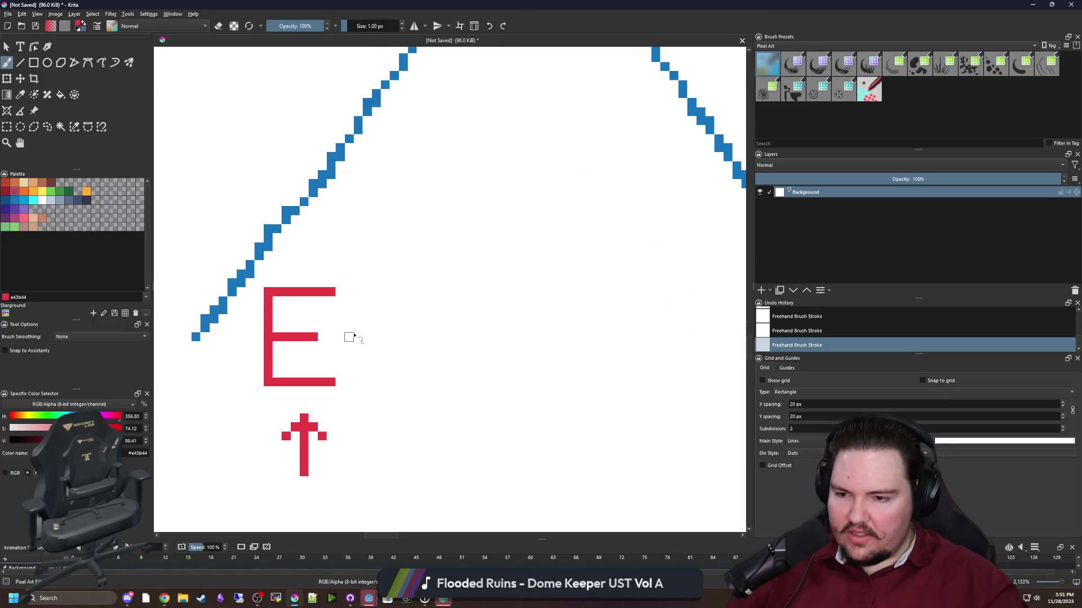
scroll(350, 337, "down", 3)
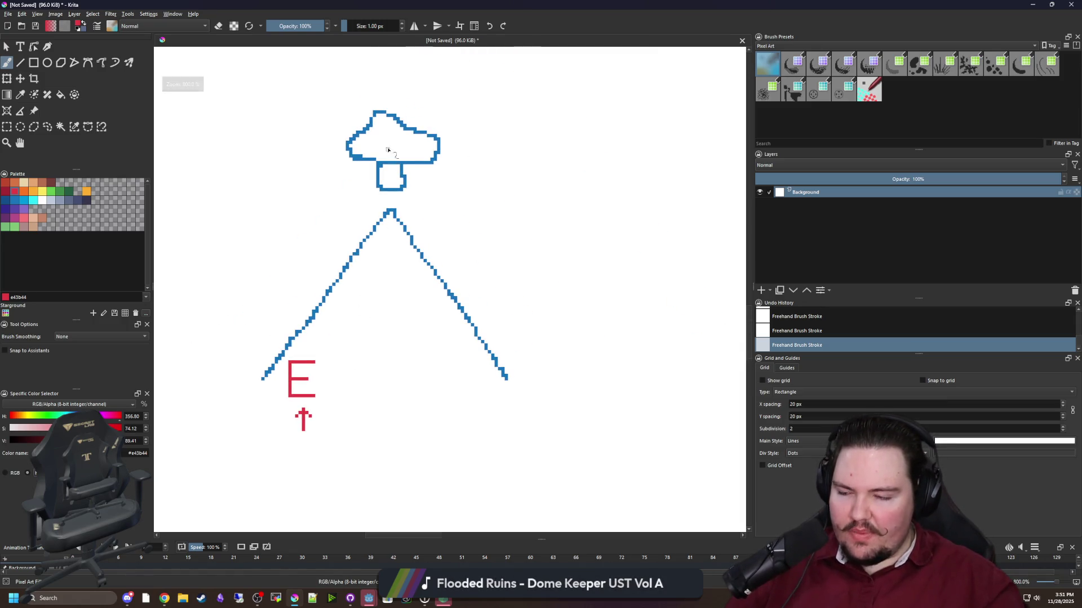
scroll(304, 344, "up", 5)
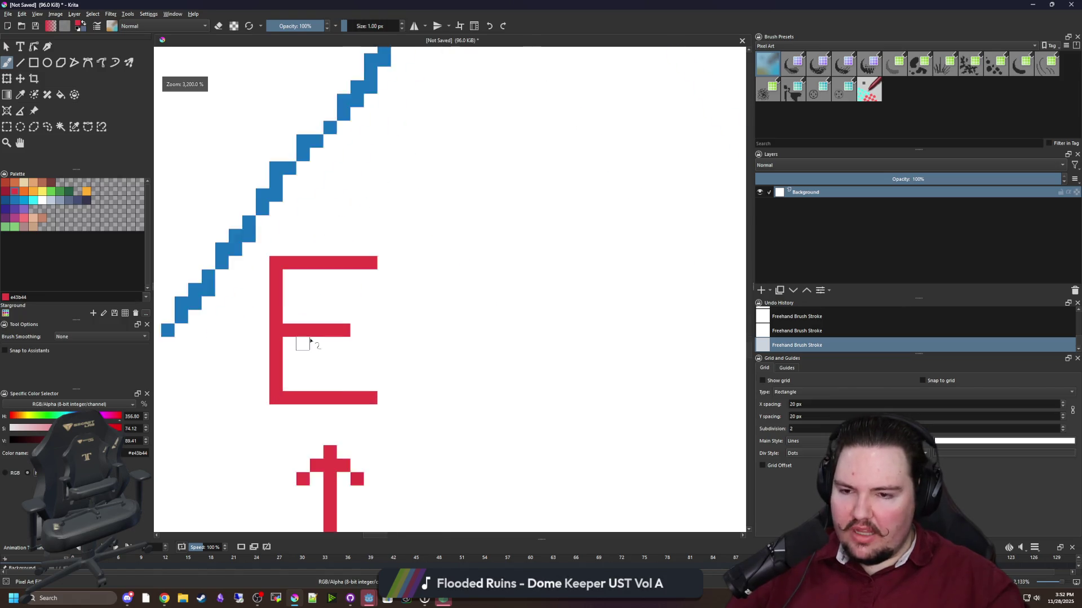
scroll(316, 344, "down", 5)
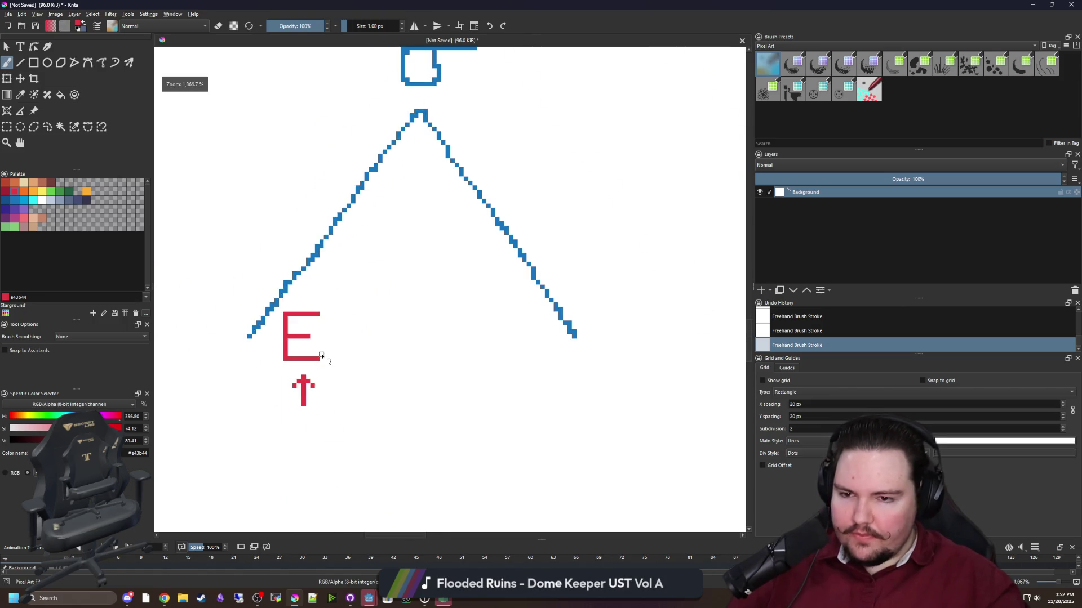
scroll(325, 358, "up", 4)
scroll(325, 359, "down", 5)
scroll(243, 354, "up", 2)
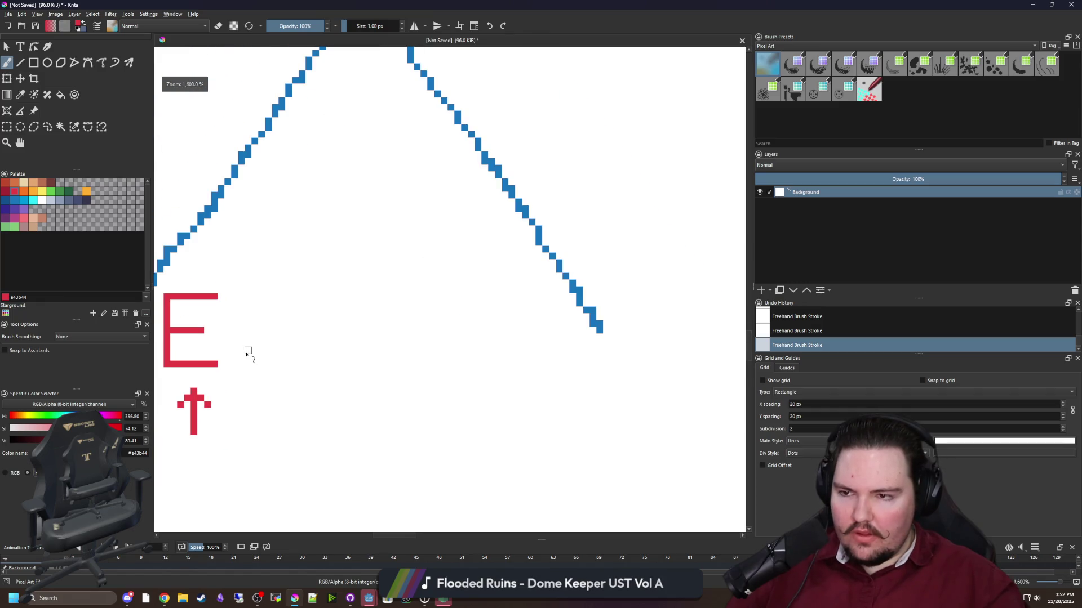
left_click_drag(244, 355, 299, 335)
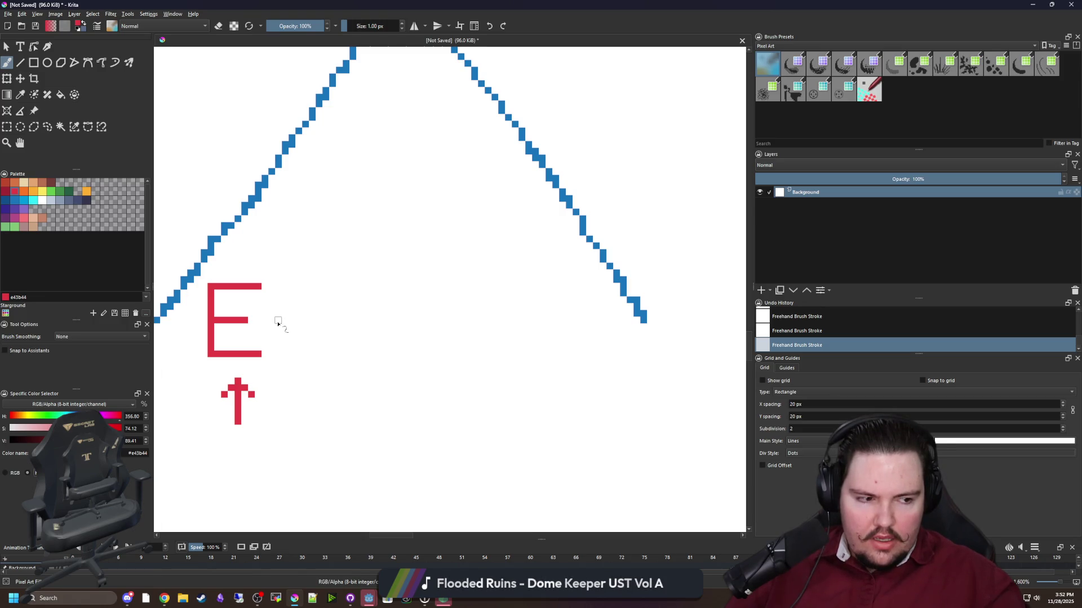
scroll(315, 273, "down", 5)
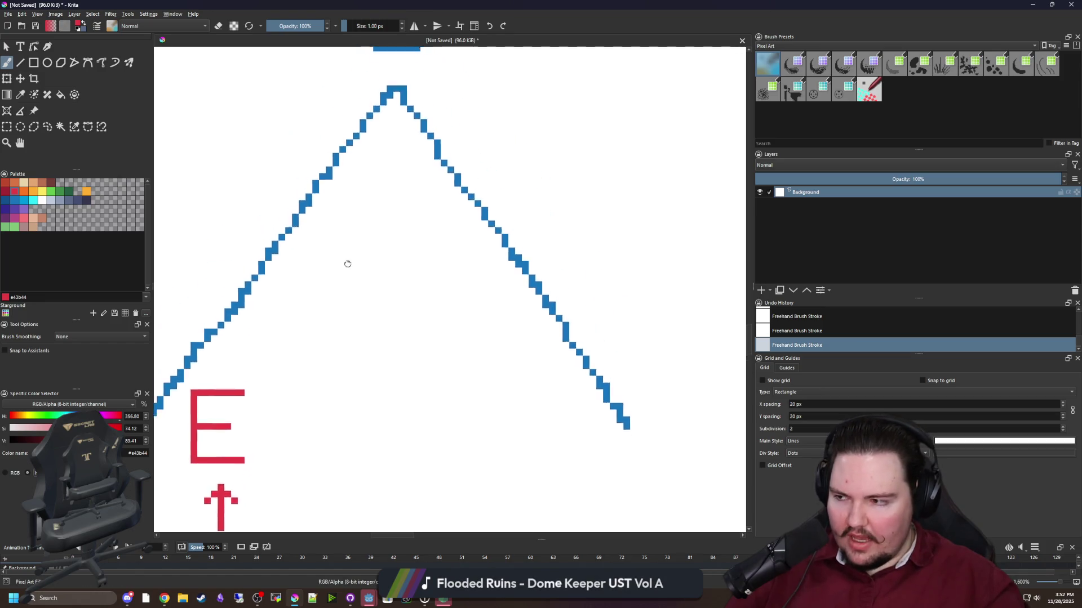
scroll(344, 273, "up", 3)
scroll(345, 269, "up", 3)
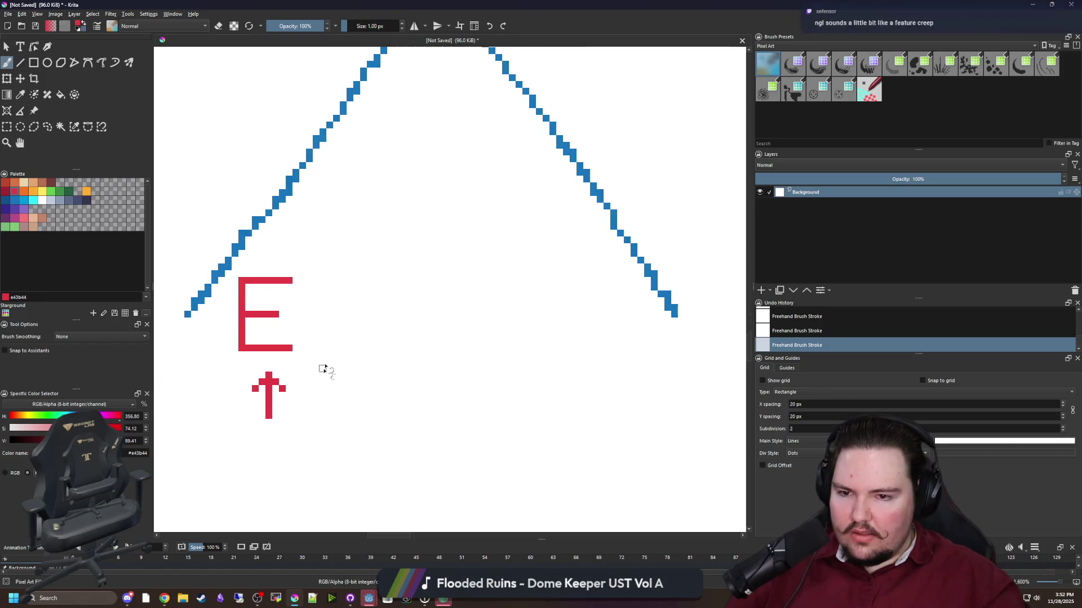
left_click_drag(370, 273, 310, 433)
scroll(310, 433, "down", 3)
scroll(363, 280, "up", 3)
scroll(347, 290, "down", 3)
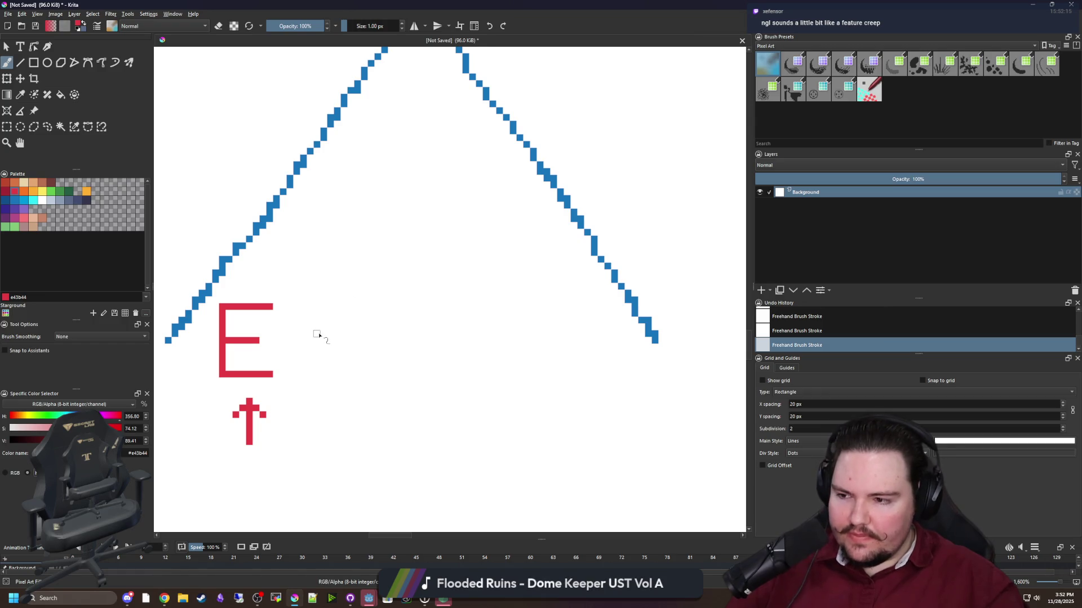
mouse_move(310, 300)
left_mouse_down()
mouse_move(336, 372)
mouse_move(352, 283)
left_mouse_up()
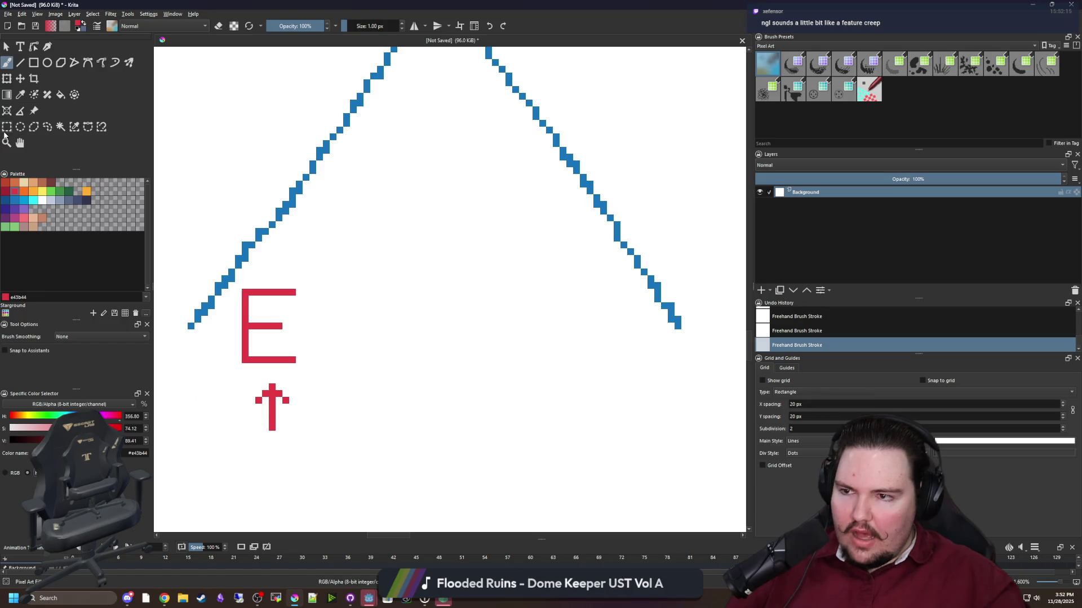
left_click(6, 126)
left_click_drag(226, 465, 336, 290)
key("t")
left_click_drag(312, 349, 345, 350)
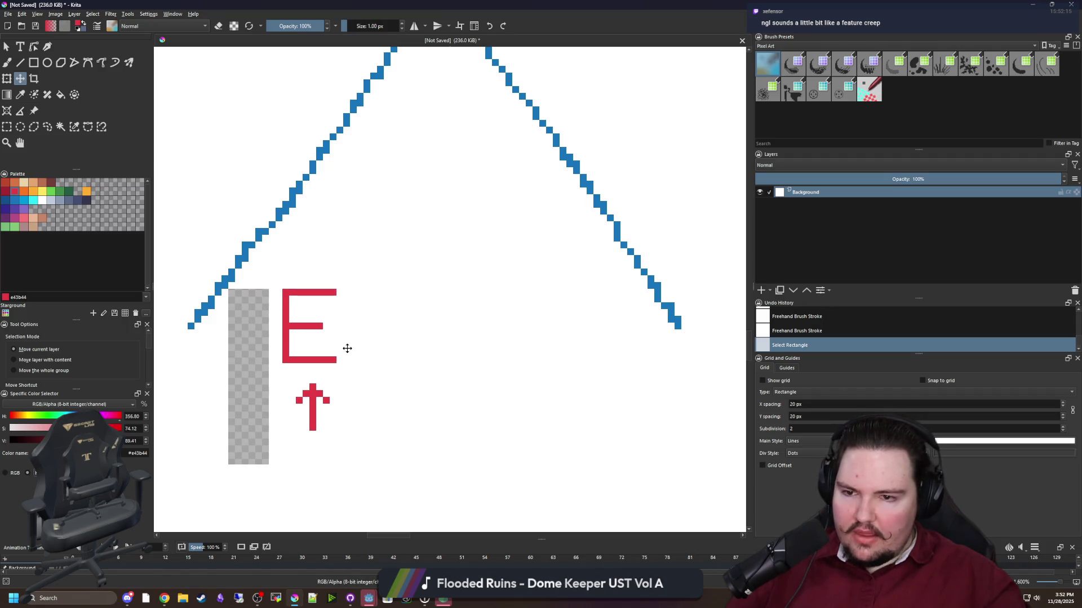
- Deselect the moved E and cross and fill the transparent hole beside them with a white rectangle
key("ctrl+shift+a")
key("p")
left_click(340, 340)
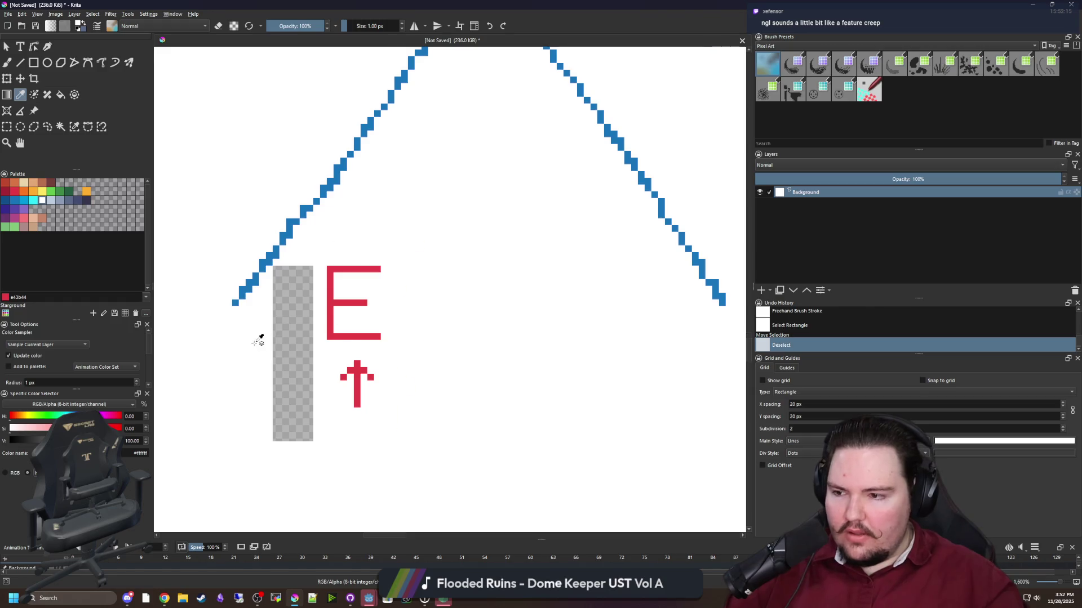
scroll(258, 338, "up", 1)
left_click(35, 63)
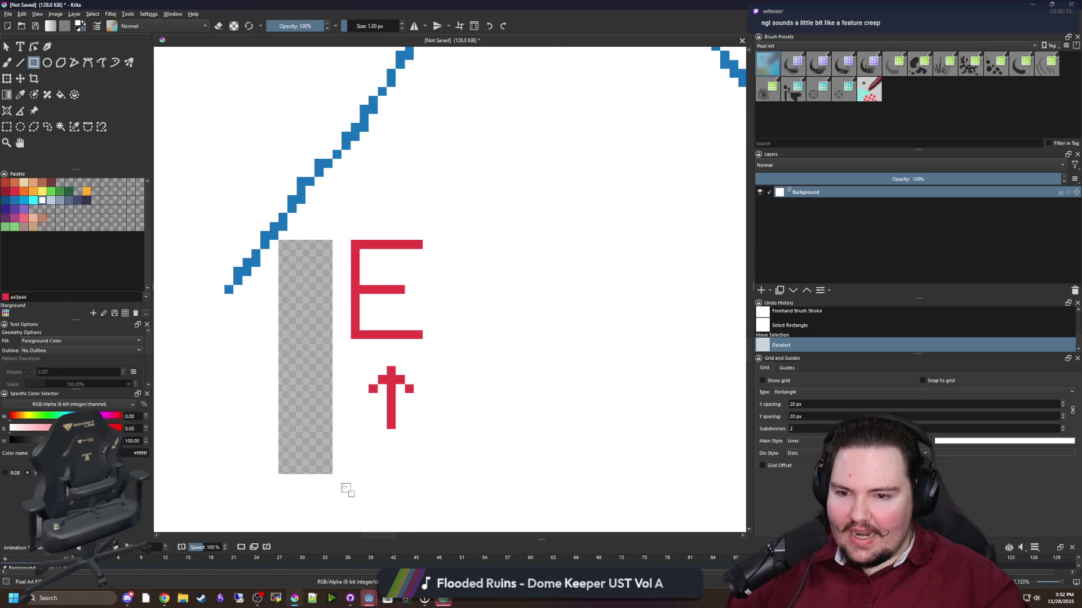
left_click_drag(333, 474, 261, 233)
- Return to the freehand brush with green (#63c74d) as the painting colour
mouse_move(453, 260)
left_mouse_down()
mouse_move(354, 280)
mouse_move(293, 358)
left_mouse_up()
scroll(353, 280, "down", 1)
key("b")
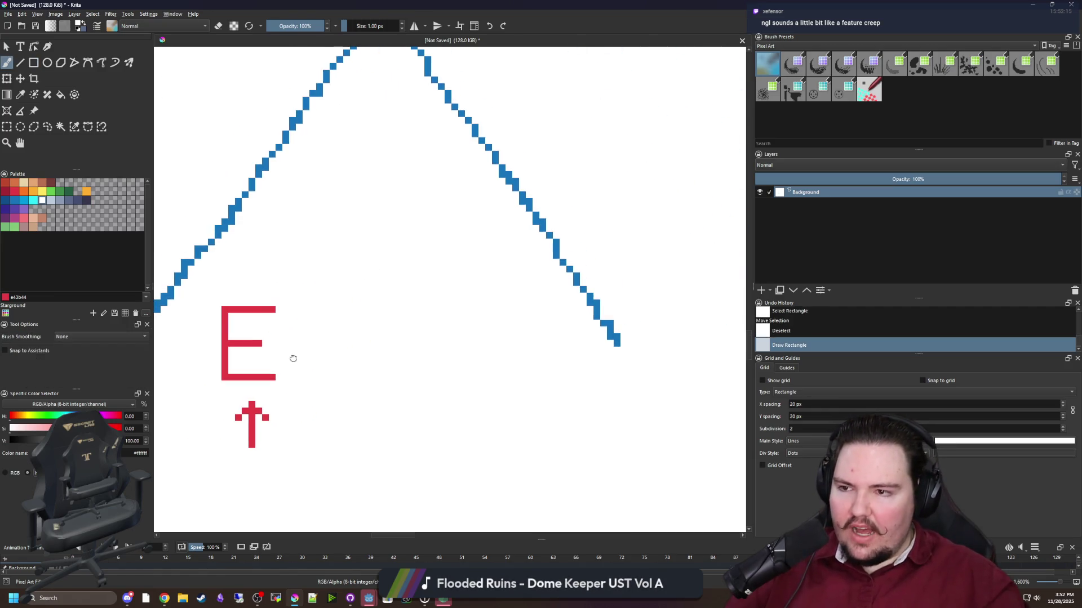
left_click_drag(170, 250, 175, 299)
left_click(51, 192)
left_click_drag(307, 293, 319, 273)
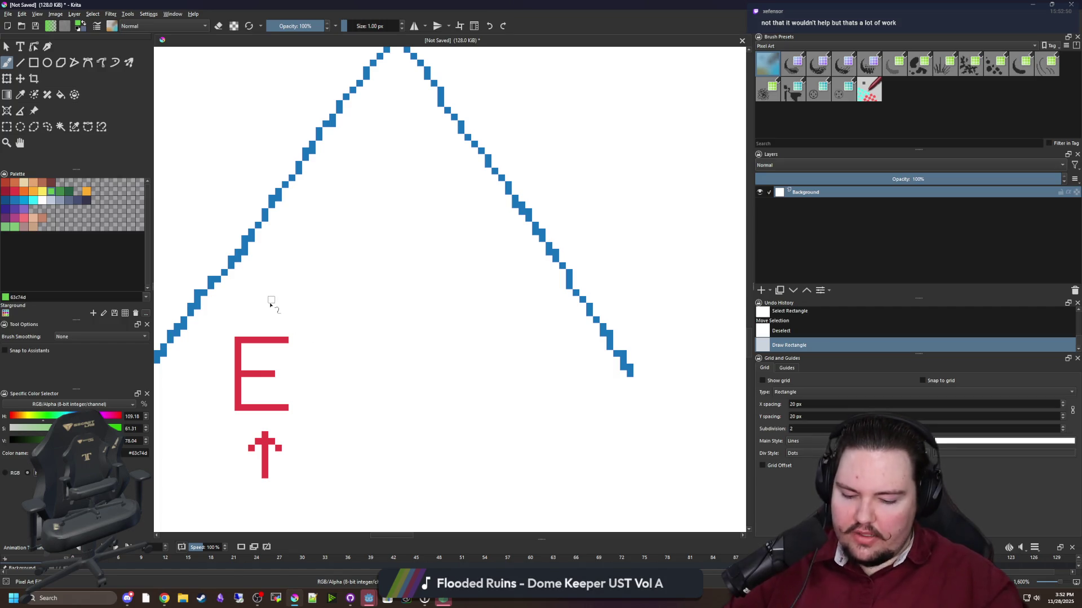
- Sample the E's red, pan around the sketch, and reselect red (#e43b44) from the palette
left_click(260, 340, "ctrl")
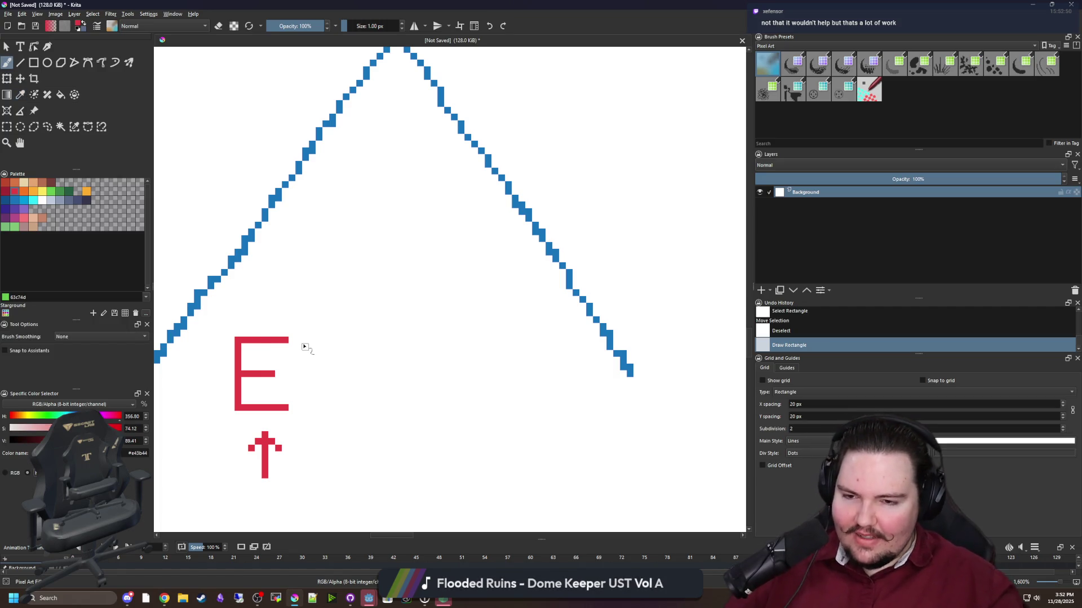
left_click_drag(422, 367, 434, 313)
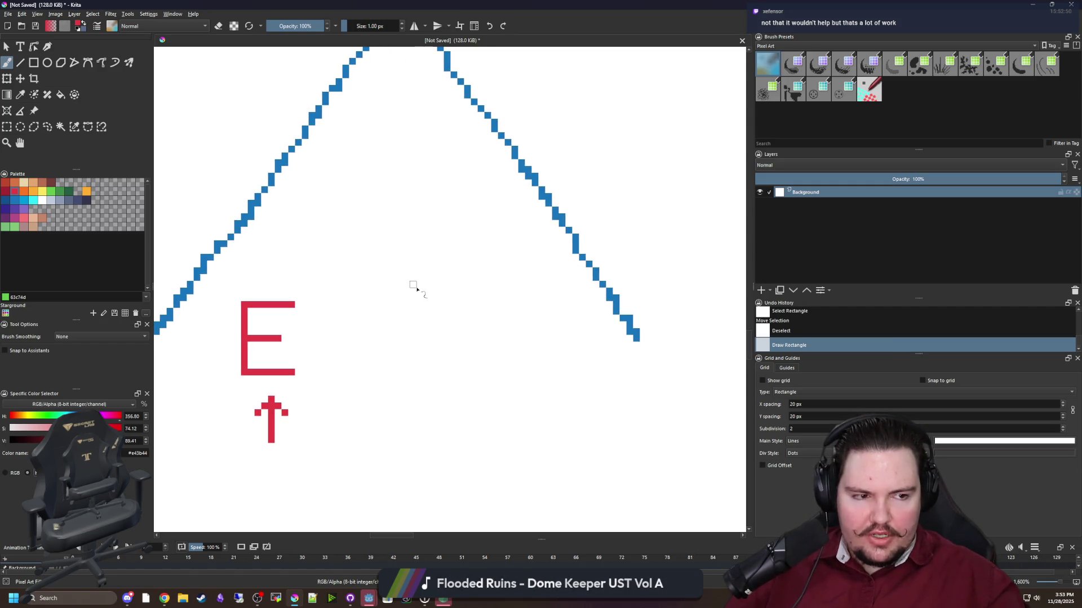
left_click_drag(402, 255, 391, 375)
left_click_drag(419, 185, 429, 281)
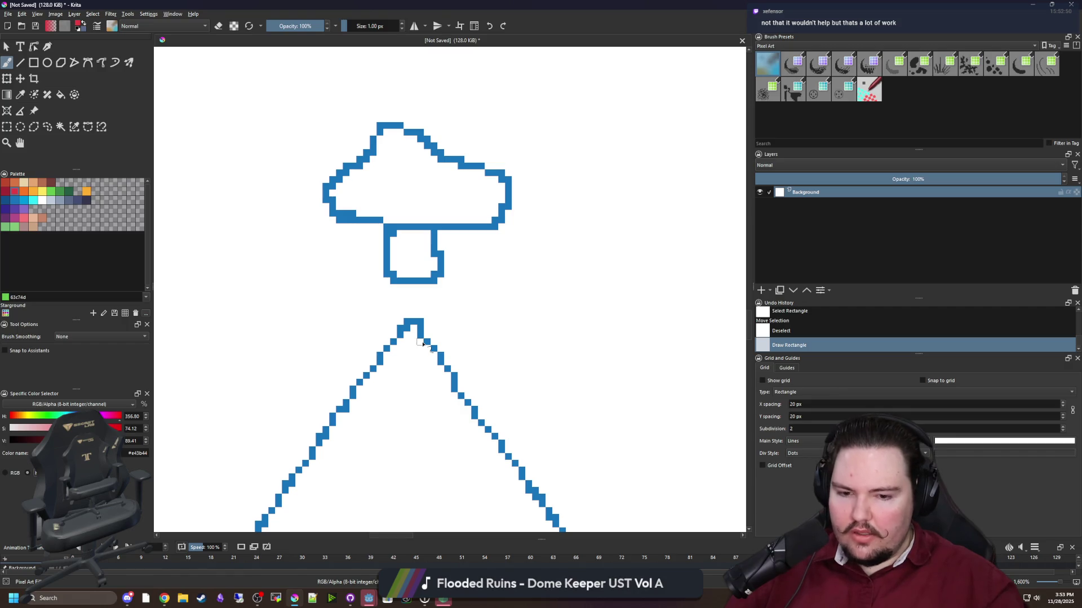
left_click_drag(420, 451, 437, 239)
left_click_drag(435, 428, 435, 307)
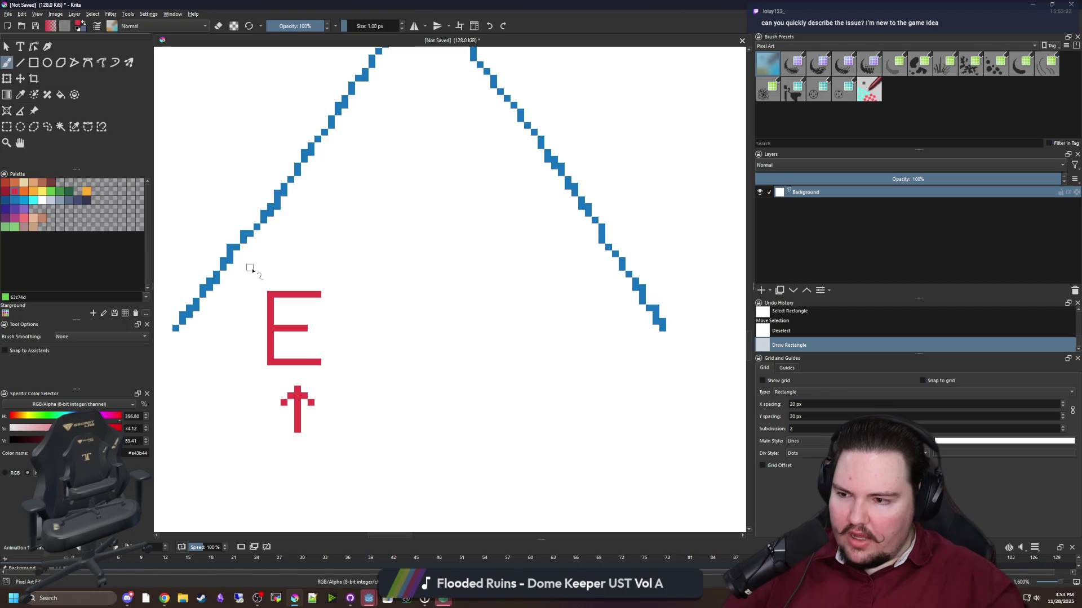
scroll(418, 287, "down", 3)
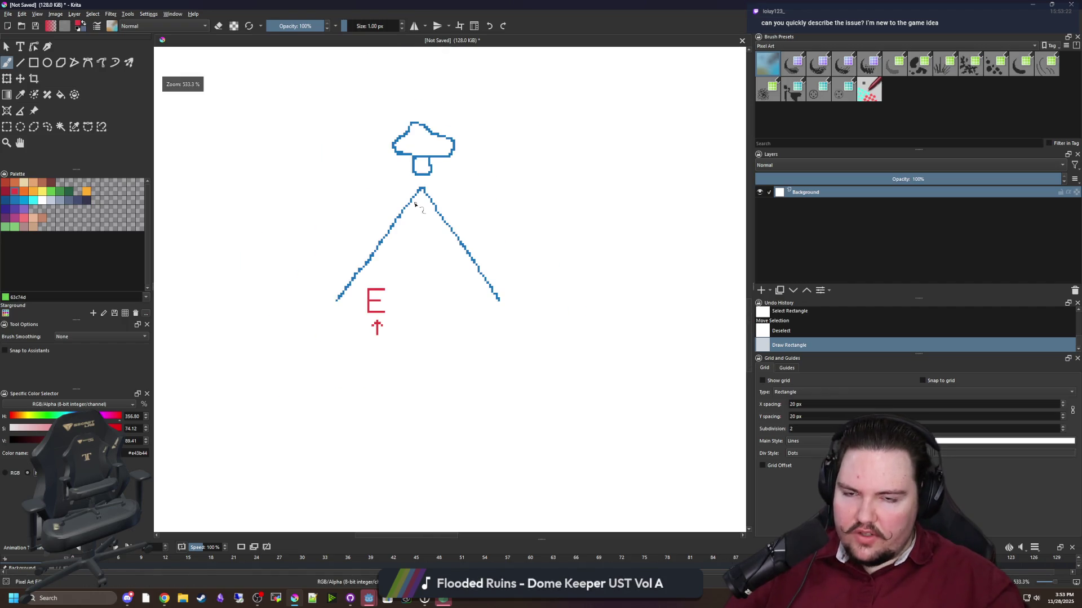
scroll(415, 206, "up", 4)
scroll(408, 300, "down", 3)
left_click(21, 194)
left_click(15, 192)
scroll(367, 355, "up", 1)
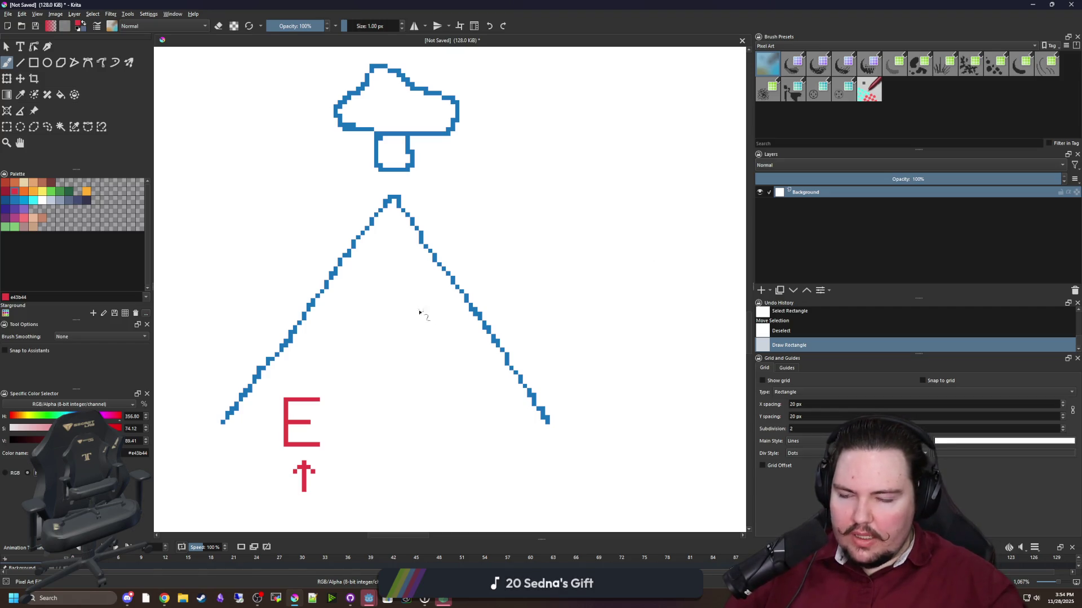
- Choose orange (#feae34) and draw a freehand oval outline to the right of the blue mushroom
scroll(383, 356, "up", 3)
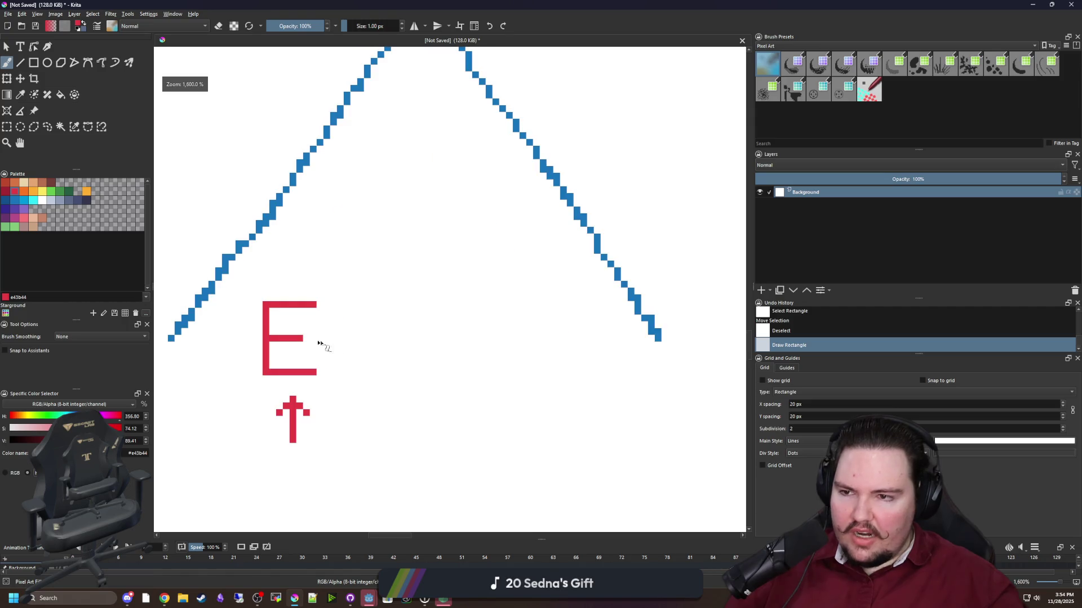
left_click(33, 191)
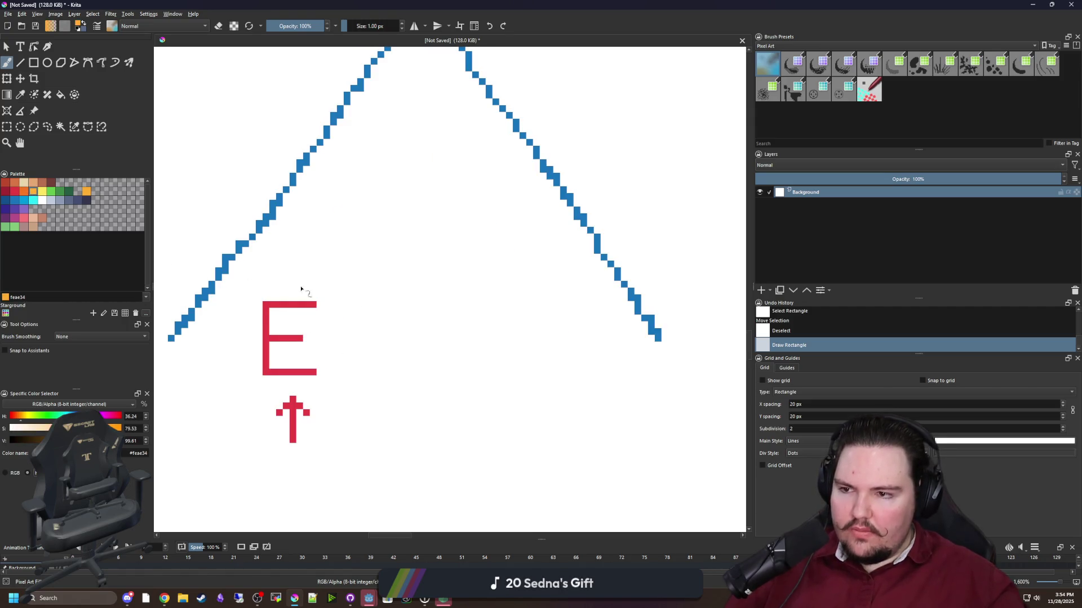
left_click_drag(370, 179, 319, 345)
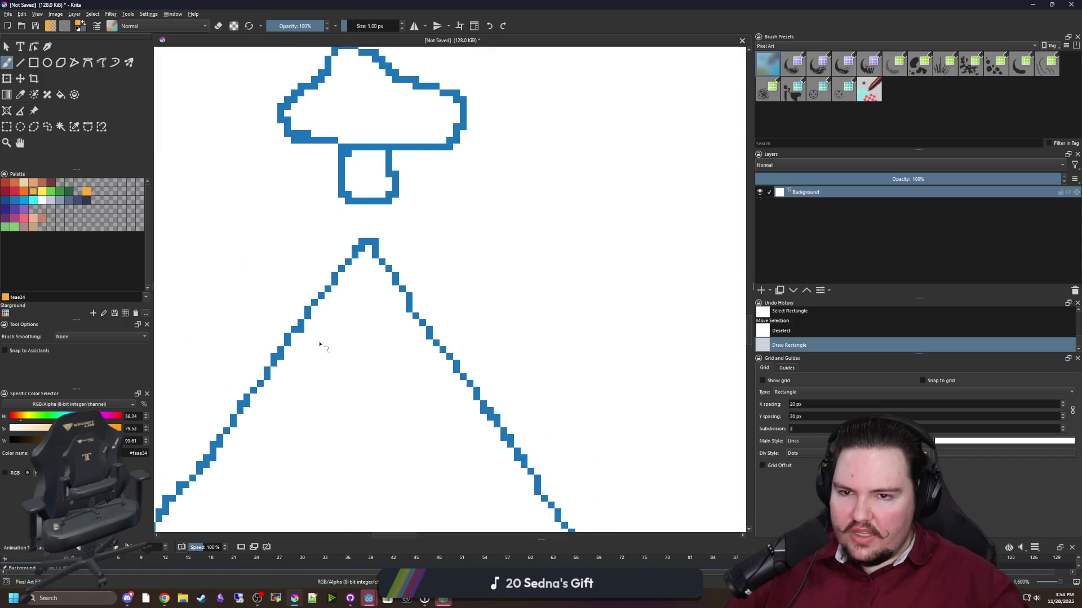
scroll(370, 289, "up", 2)
scroll(447, 295, "up", 1)
scroll(465, 313, "down", 5)
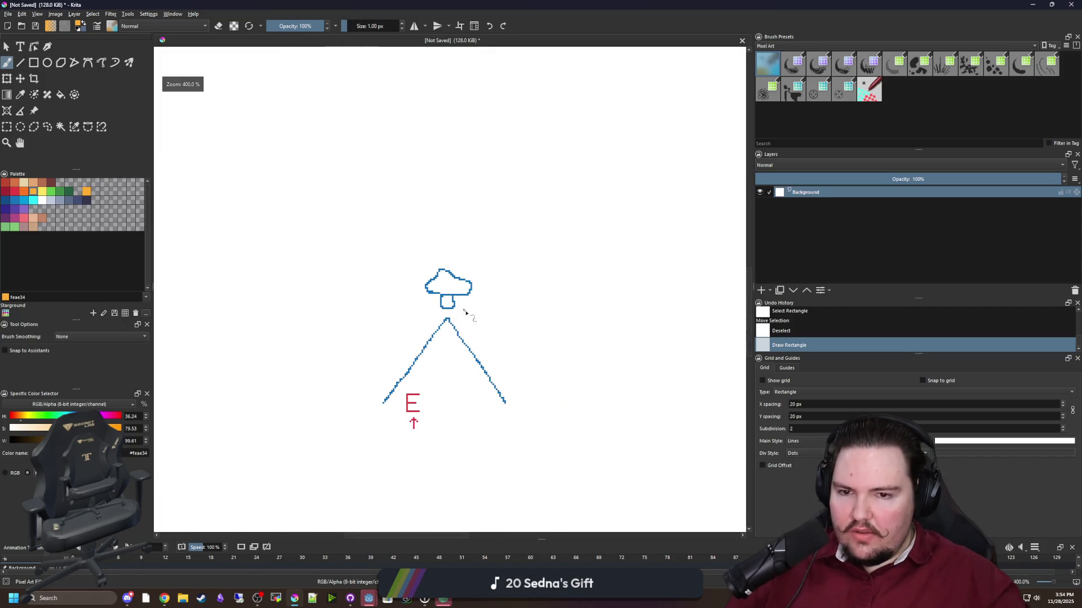
scroll(464, 318, "up", 2)
scroll(437, 331, "up", 1)
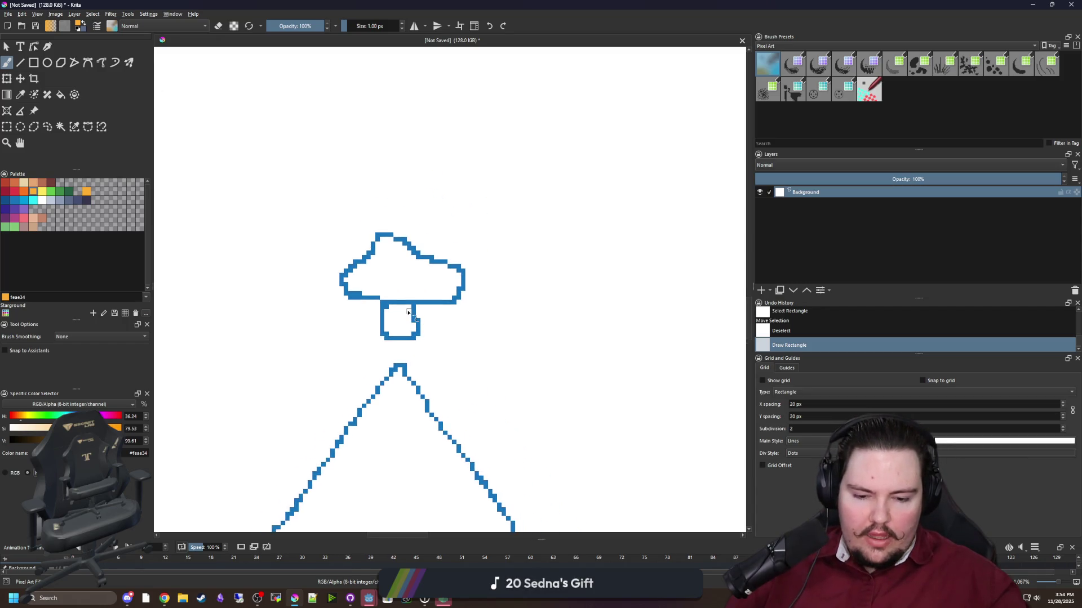
scroll(385, 311, "up", 1)
scroll(389, 311, "up", 1)
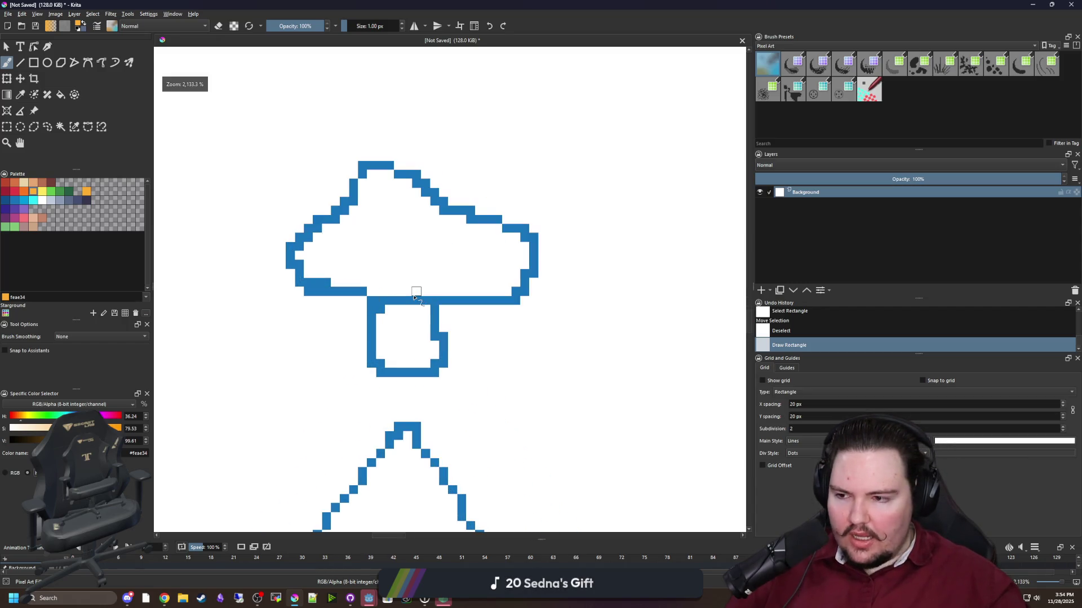
scroll(395, 313, "down", 3)
left_click_drag(394, 313, 408, 233)
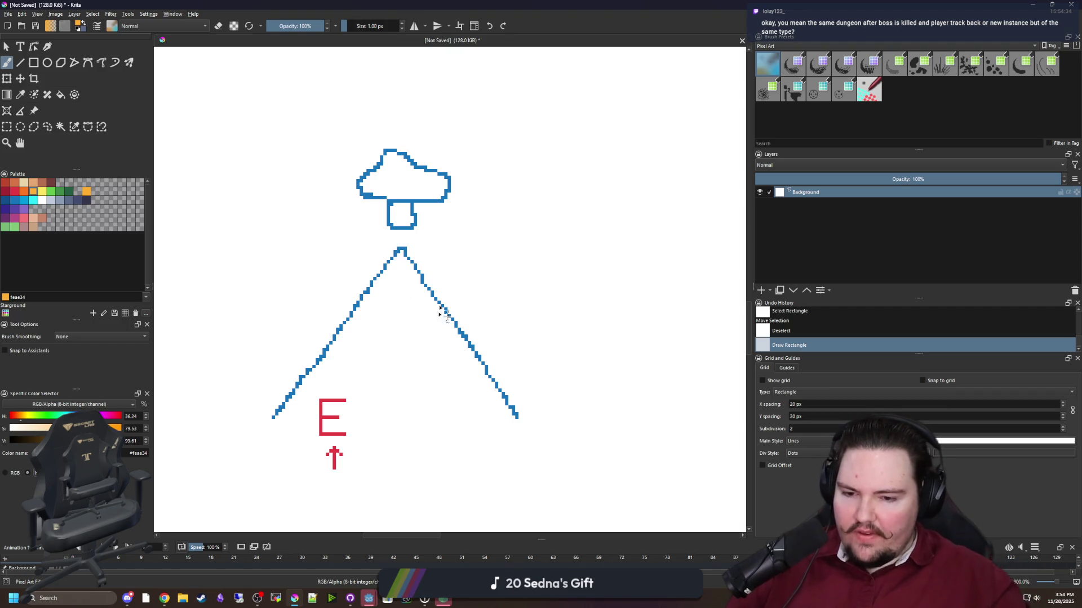
scroll(428, 299, "up", 1)
mouse_move(607, 213)
left_mouse_down()
mouse_move(563, 307)
mouse_move(572, 215)
left_mouse_up()
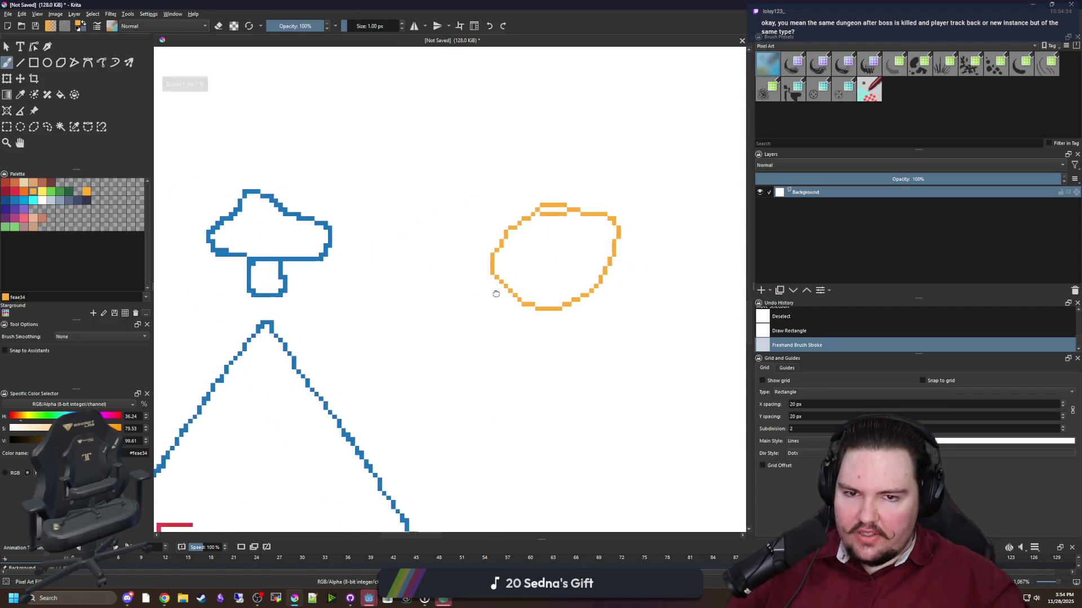
- Draw trial red crosses over the orange loop and the mushroom, then undo them
left_click(16, 191)
mouse_move(339, 186)
left_mouse_down()
mouse_move(415, 206)
mouse_move(558, 341)
left_mouse_up()
left_click_drag(555, 197, 406, 357)
left_click_drag(389, 184, 464, 224)
mouse_move(198, 222)
left_mouse_down()
mouse_move(272, 314)
mouse_move(338, 342)
left_mouse_up()
left_click_drag(341, 251, 273, 361)
mouse_move(404, 371)
left_mouse_down()
mouse_move(278, 299)
mouse_move(434, 200)
left_mouse_up()
key("ctrl+z")
key("ctrl+z")
key("ctrl+z")
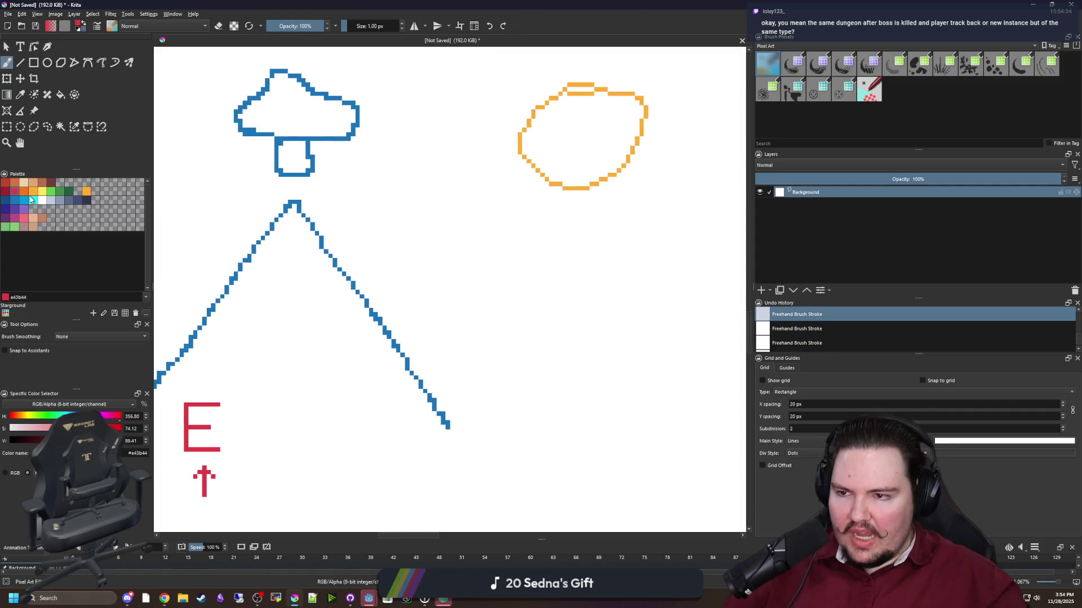
- Paint white over the orange loop's doubled top edge, then reselect red (#e43b44)
left_click(33, 192)
left_click_drag(591, 157, 445, 327)
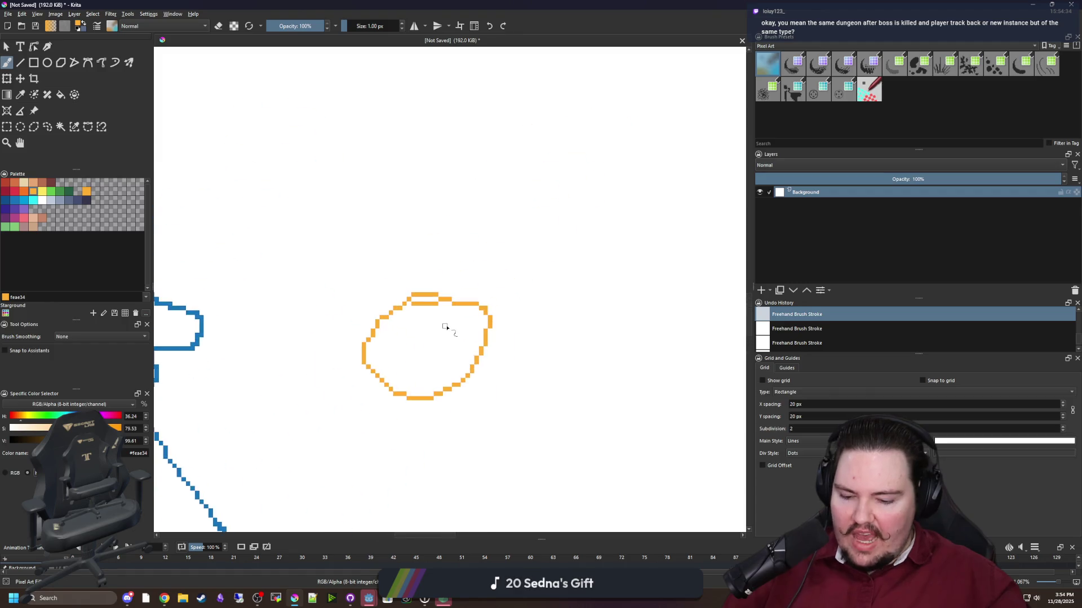
scroll(445, 327, "up", 3)
left_click(439, 270, "ctrl")
left_click_drag(439, 270, 357, 272)
scroll(420, 262, "down", 3)
scroll(396, 294, "down", 2)
left_click_drag(350, 314, 422, 282)
scroll(355, 297, "up", 2)
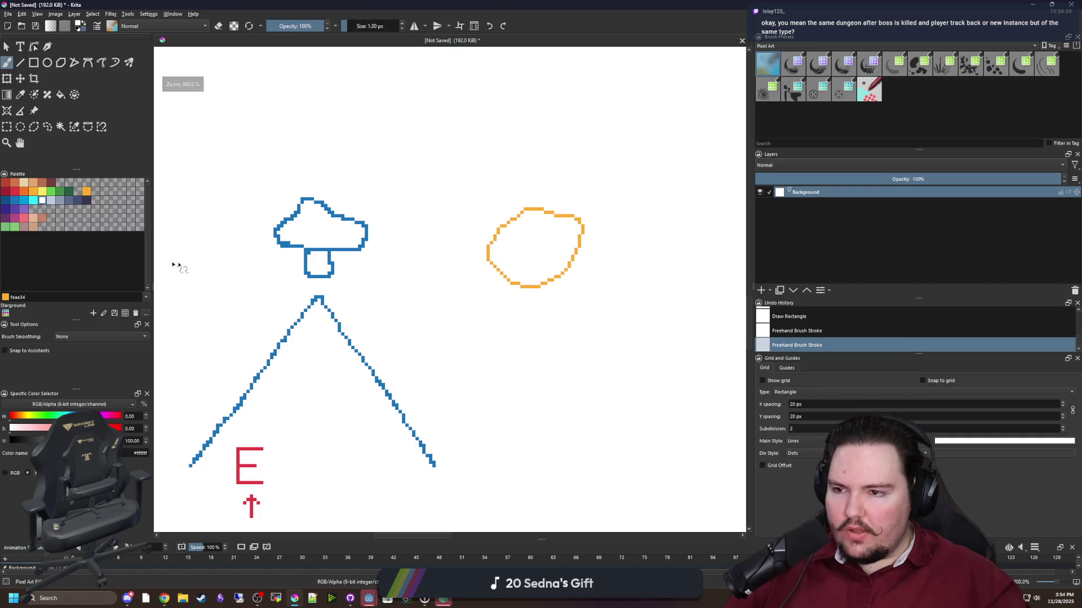
left_click(19, 193)
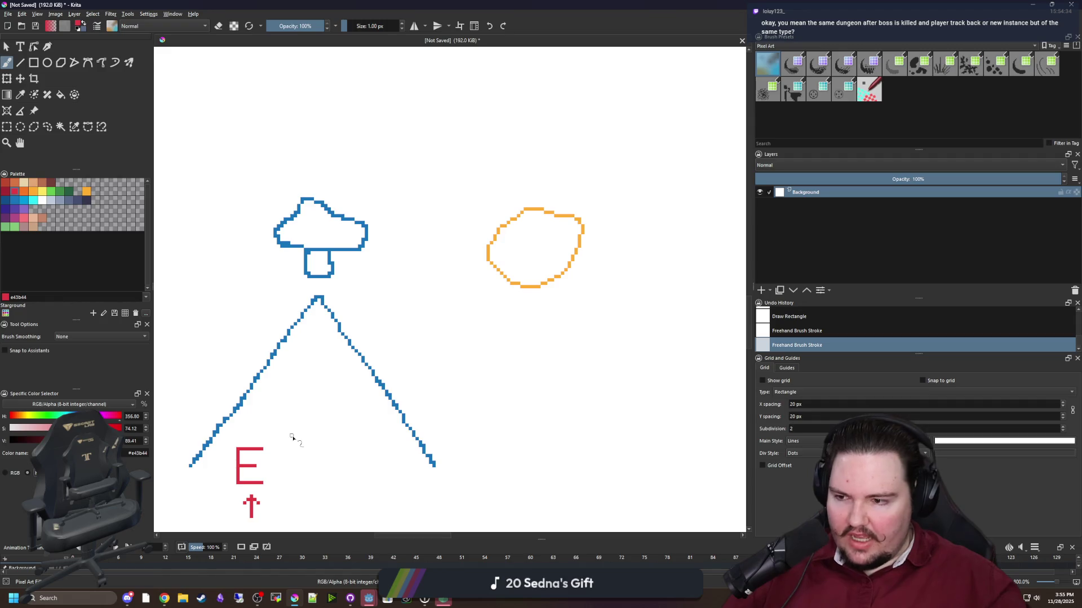
left_click_drag(292, 437, 420, 358)
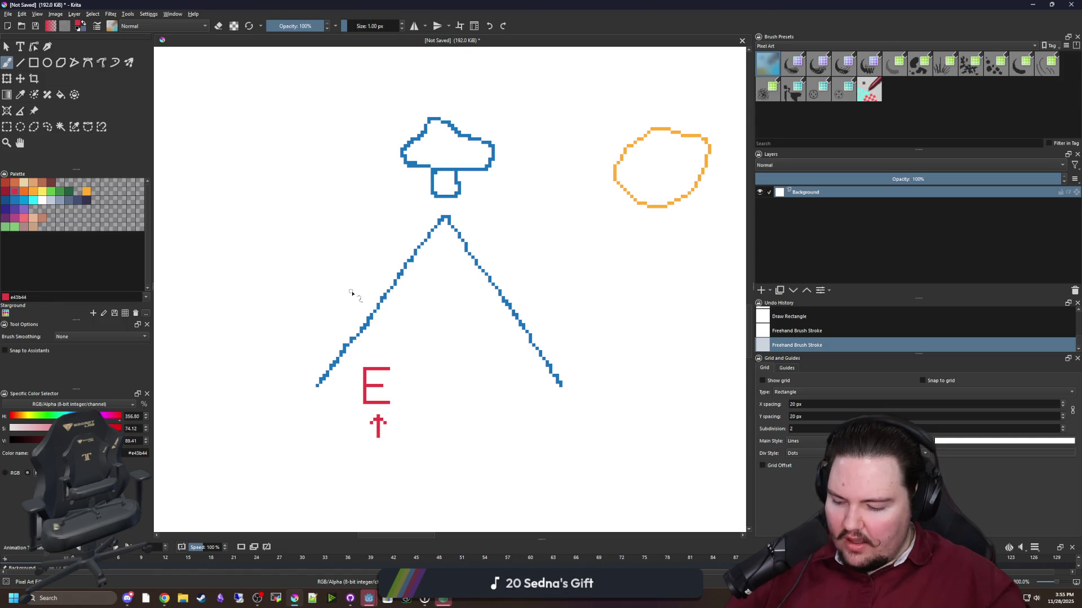
scroll(416, 339, "up", 3)
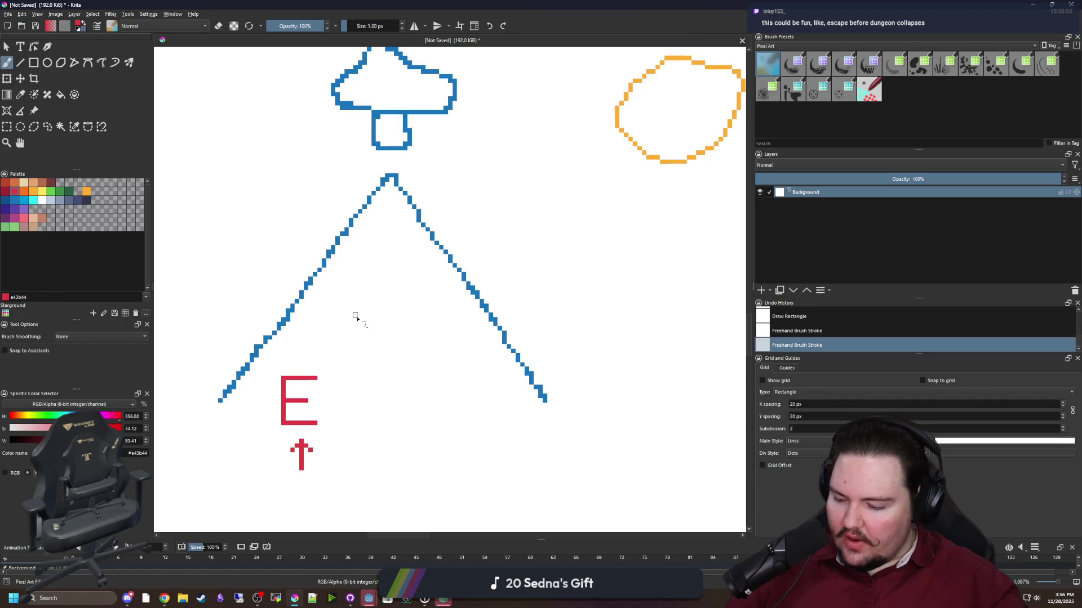
scroll(340, 387, "down", 1)
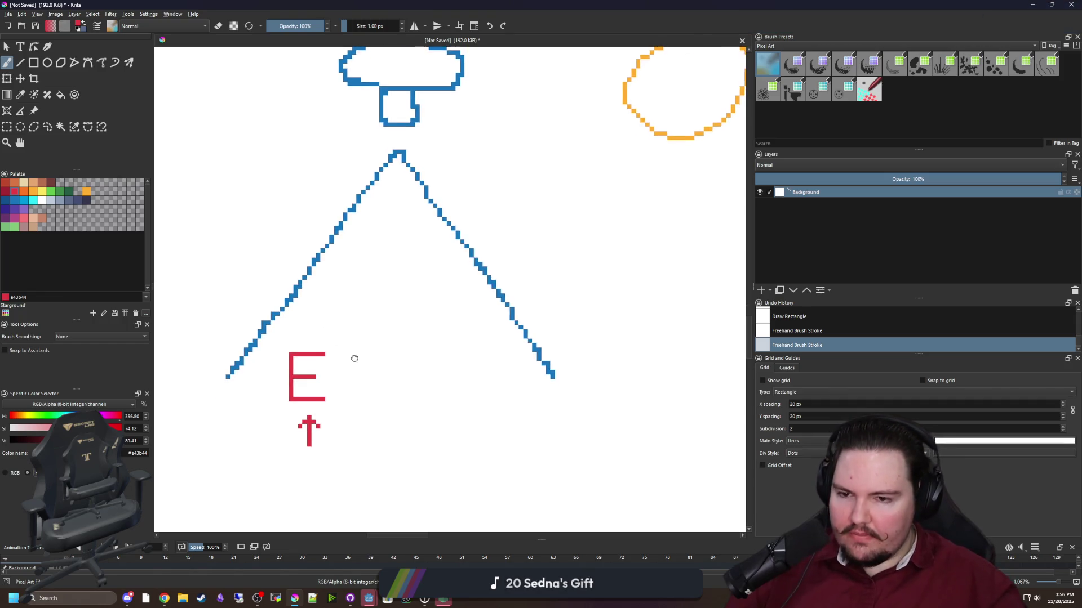
- Add red pixels at the arrow's lower-left and lower-right corners to widen its tips
scroll(342, 385, "up", 2)
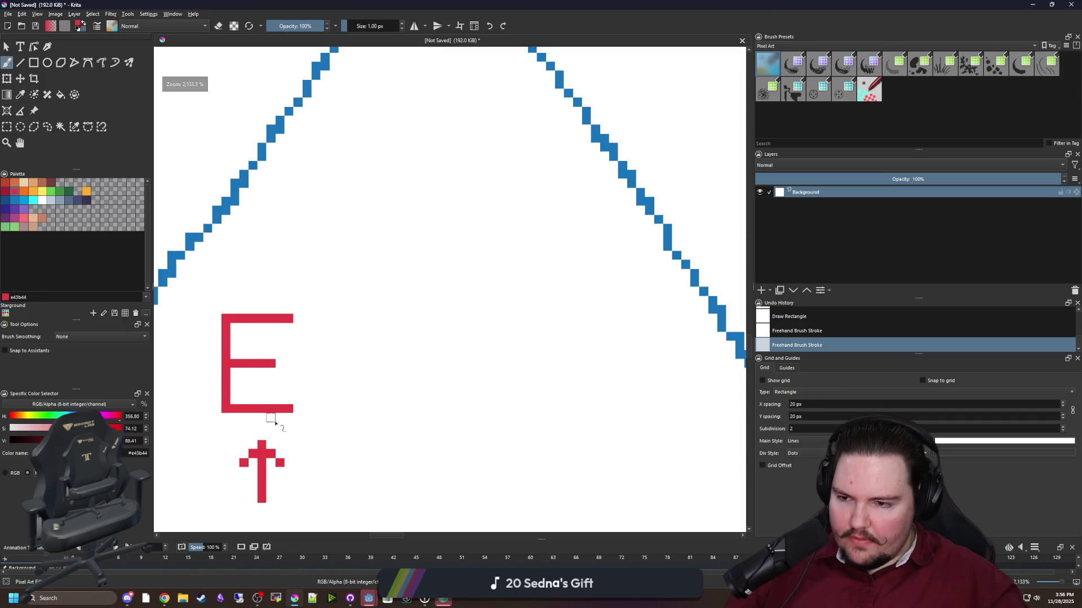
left_click_drag(271, 415, 345, 340)
scroll(299, 380, "up", 1)
left_click(299, 398)
left_click(380, 399)
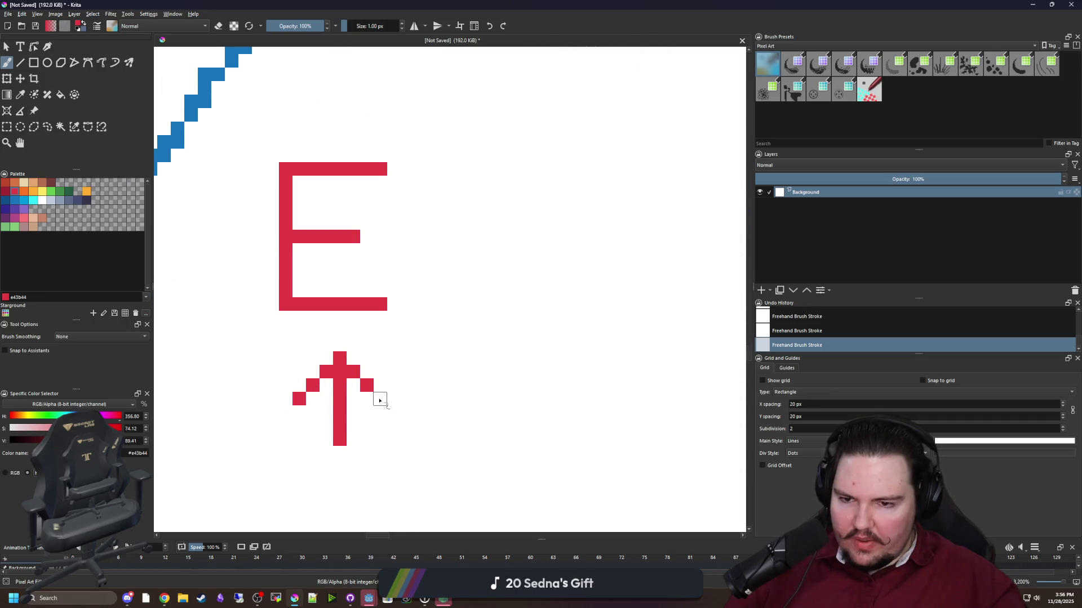
scroll(270, 406, "down", 3)
scroll(276, 414, "up", 4)
scroll(330, 418, "up", 1)
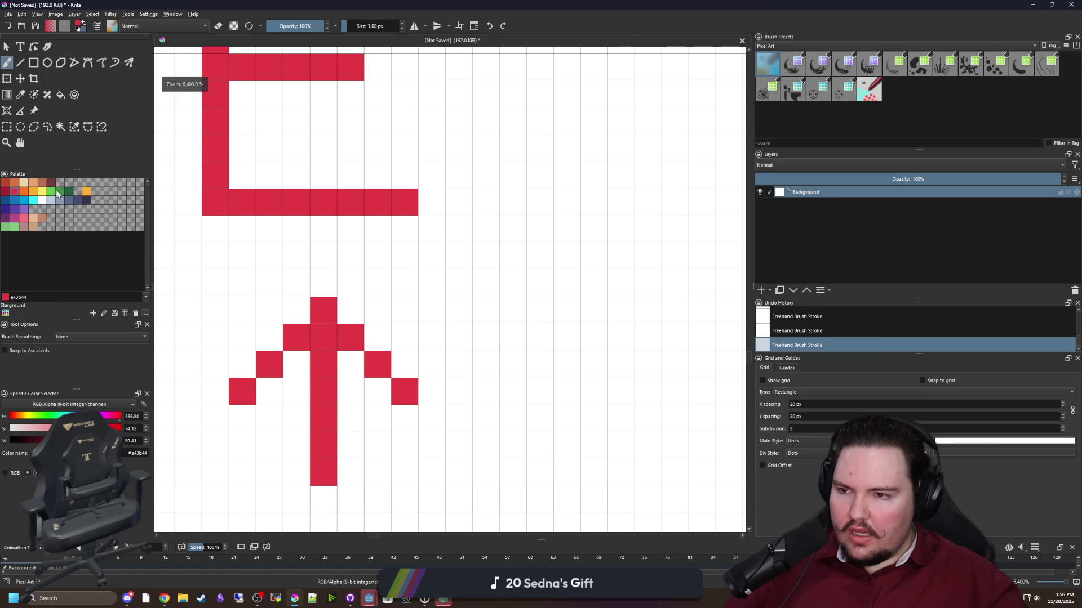
- Paint the arrow's arms, crossbar and upper column orange, then pick pale beige
left_click(24, 191)
left_click(269, 365)
mouse_move(296, 344)
left_mouse_down()
mouse_move(350, 338)
mouse_move(324, 422)
left_mouse_up()
left_click(324, 310)
left_click(377, 364)
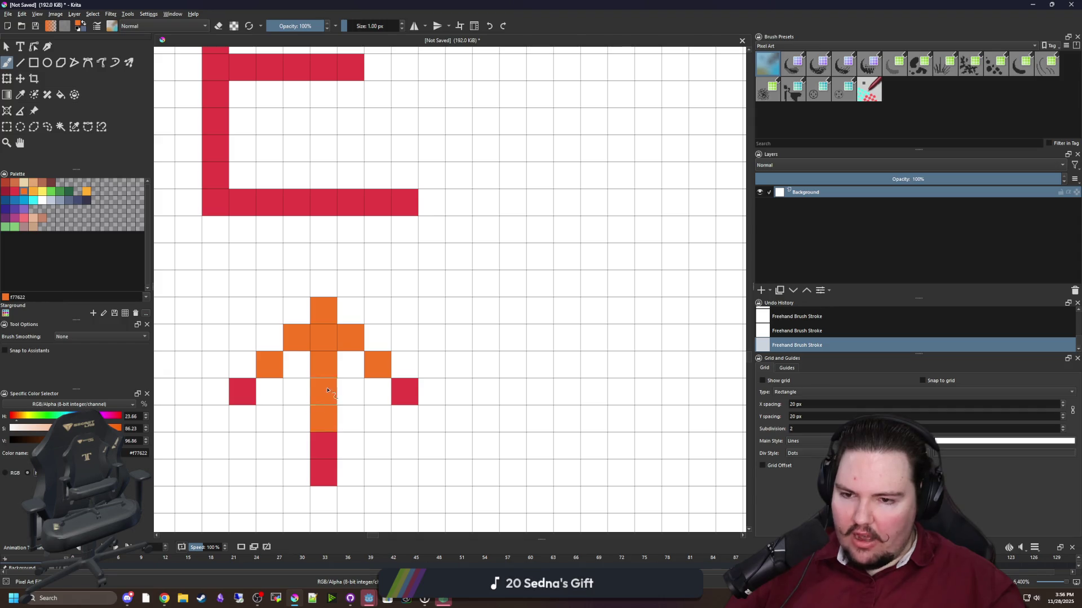
scroll(319, 363, "down", 6)
scroll(309, 321, "up", 3)
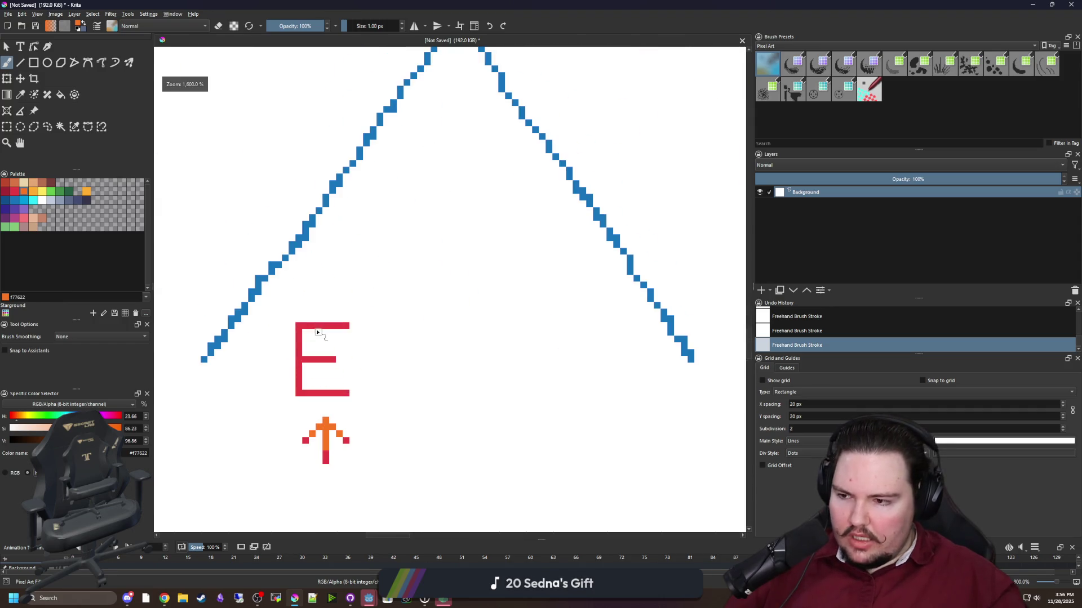
left_click(24, 182)
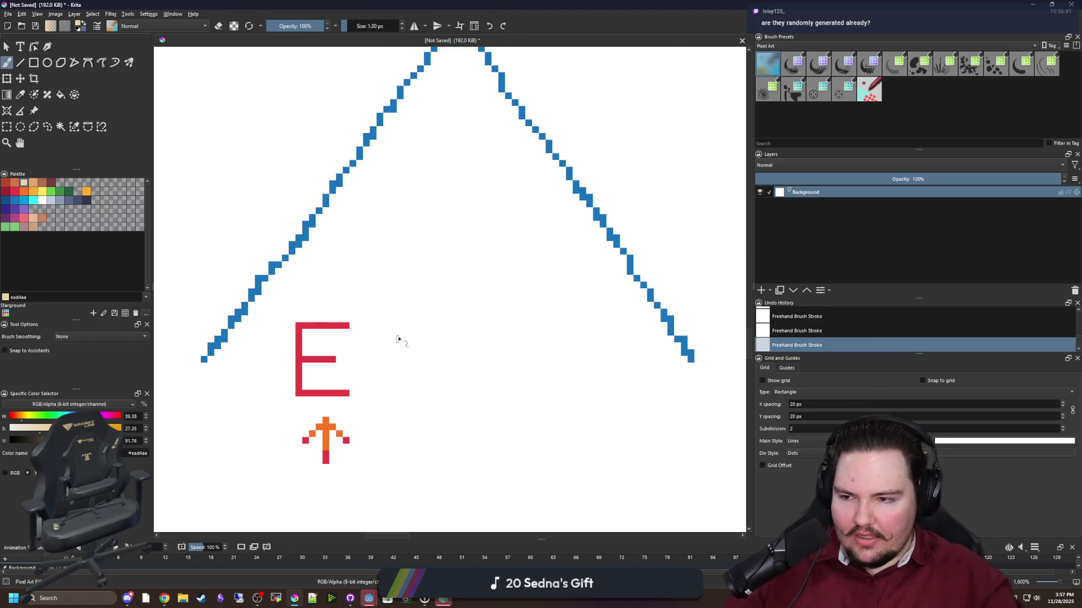
scroll(397, 298, "down", 4)
scroll(402, 324, "up", 2)
mouse_move(403, 324)
left_mouse_down()
mouse_move(309, 386)
mouse_move(374, 368)
left_mouse_up()
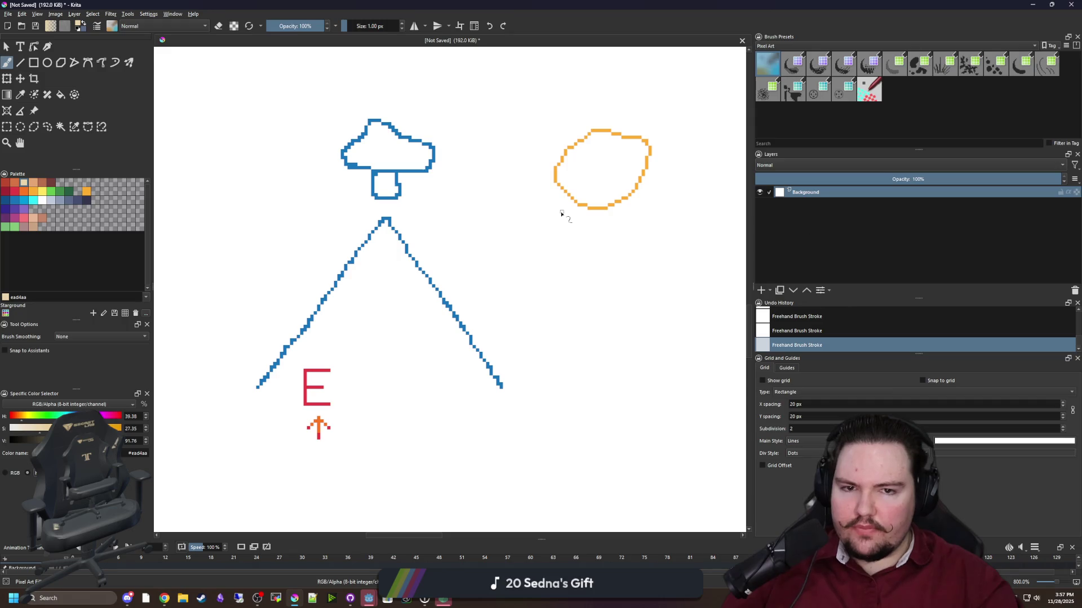
left_click_drag(526, 232, 509, 251)
scroll(417, 160, "up", 3)
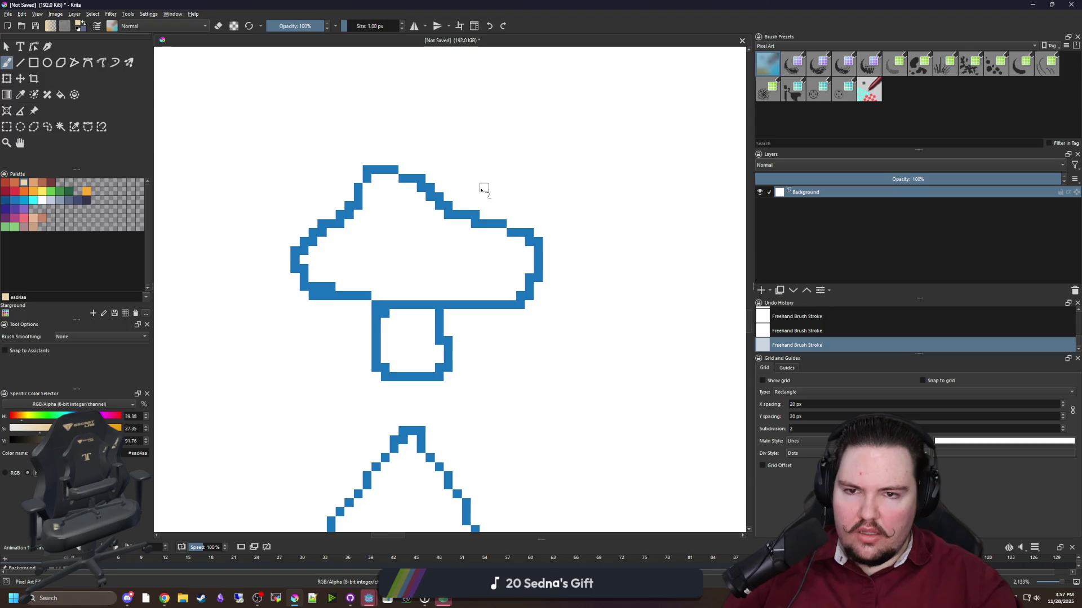
scroll(484, 189, "up", 3)
mouse_move(484, 188)
left_mouse_down()
mouse_move(493, 193)
mouse_move(474, 189)
left_mouse_up()
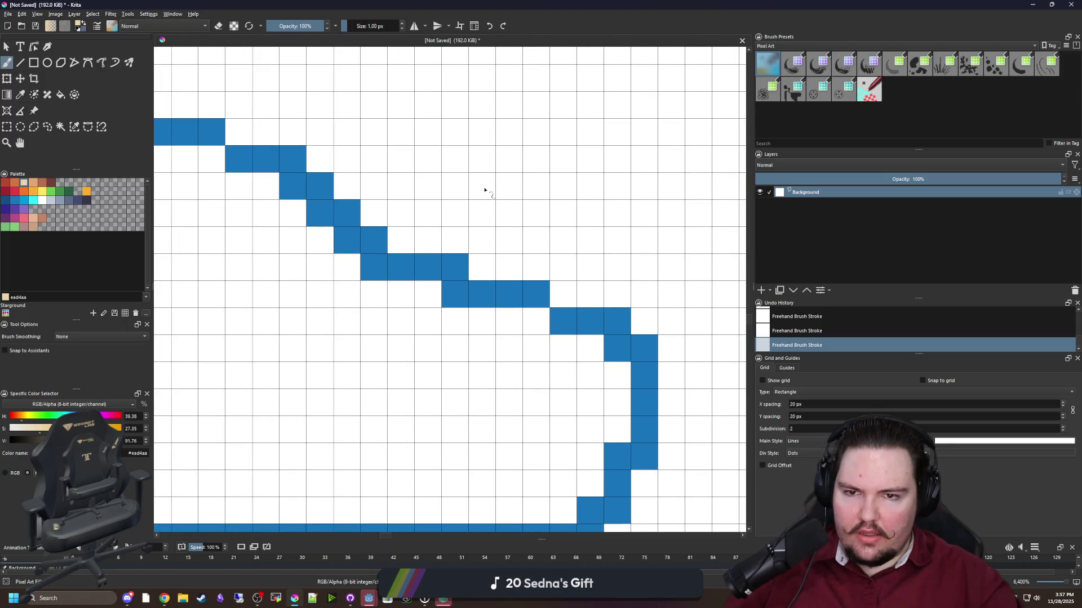
scroll(485, 189, "down", 1)
scroll(481, 191, "up", 1)
scroll(483, 197, "down", 1)
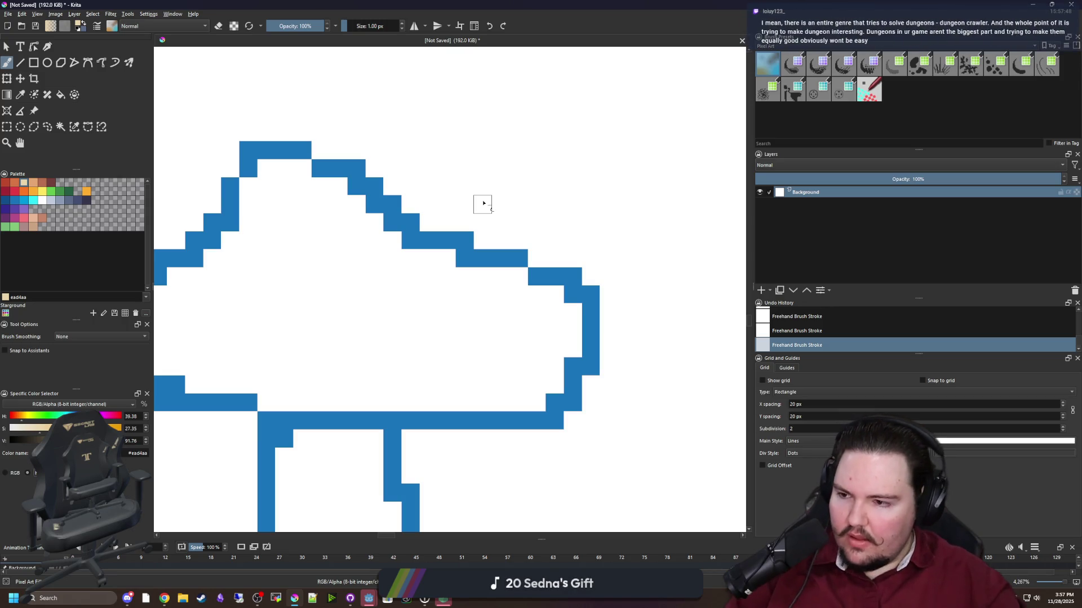
scroll(484, 208, "down", 4)
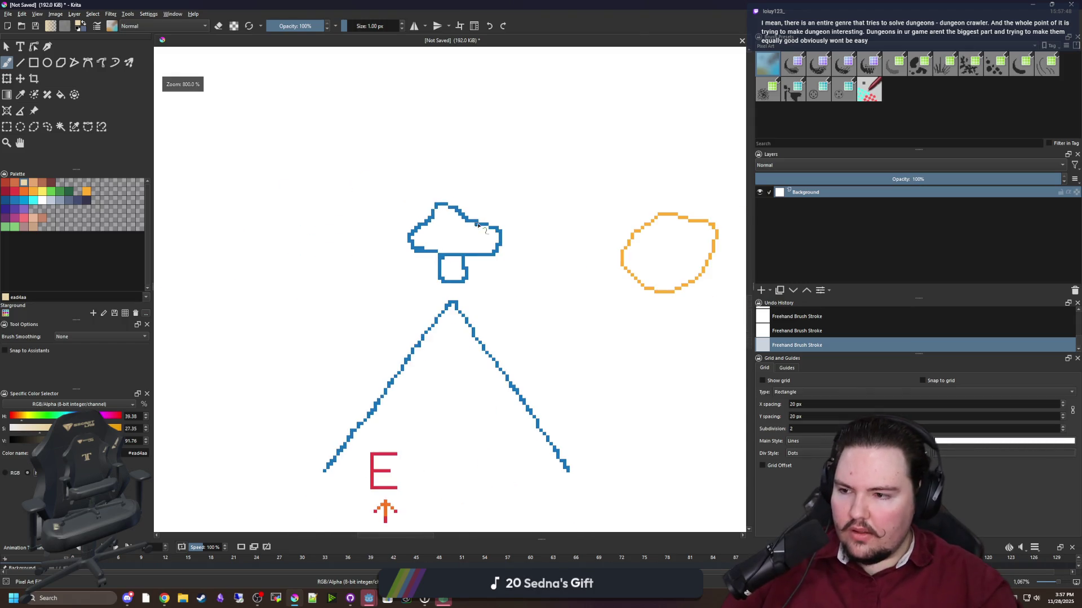
left_click_drag(534, 358, 500, 224)
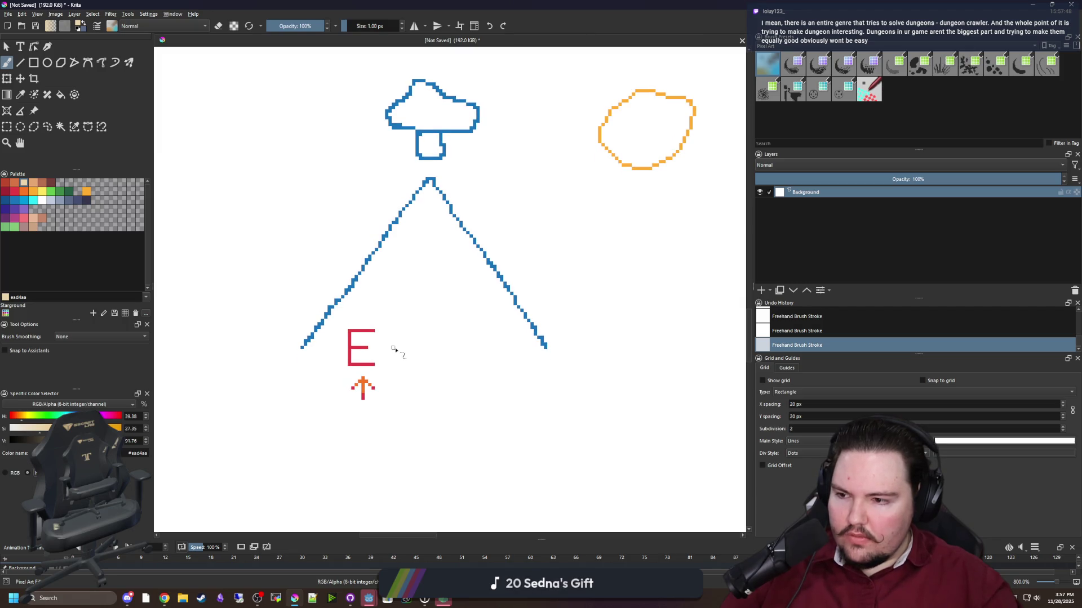
scroll(393, 350, "up", 1)
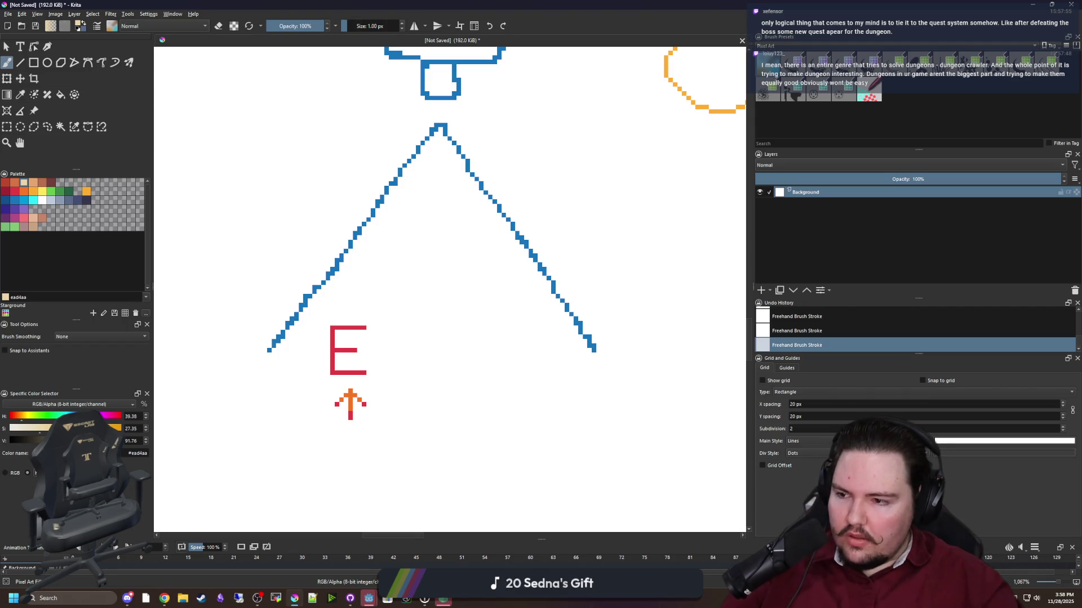
left_click_drag(459, 355, 422, 282)
scroll(229, 263, "up", 1)
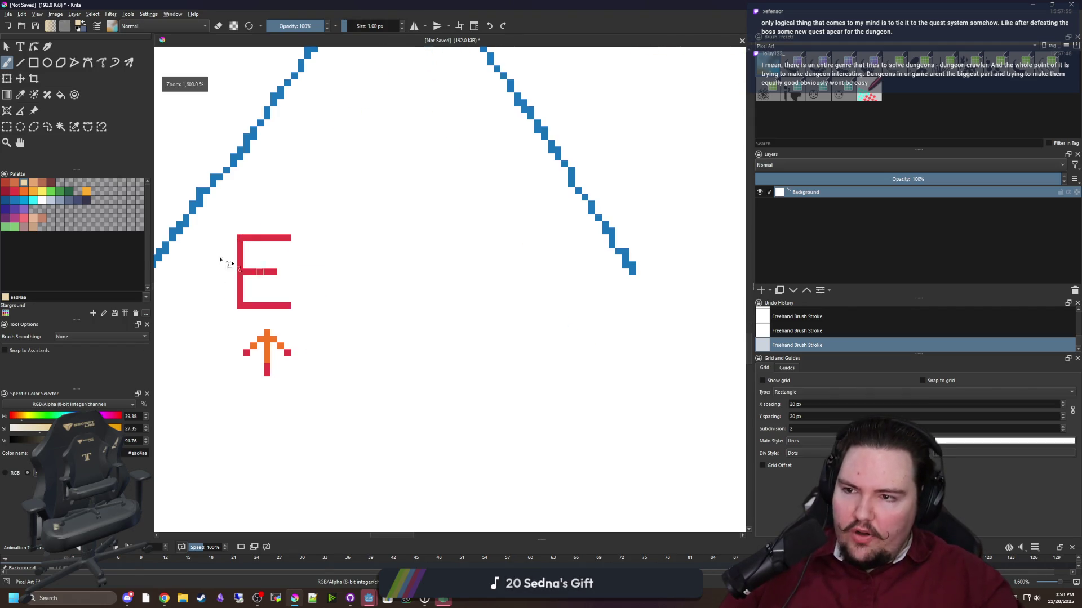
left_click(42, 192)
scroll(320, 284, "down", 1)
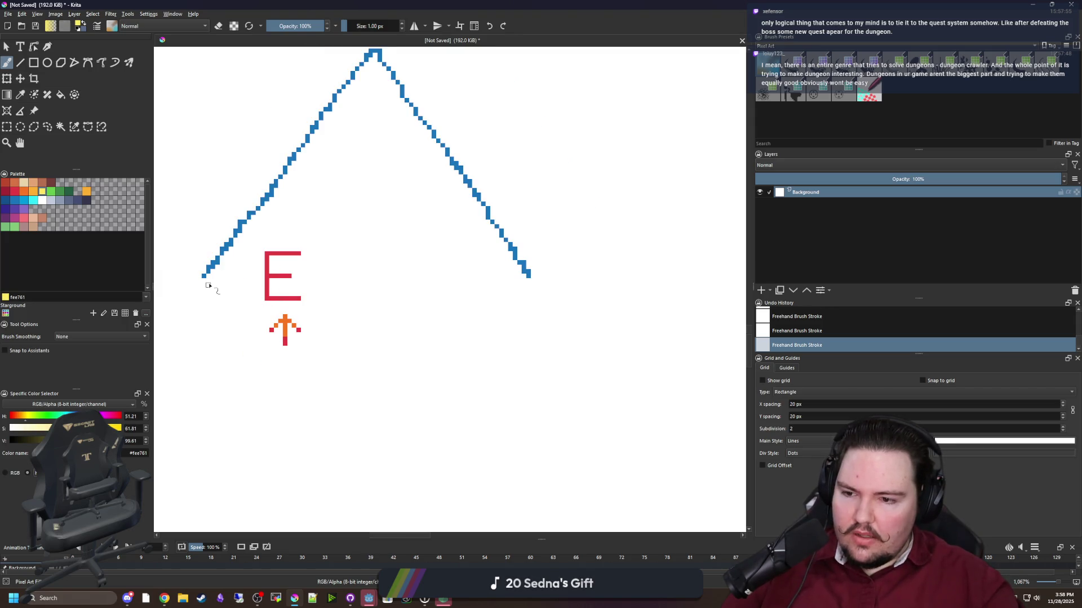
left_click_drag(384, 252, 411, 326)
scroll(403, 311, "up", 1)
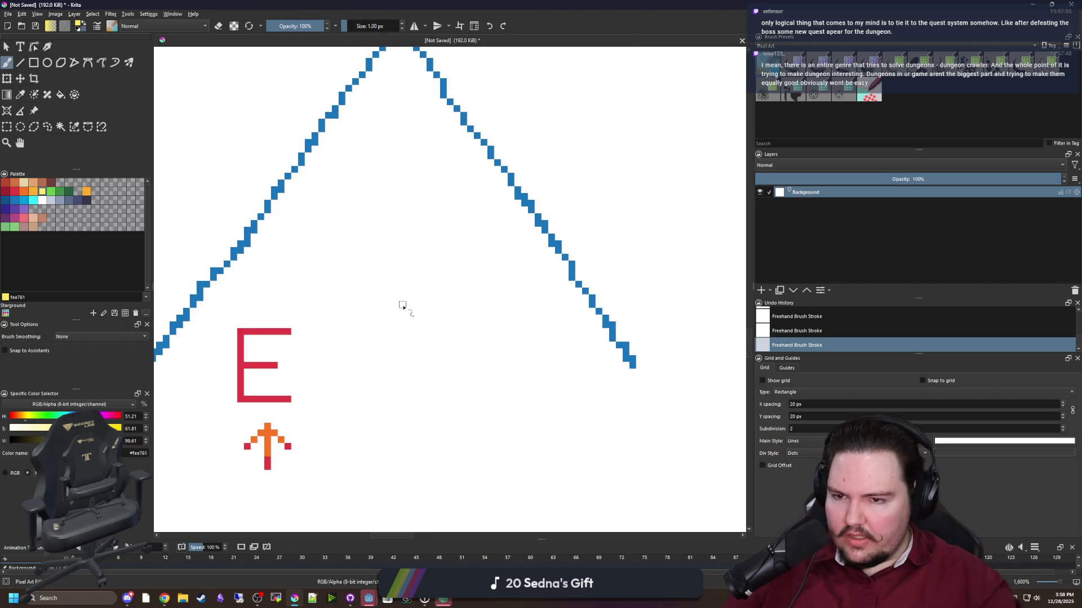
scroll(417, 290, "down", 1)
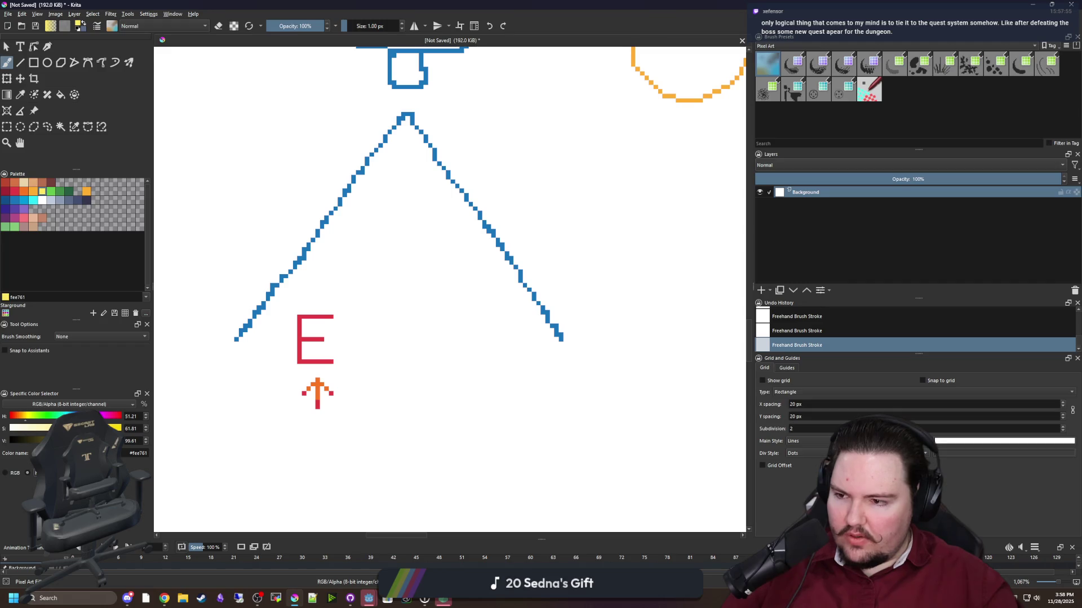
scroll(395, 379, "up", 2)
scroll(402, 343, "down", 1)
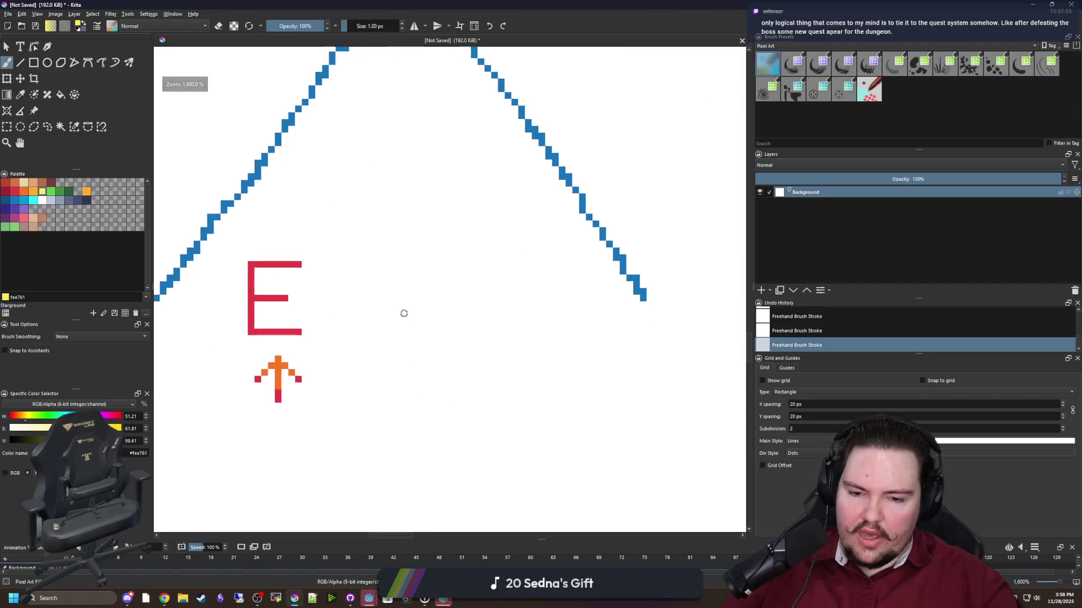
scroll(400, 304, "down", 2)
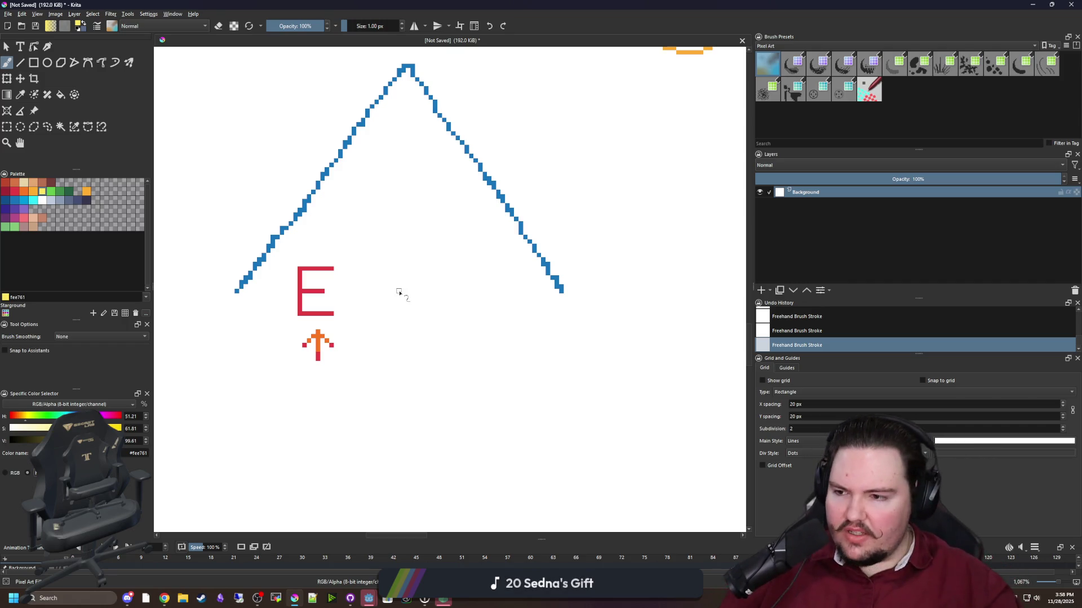
left_click_drag(412, 274, 394, 333)
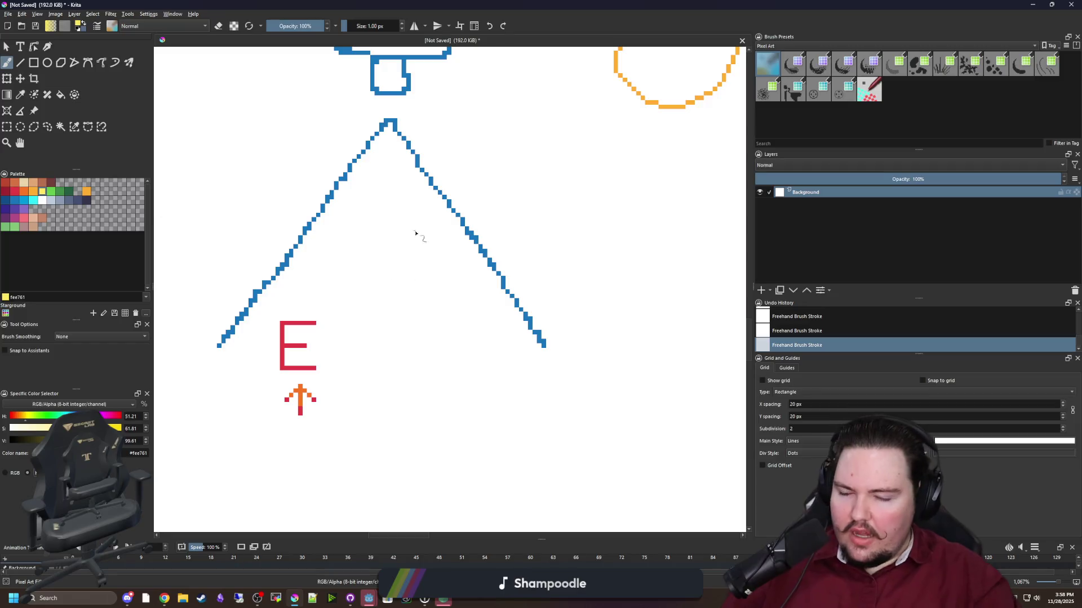
scroll(335, 371, "up", 1)
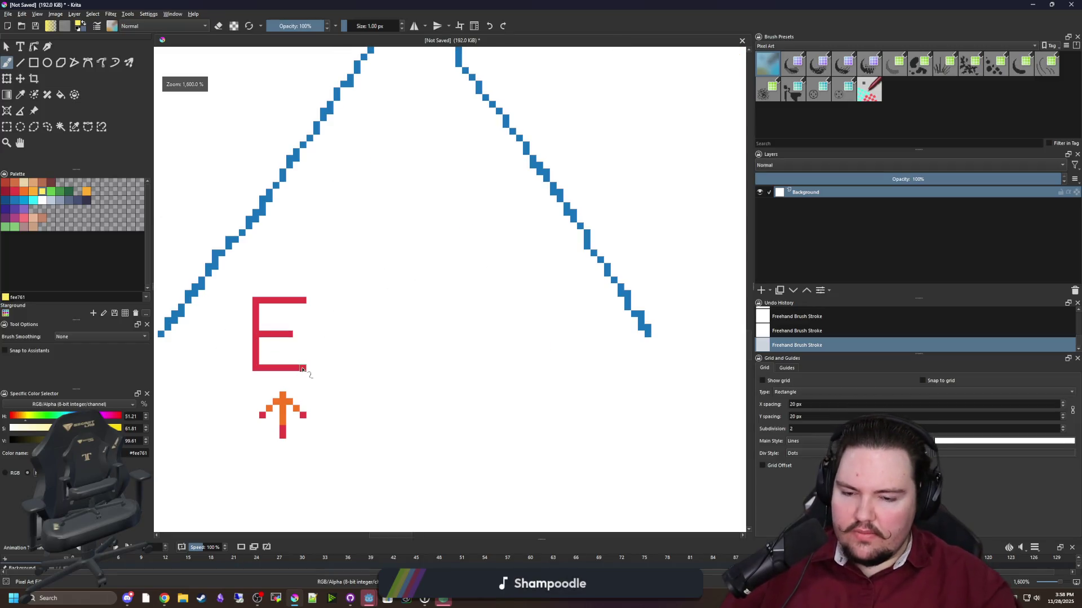
scroll(303, 369, "down", 2)
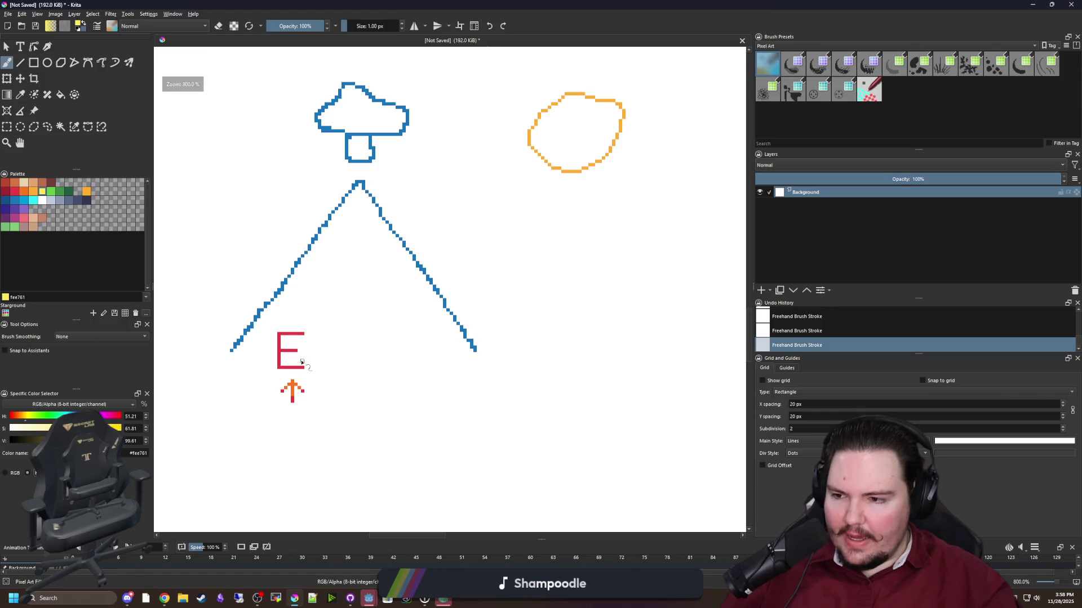
scroll(307, 367, "up", 1)
left_click_drag(237, 356, 233, 327)
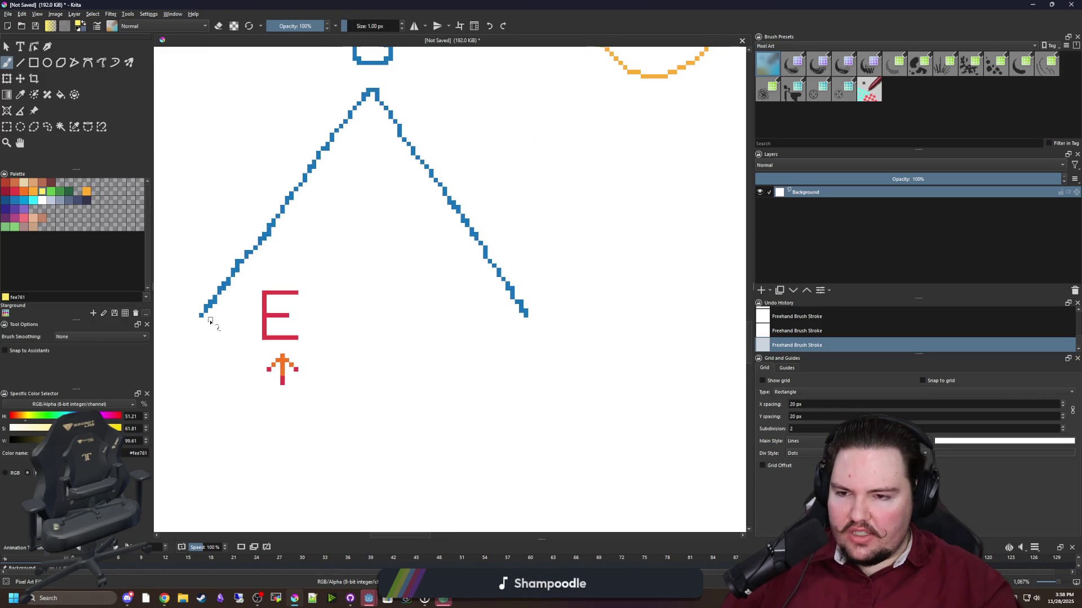
mouse_move(215, 344)
left_mouse_down()
mouse_move(310, 396)
mouse_move(520, 361)
mouse_move(541, 327)
mouse_move(411, 426)
mouse_move(291, 410)
mouse_move(210, 334)
left_mouse_up()
key("ctrl+z")
key("ctrl+z")
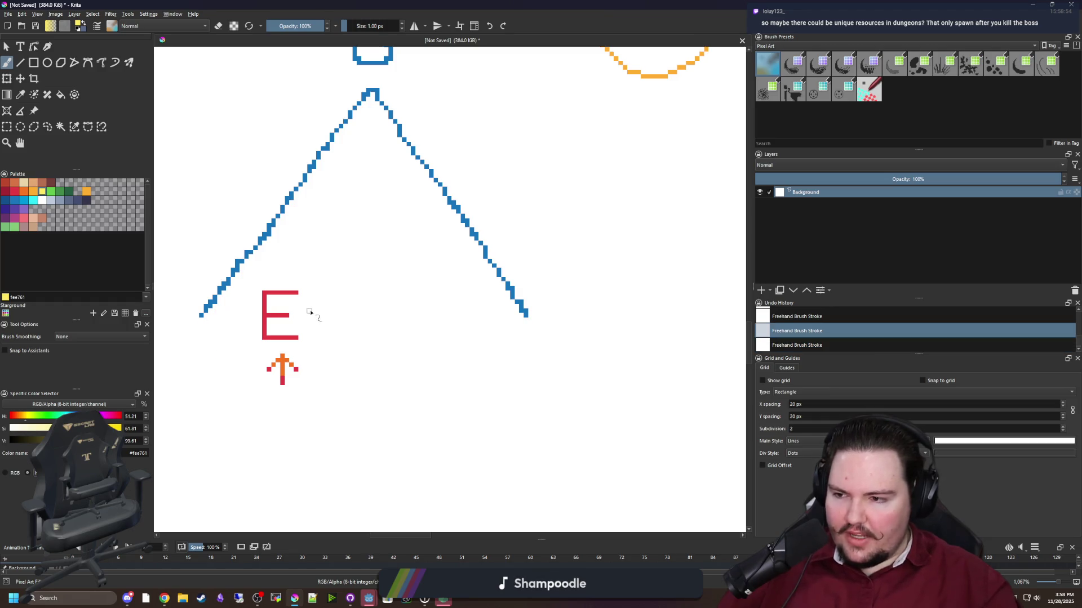
mouse_move(345, 284)
left_mouse_down()
mouse_move(345, 403)
mouse_move(371, 227)
left_mouse_up()
mouse_move(220, 304)
left_mouse_down()
mouse_move(307, 391)
mouse_move(529, 352)
mouse_move(555, 309)
mouse_move(446, 381)
mouse_move(326, 394)
mouse_move(221, 309)
left_mouse_up()
key("ctrl+z")
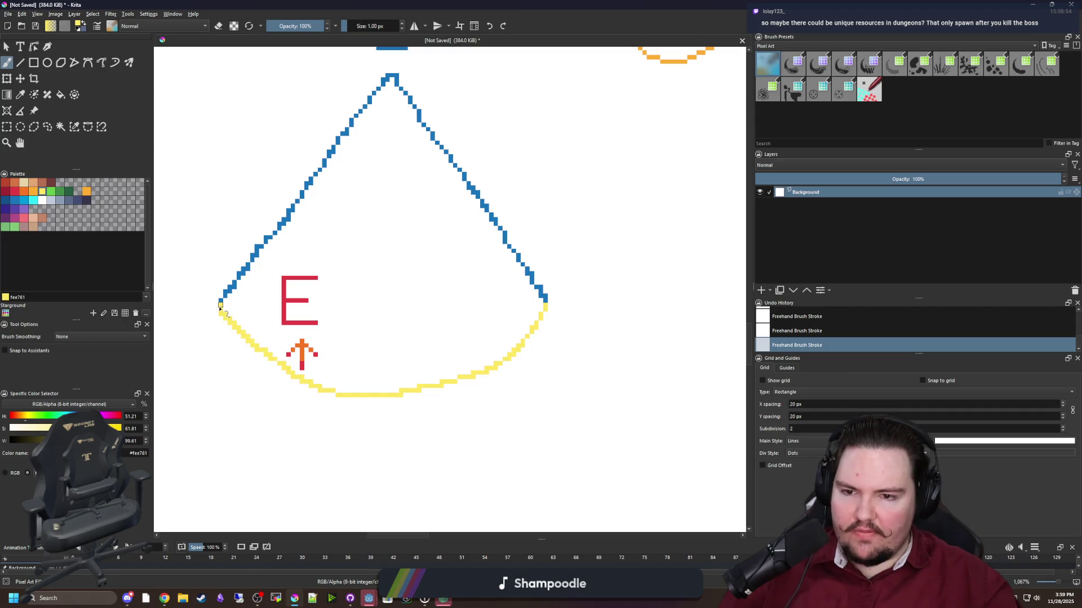
scroll(330, 311, "down", 4)
scroll(333, 299, "up", 3)
key("ctrl+z")
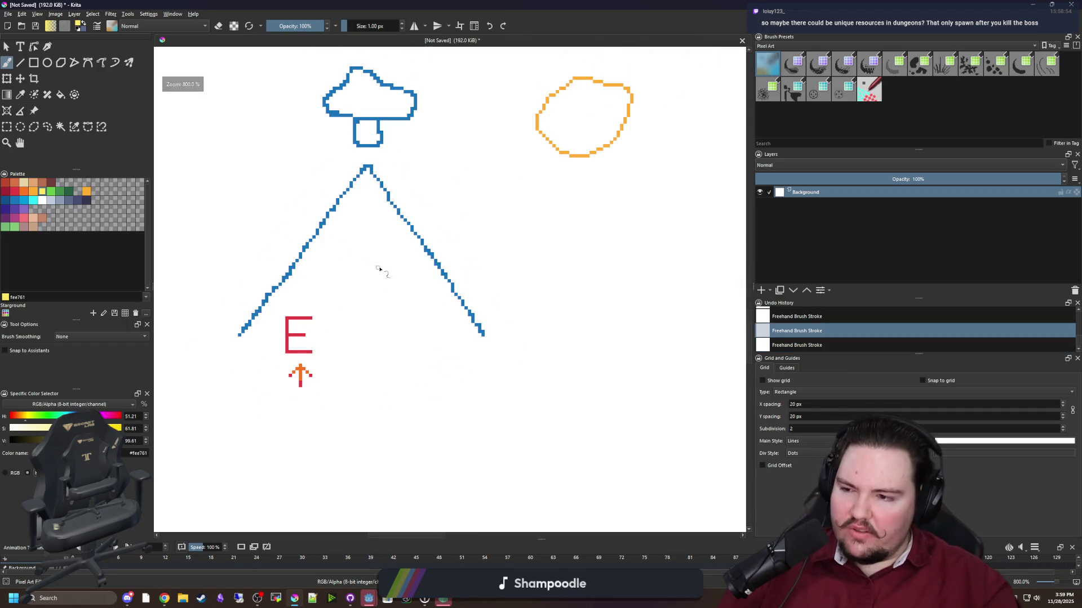
scroll(377, 268, "up", 2)
scroll(363, 302, "down", 4)
scroll(330, 289, "up", 3)
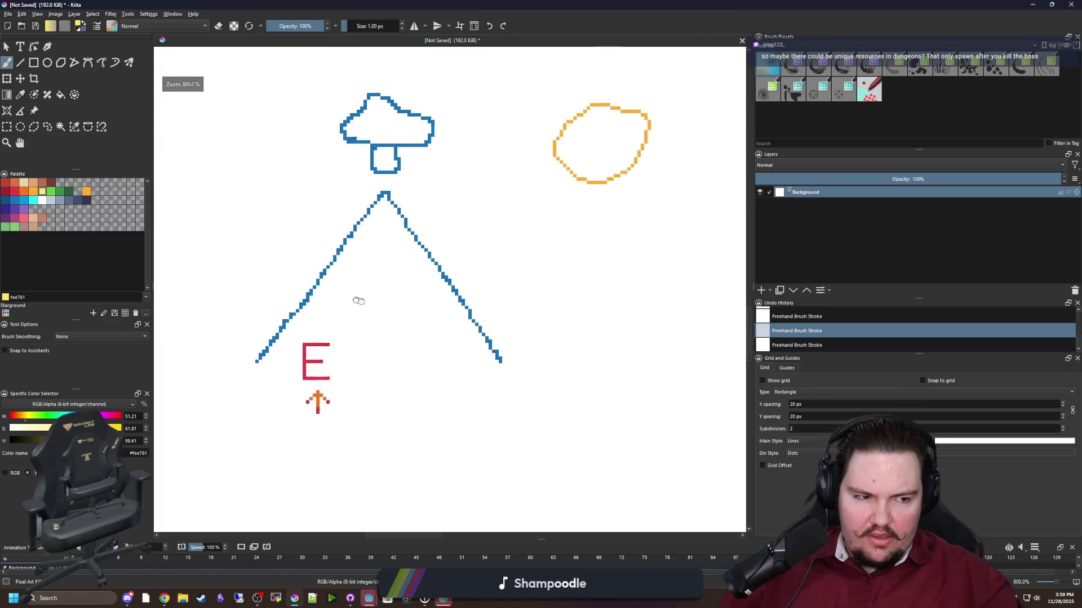
scroll(382, 310, "up", 1)
scroll(381, 316, "down", 1)
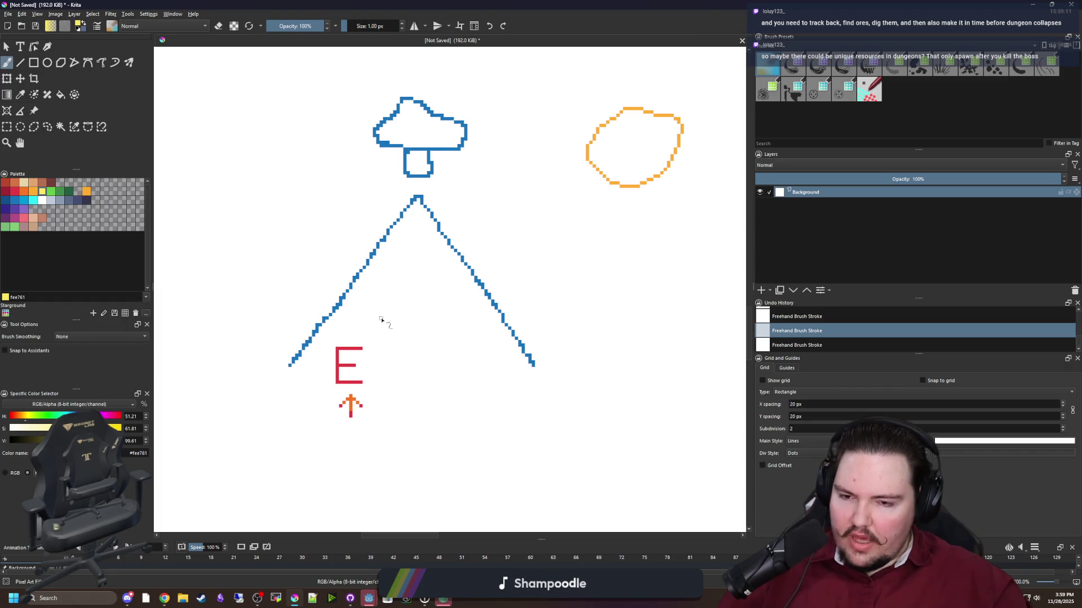
scroll(405, 333, "up", 2)
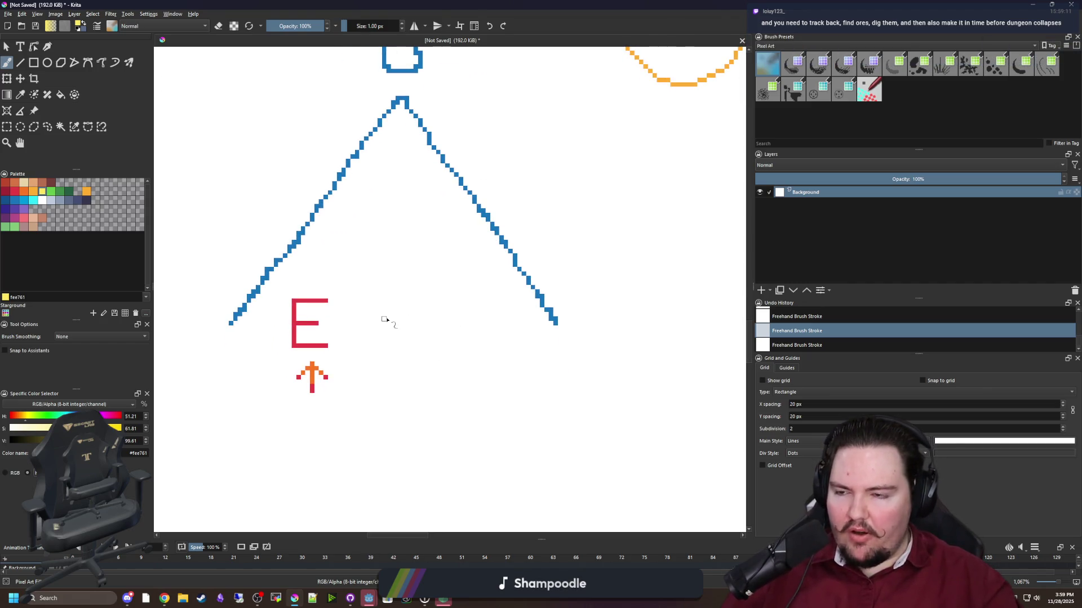
scroll(386, 315, "up", 1)
scroll(386, 315, "down", 1)
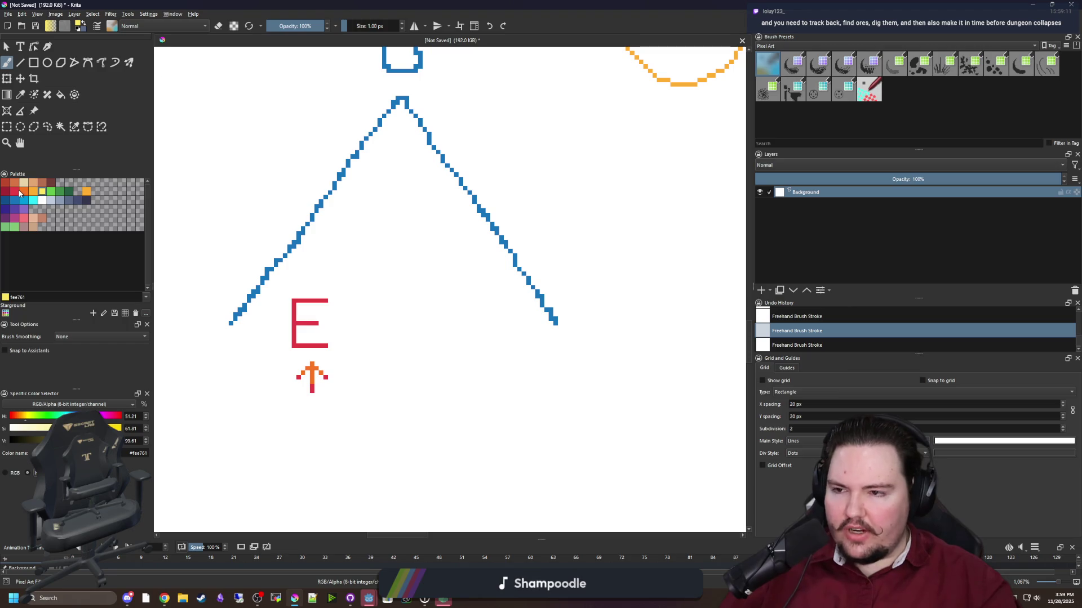
- Set orange as the painting colour, drawing and undoing a short test stroke
left_click(26, 192)
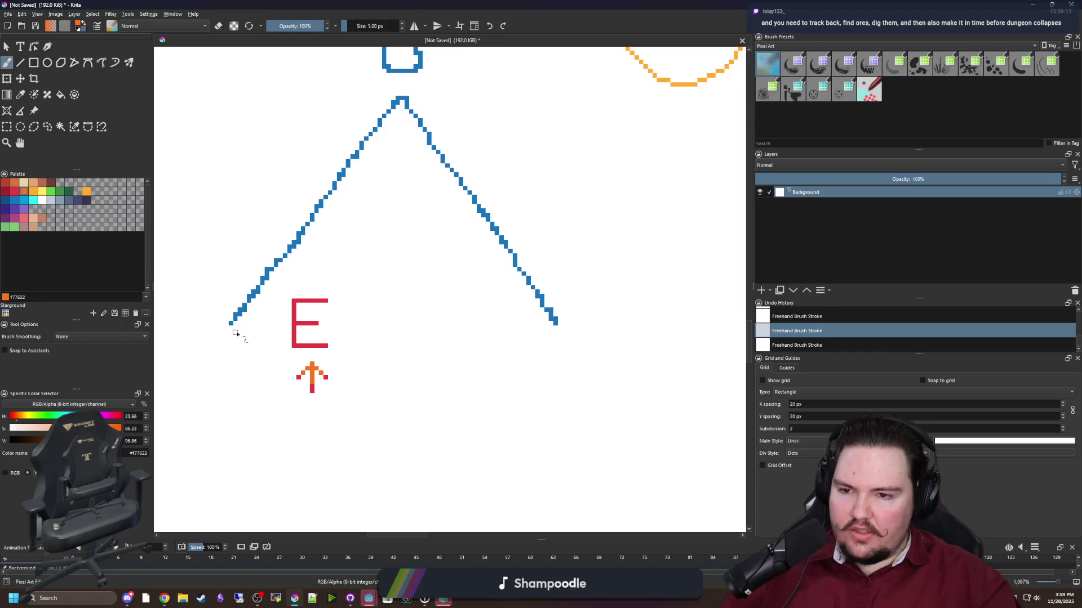
scroll(234, 327, "up", 4)
left_click_drag(228, 322, 441, 329)
scroll(440, 329, "down", 4)
scroll(345, 333, "up", 2)
key("ctrl+z")
scroll(228, 325, "down", 2)
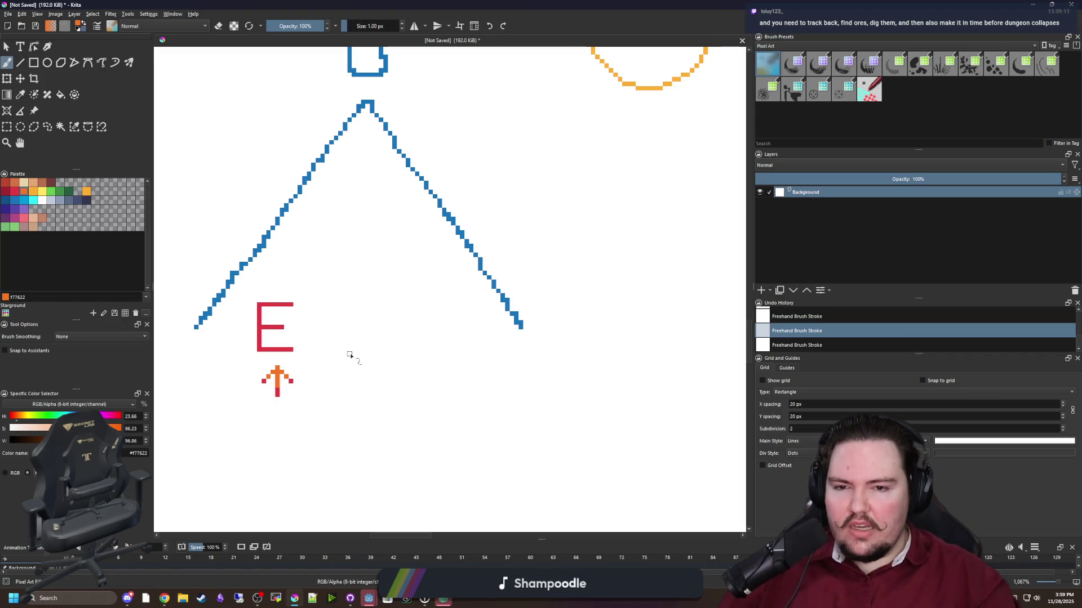
- Move the Krita window down to reveal Godot with the Starground main menu running
left_click_drag(353, 355, 381, 316)
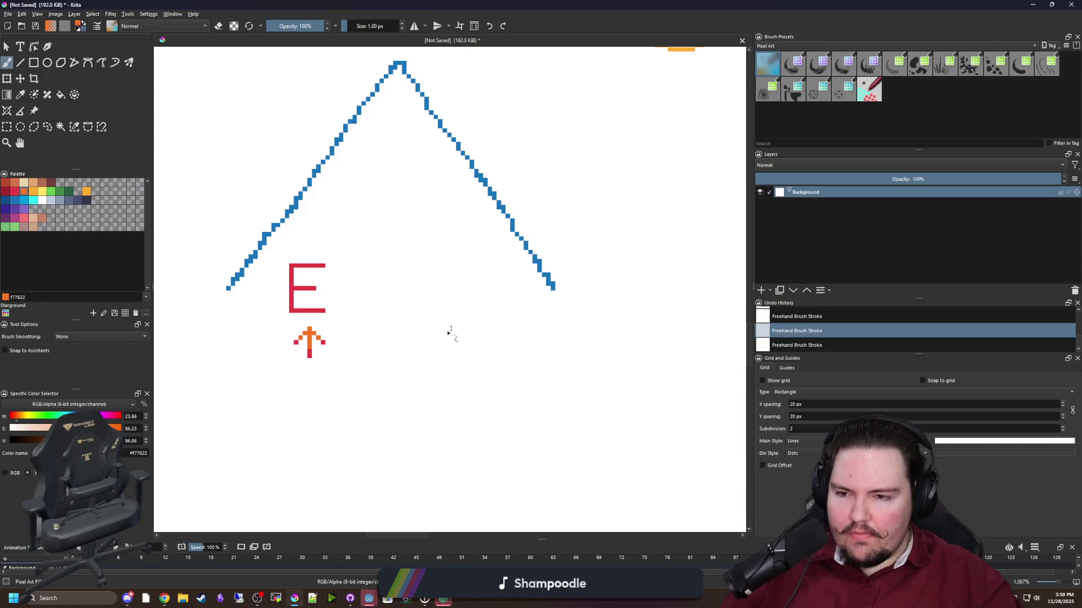
left_click_drag(386, 294, 381, 284)
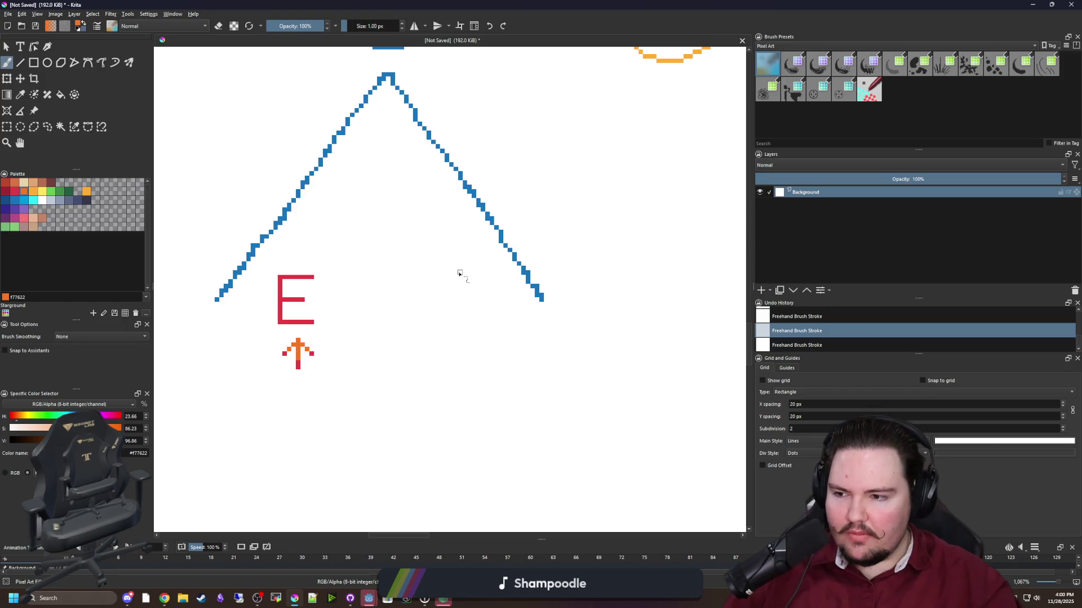
mouse_move(573, 7)
left_mouse_down()
mouse_move(479, 313)
mouse_move(523, 496)
mouse_move(513, 562)
left_mouse_up()
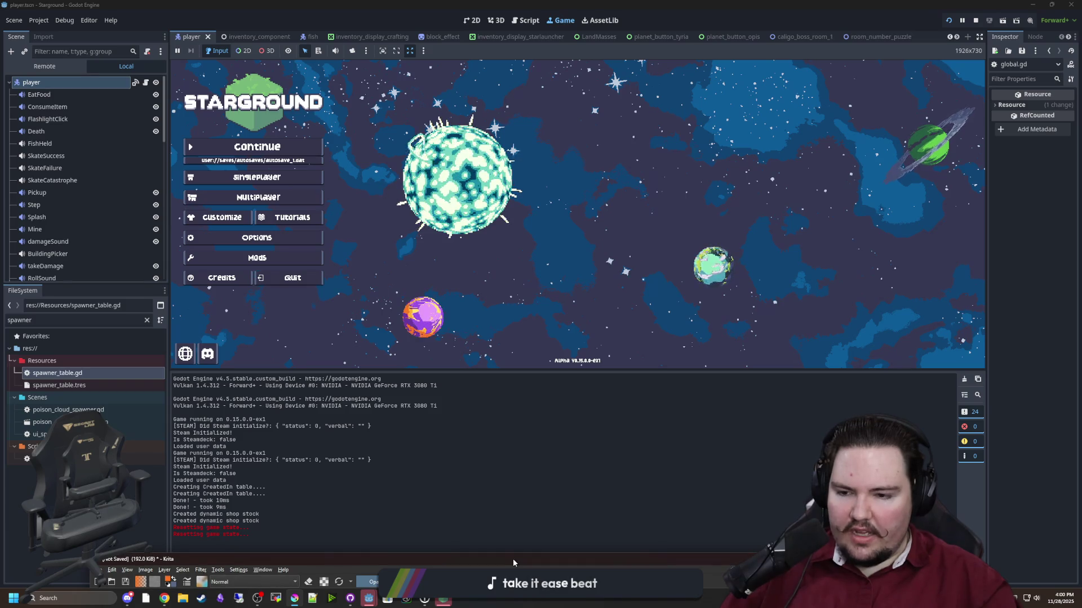
- Bring the Godot editor forward and select the old FileSystem filter term to replace it
left_click(519, 419)
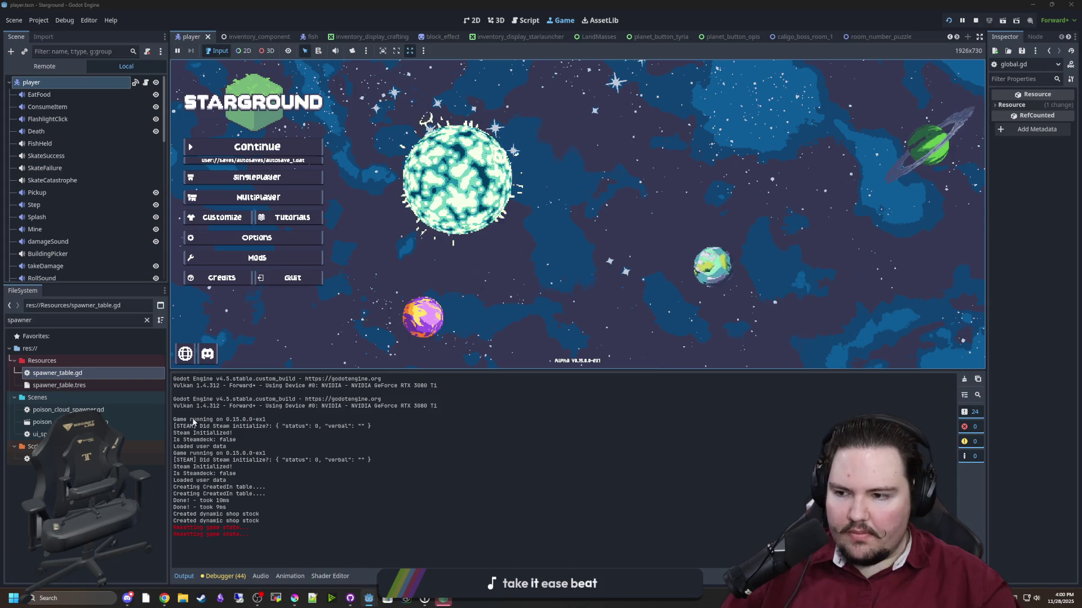
left_click(85, 507)
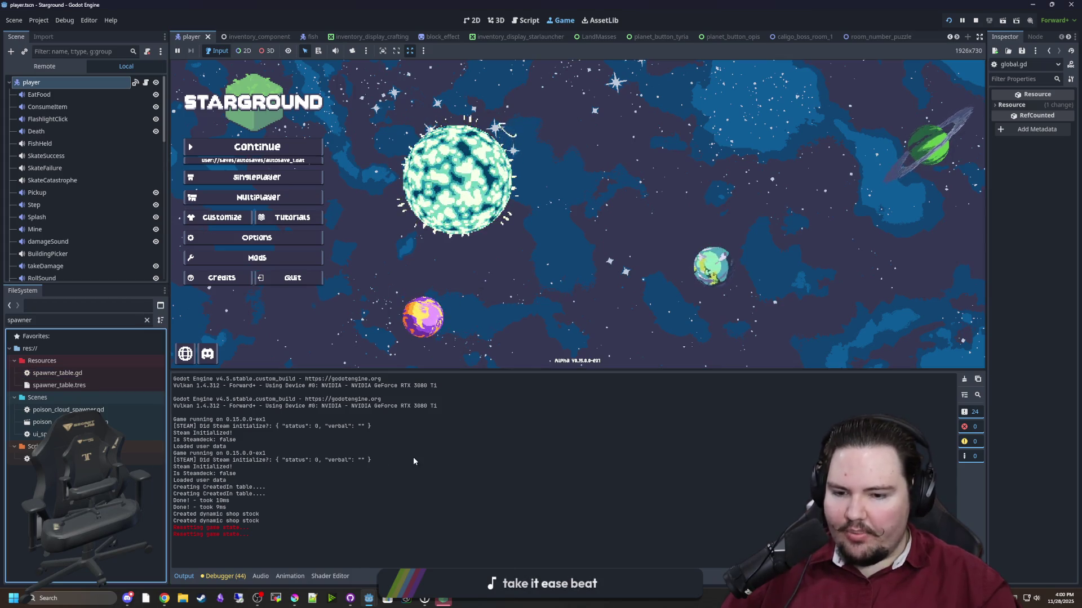
left_click(419, 297)
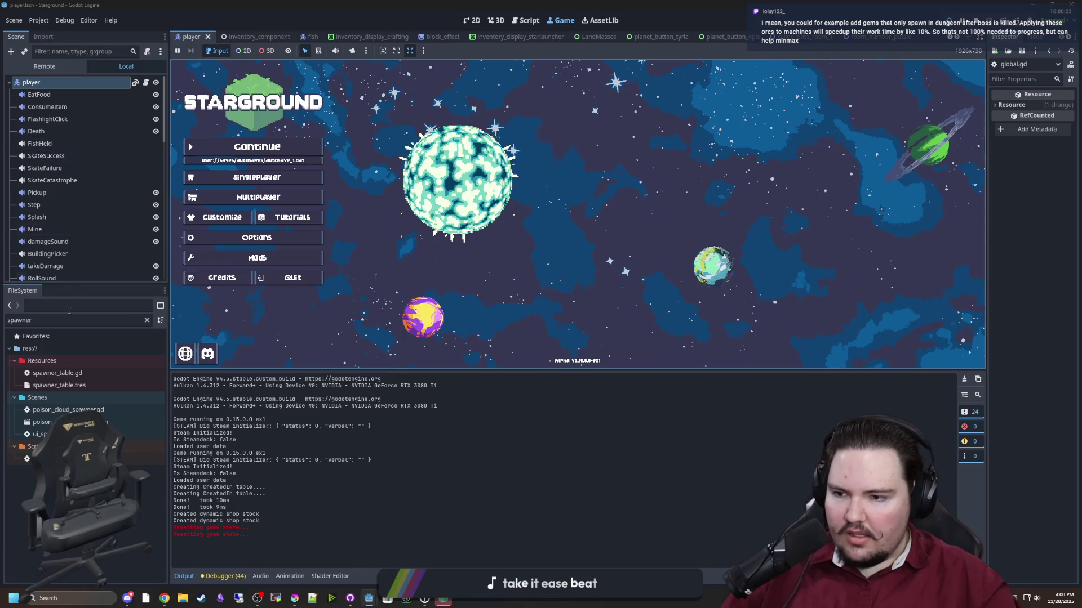
double_click(138, 323)
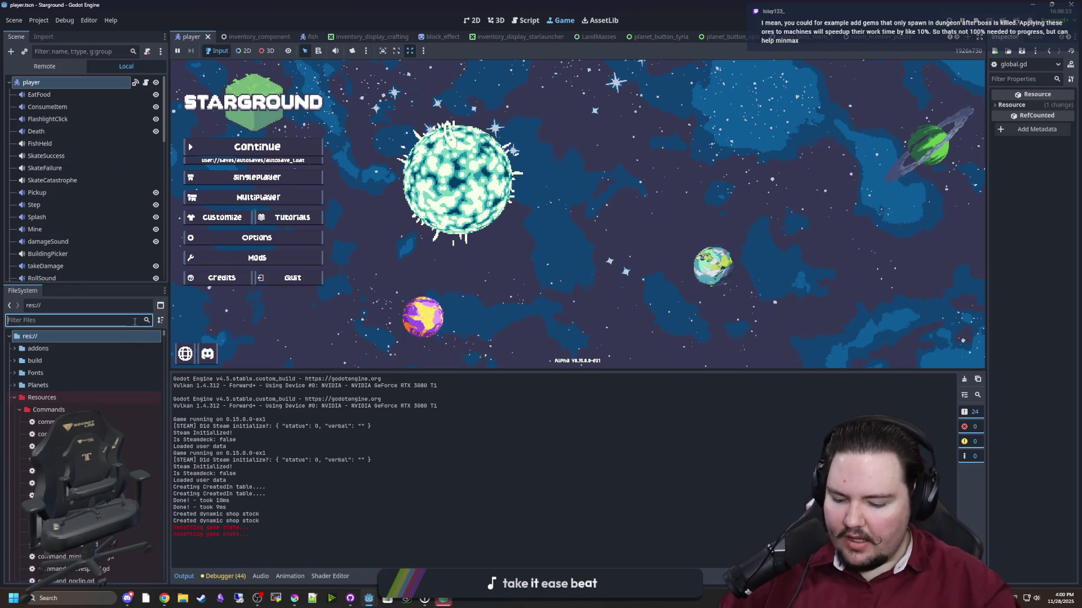
- Filter FileSystem for 'glob', open global.gd, and place the cursor after the loot spawner loop
type("glob")
double_click(46, 373)
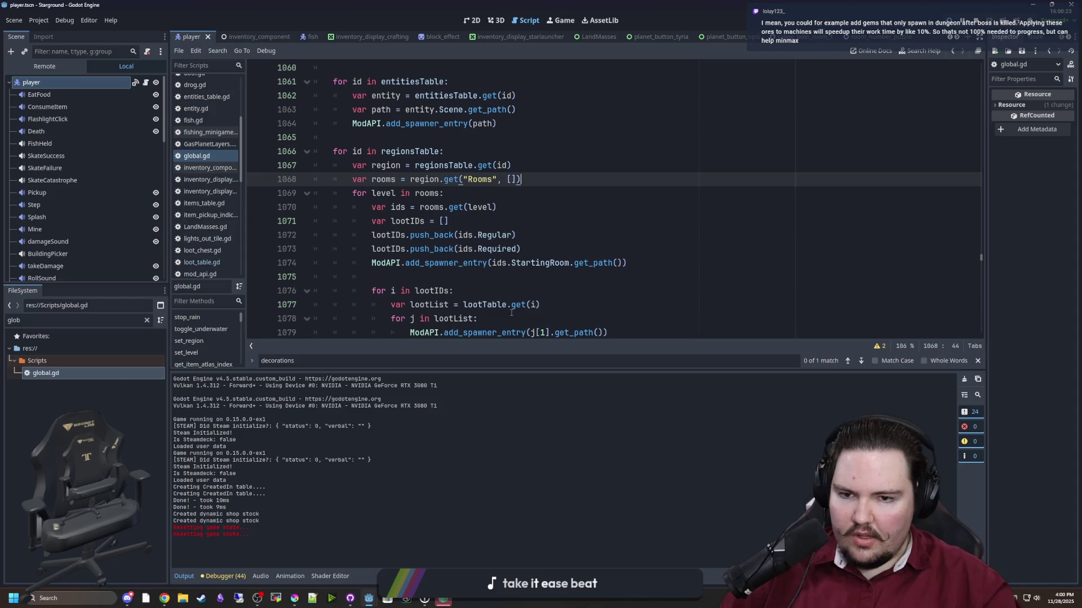
scroll(358, 237, "down", 5)
left_click(411, 221)
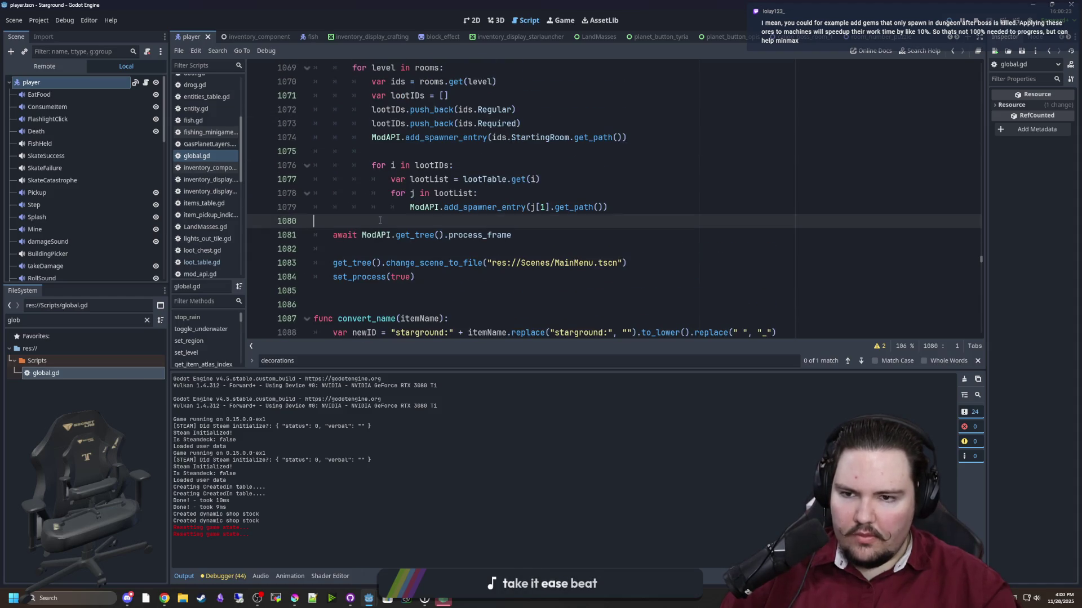
scroll(411, 222, "up", 2)
- Add a loop 'for i in spawnerTable: print(i)' after line 1080
key("Return")
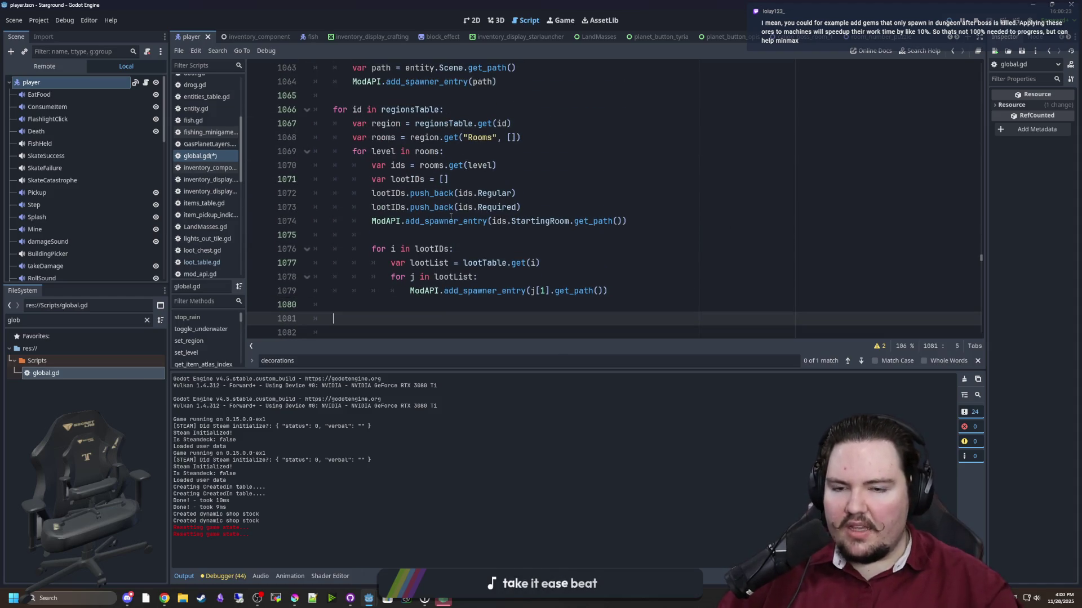
scroll(417, 195, "down", 1)
scroll(372, 275, "up", 2)
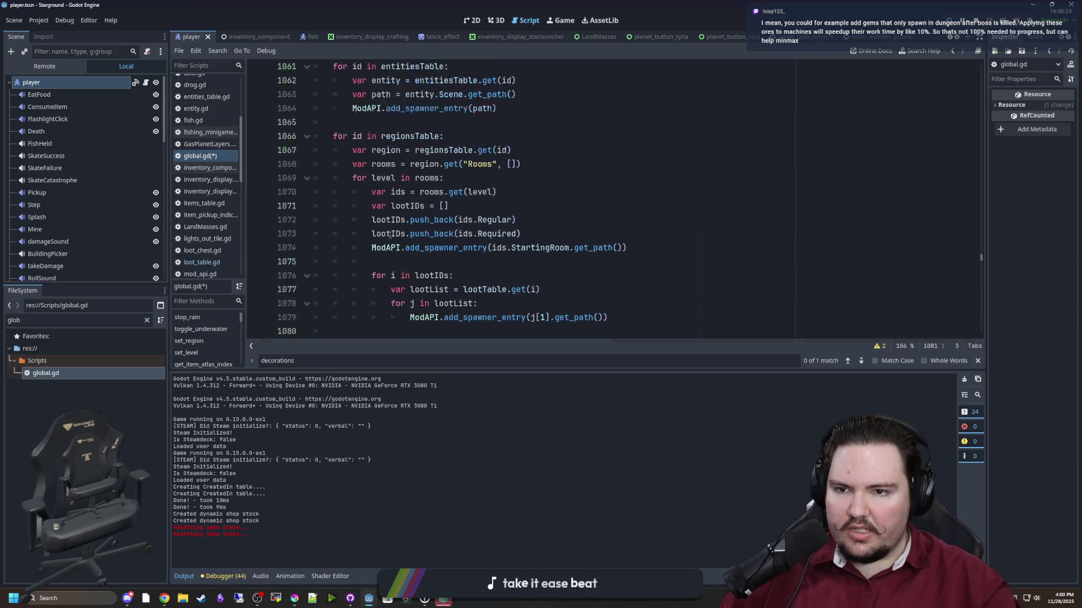
scroll(417, 226, "down", 2)
type("for i")
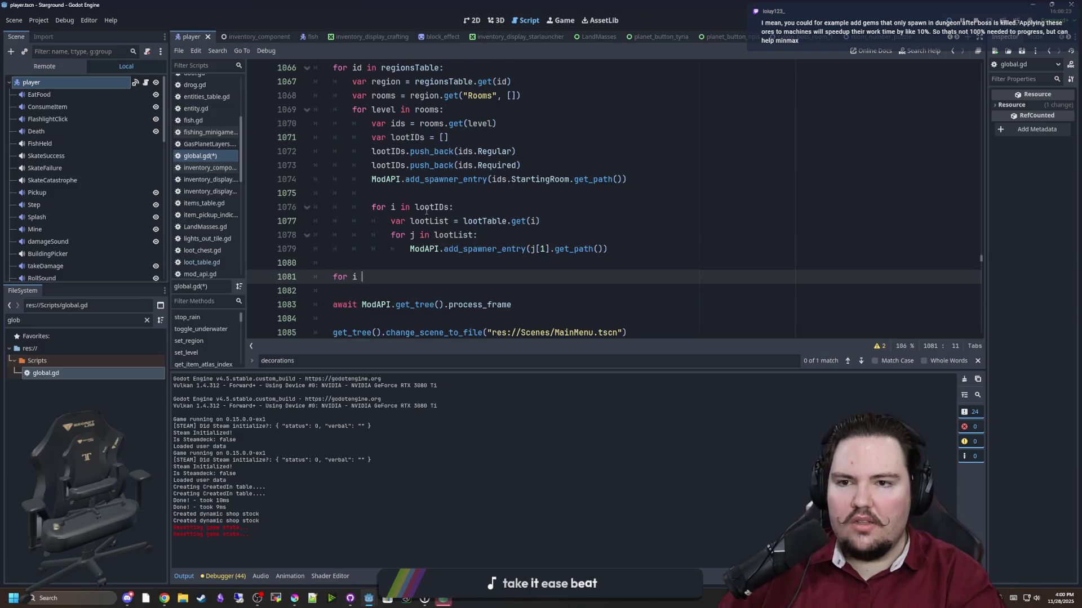
key("BackSpace")
key("BackSpace")
key("BackSpace")
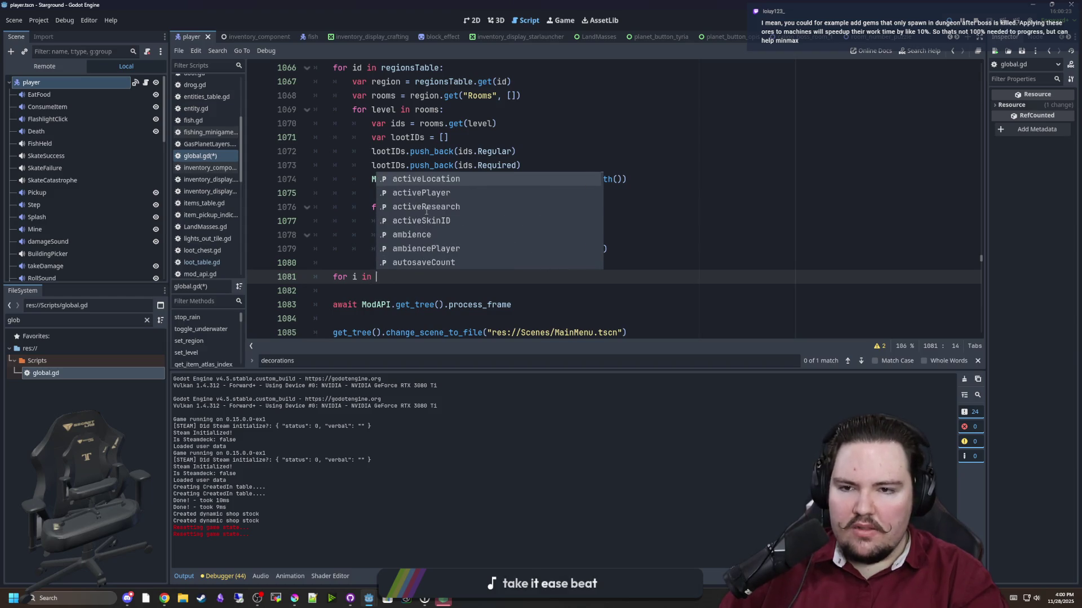
type("spawner")
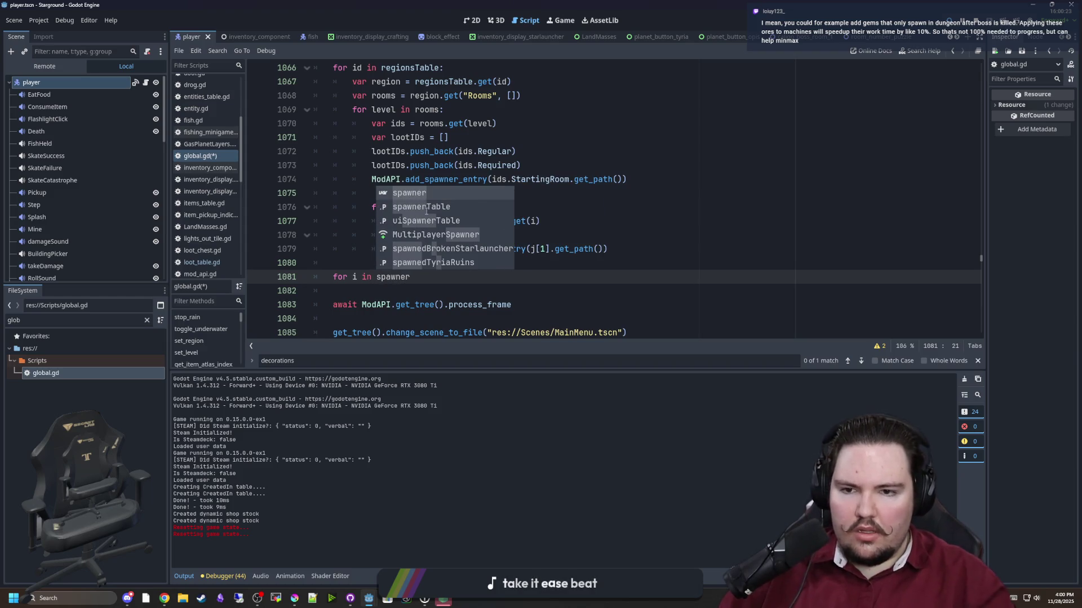
key("Return")
type(":")
key("Return")
type("print(i")
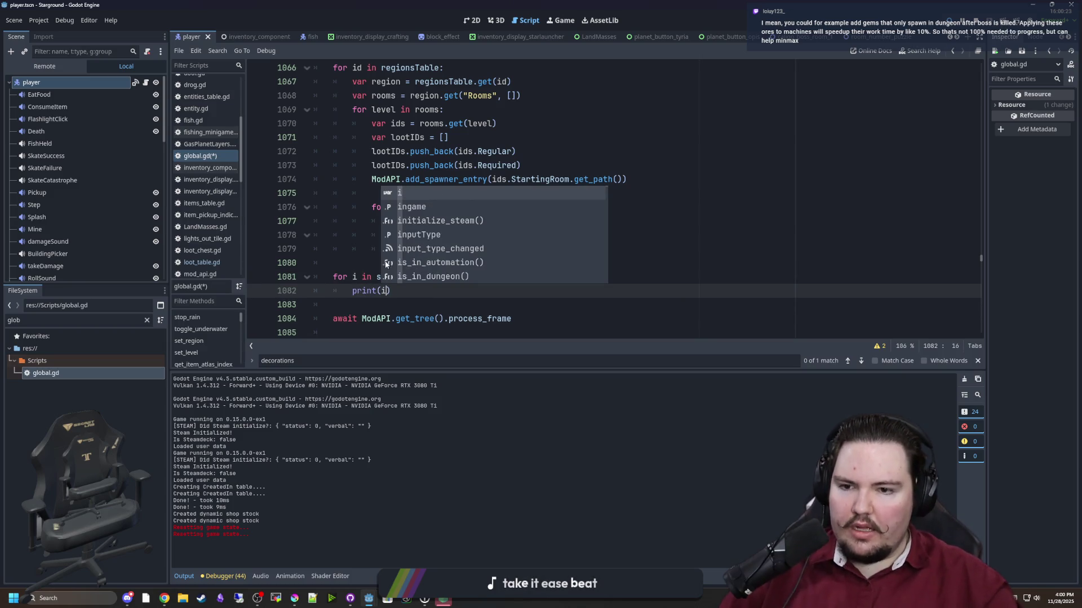
- Save global.gd and relaunch the game with F5
left_click(353, 250)
key("ctrl+s")
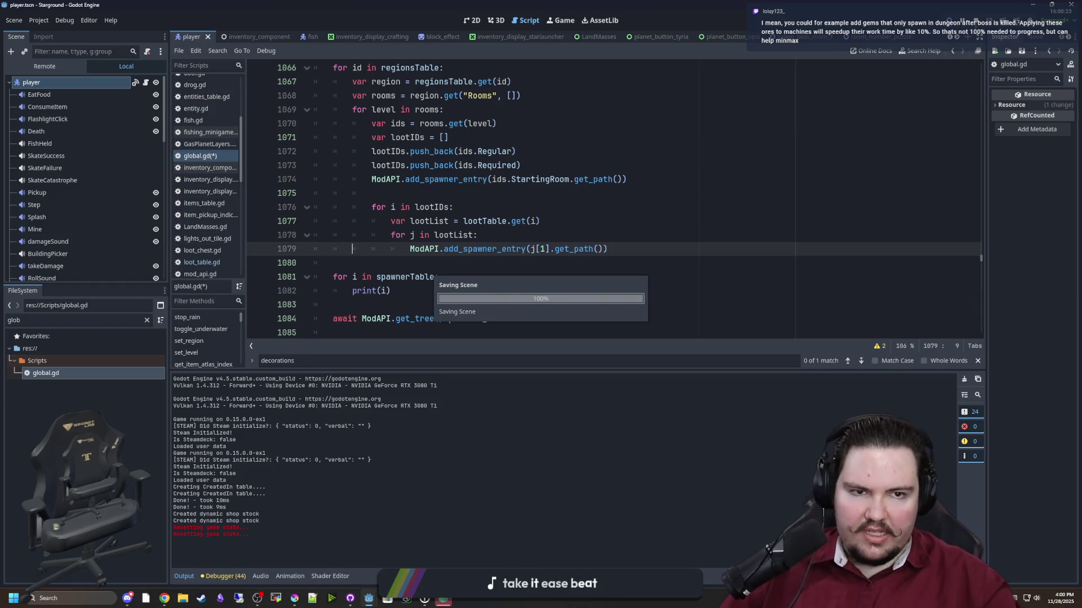
key("F5")
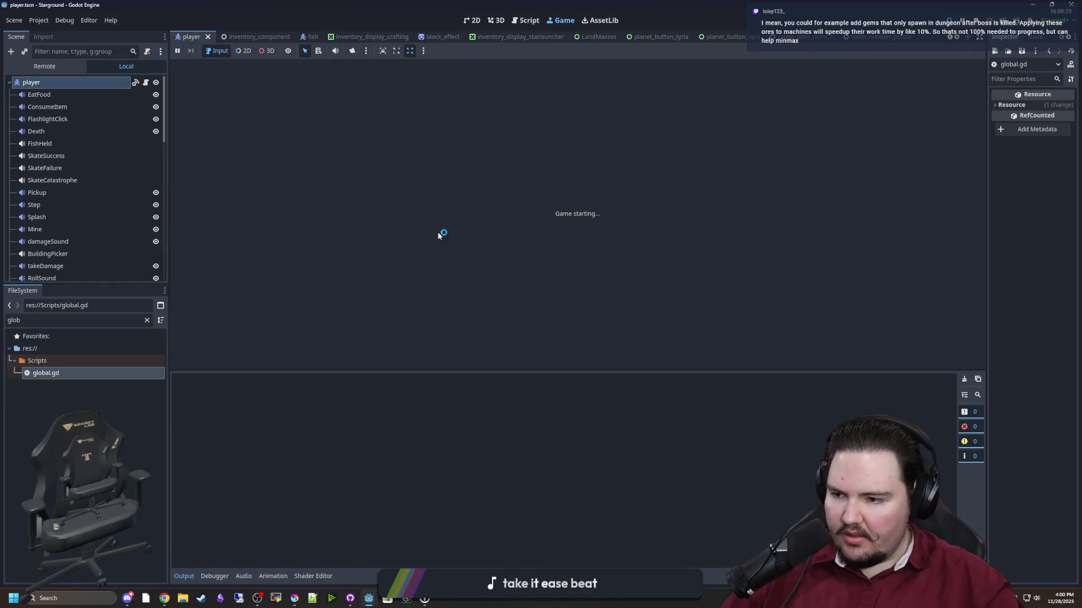
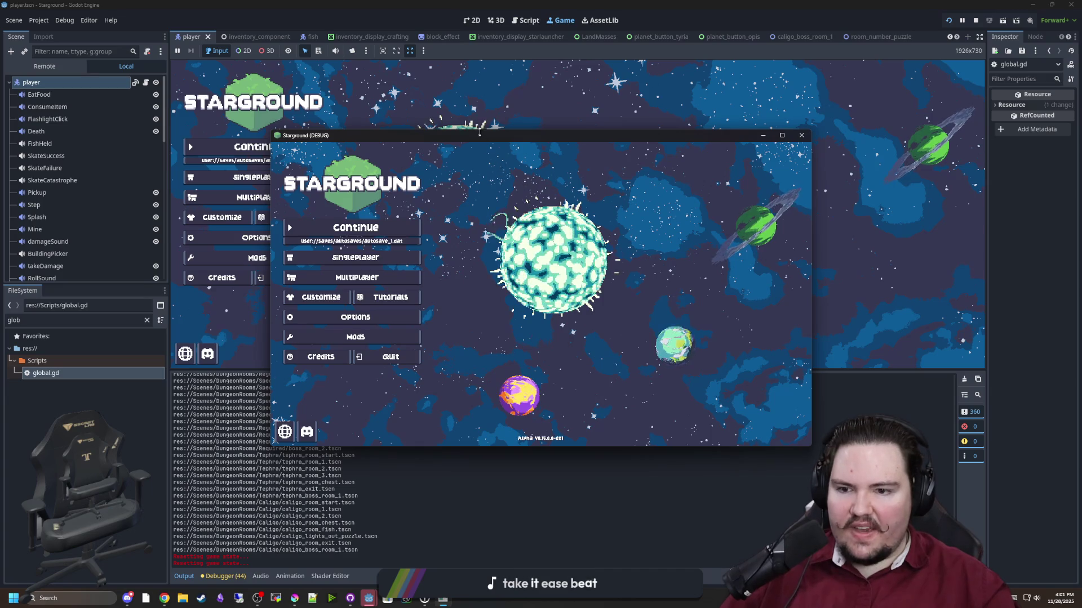
- Tuck the Starground debug window behind the editor and scroll through the Output log's loaded scene files
left_click_drag(476, 139, 853, 104)
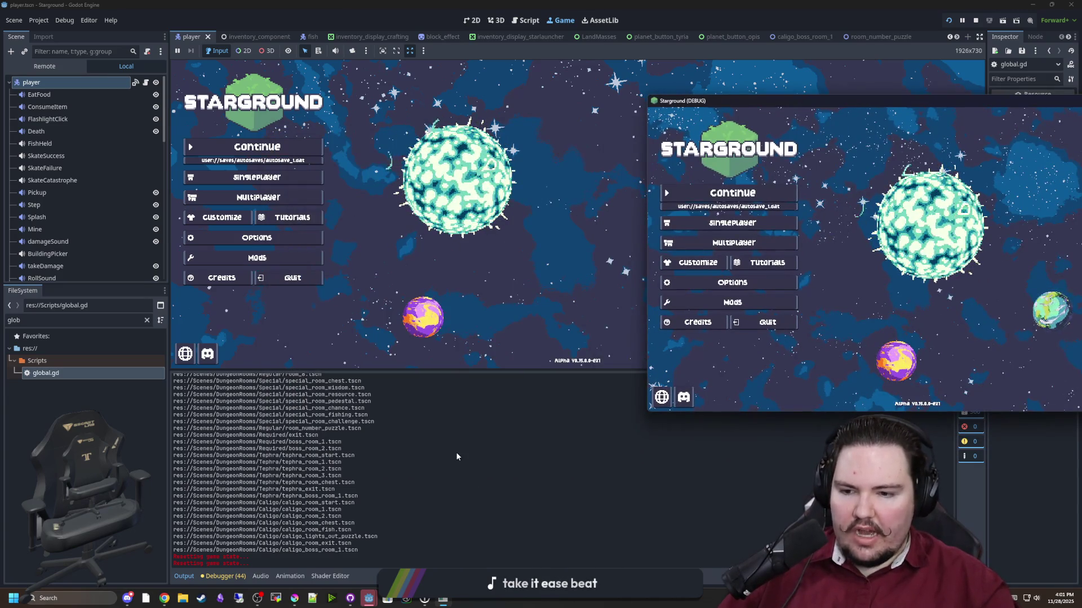
left_click(455, 430)
scroll(408, 454, "up", 10)
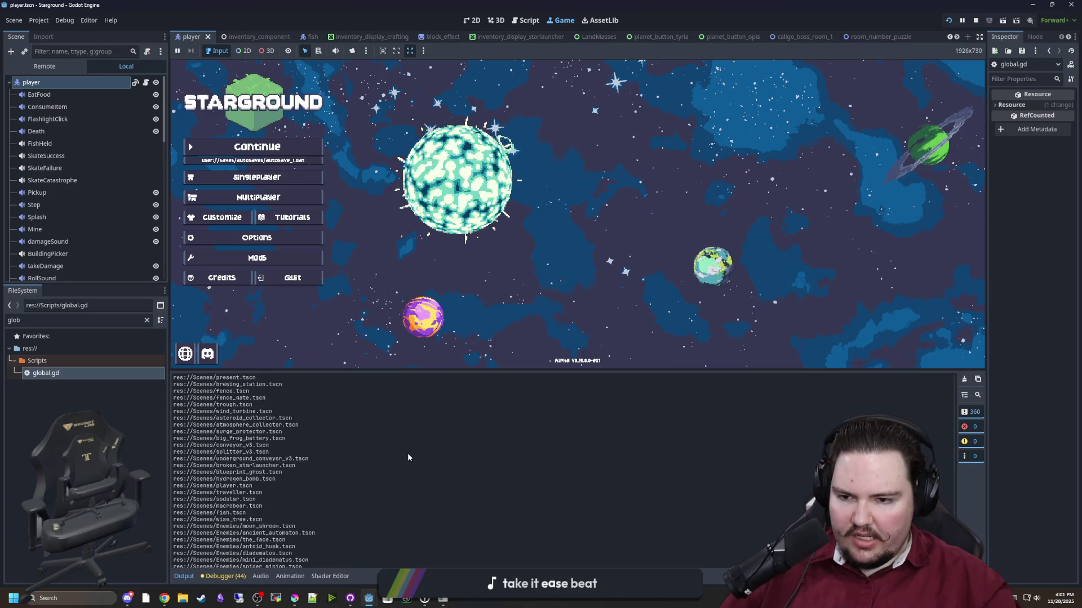
scroll(408, 454, "up", 5)
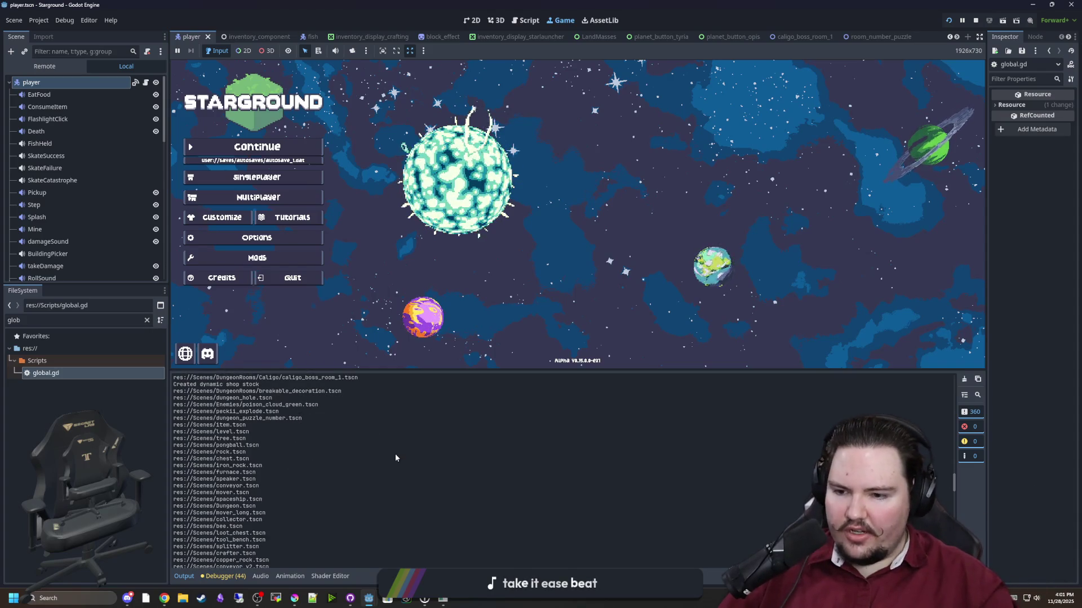
scroll(406, 447, "up", 5)
scroll(420, 393, "up", 8)
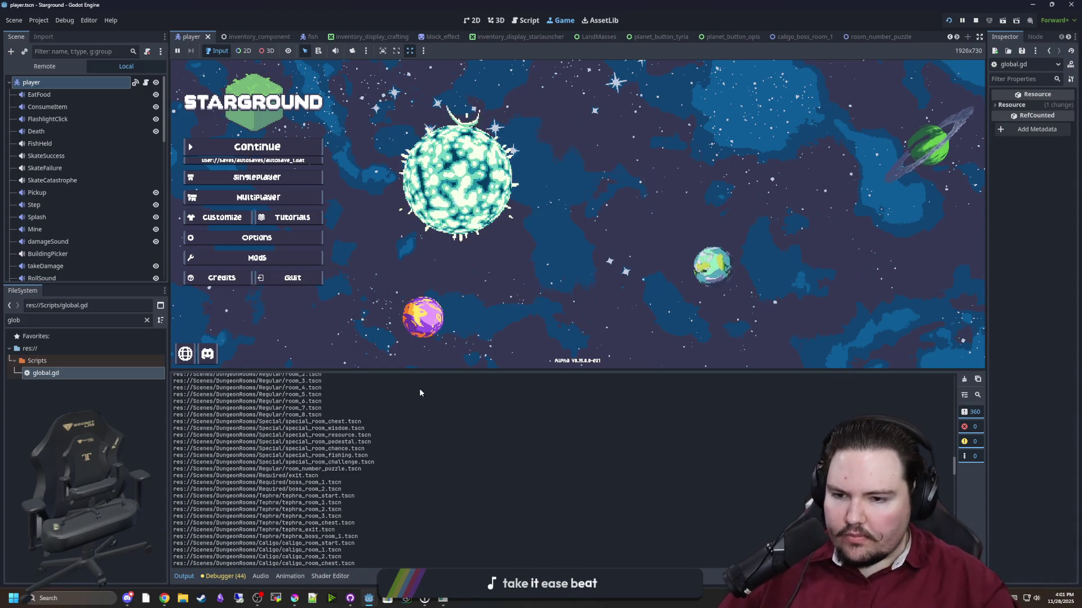
scroll(261, 458, "up", 8)
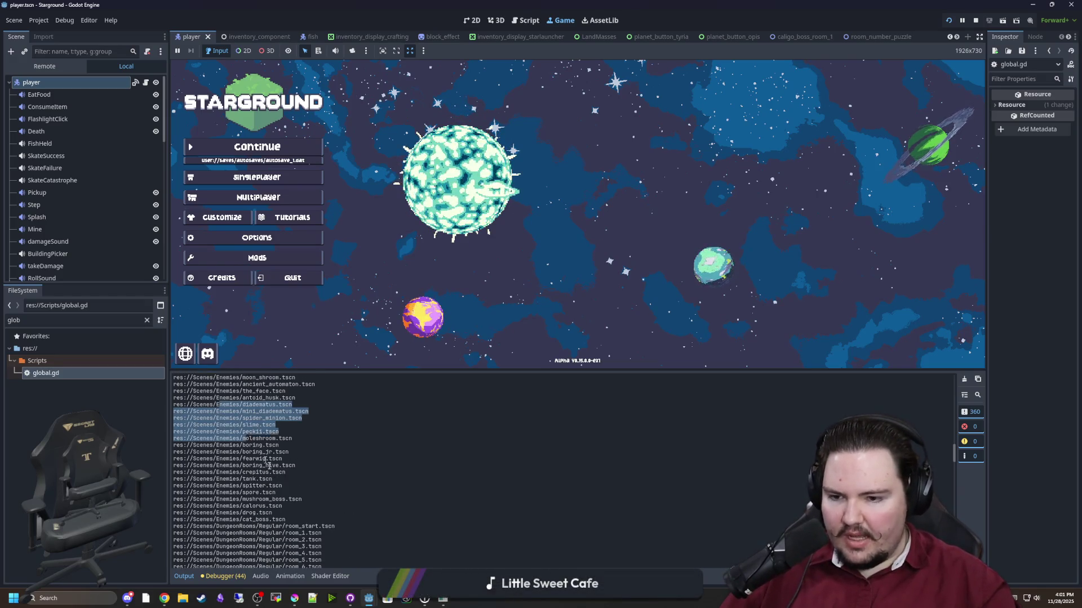
scroll(268, 459, "down", 5)
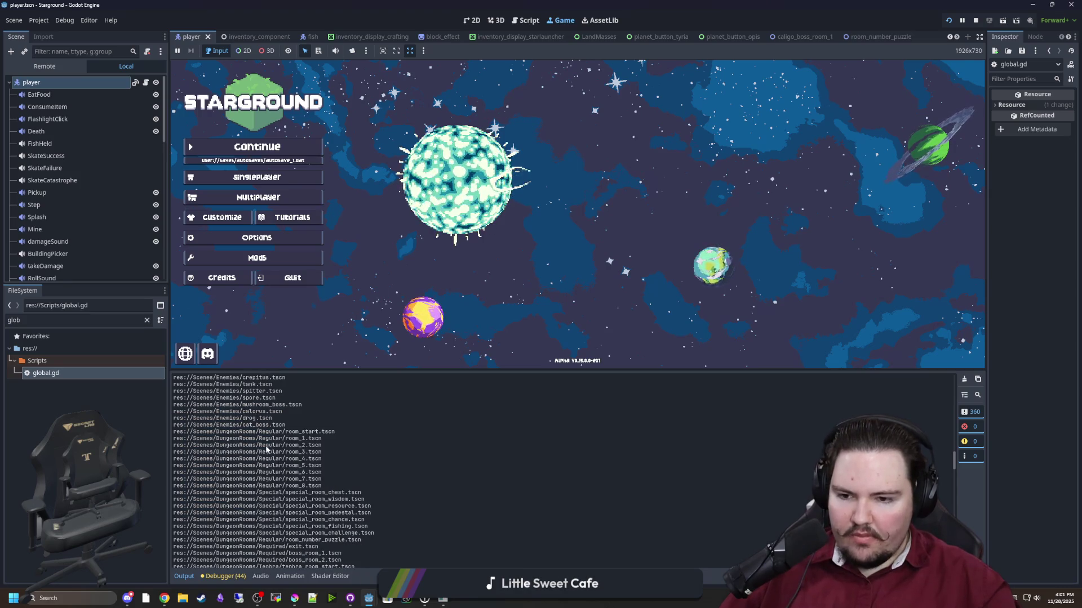
scroll(266, 449, "down", 9)
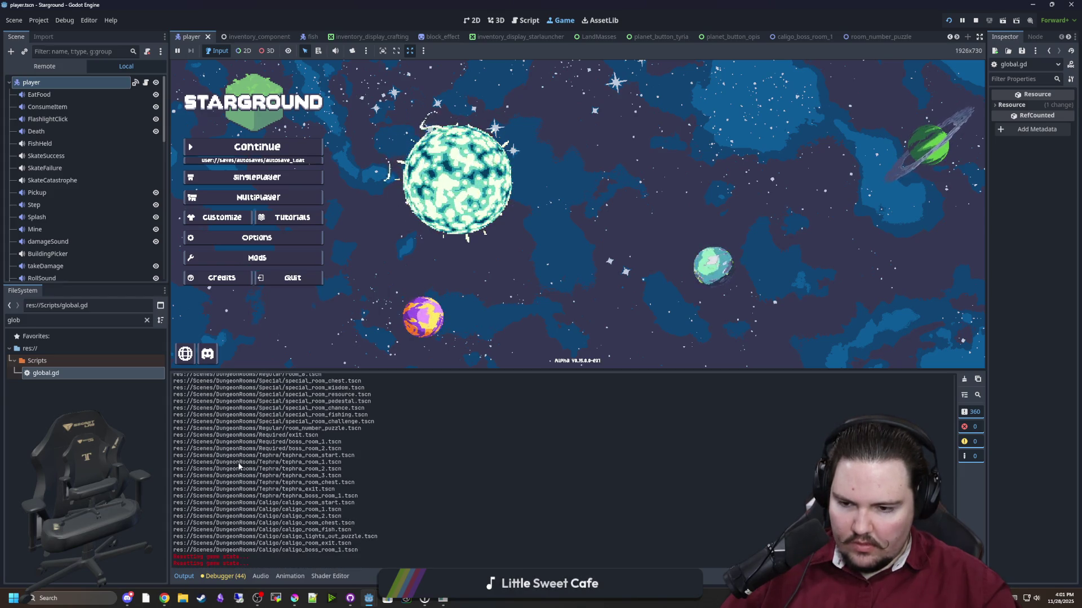
- Delete the spawnerTable print loop from global.gd, save the script, and rerun the project
double_click(50, 376)
left_click_drag(414, 291, 295, 264)
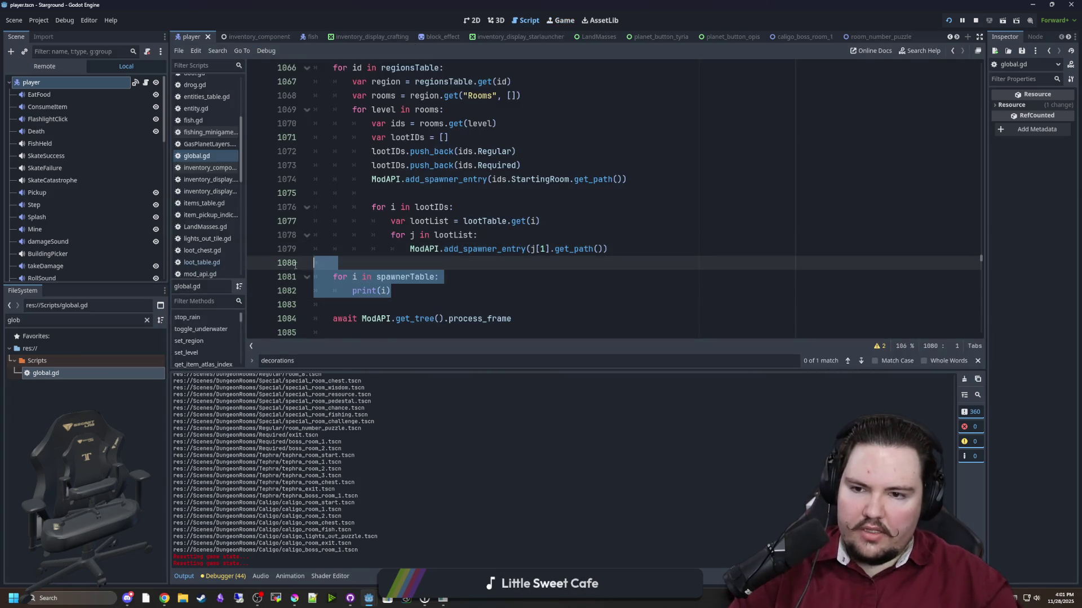
key("BackSpace")
key("BackSpace")
key("Up")
key("ctrl+s")
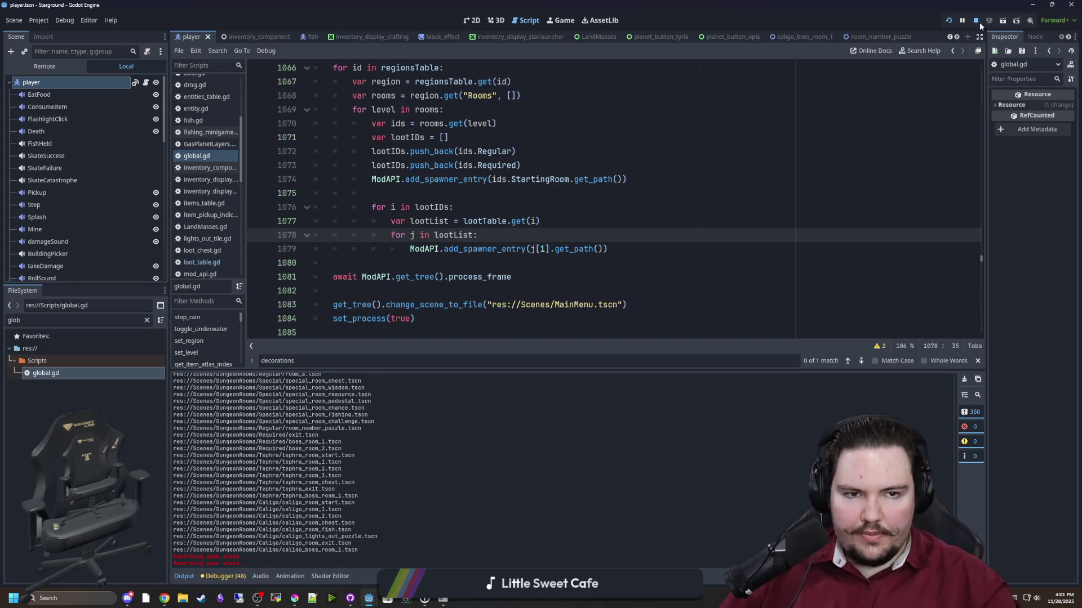
left_click(950, 24)
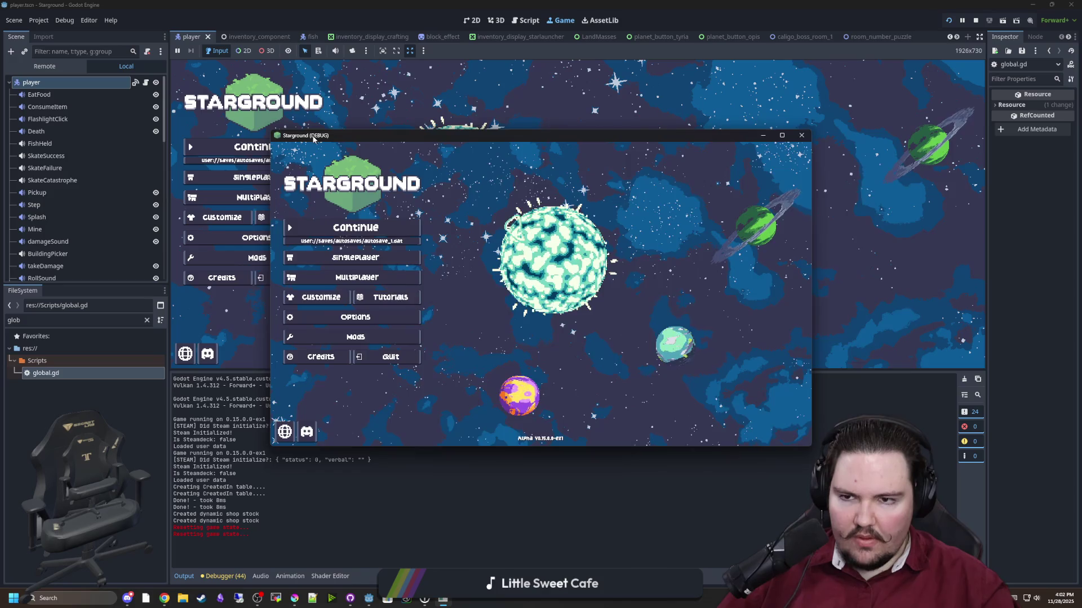
- Host the autosave_1 saved game through Multiplayer > Manual in the embedded game
left_click_drag(313, 138, 1081, 152)
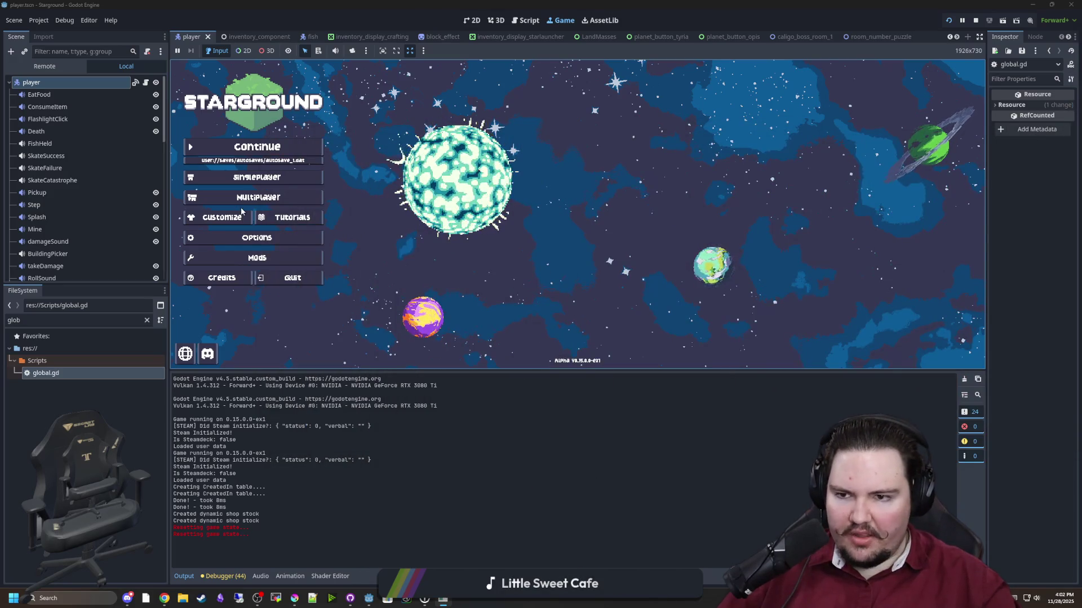
left_click(259, 198)
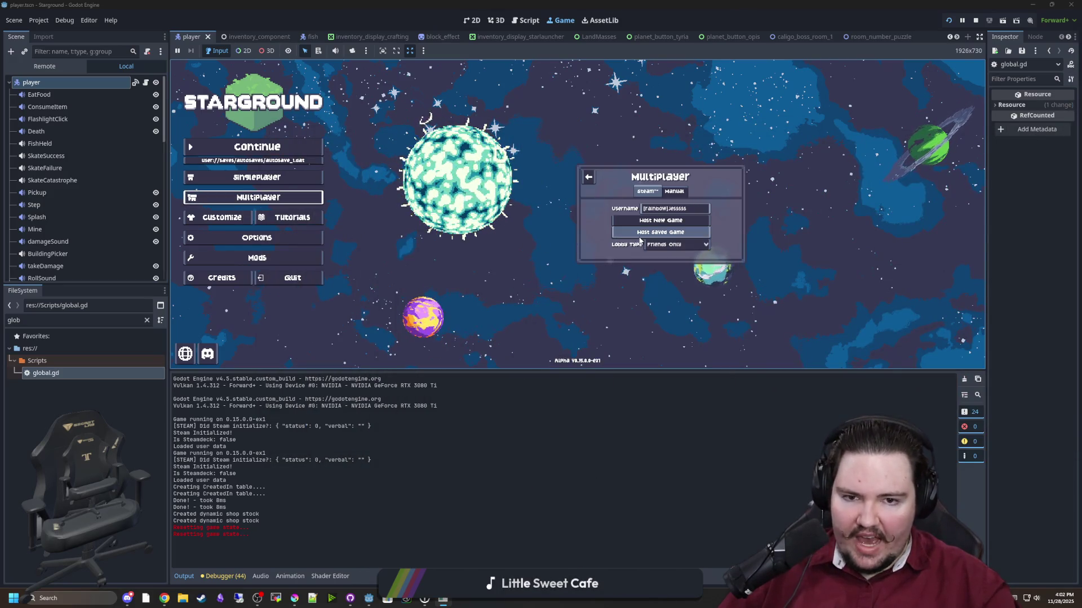
left_click(674, 191)
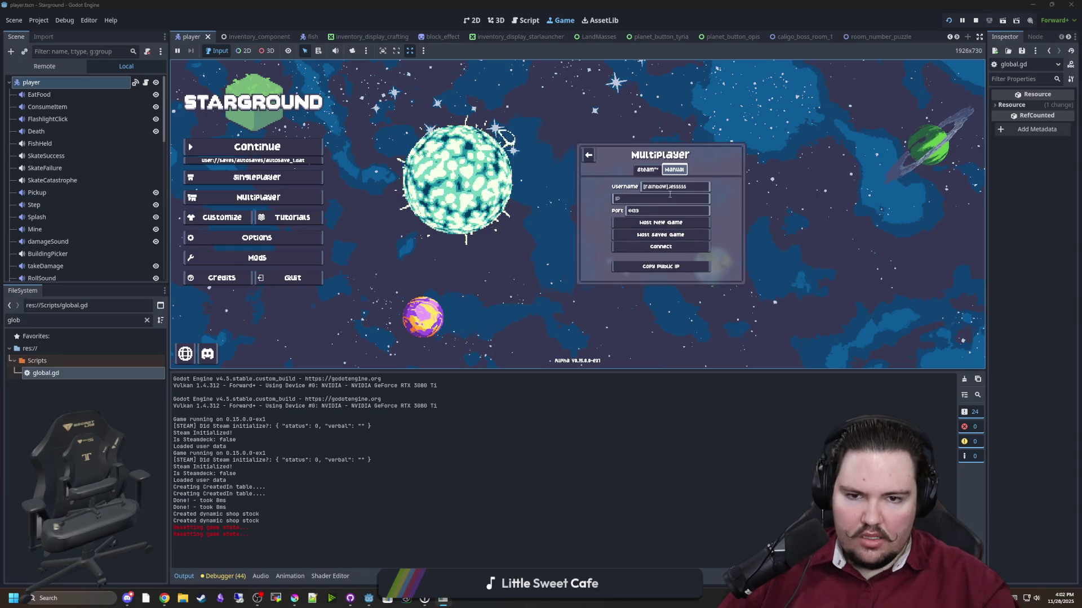
left_click(646, 235)
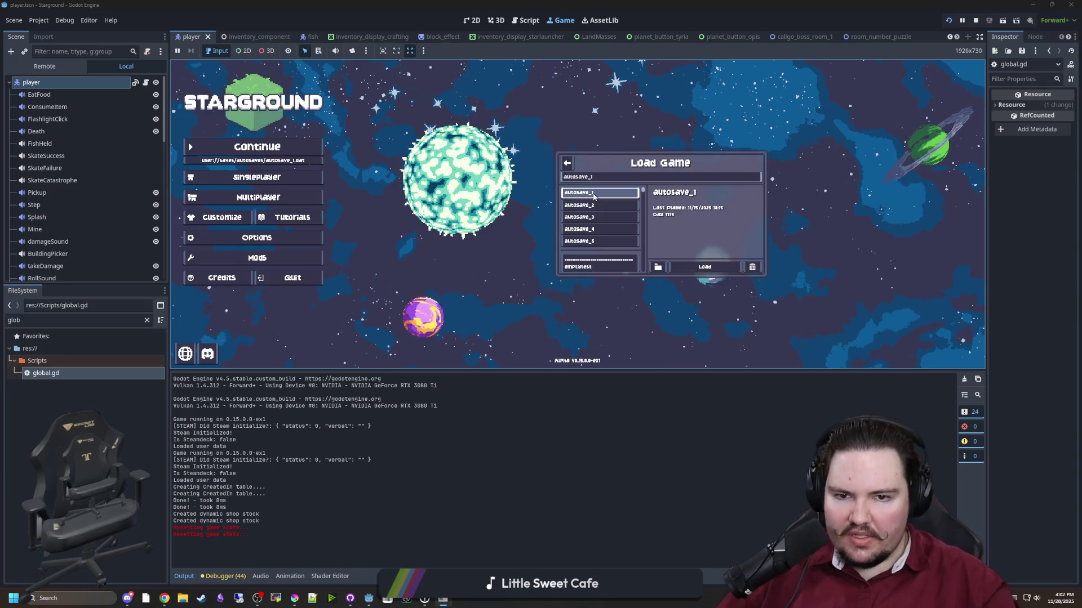
left_click(710, 267)
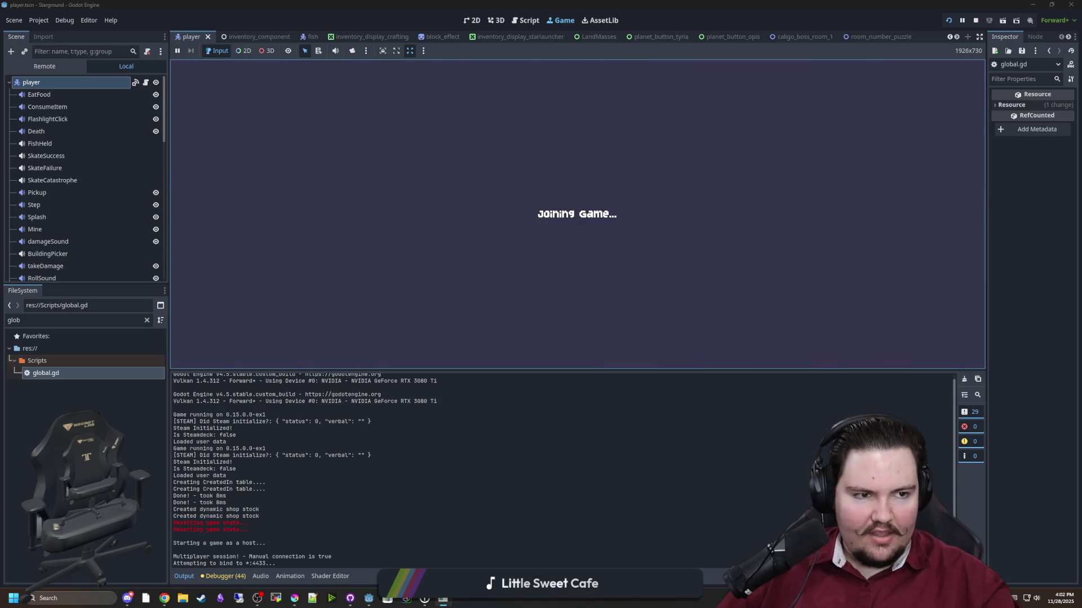
- In the second window, try a manual multiplayer connection to localhost
left_click(401, 291)
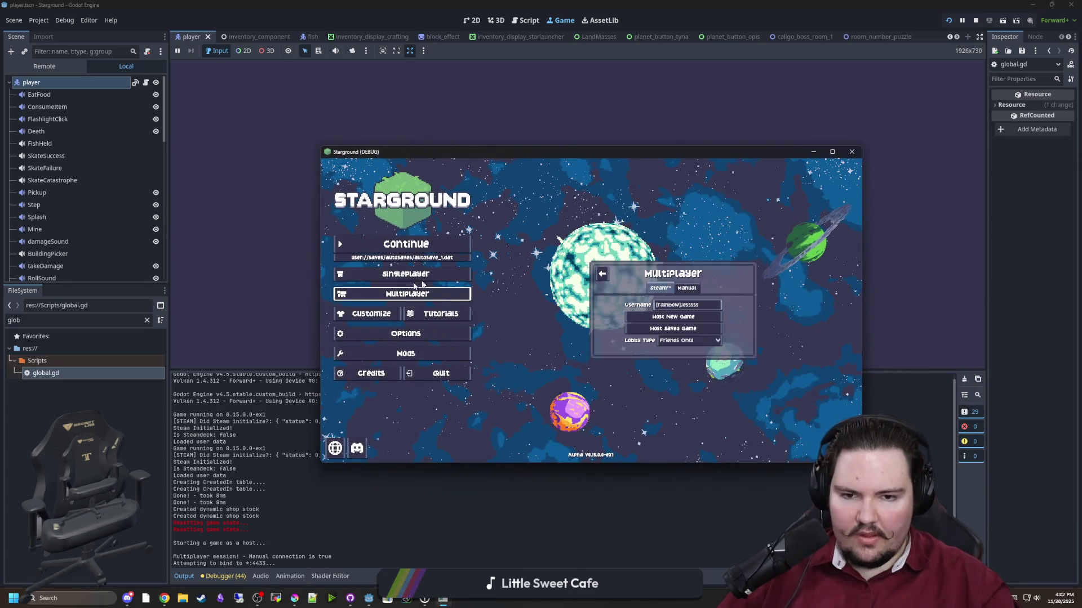
left_click(686, 266)
left_click(658, 296)
type("localhost")
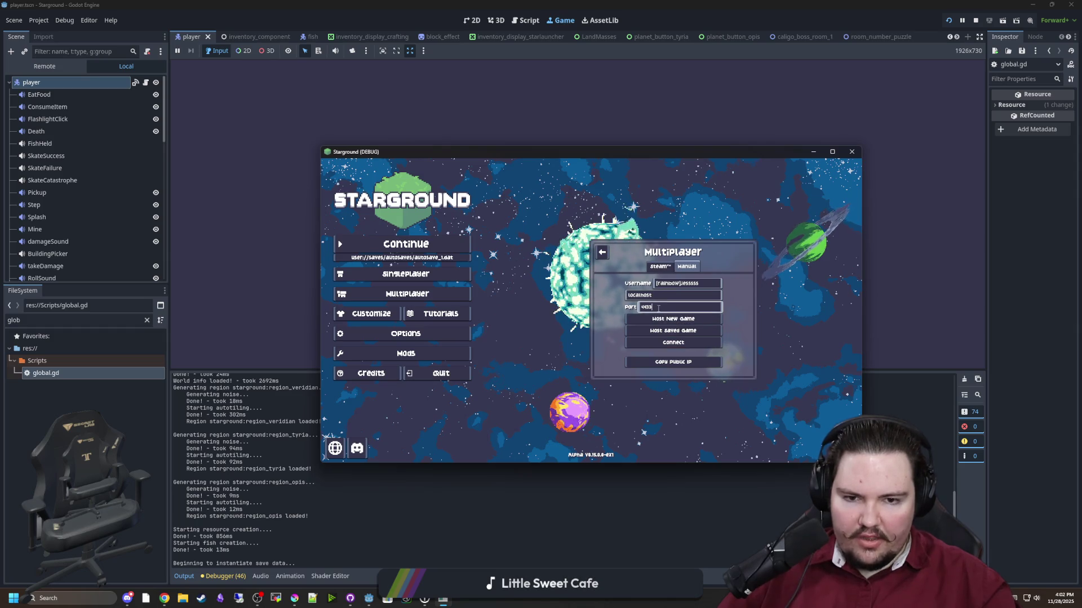
left_click(701, 296)
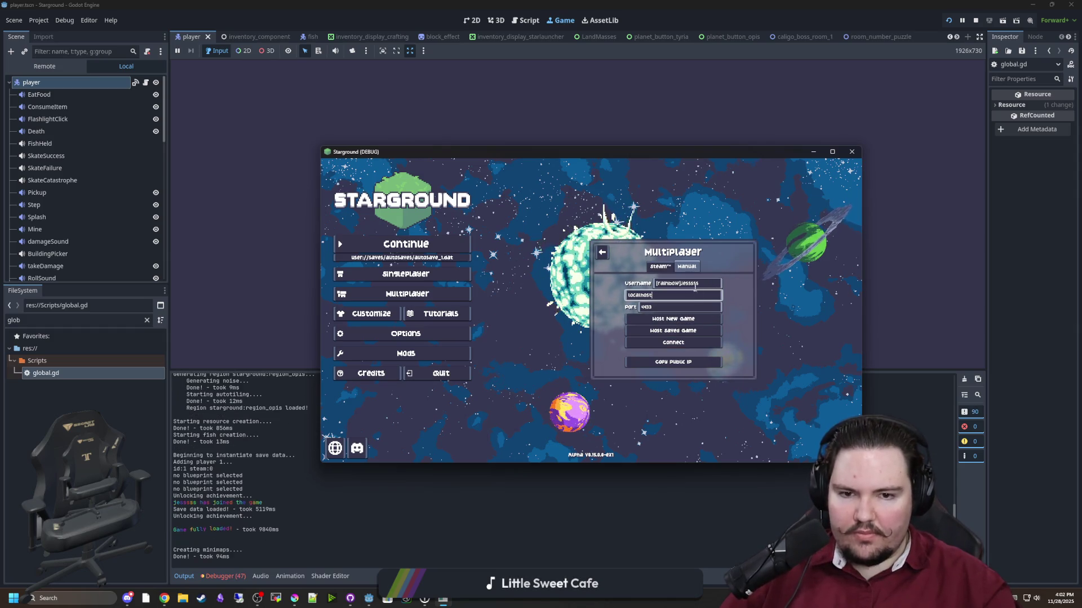
left_click(662, 344)
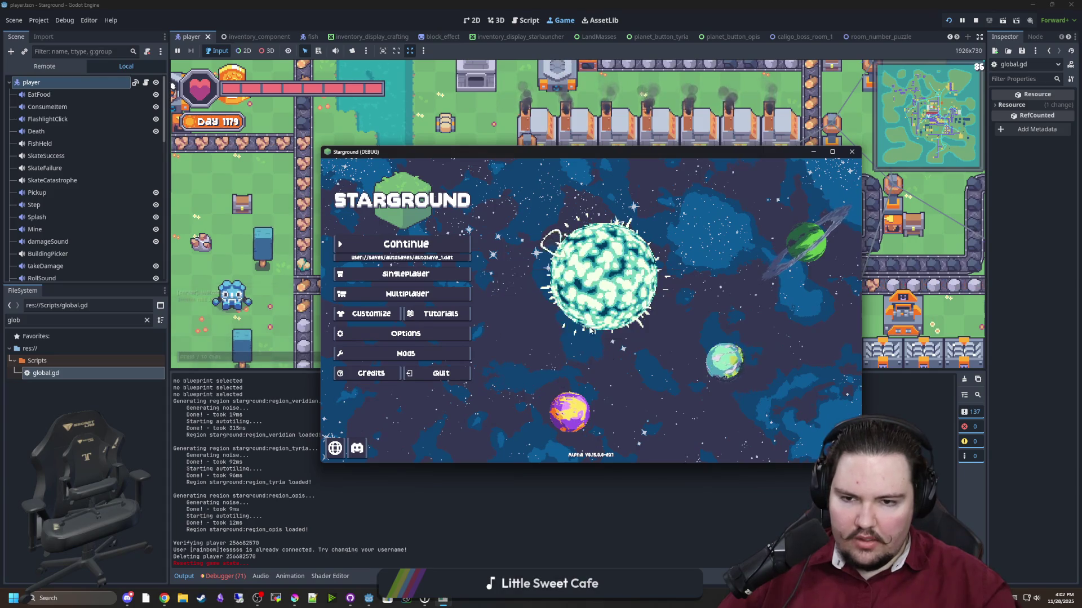
- Retry the manual connection from the second window and walk the joined player around the base
left_click(441, 295)
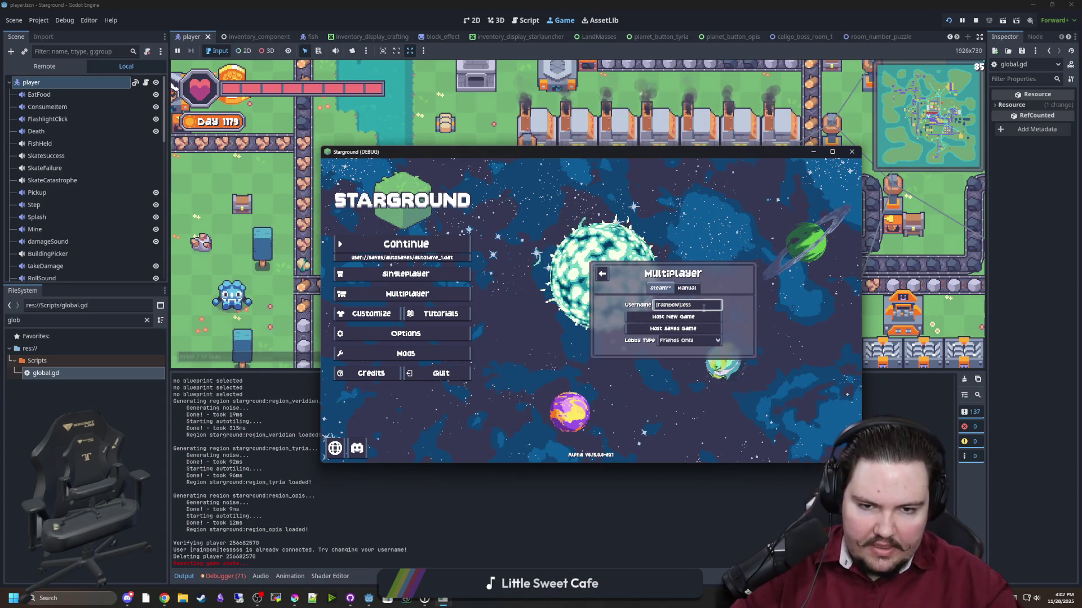
left_click(695, 293)
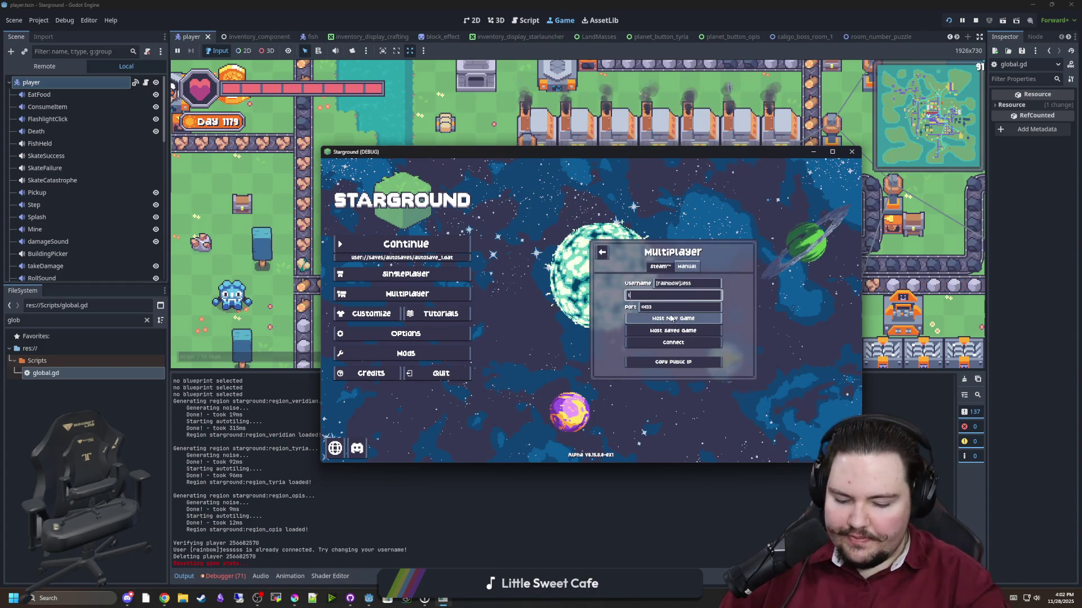
left_click(710, 343)
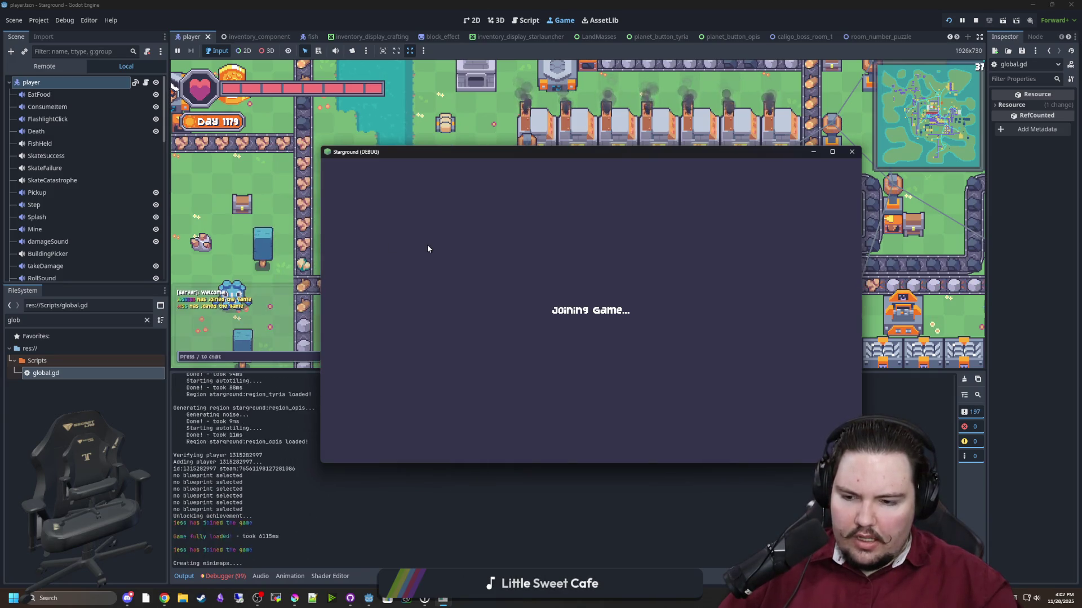
key("a")
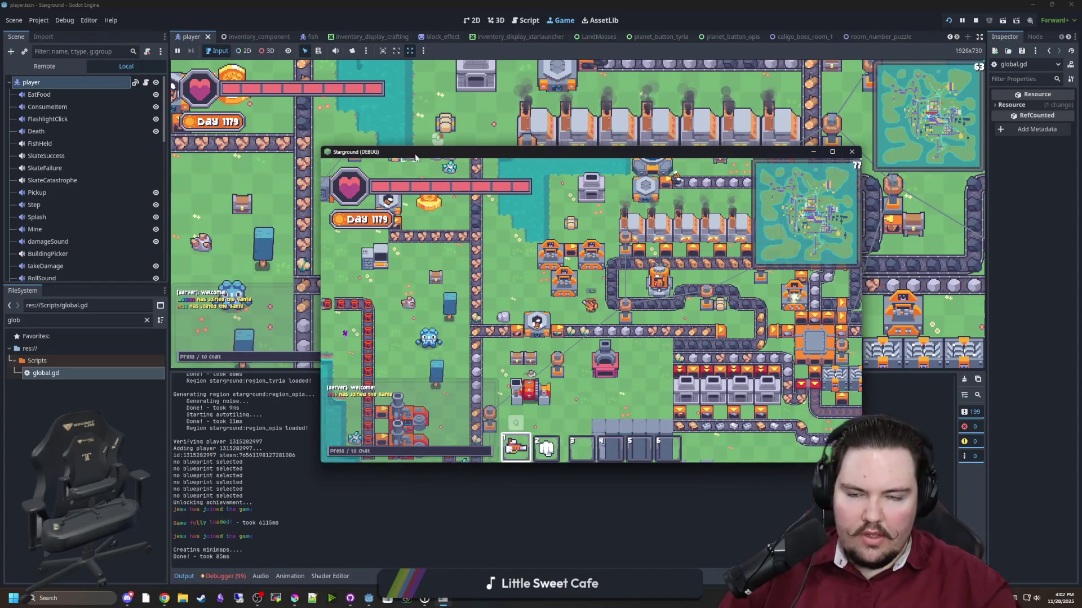
- Walk the host player to the Starlauncher and launch it to the dungeon planet
left_click_drag(416, 148, 523, 274)
left_click(608, 189)
key("a")
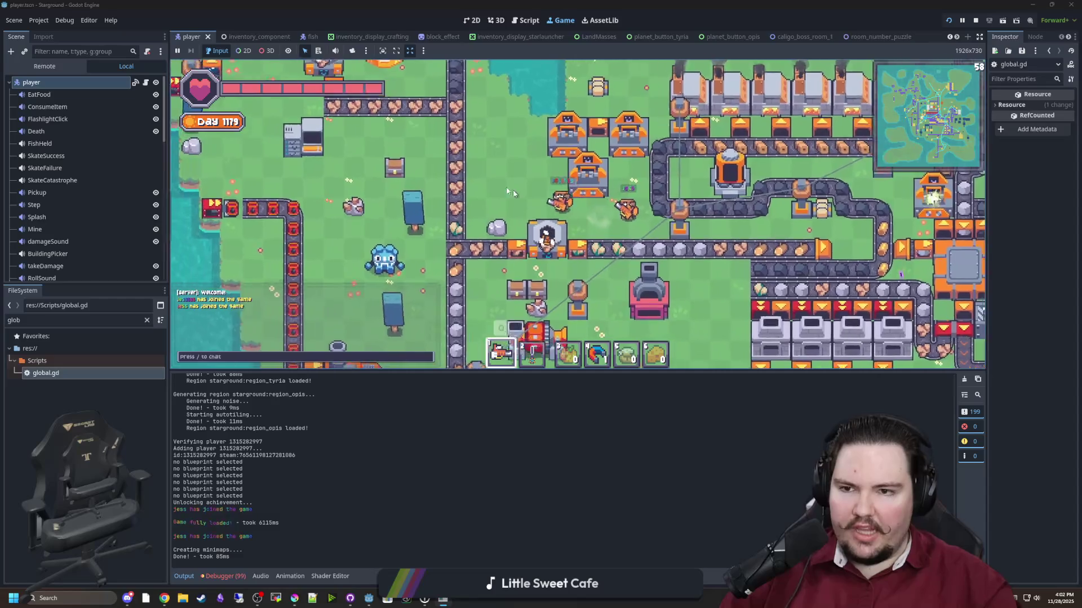
key("w")
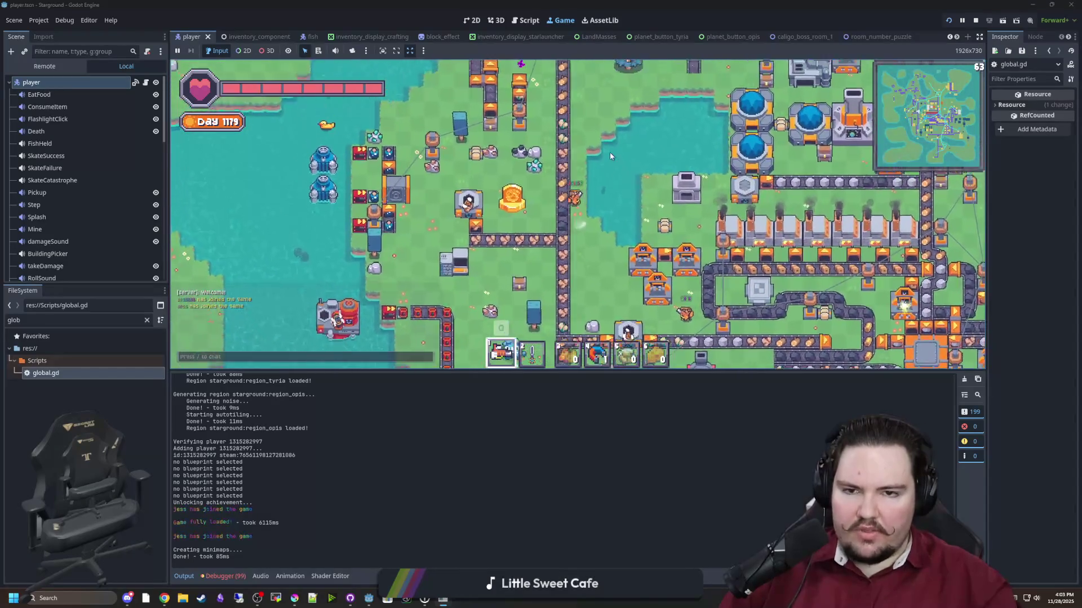
key("w")
key("d")
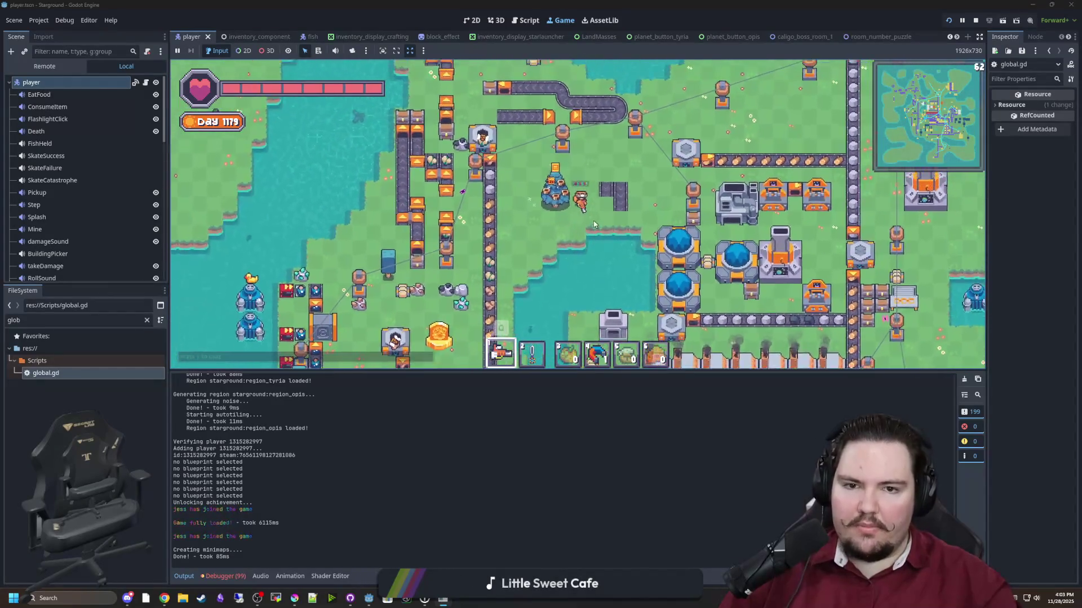
key("d")
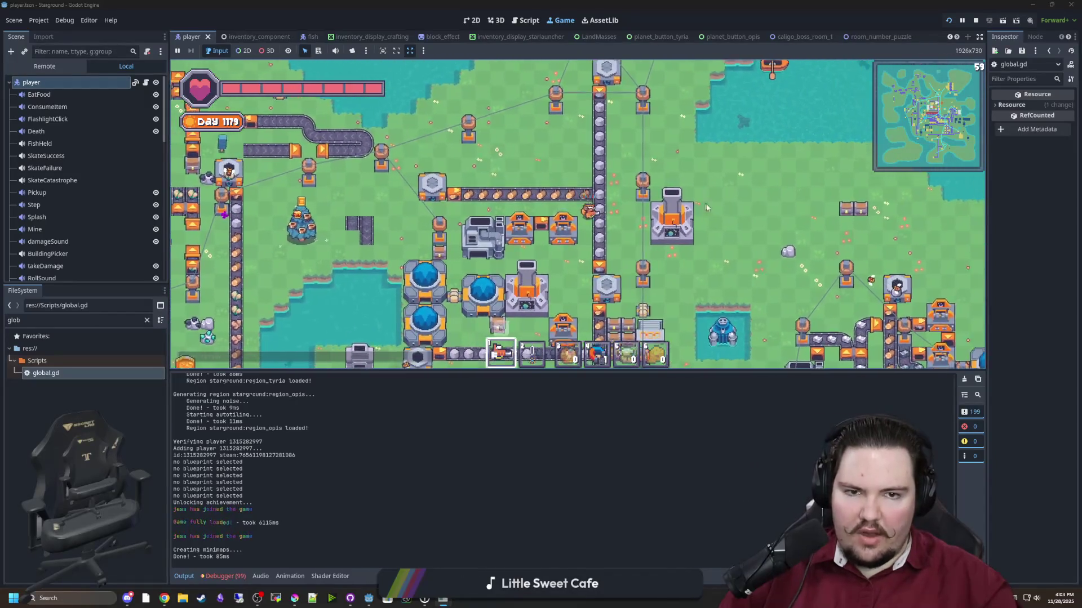
key("s")
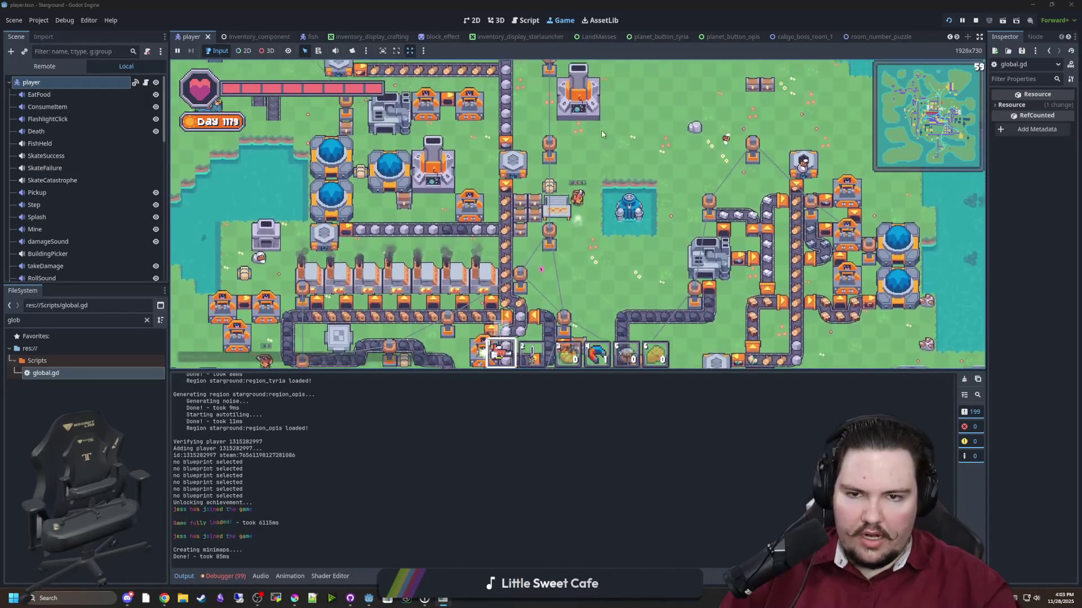
left_click(598, 134)
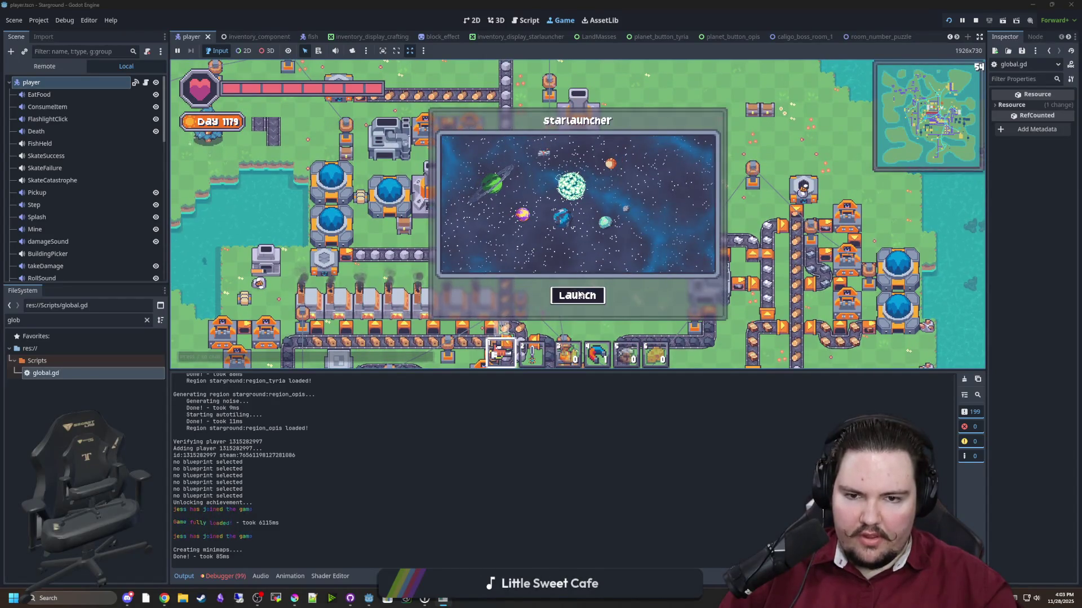
left_click(577, 296)
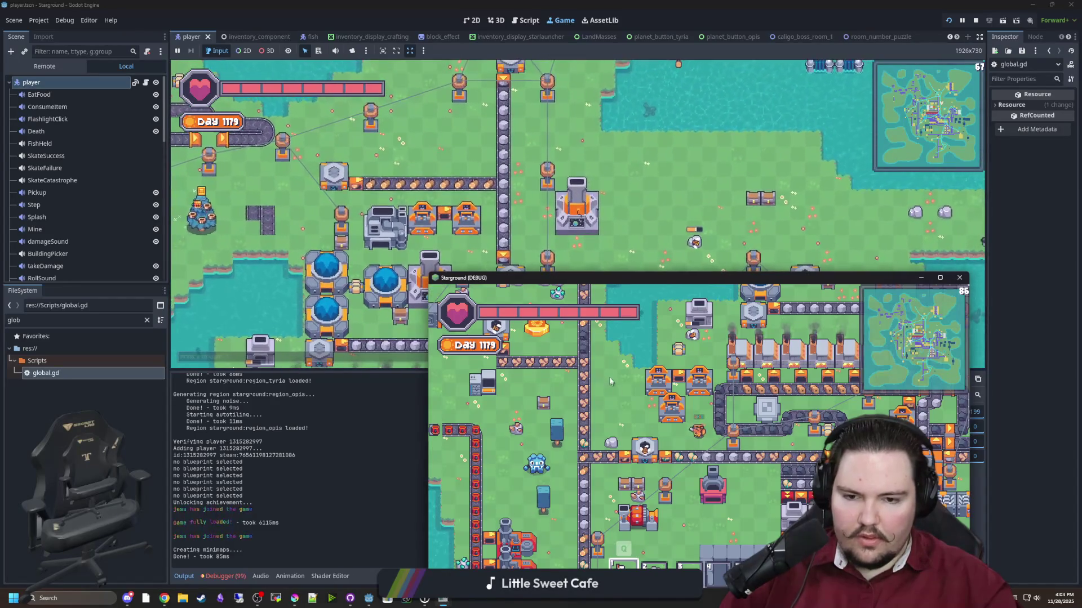
- Walk the second client's player to its Starlauncher and open it
key("d")
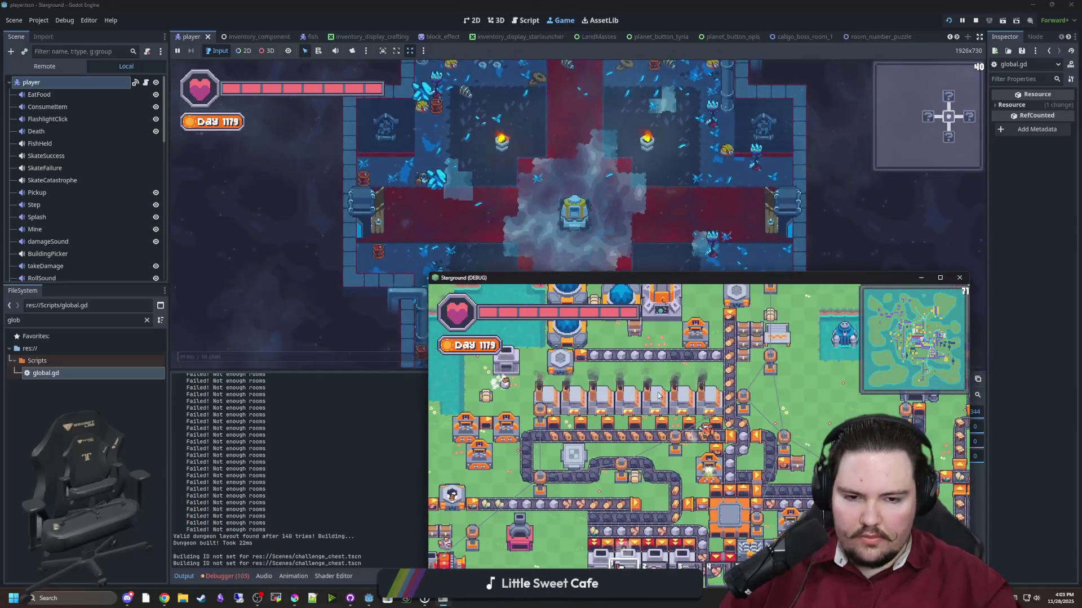
key("w")
left_click(729, 369)
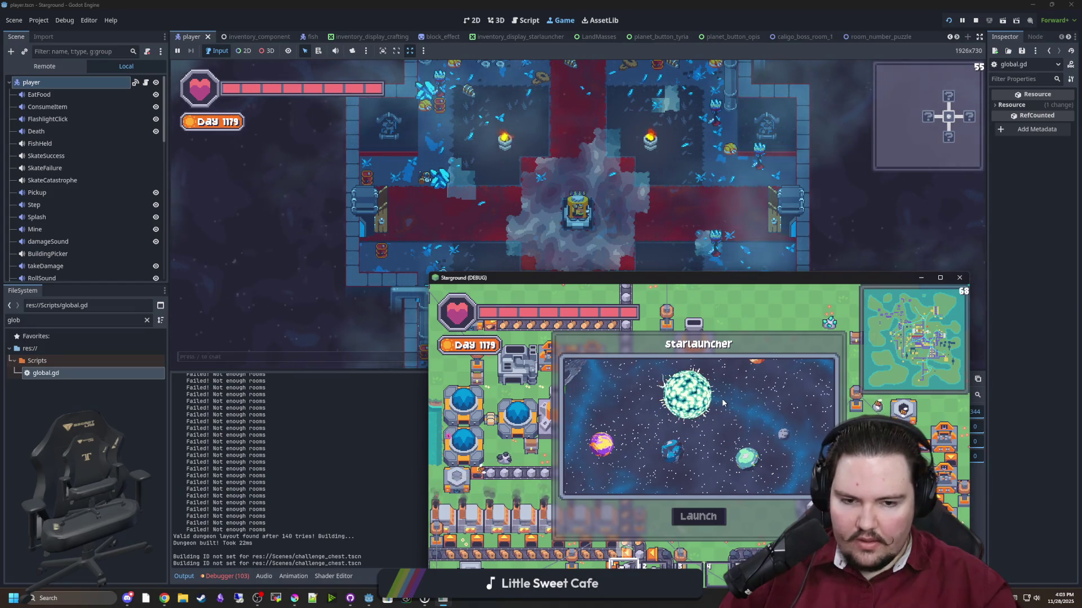
- Launch the second client into the dungeon, switch to hotbar item 2, and walk past the enemies
left_click(699, 517)
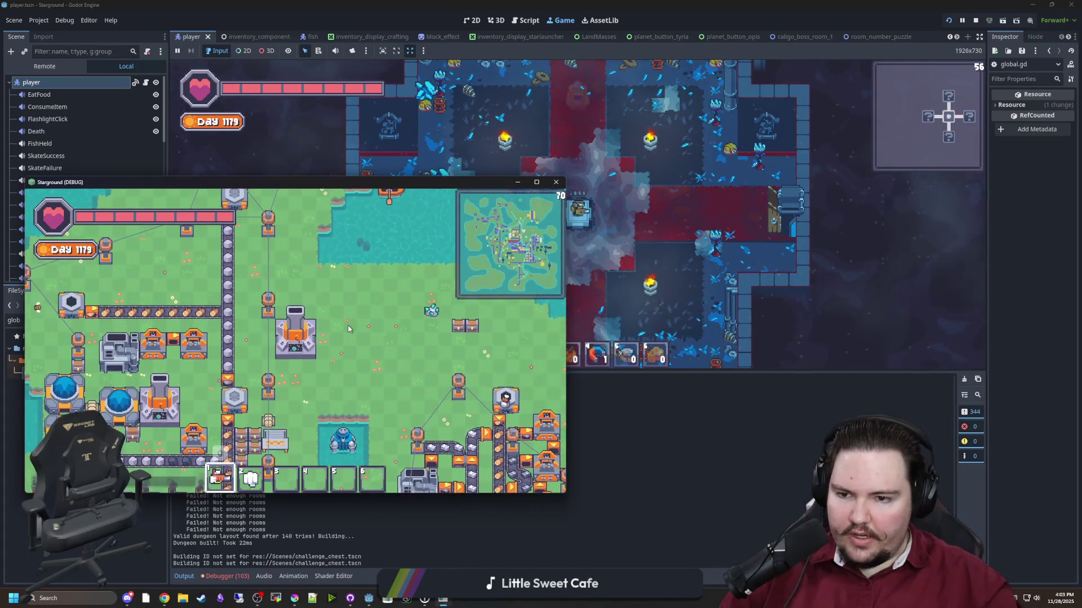
key("w")
key("d")
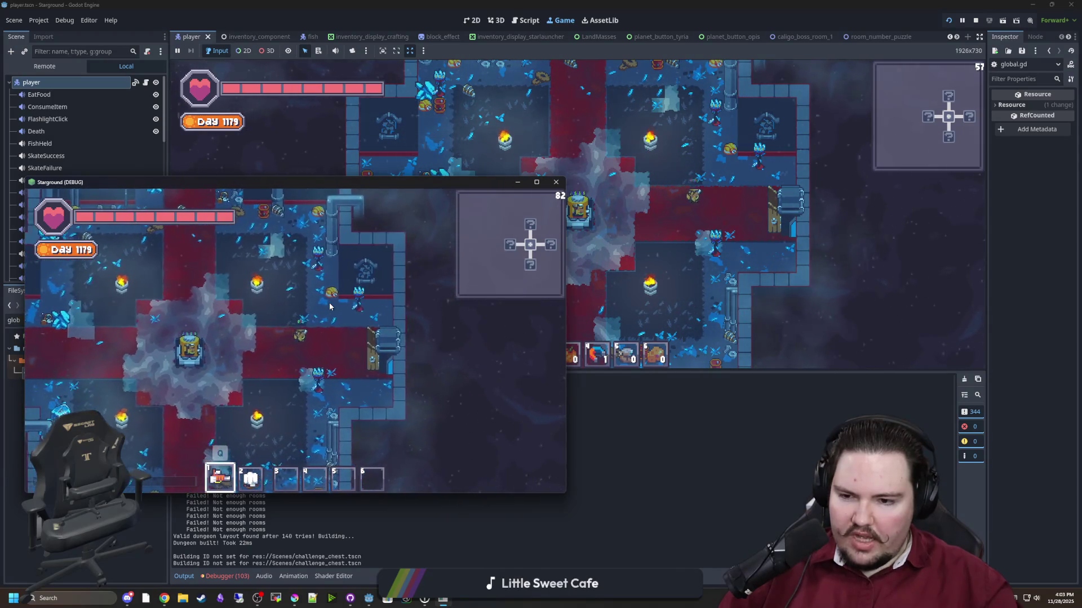
key("2")
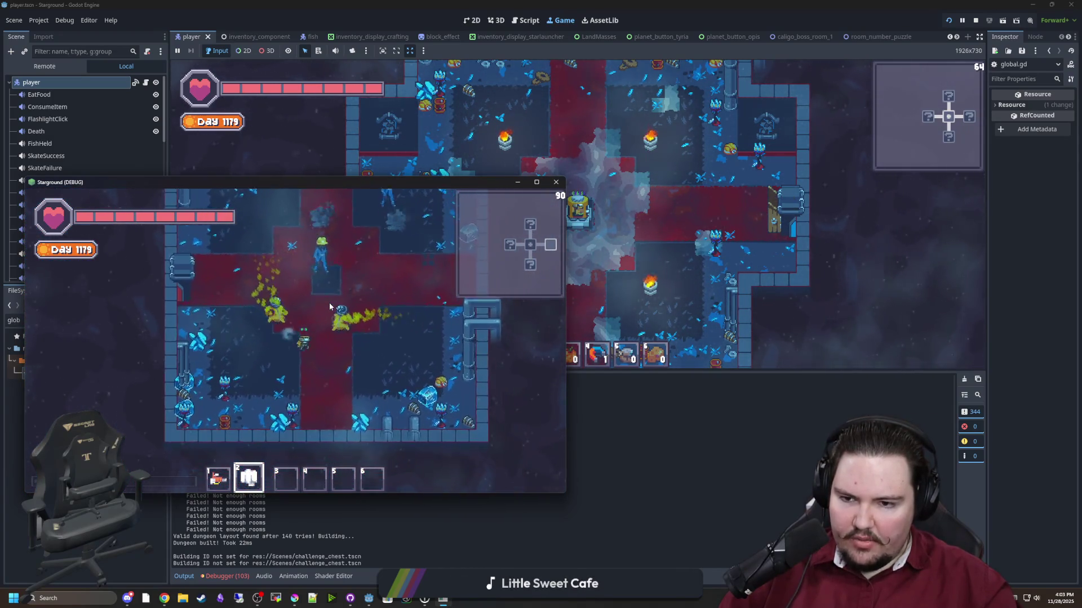
key("w")
key("d")
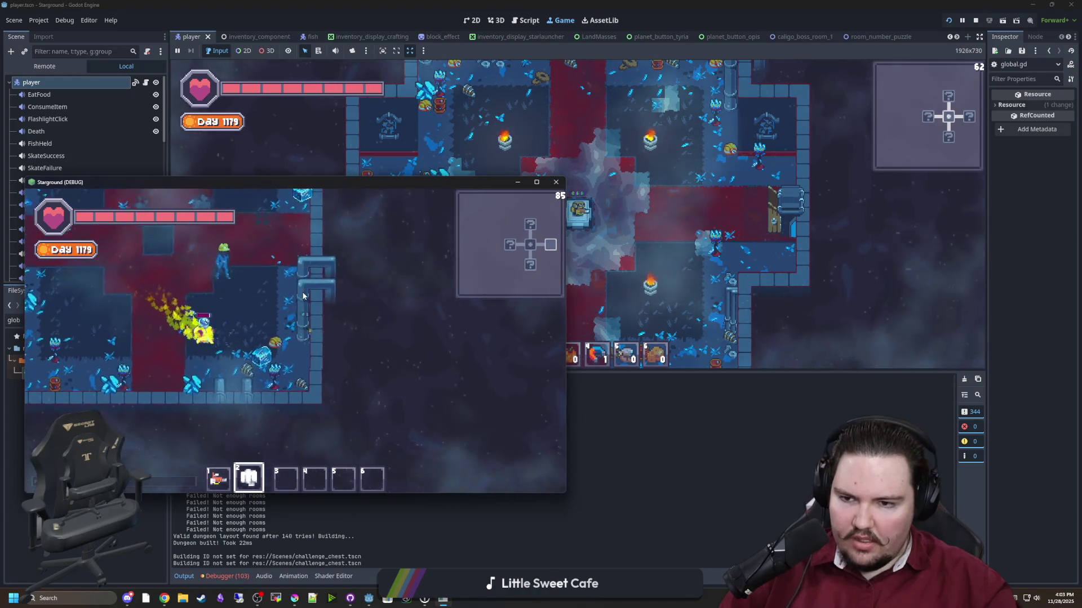
key("a")
key("s")
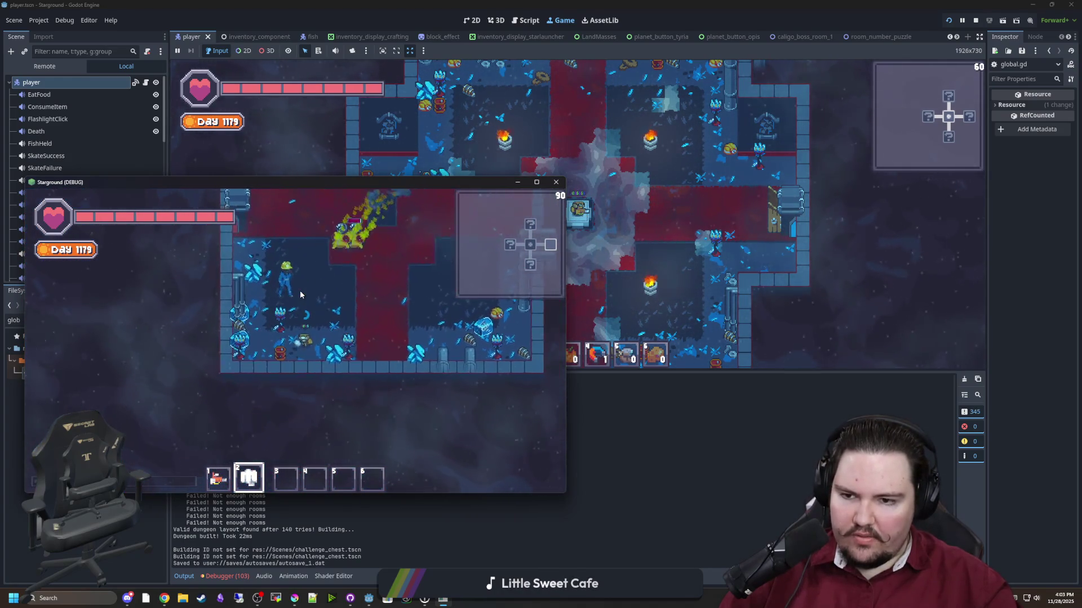
key("d")
key("w")
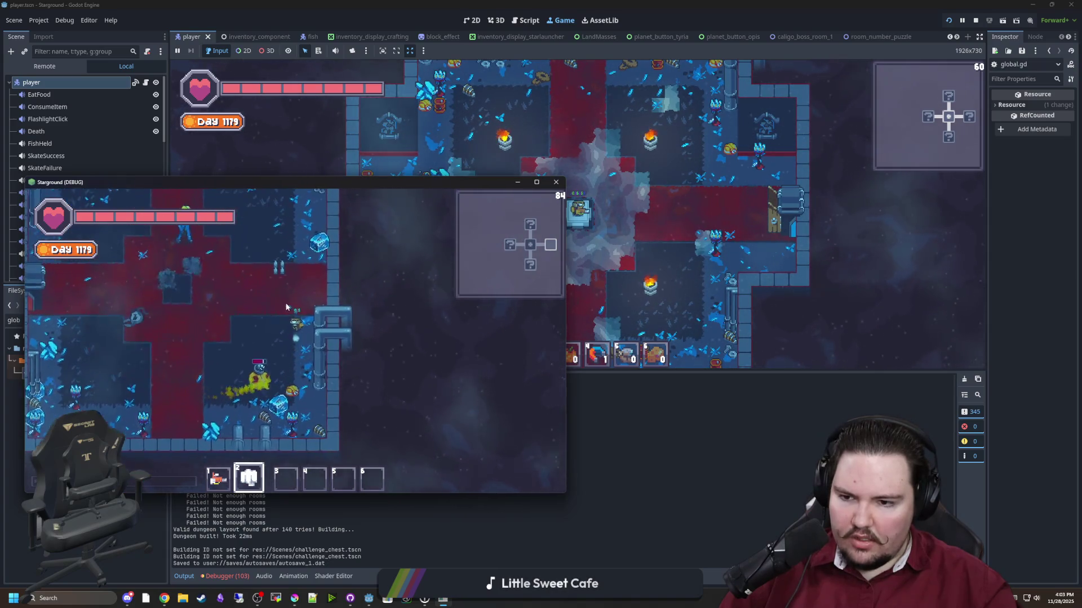
key("a")
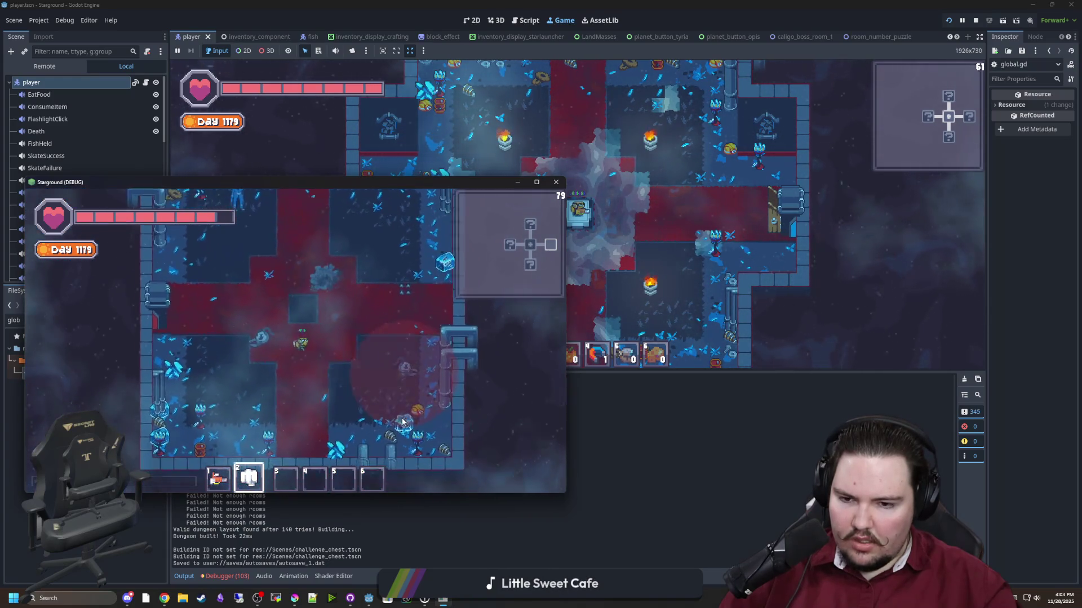
key("s")
key("d")
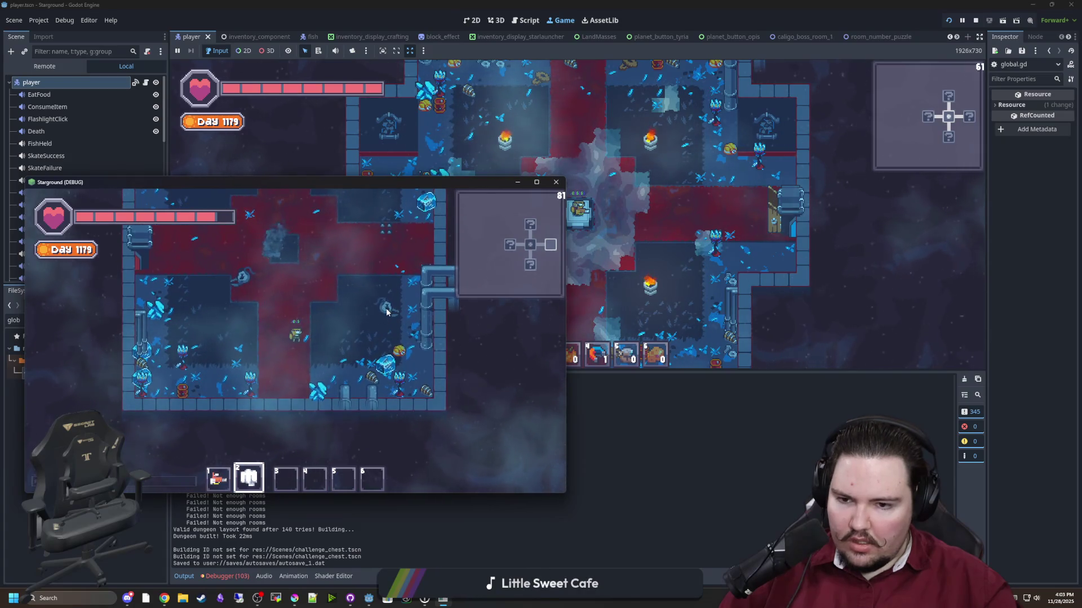
key("w")
key("d")
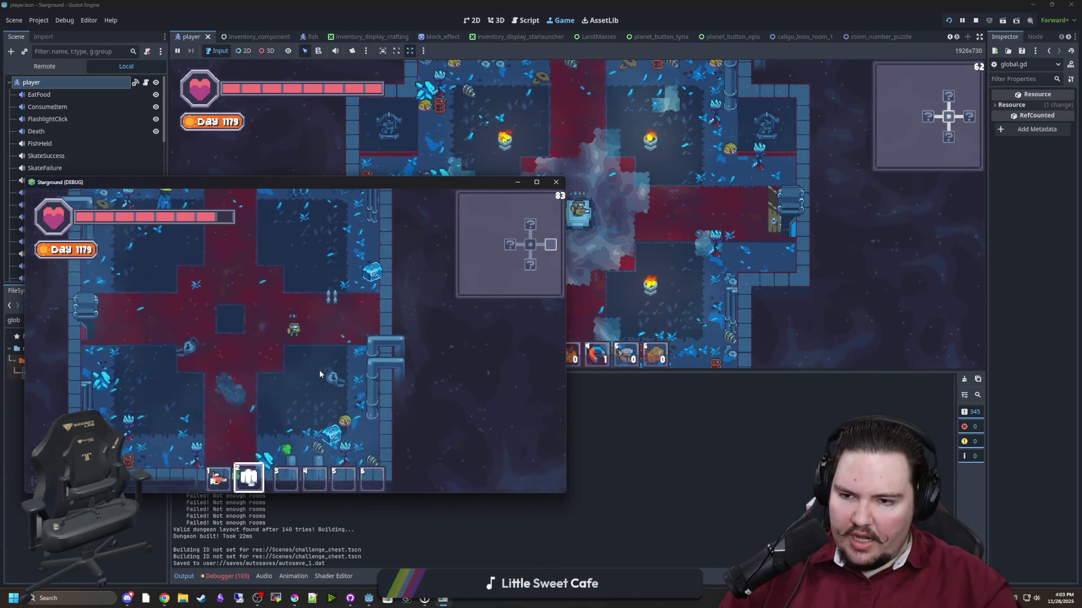
- Walk the second player through the statue room and red corridor while enemies attack
key("w")
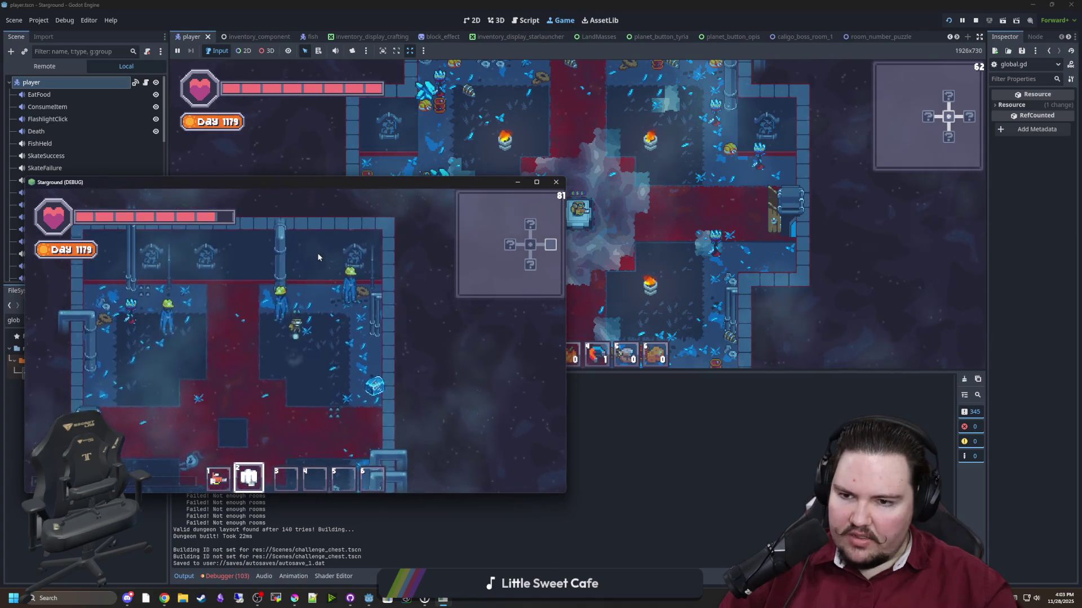
key("w")
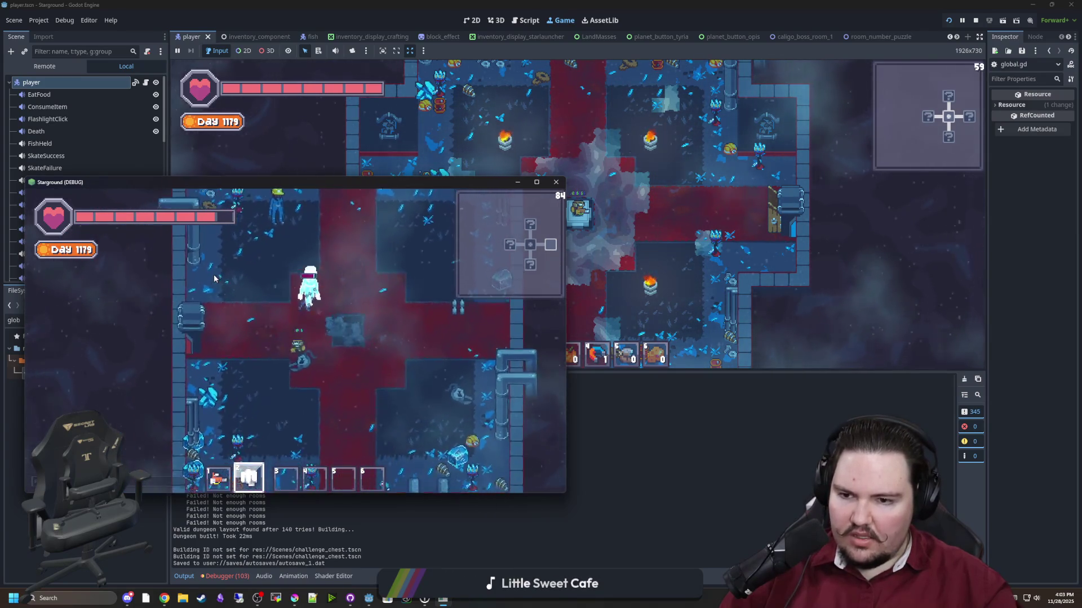
key("d")
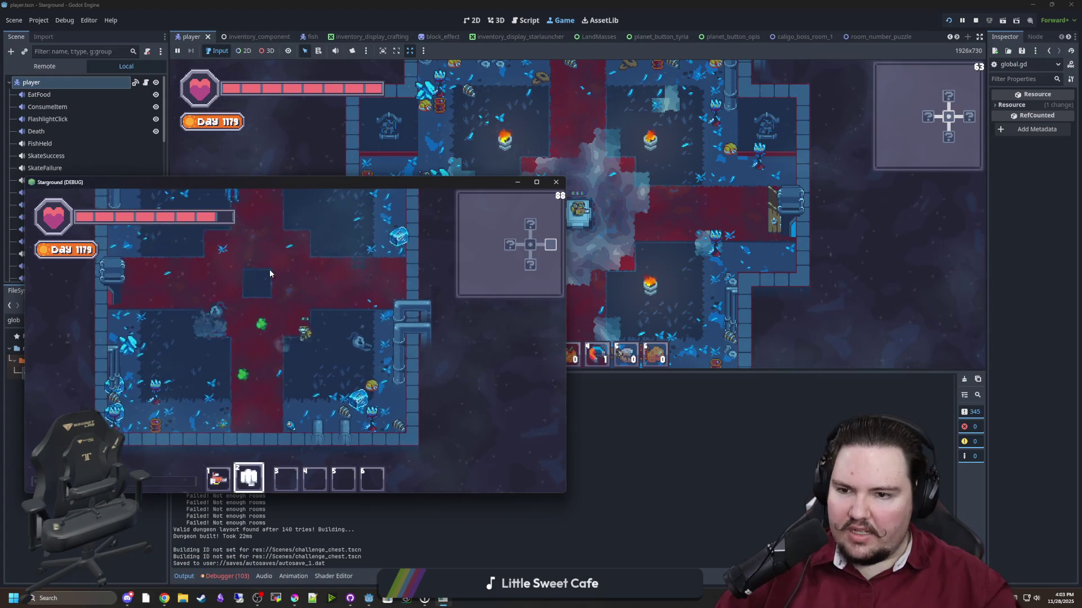
key("w")
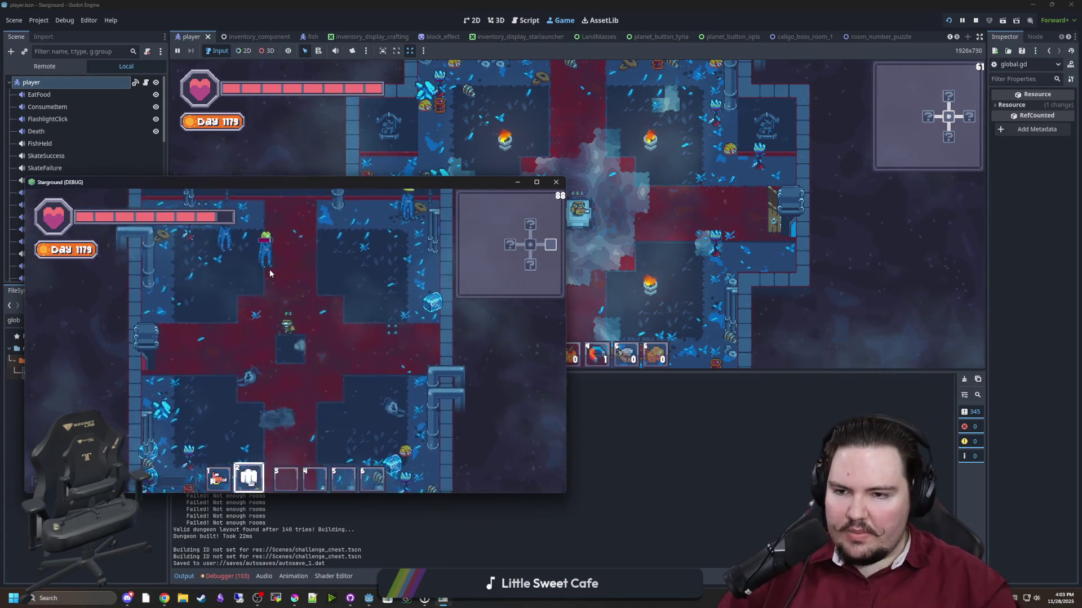
key("a")
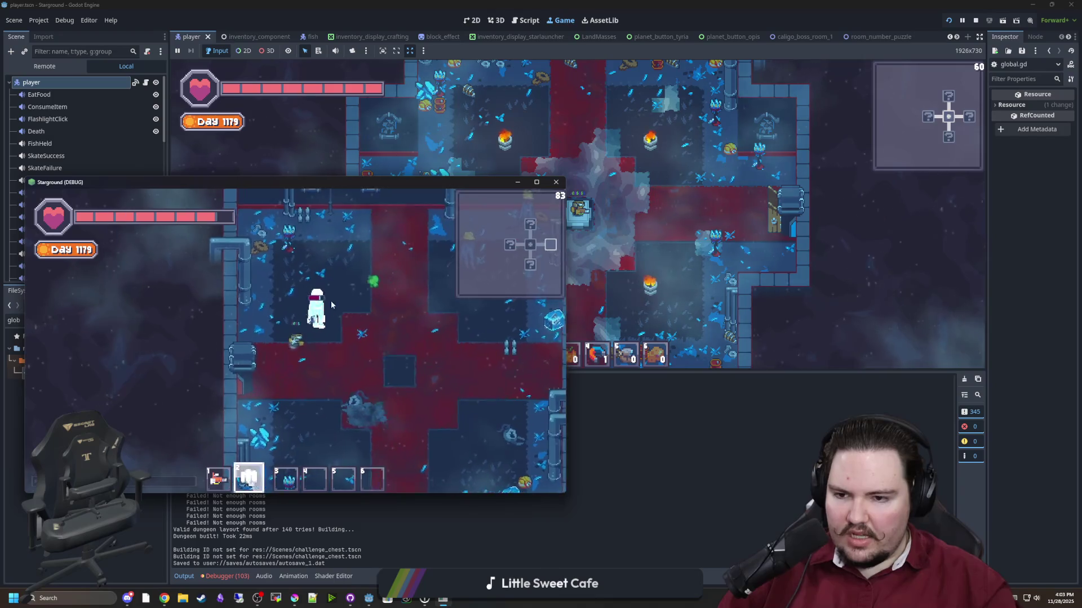
key("w")
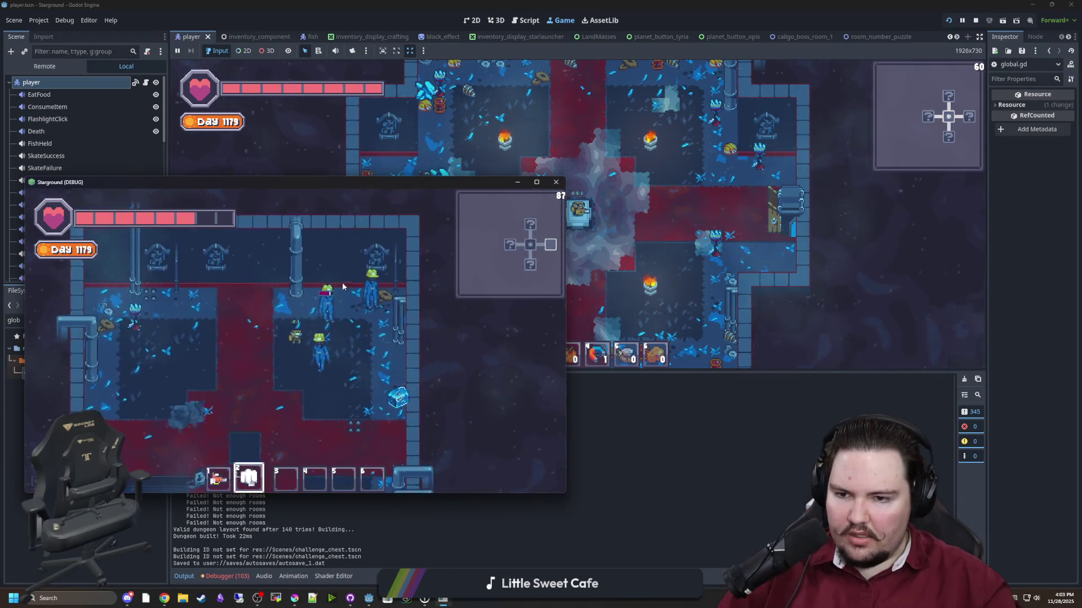
key("a")
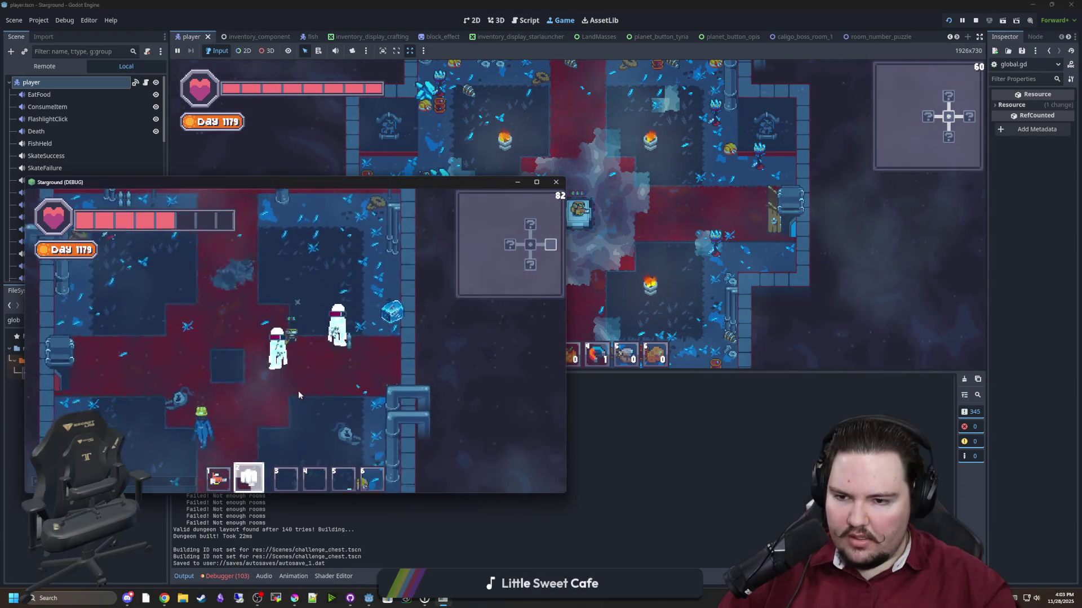
key("s")
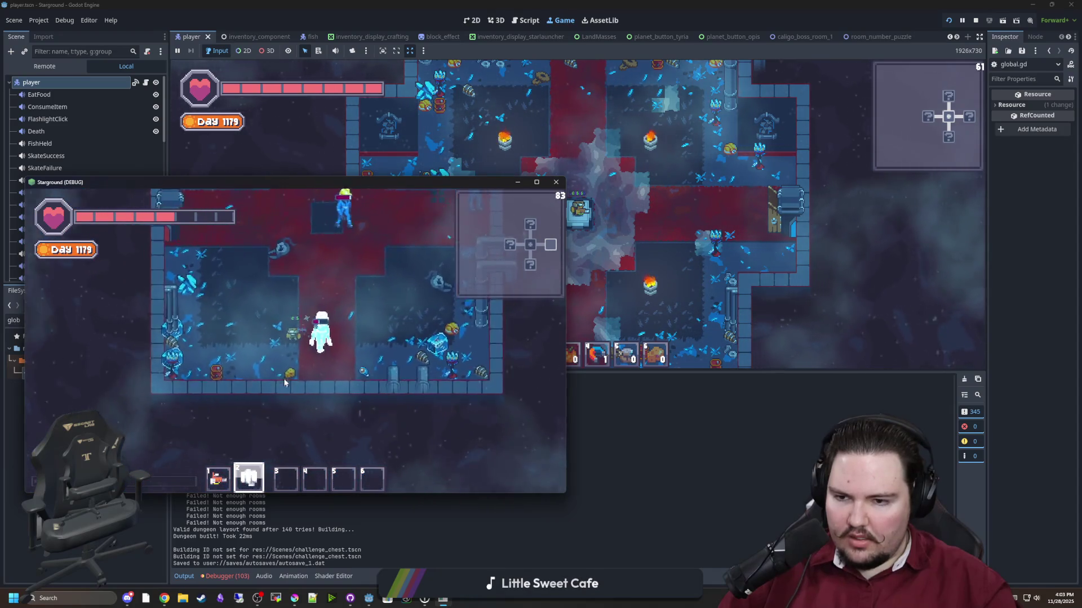
key("w")
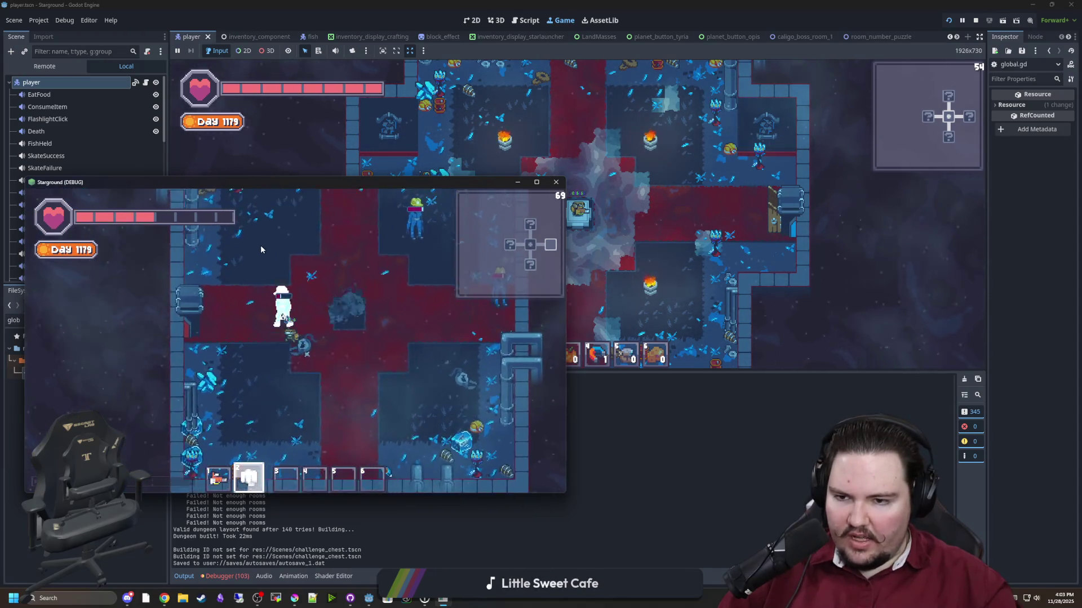
key("w")
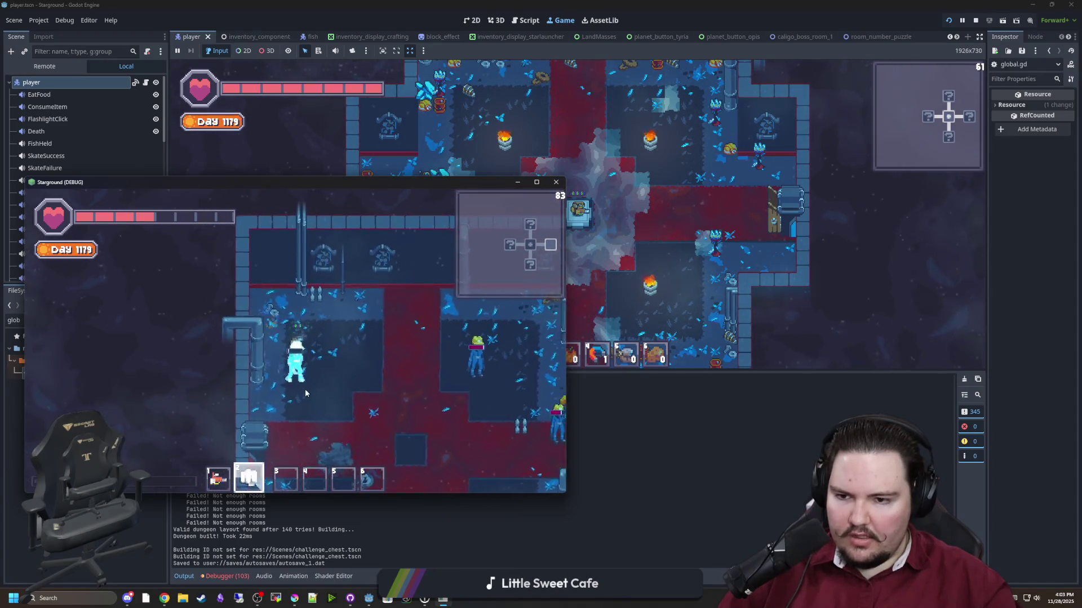
key("s")
key("d")
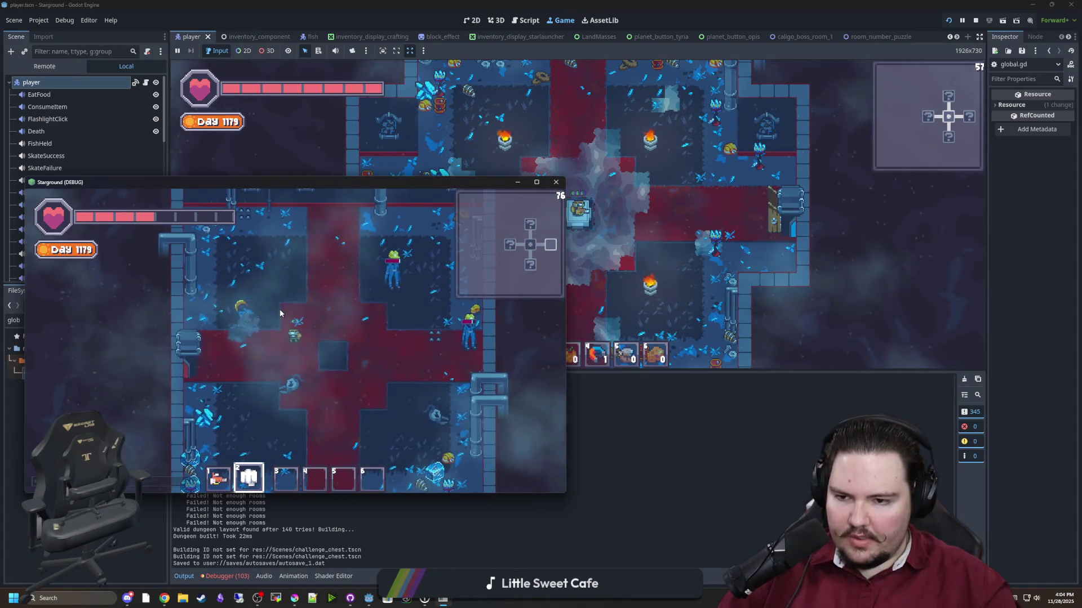
key("s")
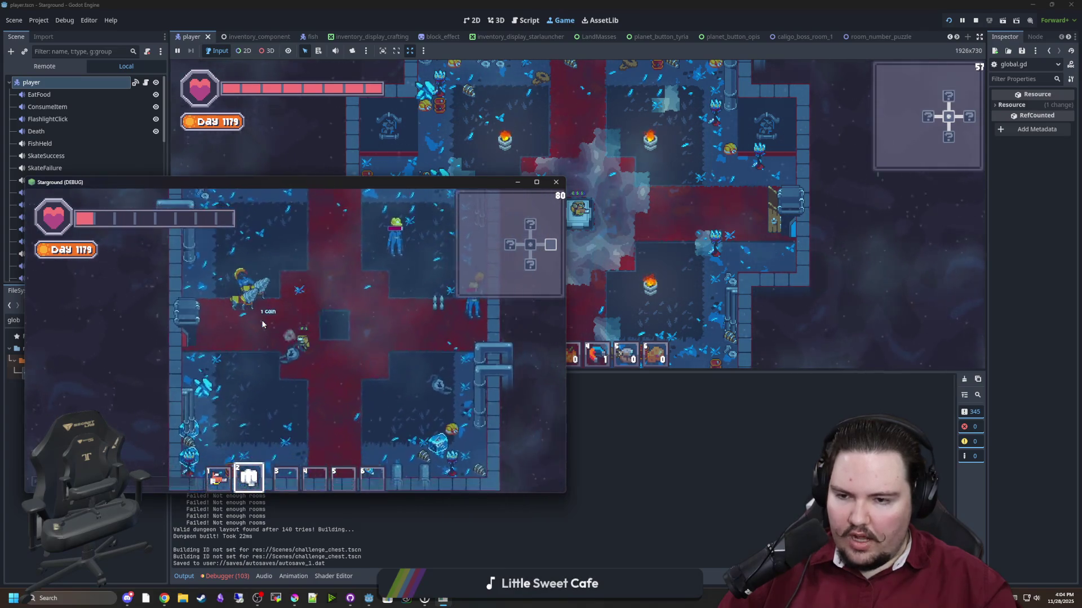
key("d")
key("s")
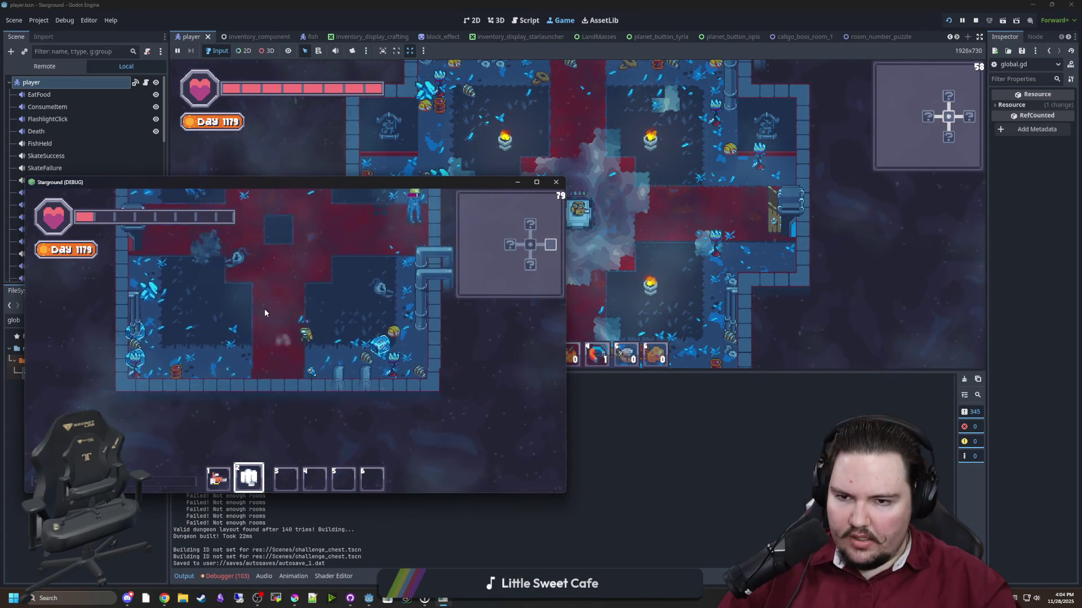
key("s")
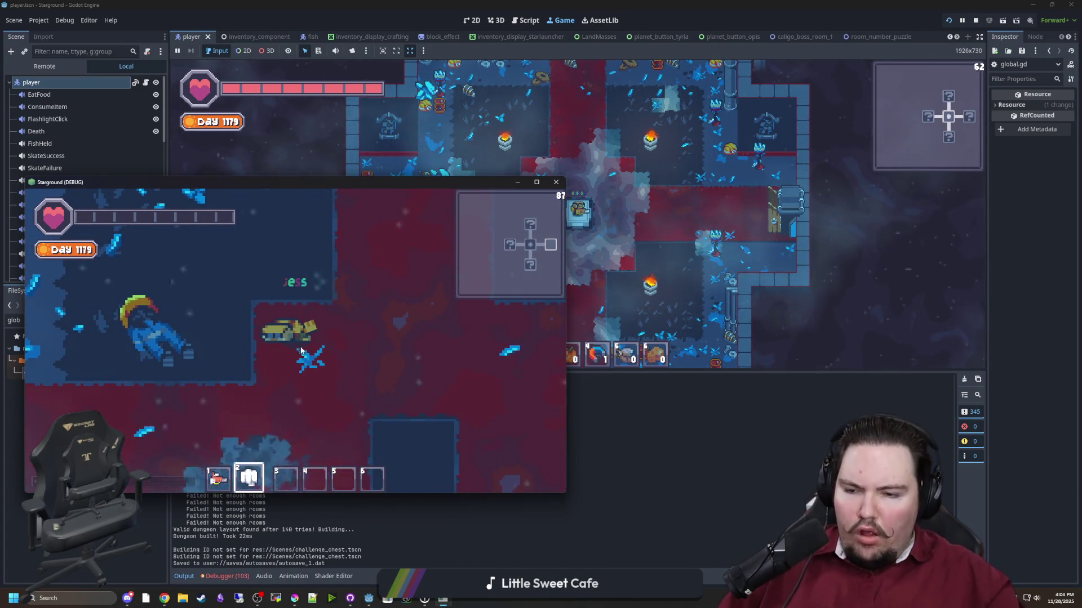
- Respawn the player at the factory base and close the Starlauncher planet map
left_click(303, 351)
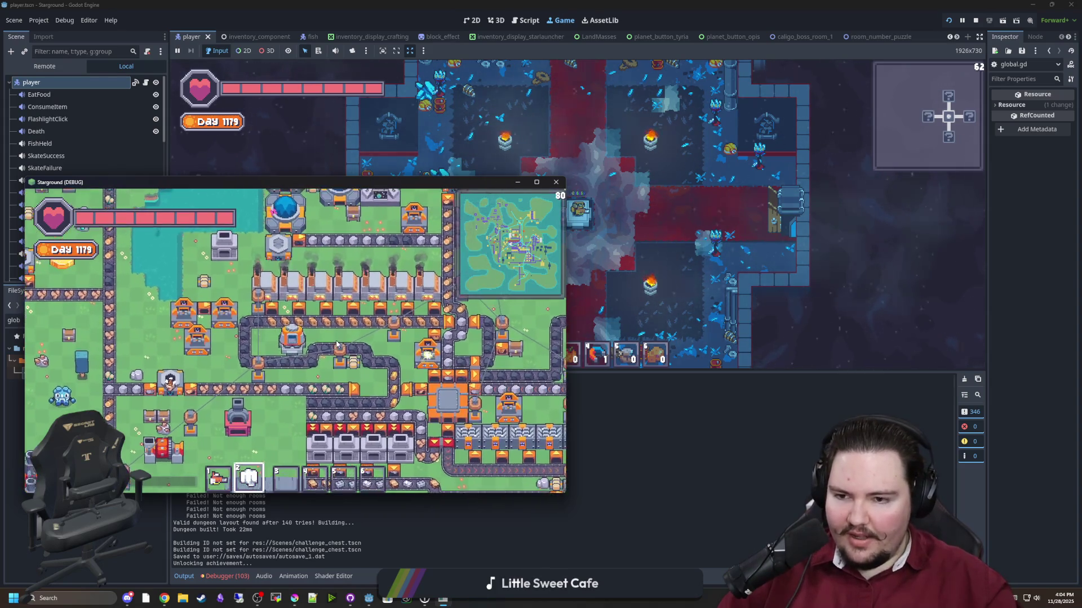
key("w")
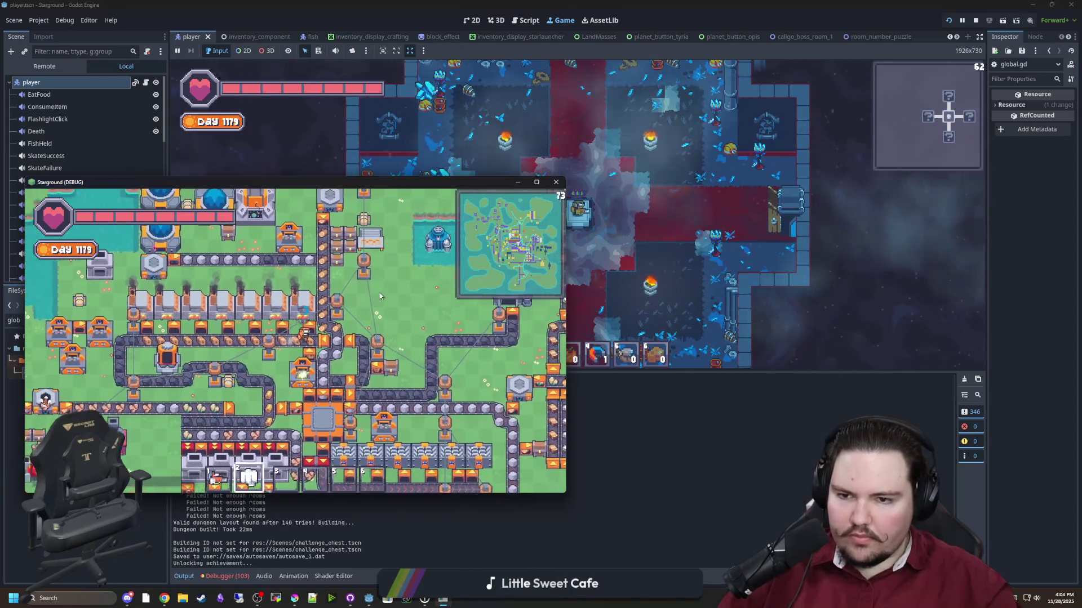
left_click(251, 280)
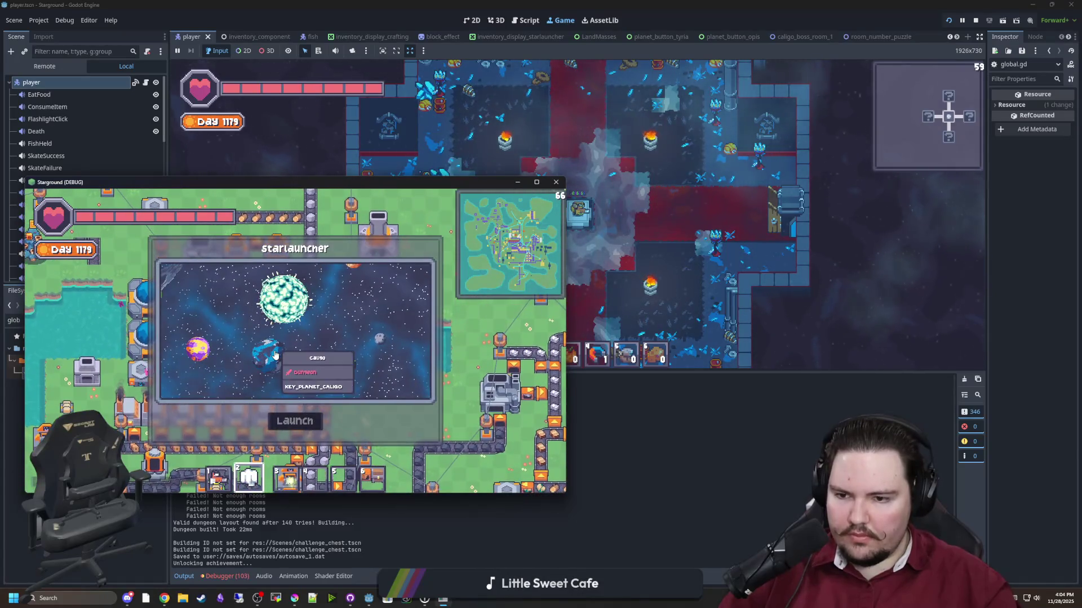
key("Escape")
- Walk the player from the base into the dungeon and through its rooms
key("d")
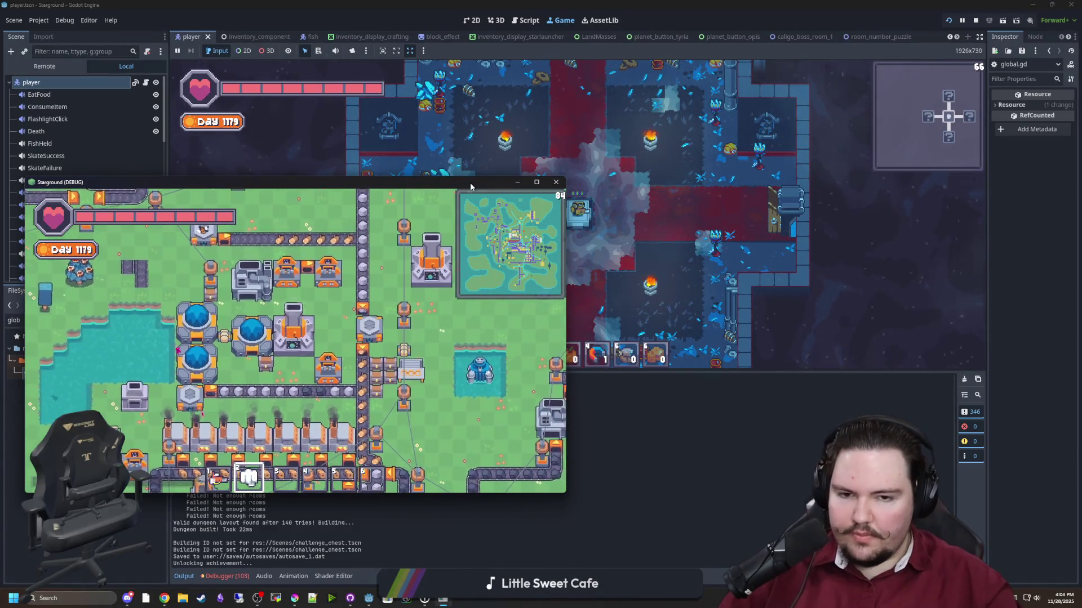
key("d")
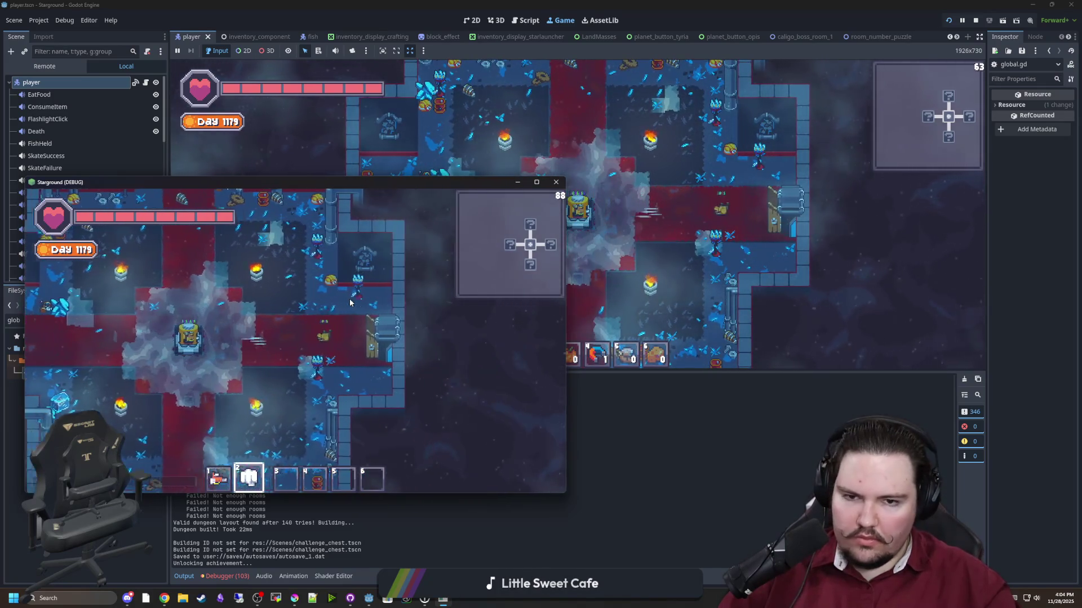
key("d")
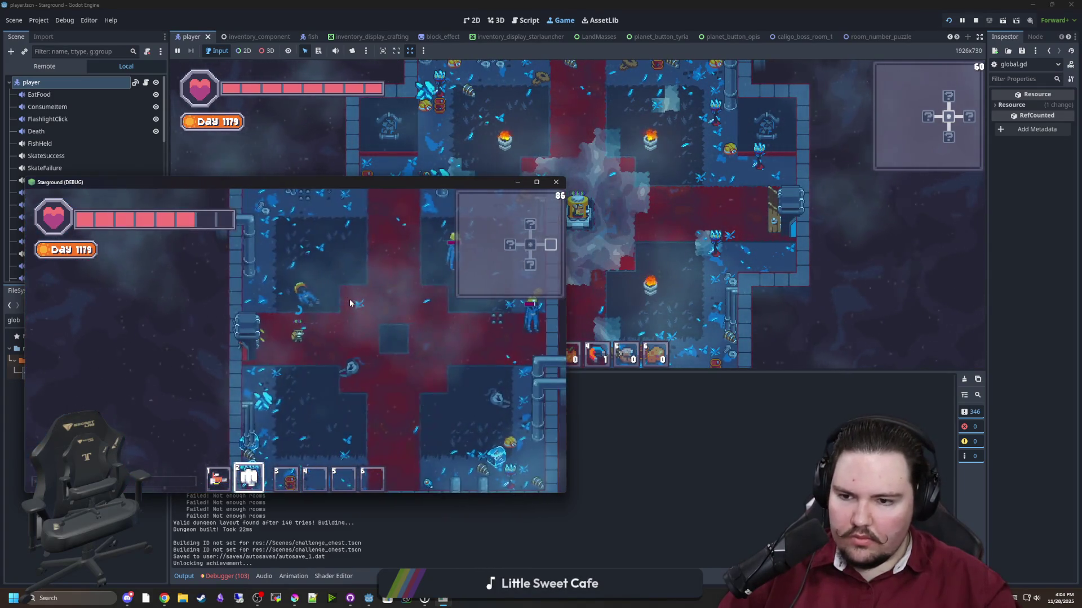
key("s")
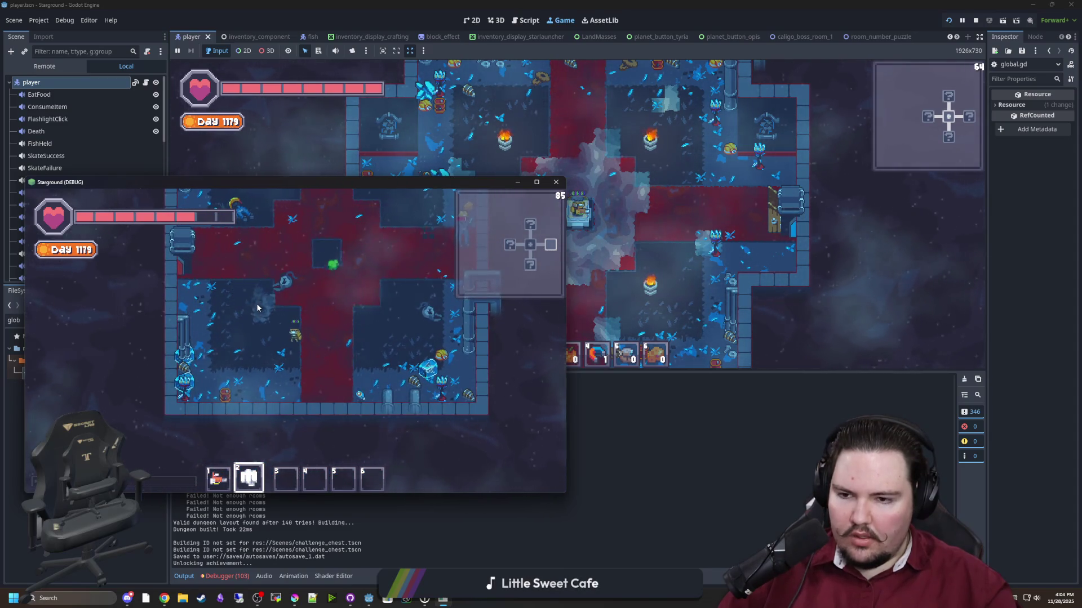
key("s")
key("w")
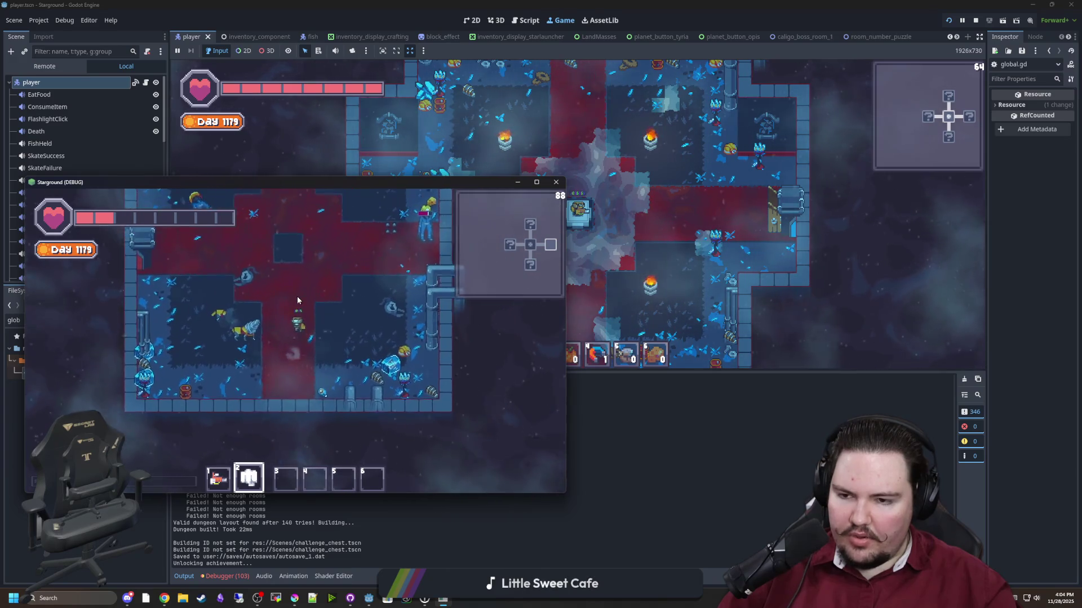
key("a")
key("s")
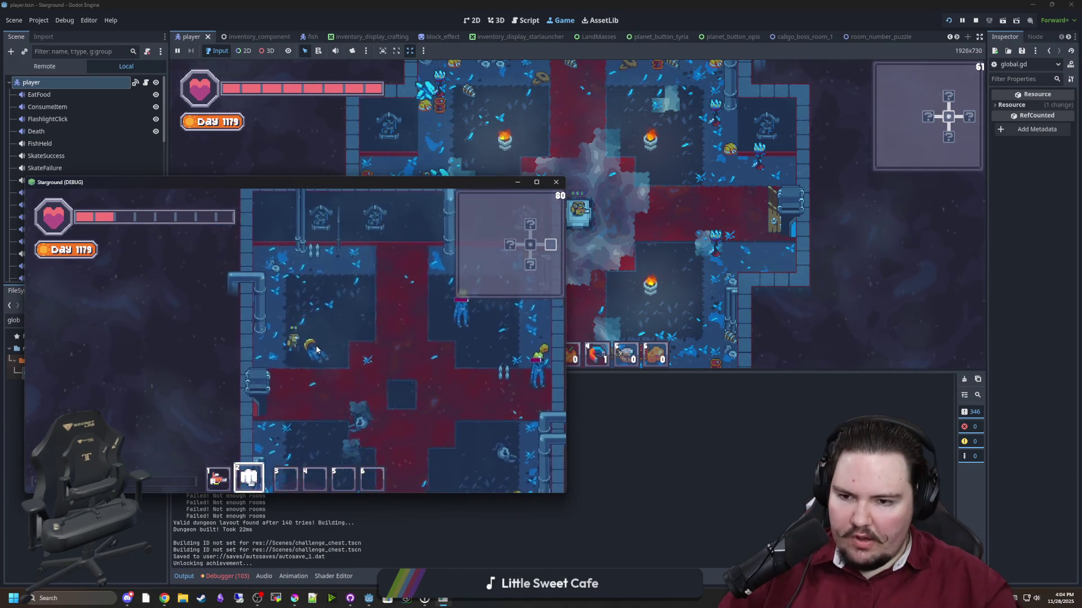
key("d")
key("s")
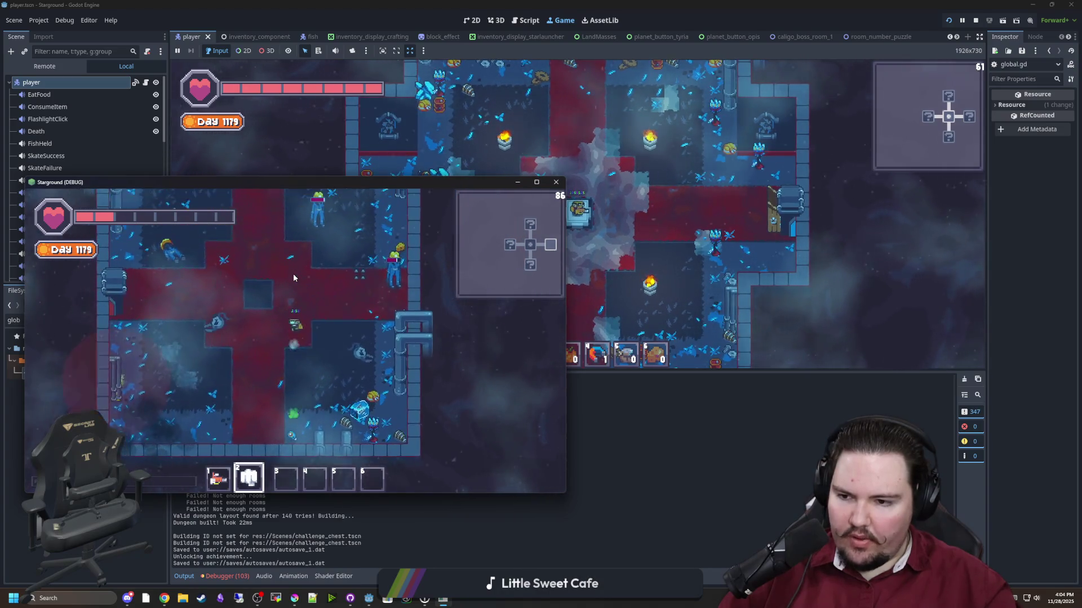
key("w")
key("a")
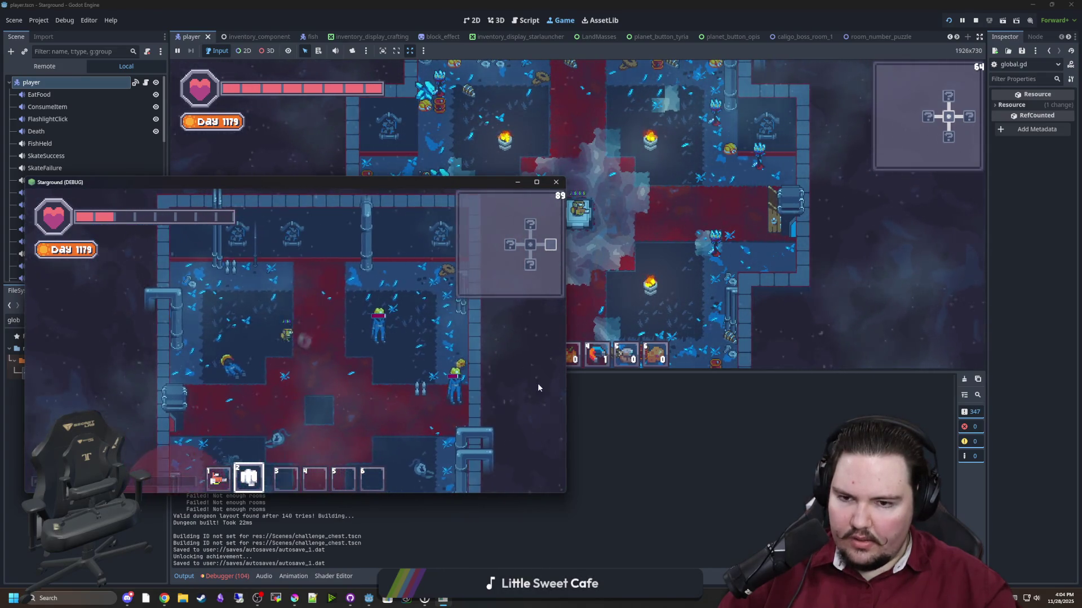
key("s")
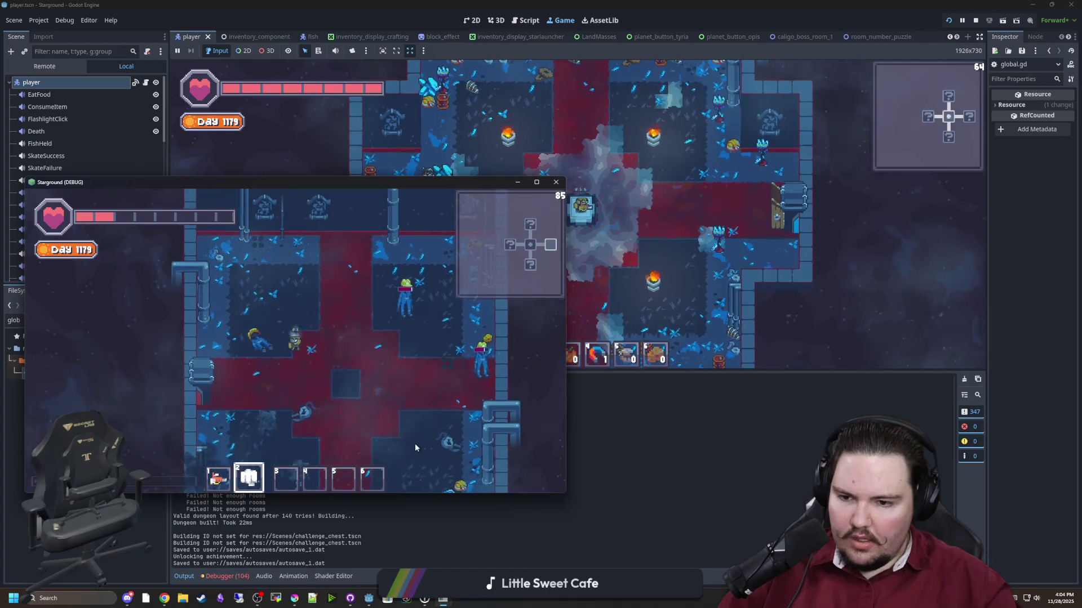
key("a")
key("w")
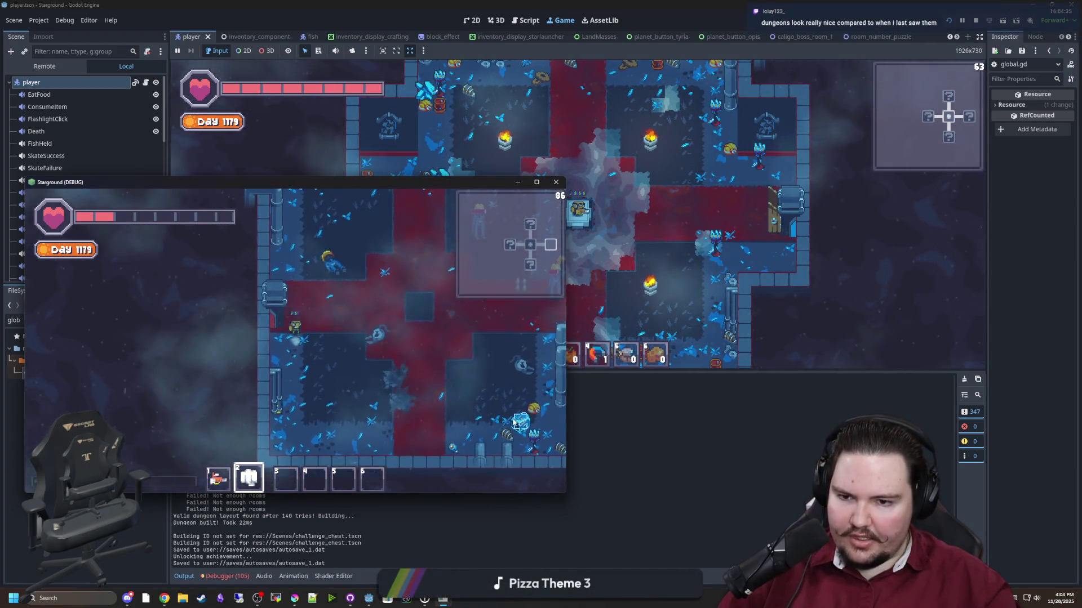
- Keep dodging enemies around the dungeon room, then stop the debug session
key("d")
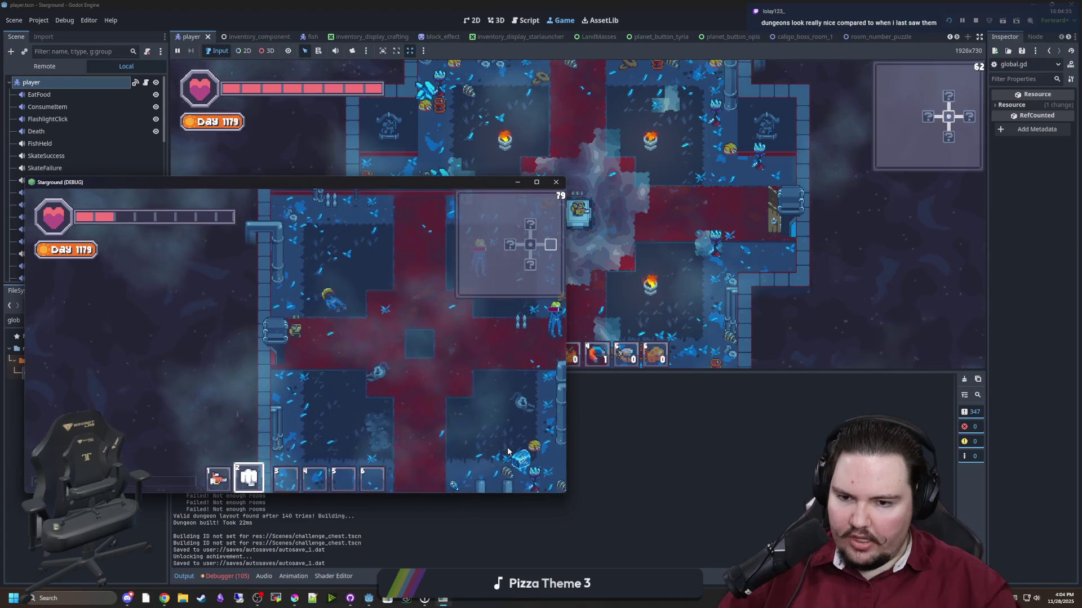
key("d")
key("s")
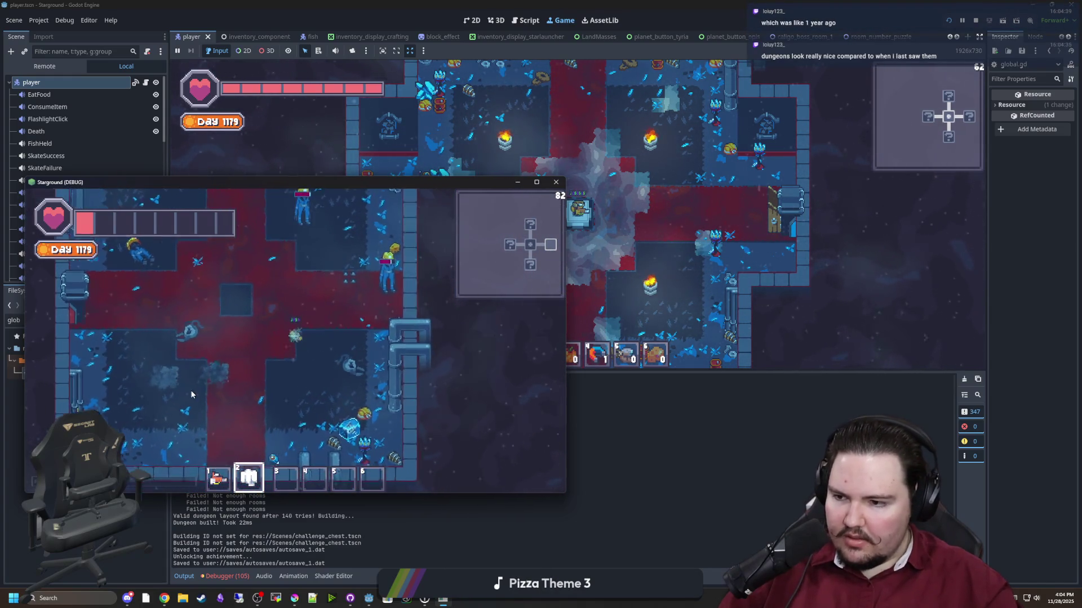
key("a")
key("w")
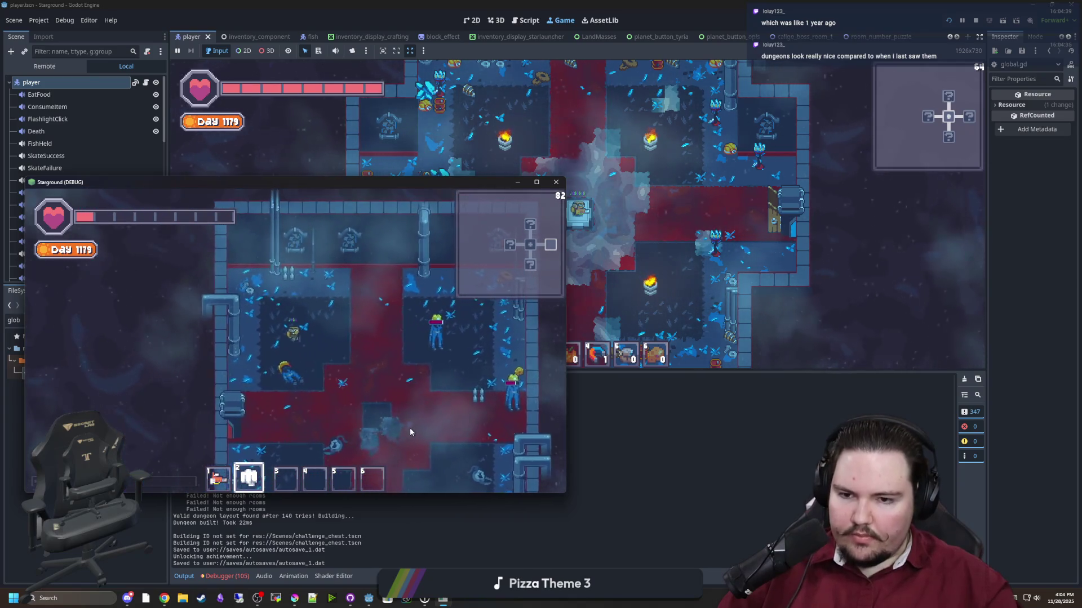
key("s")
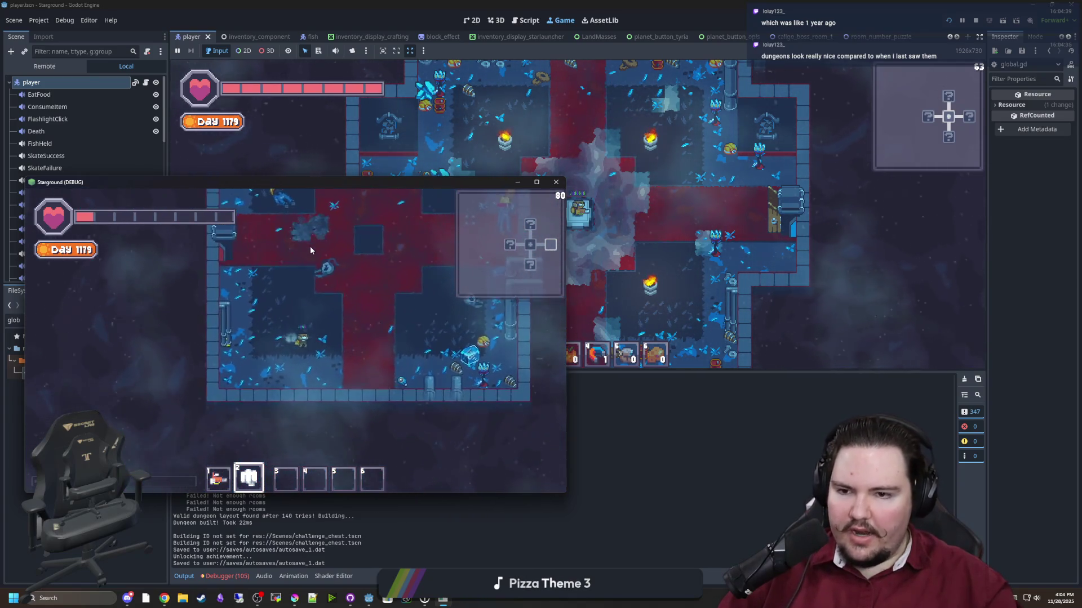
key("d")
key("s")
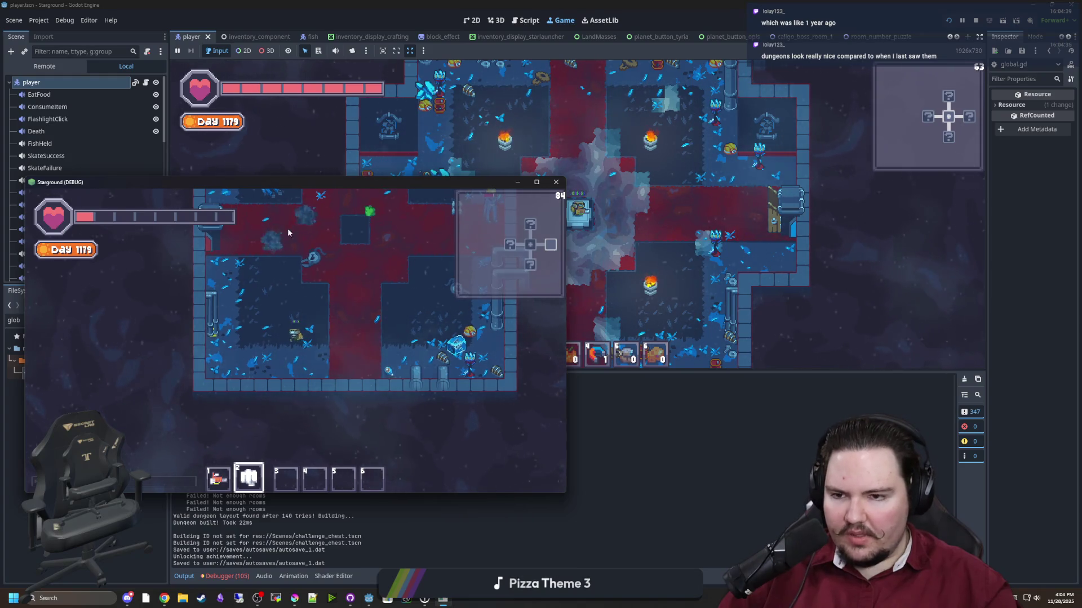
key("d")
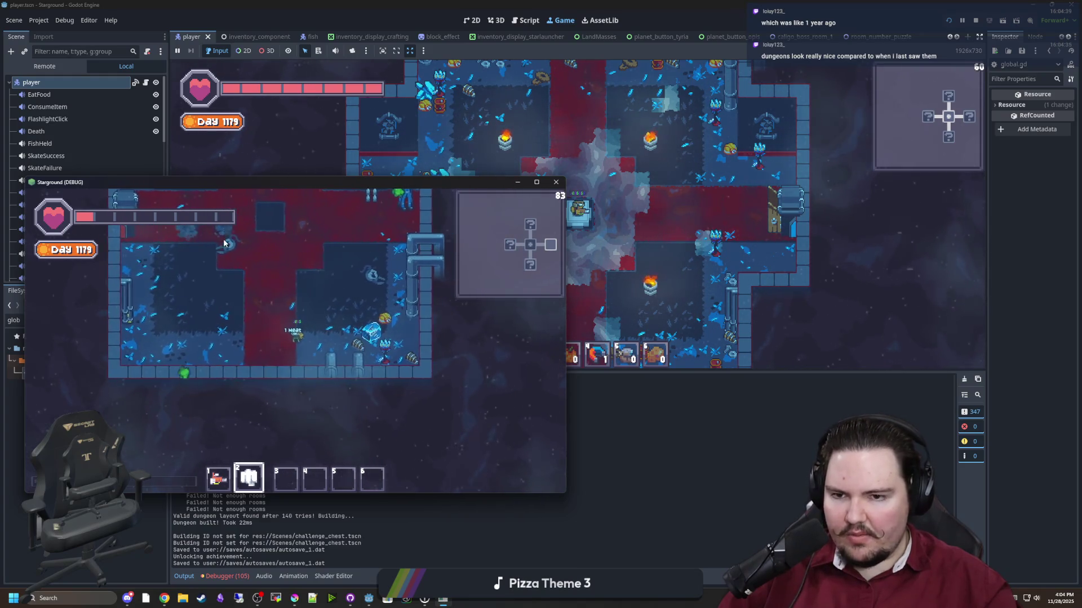
key("w")
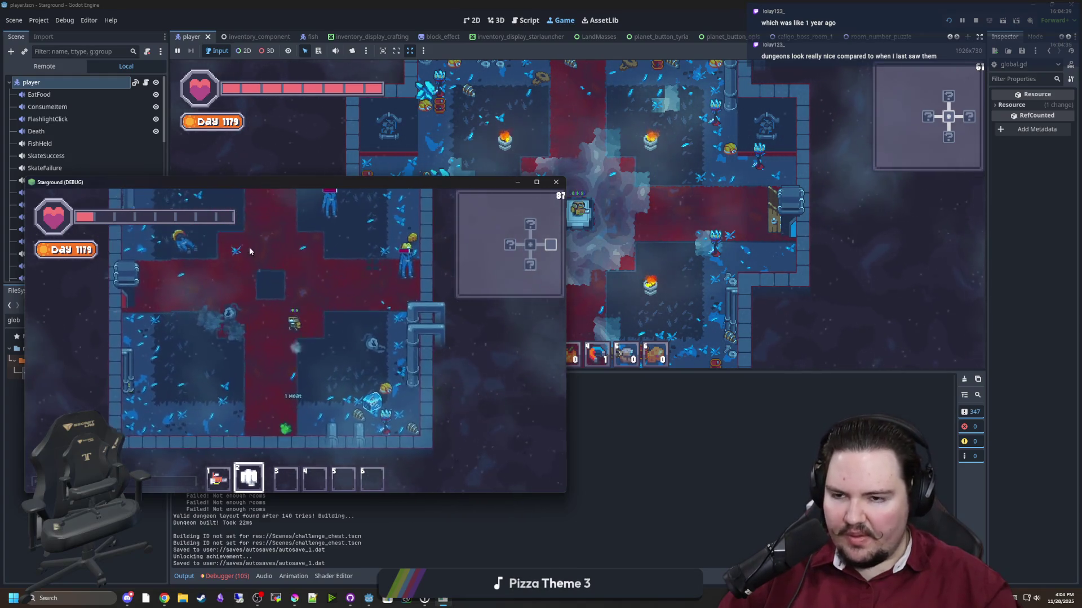
key("a")
key("w")
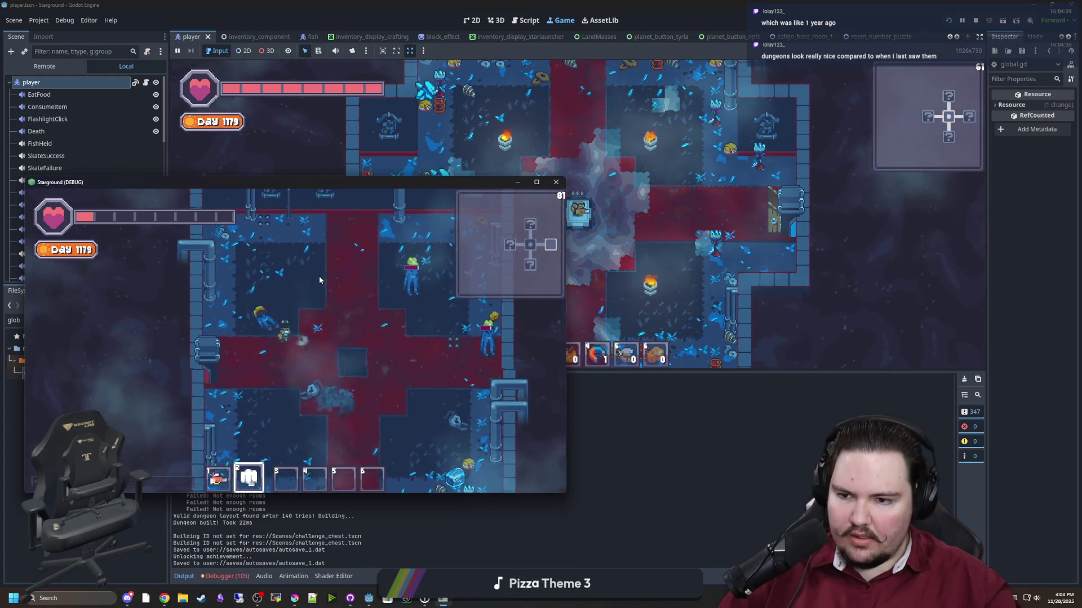
scroll(391, 319, "up", 3)
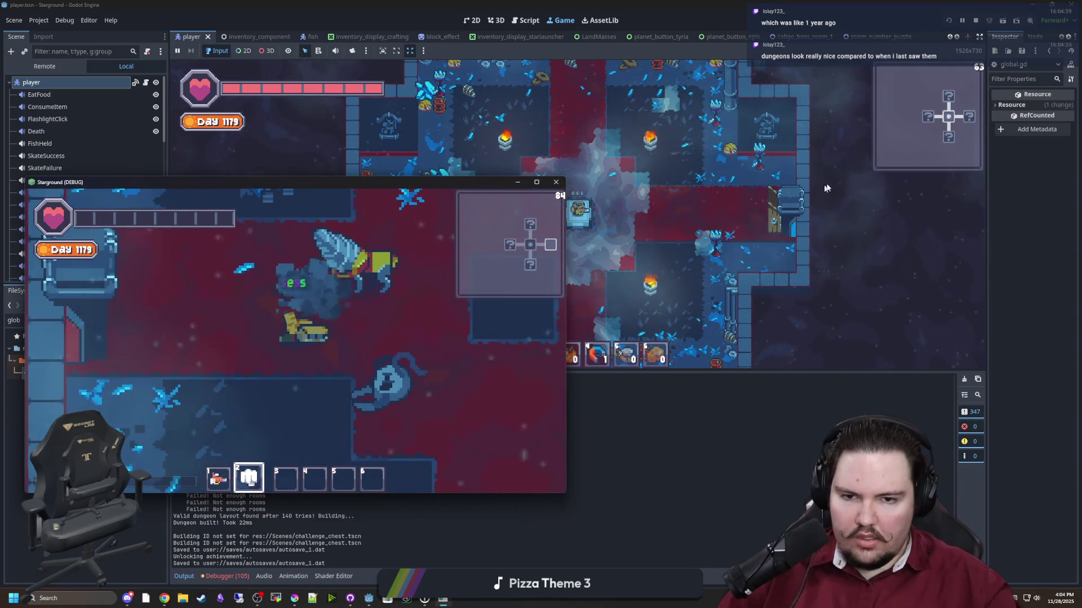
left_click(976, 20)
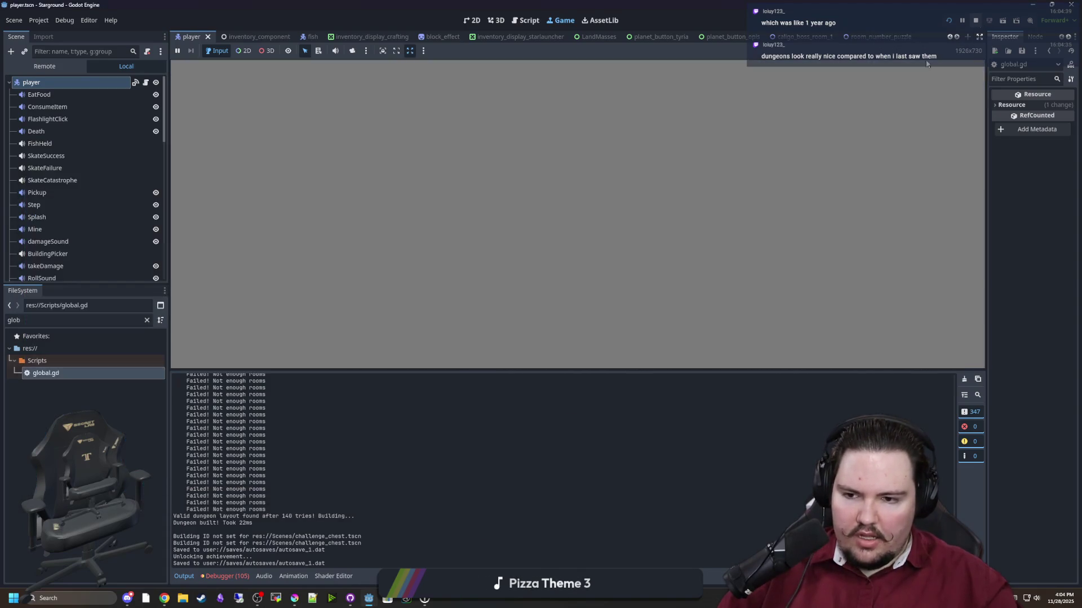
- Filter the FileSystem for 'bomb' and open the bomb.tscn scene
left_click(147, 320)
type("bomb")
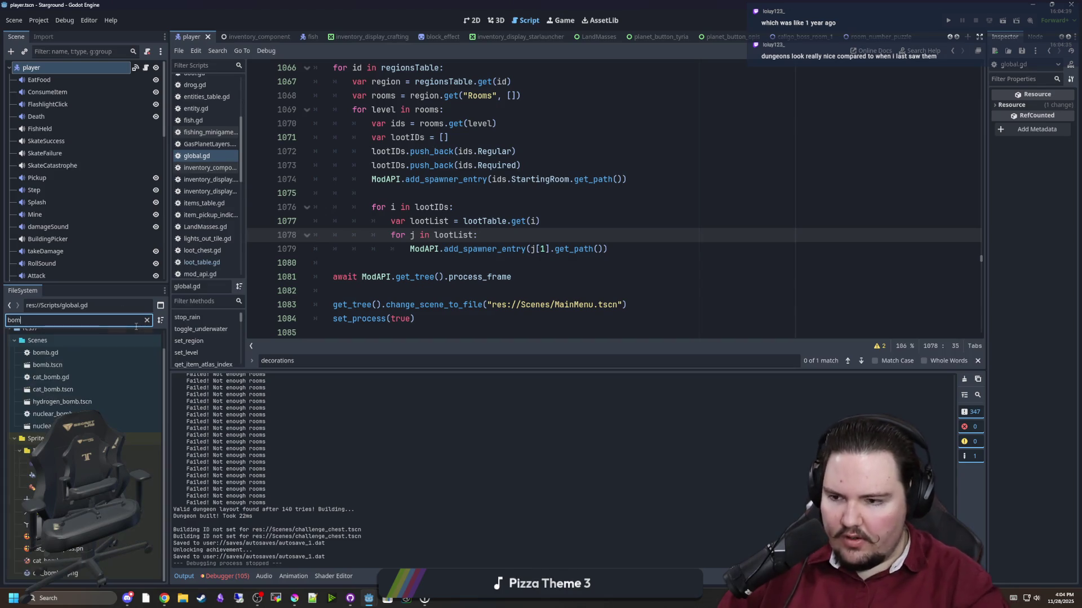
double_click(38, 370)
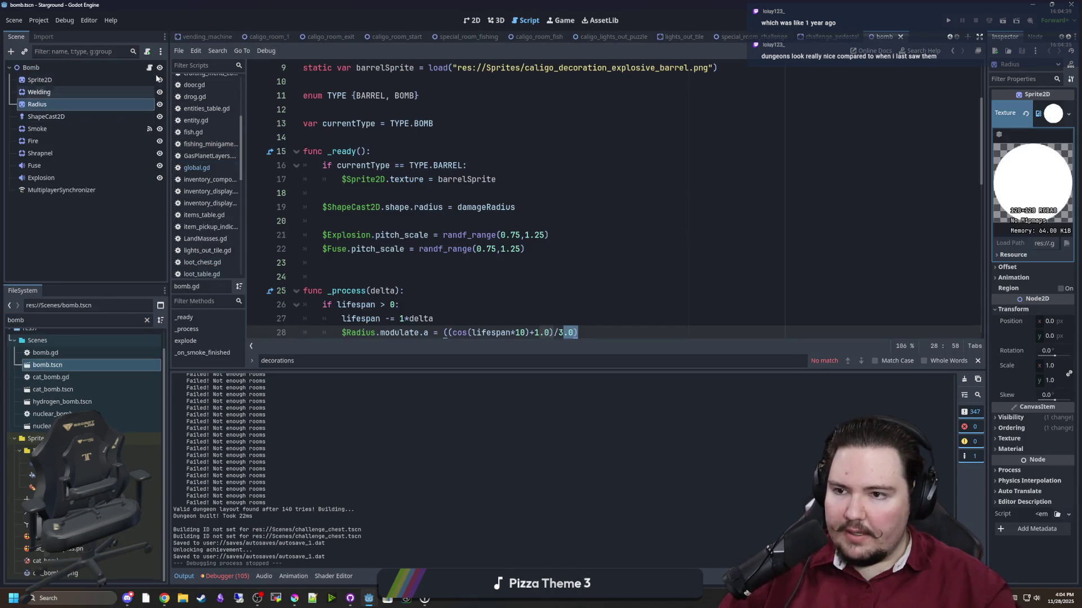
scroll(476, 200, "up", 3)
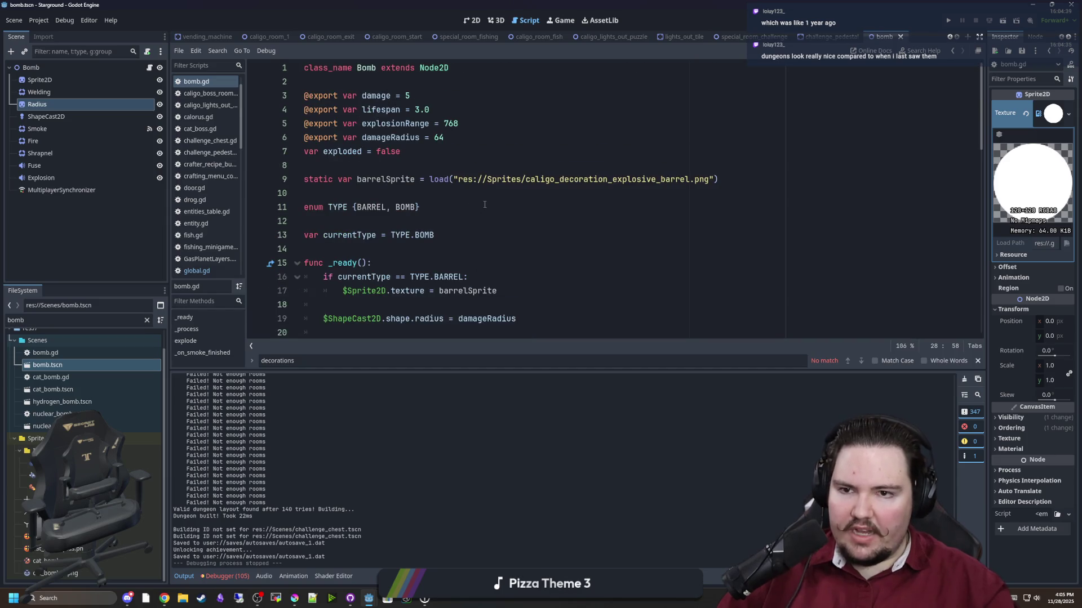
left_click(418, 152)
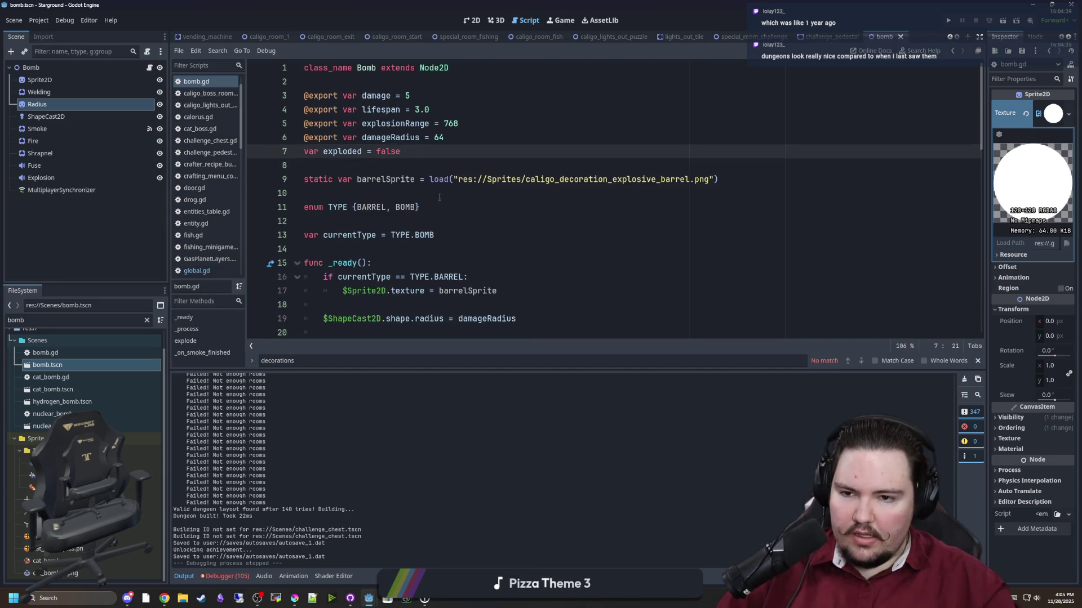
left_click_drag(453, 238, 303, 236)
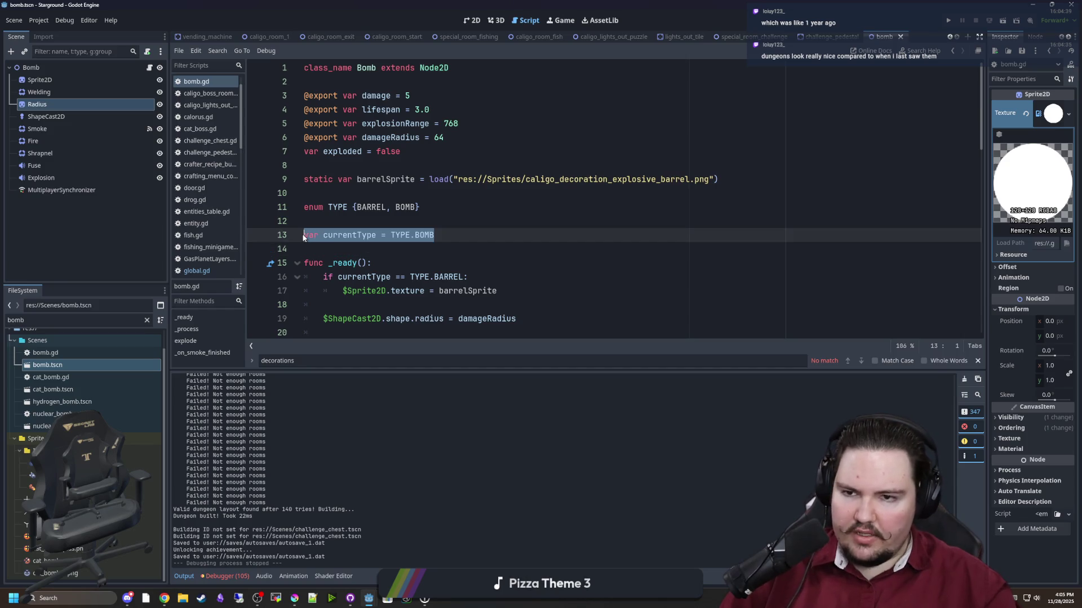
key("Left")
type("@export")
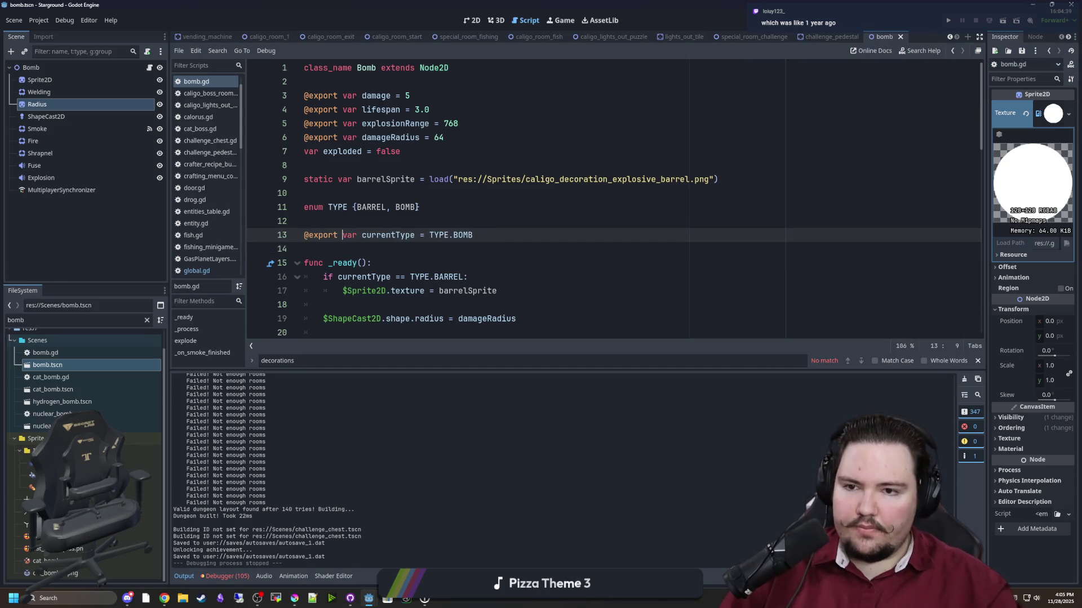
left_click(390, 219)
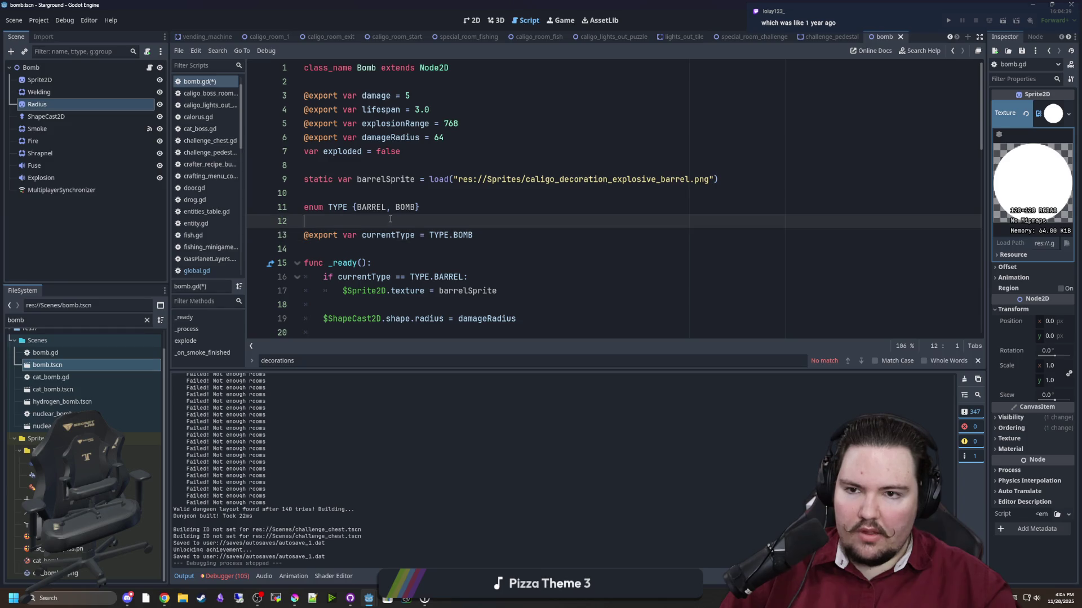
left_click(393, 165)
key("ctrl+s")
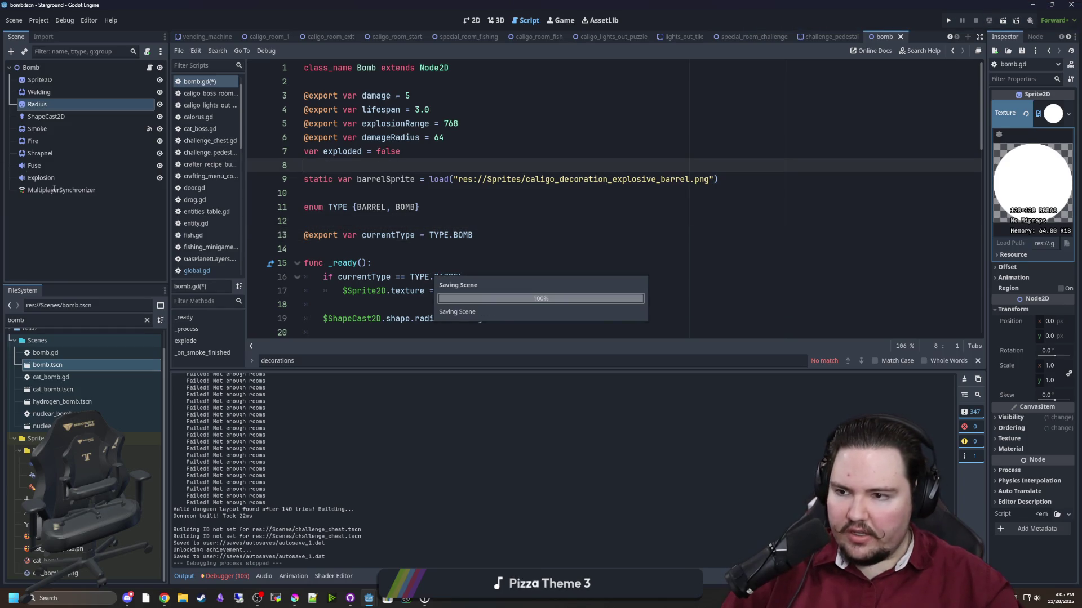
left_click(54, 190)
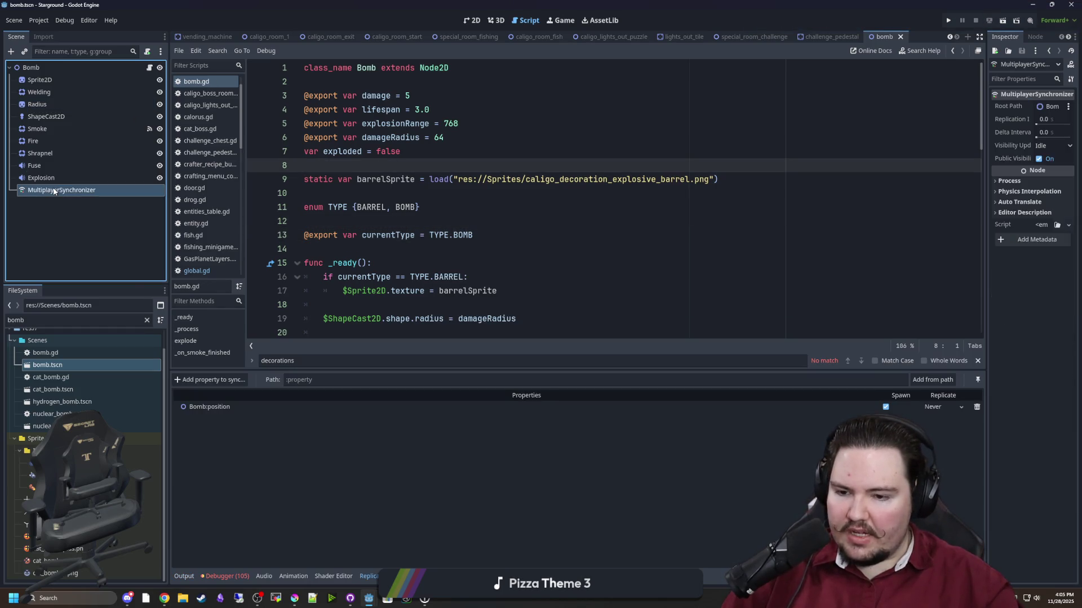
- Add Bomb:currentType to the synchronizer and set its Replicate mode to Never
left_click(216, 386)
double_click(515, 183)
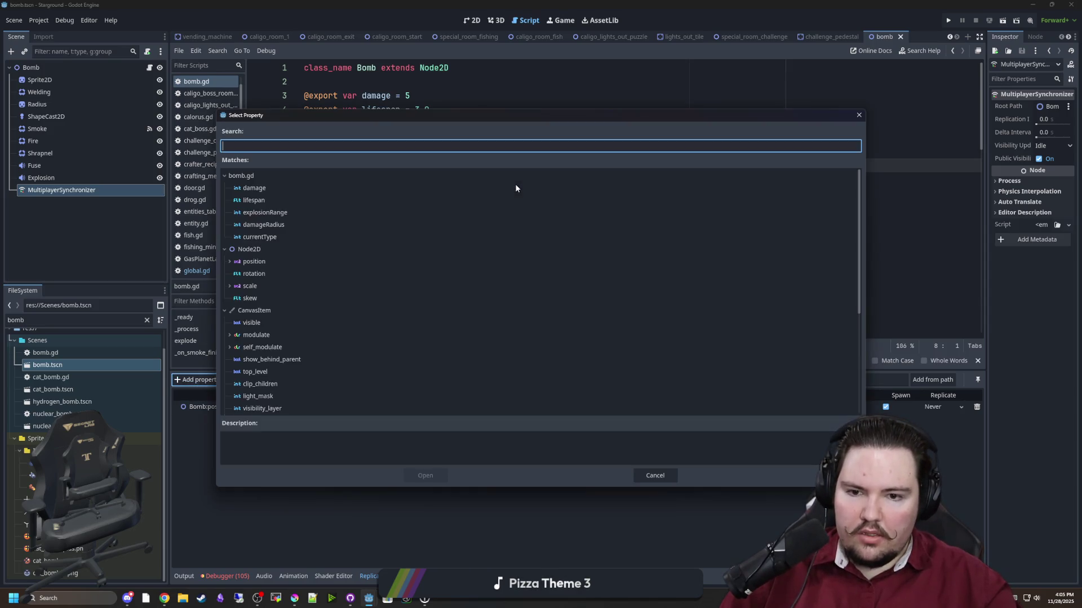
double_click(288, 239)
left_click(445, 241)
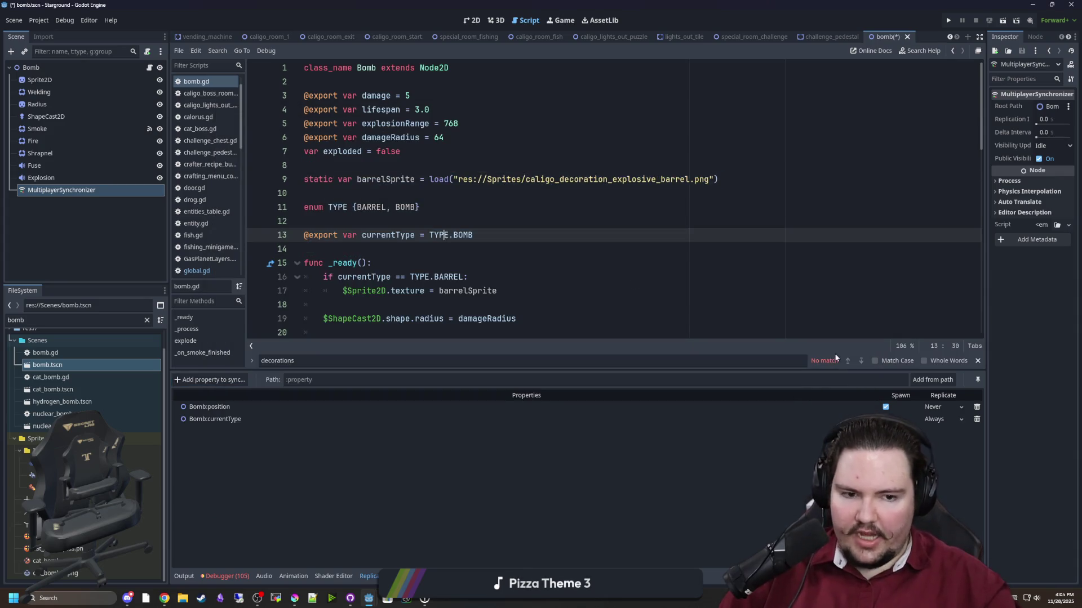
left_click(933, 420)
left_click(930, 431)
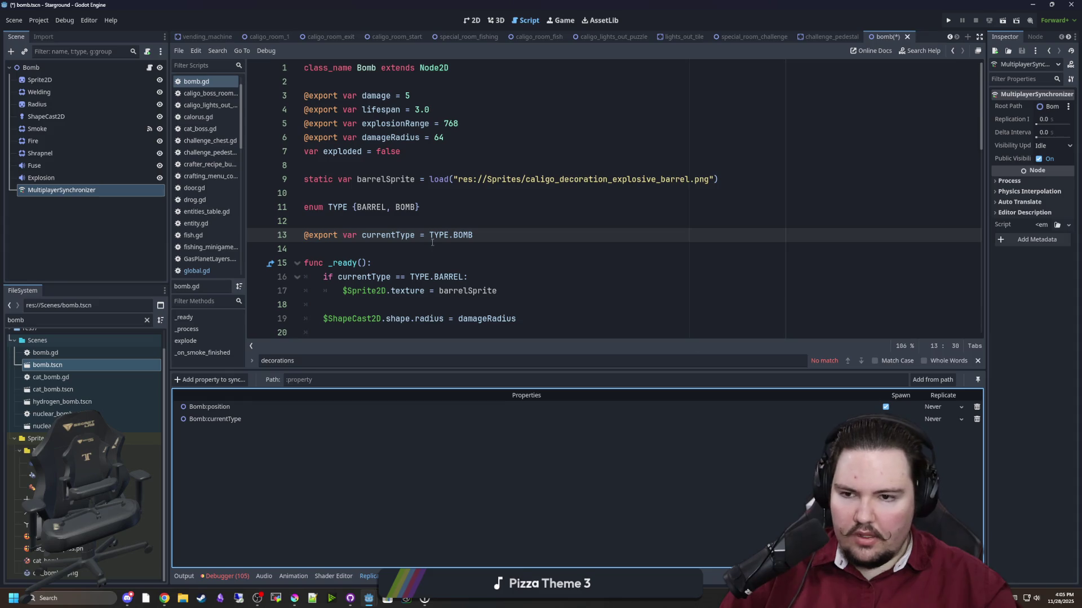
- Add Bomb:lifespan as a synced property with Replicate set to Never
left_click(242, 379)
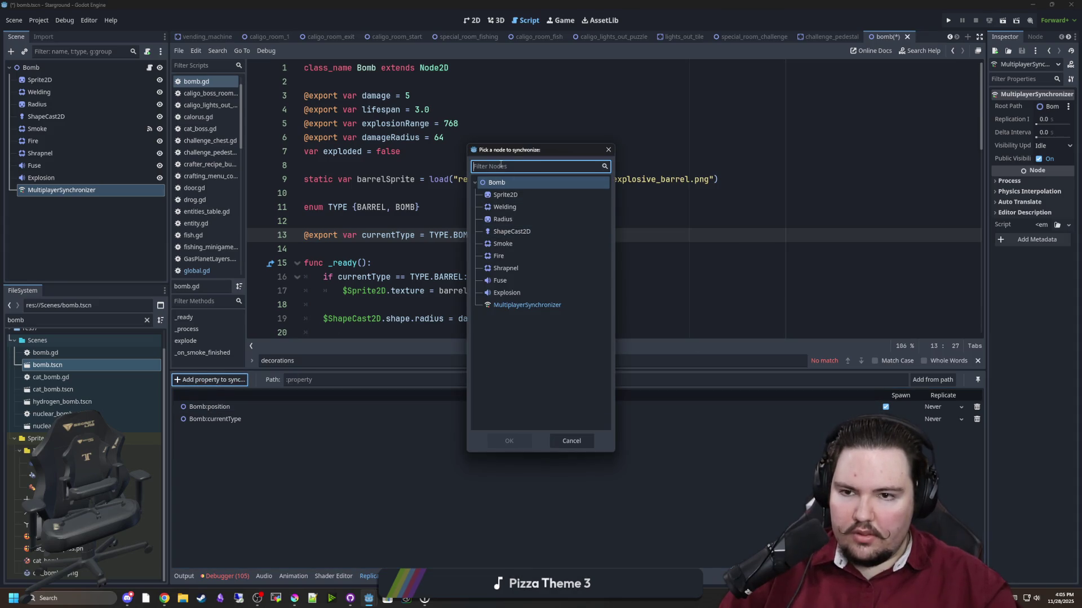
type("life")
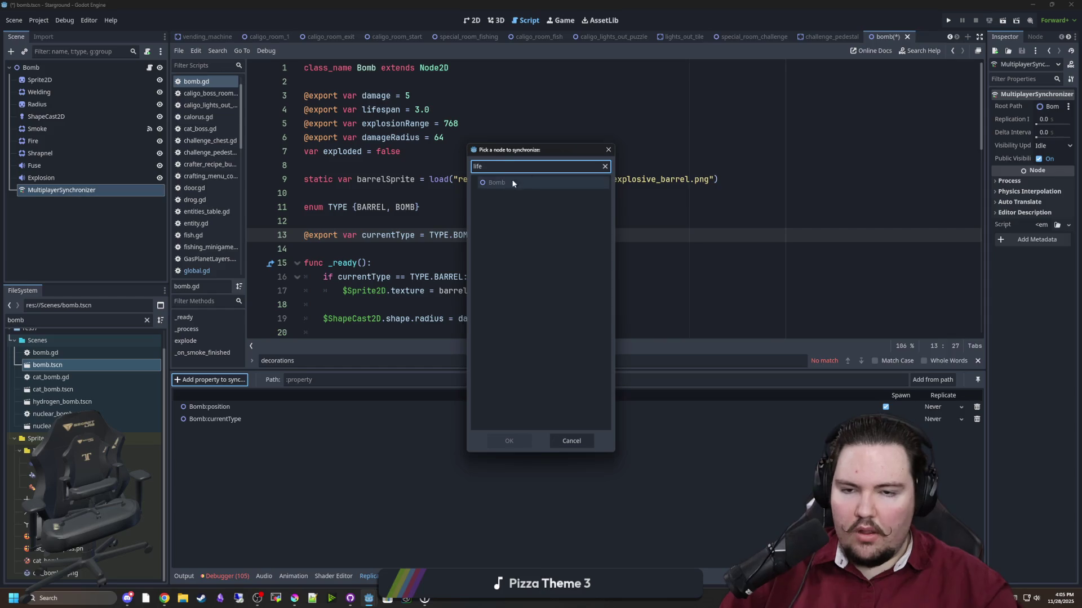
left_click(605, 167)
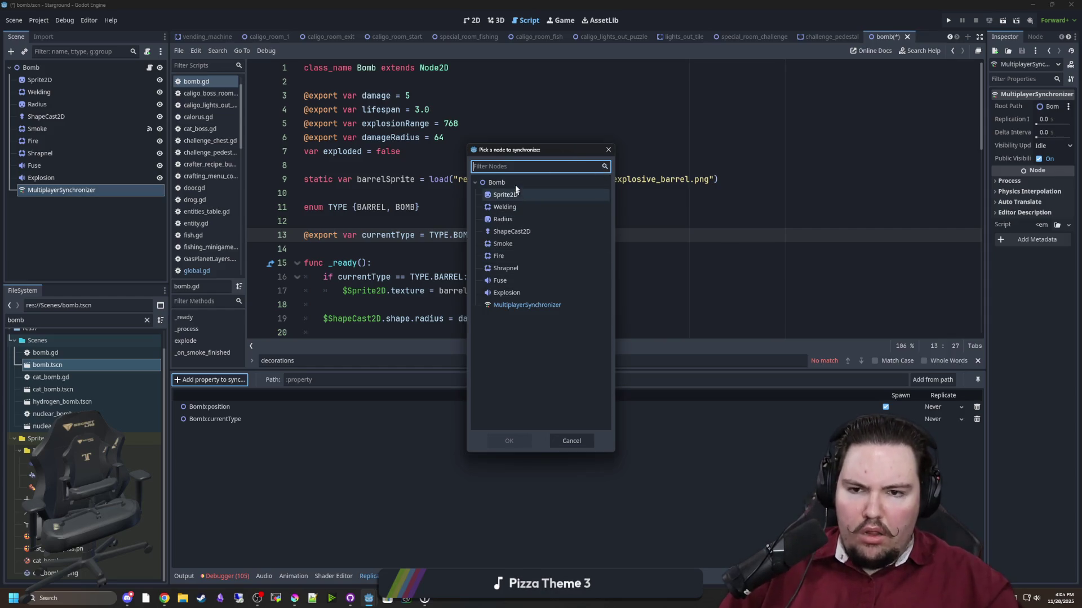
double_click(515, 184)
double_click(515, 200)
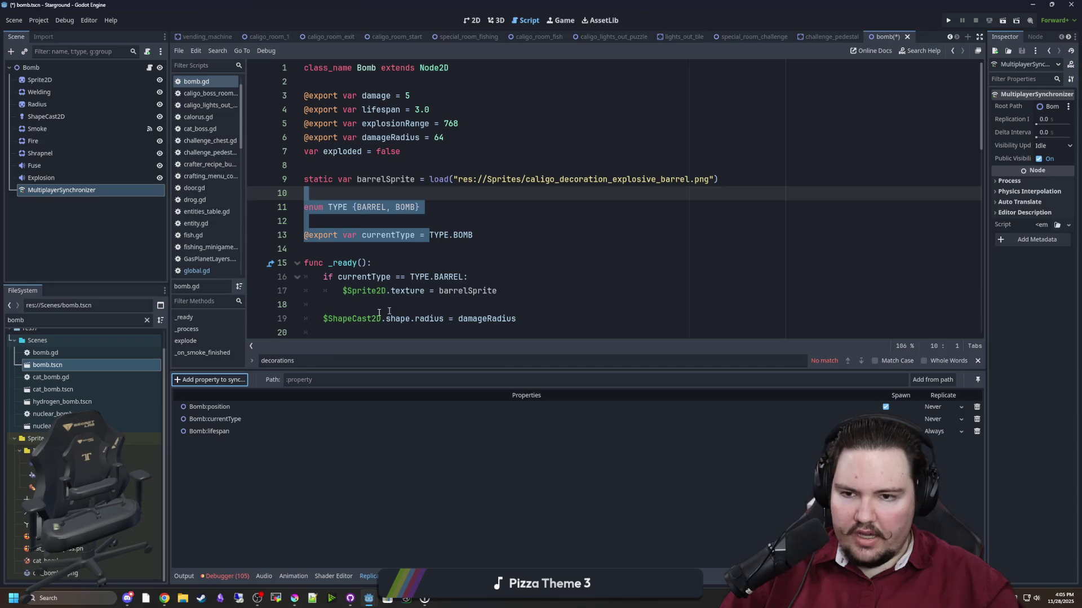
left_click(937, 432)
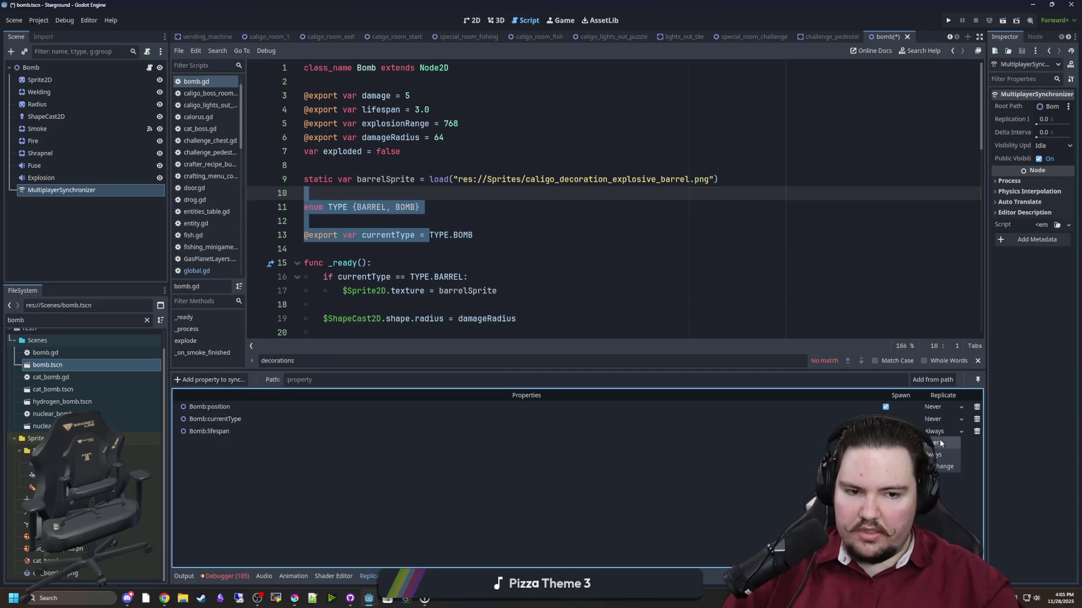
left_click(938, 440)
- Save the bomb scene with the updated synchronizer properties
left_click(545, 215)
left_click(463, 193)
left_click(381, 167)
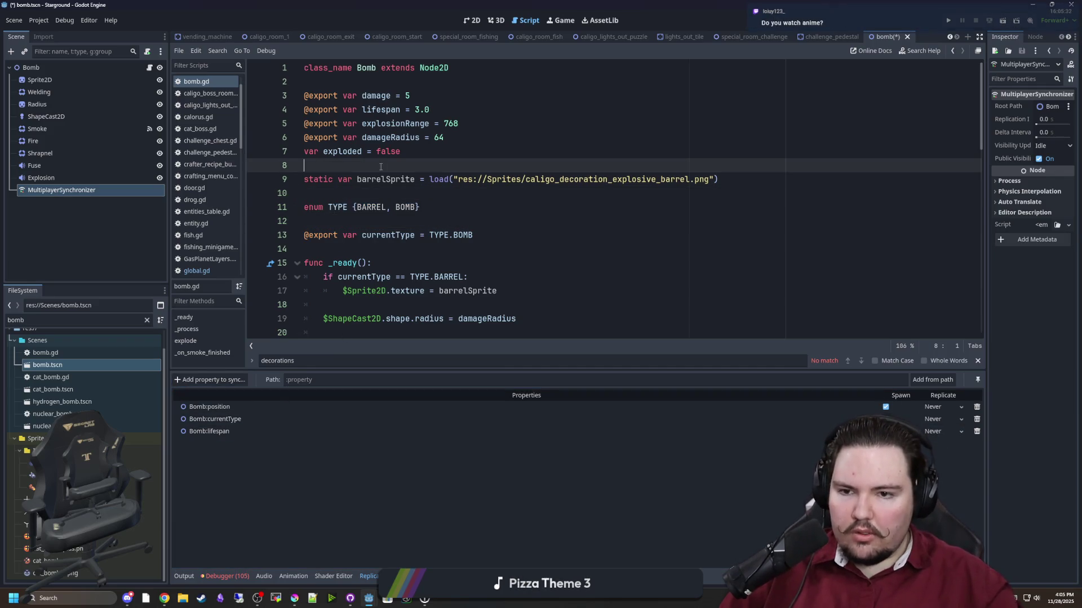
key("ctrl+s")
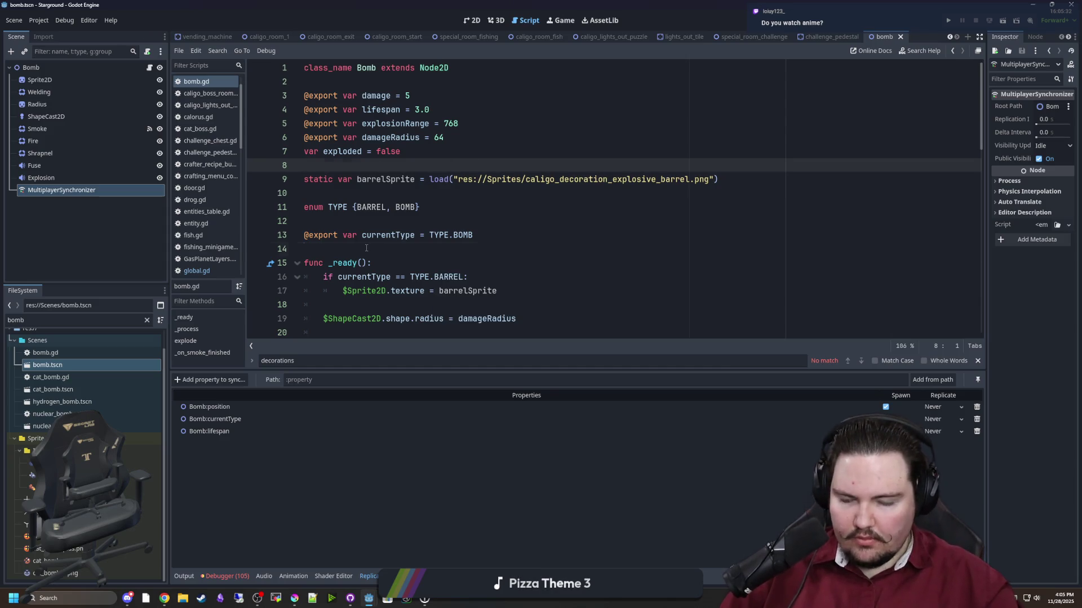
left_click(397, 249)
key("ctrl+s")
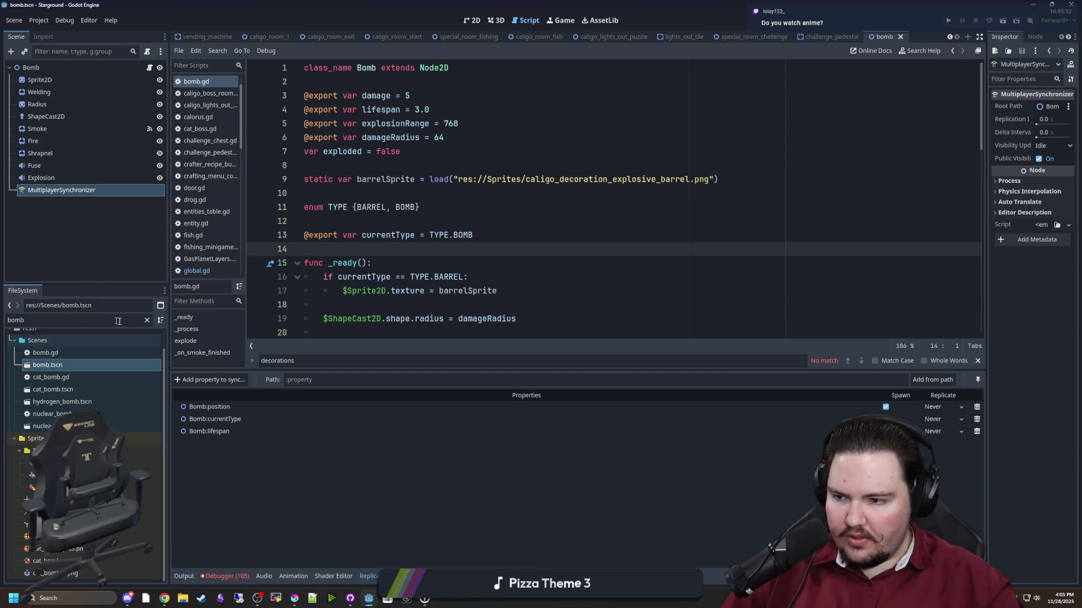
left_click(147, 321)
- Filter the FileSystem for 'drog', open drog.tscn and view the Drog node's drog.gd script
type("drog")
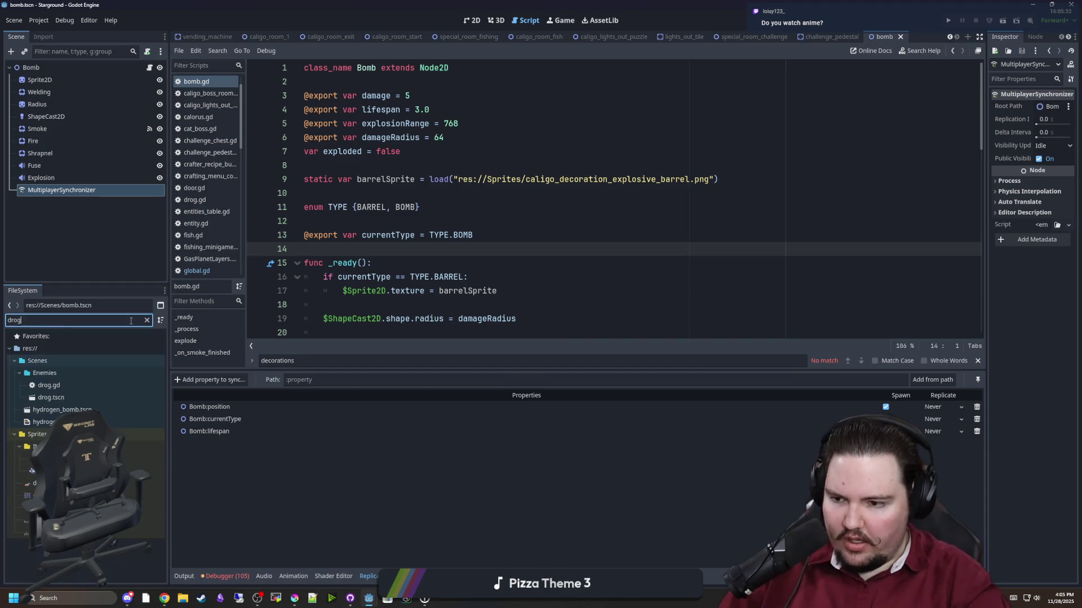
double_click(50, 398)
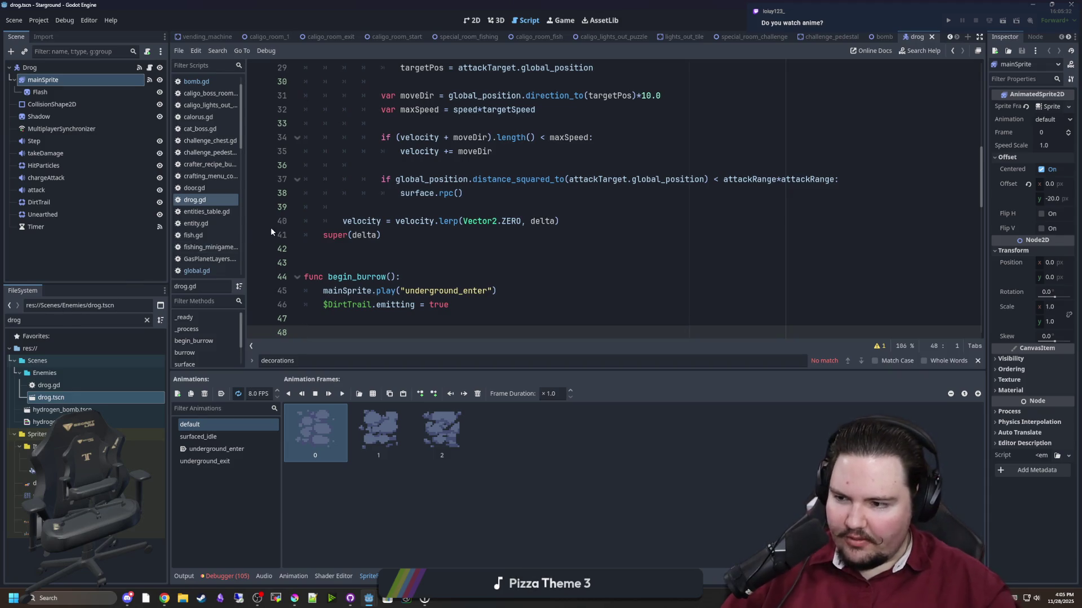
left_click(428, 256)
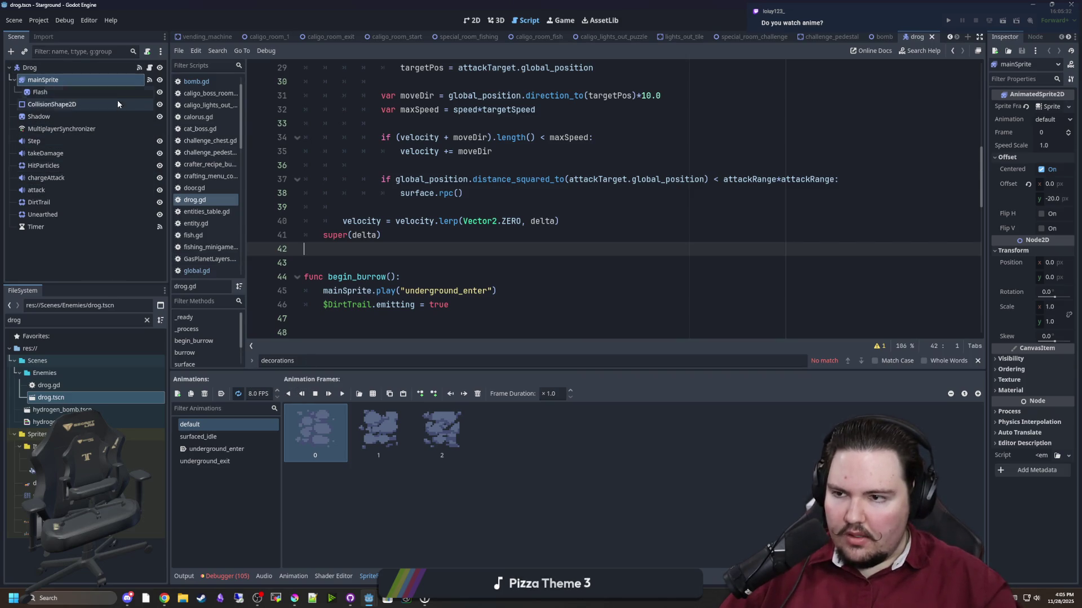
left_click(151, 67)
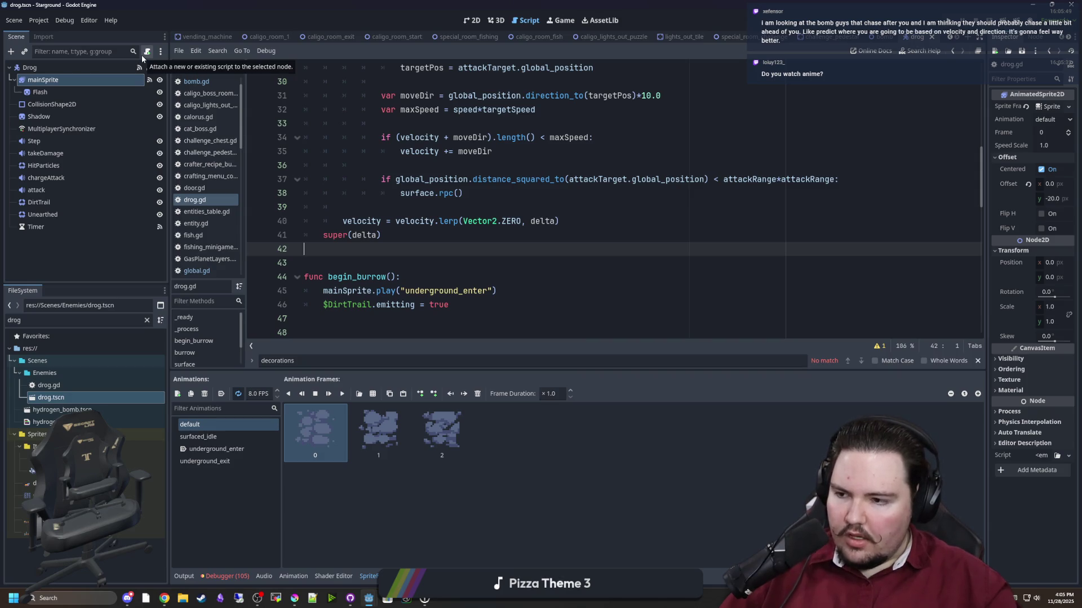
- Scroll through drog.gd's burrow and surface functions and select the Timer node
left_click(486, 214)
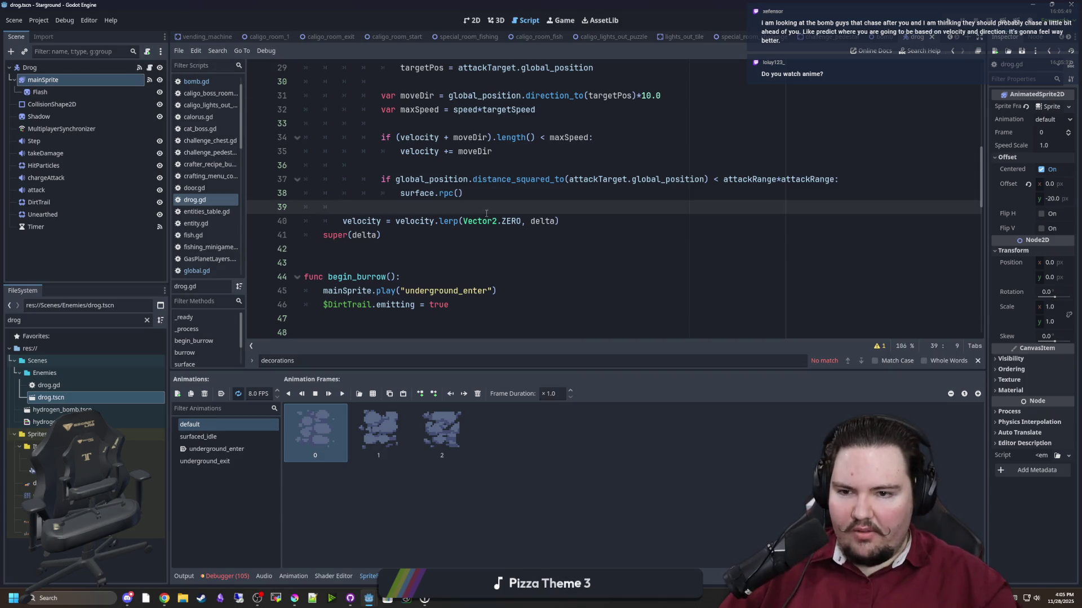
scroll(445, 251, "down", 3)
scroll(381, 258, "down", 3)
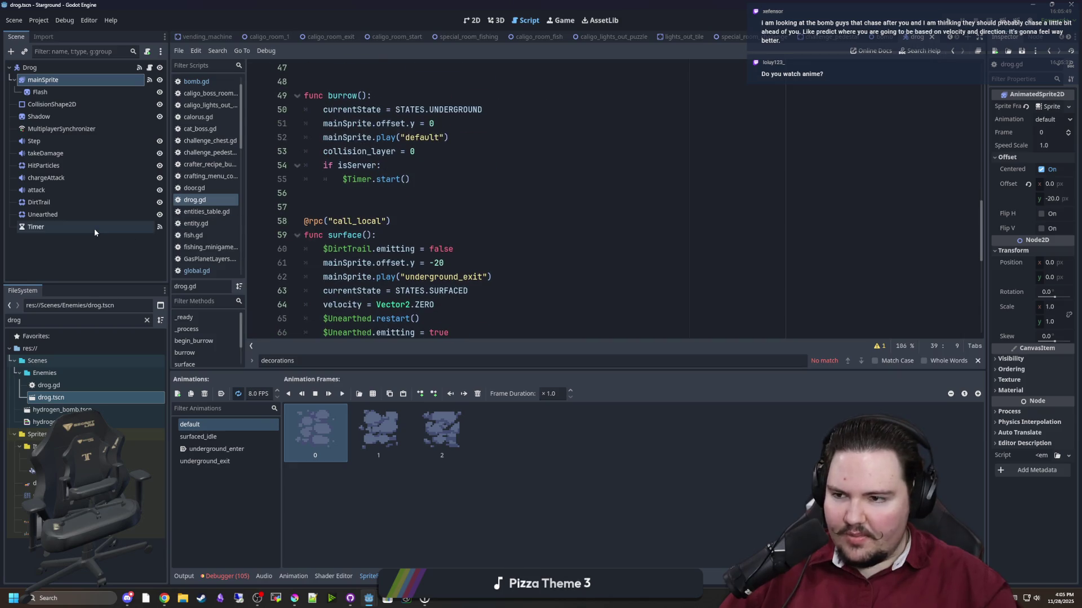
left_click(93, 228)
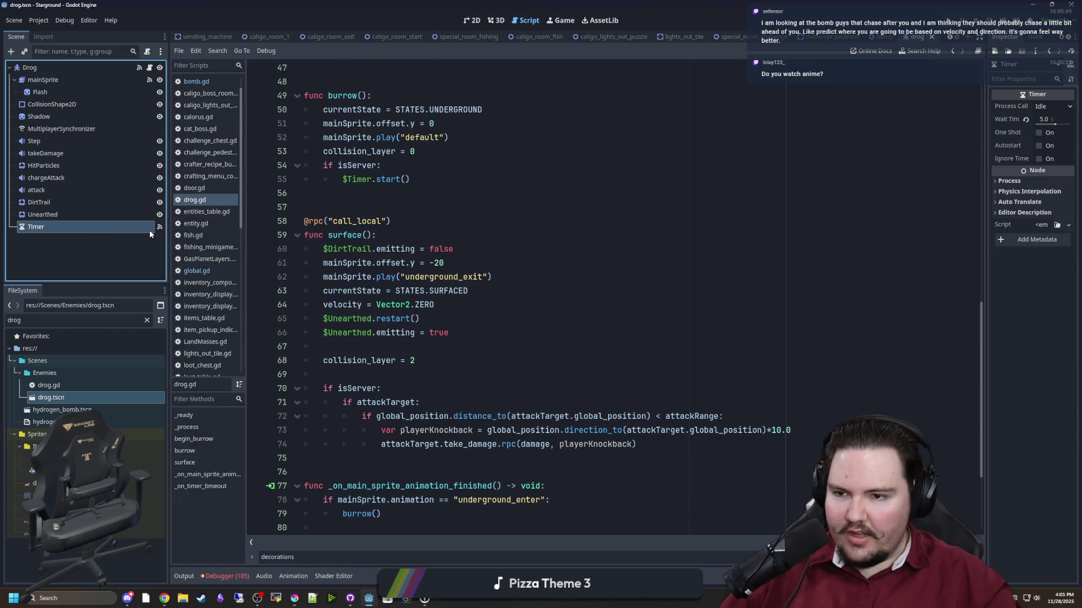
- Jump to the Timer's _on_timer_timeout handler, change surface() to surface.rpc() and save
left_click(1035, 37)
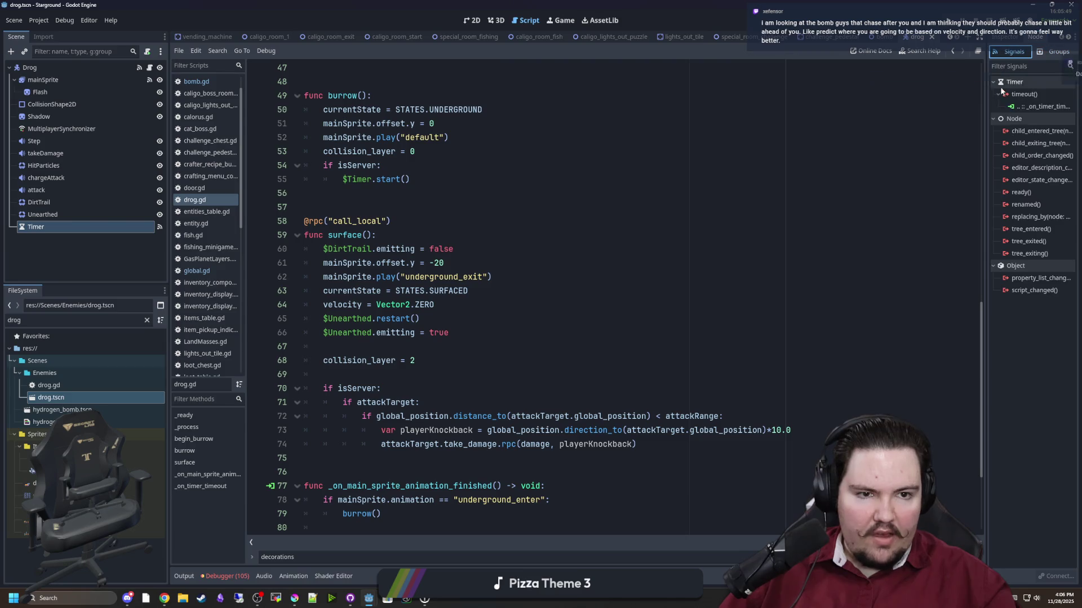
right_click(1033, 107)
left_click(1035, 125)
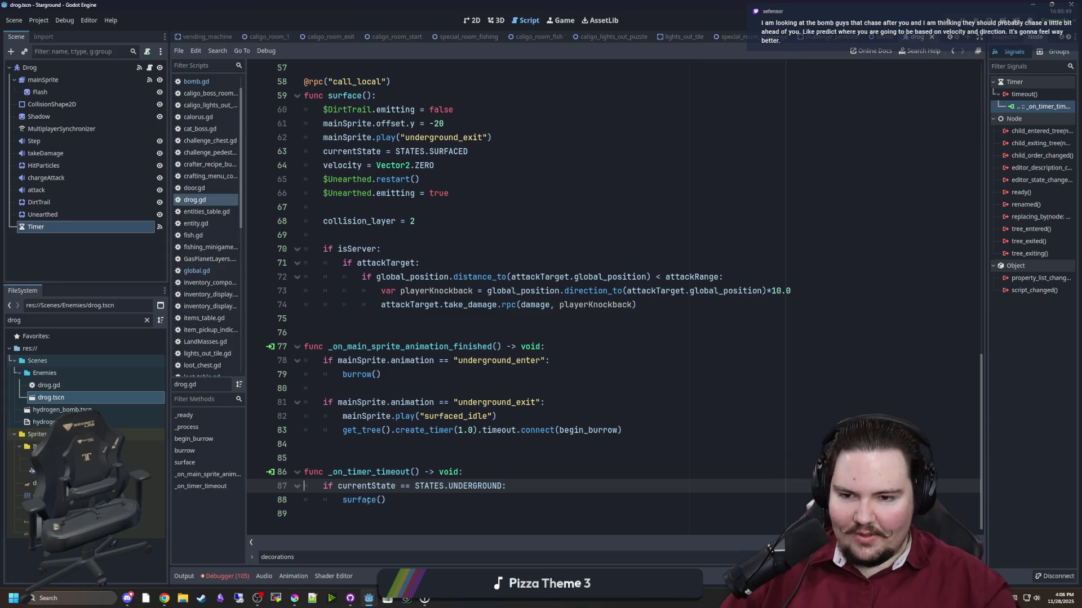
left_click(374, 500)
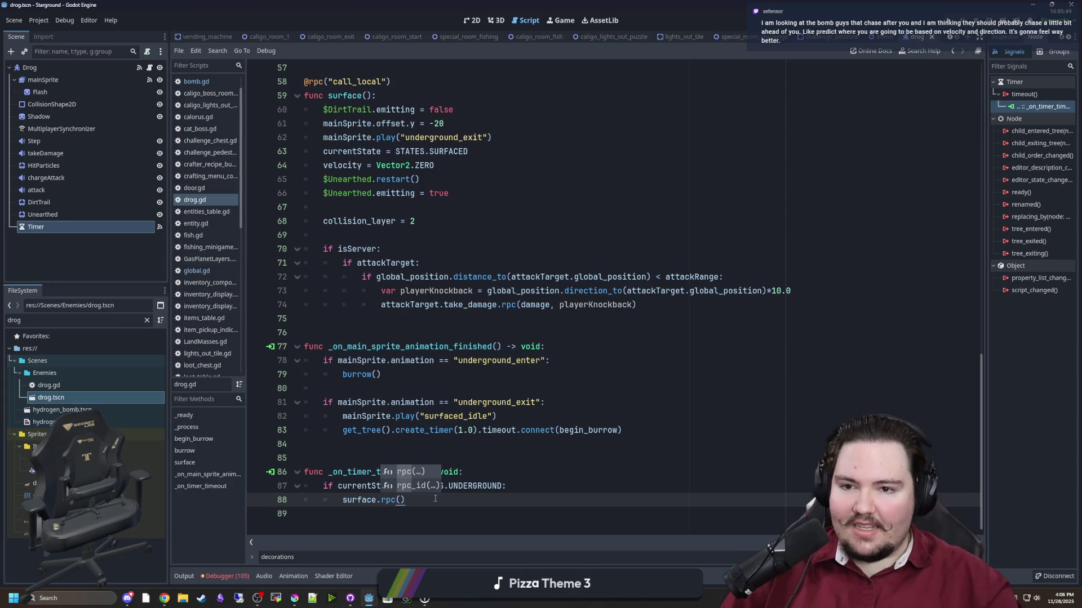
key("Return")
left_click(409, 234)
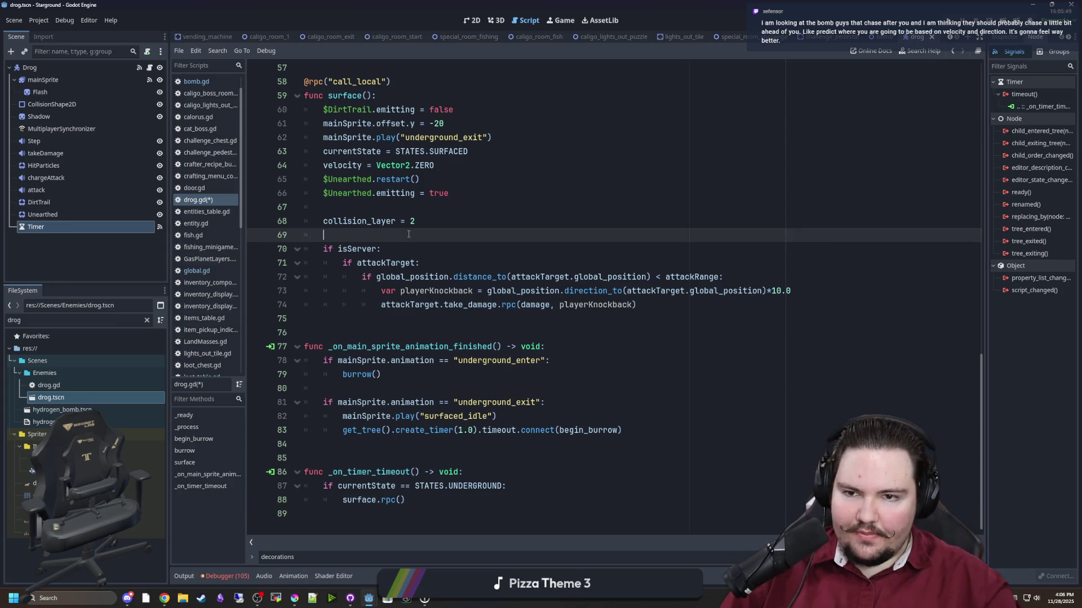
key("ctrl+s")
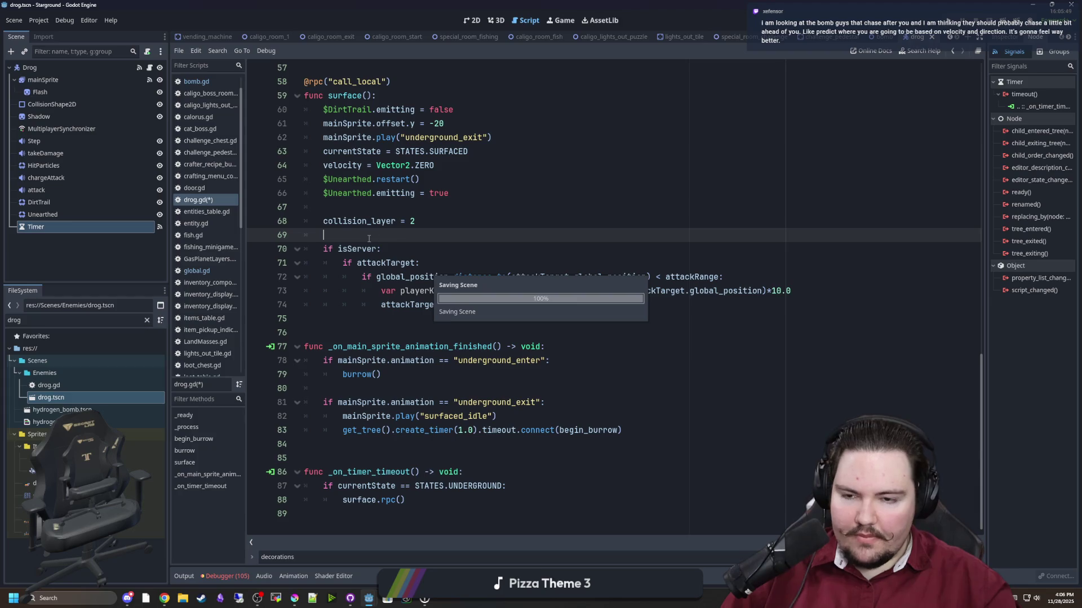
- Check lines 85 and 76 of drog.gd and resave the drog scene and script
left_click(368, 458)
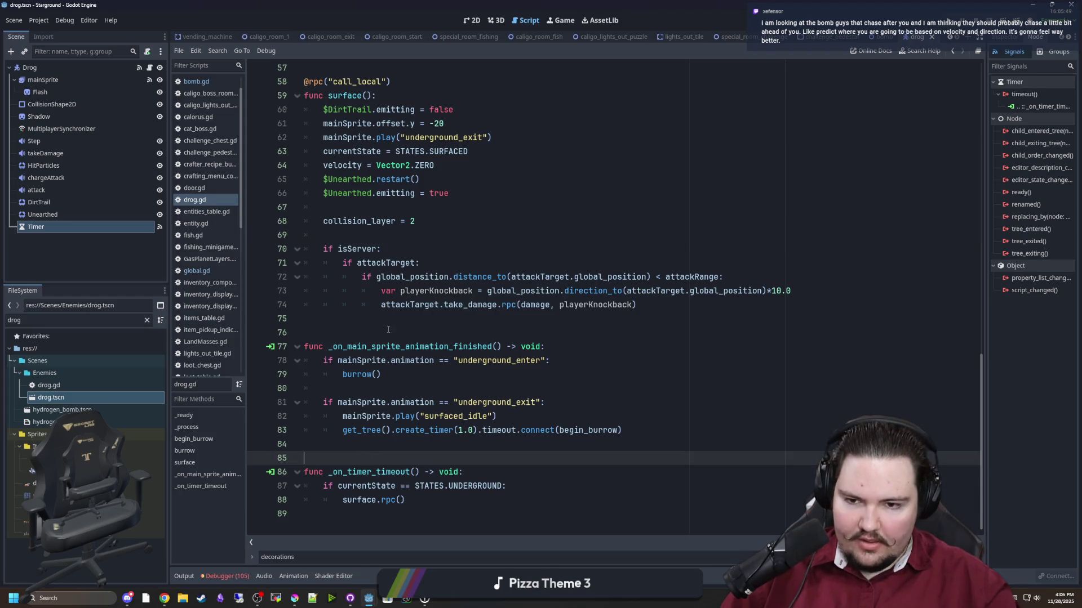
left_click(388, 331)
key("ctrl+s")
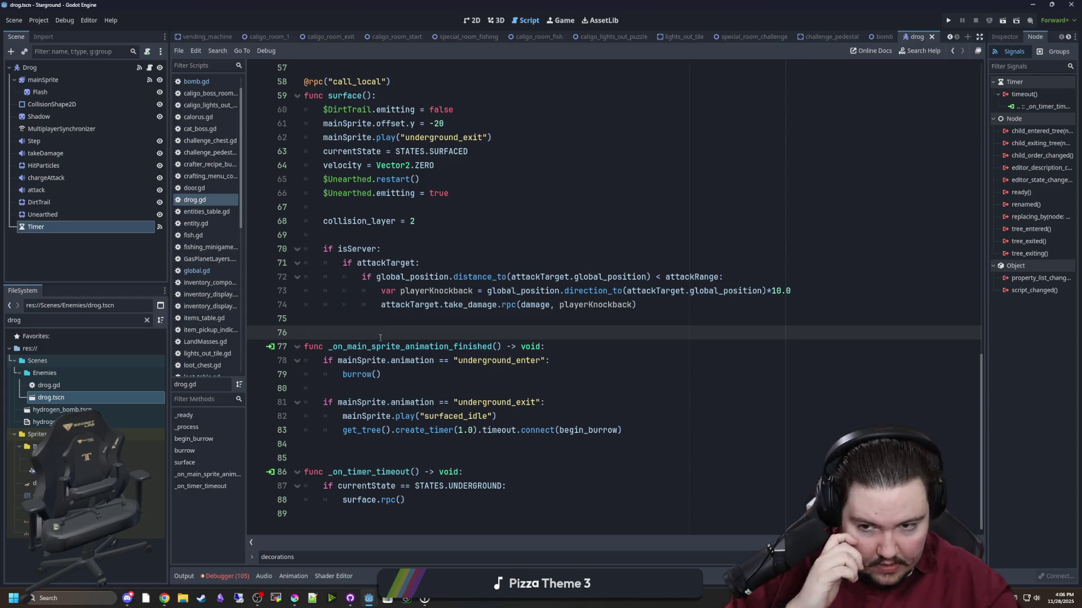
key("ctrl+s")
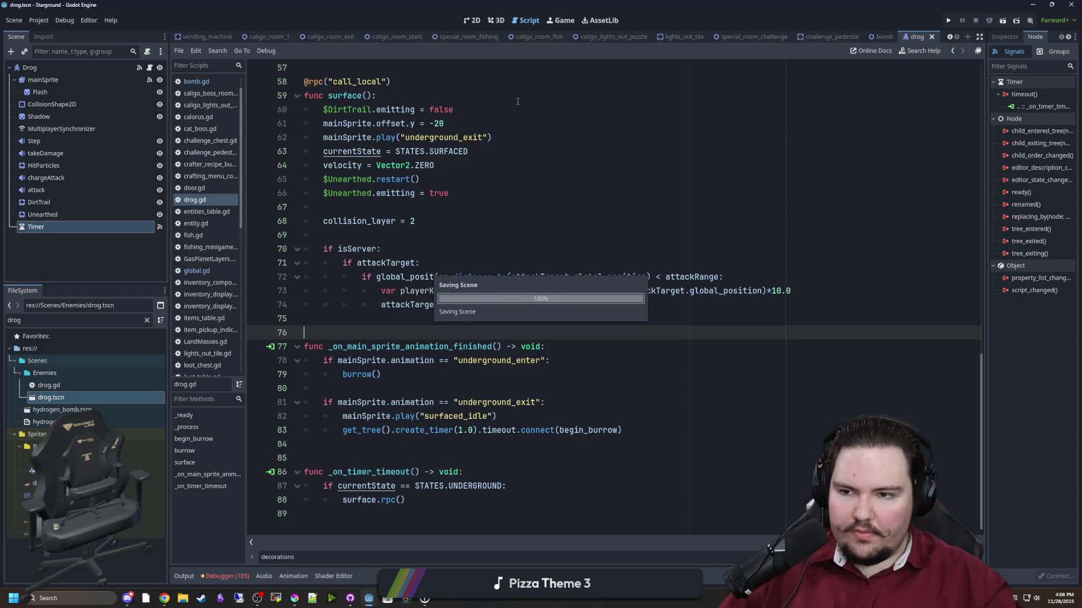
- Review drog.gd up to its SURFACED and UNDERGROUND state declarations, then save again
left_click(336, 248)
scroll(355, 276, "up", 15)
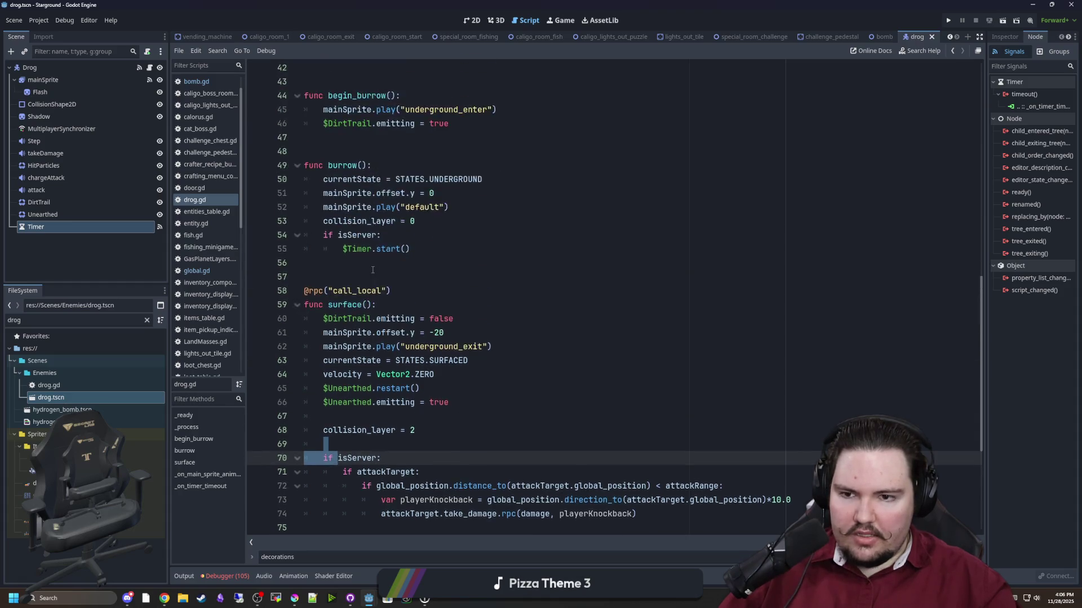
scroll(343, 300, "up", 3)
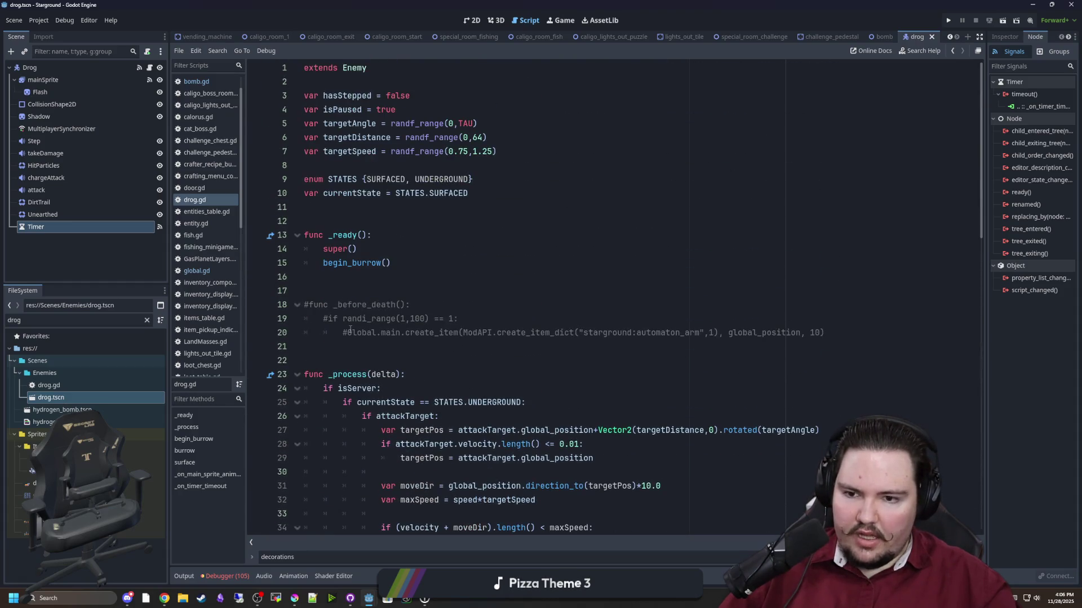
left_click(365, 291)
left_click(376, 209)
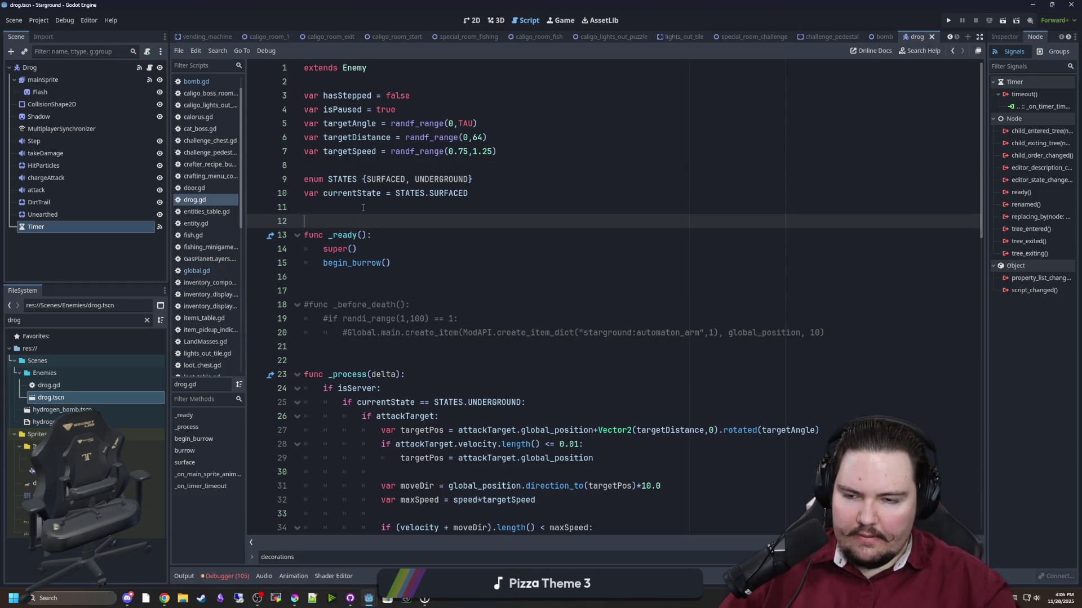
left_click(369, 165)
left_click(357, 82)
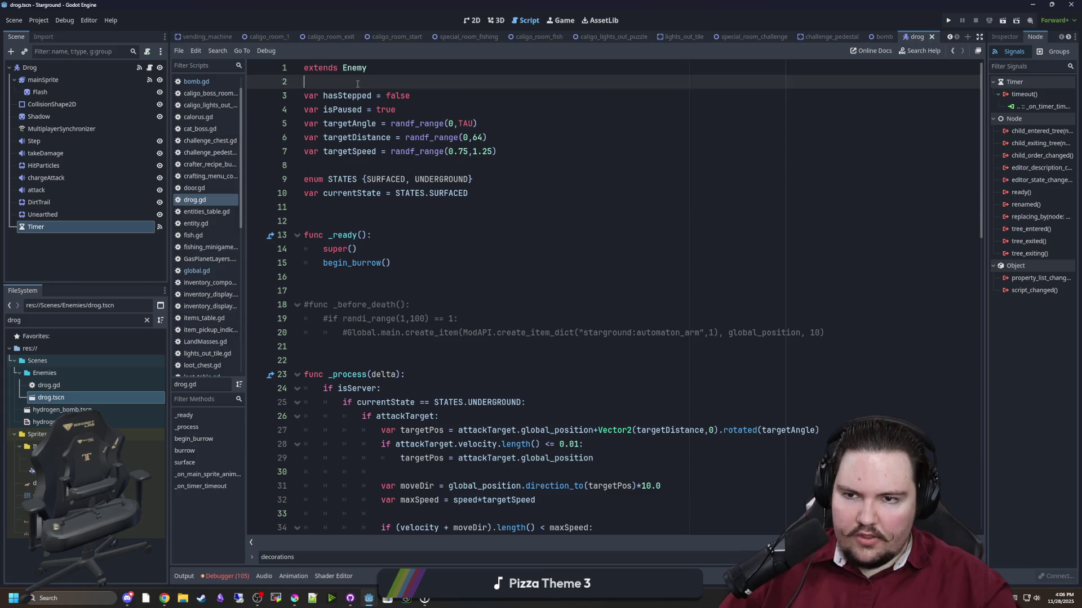
left_click(514, 208)
key("ctrl+s")
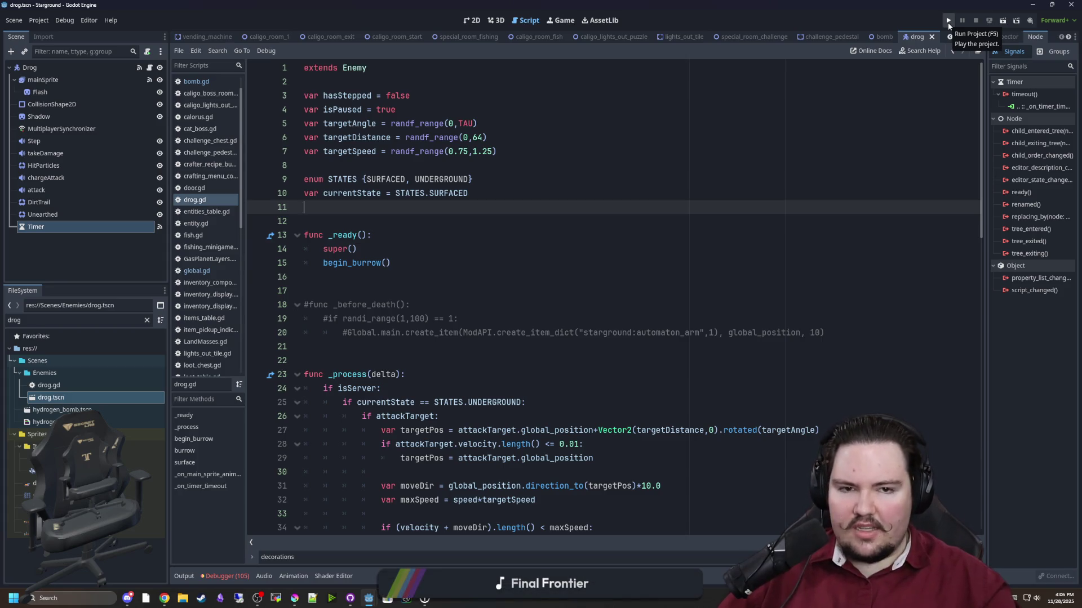
- Launch Starground from the editor and open the game's multiplayer options
left_click(947, 22)
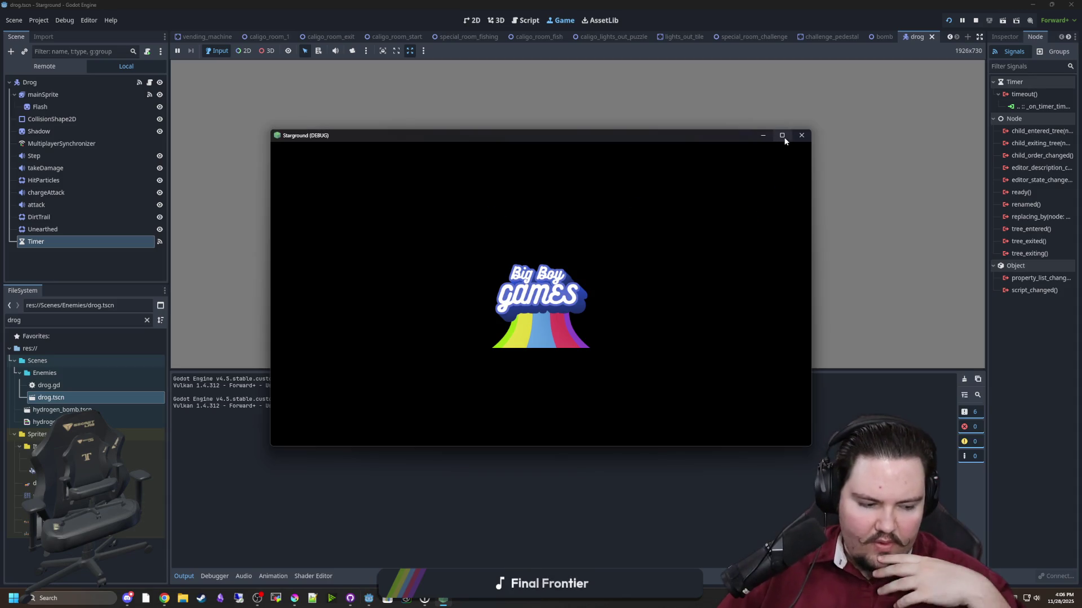
mouse_move(784, 138)
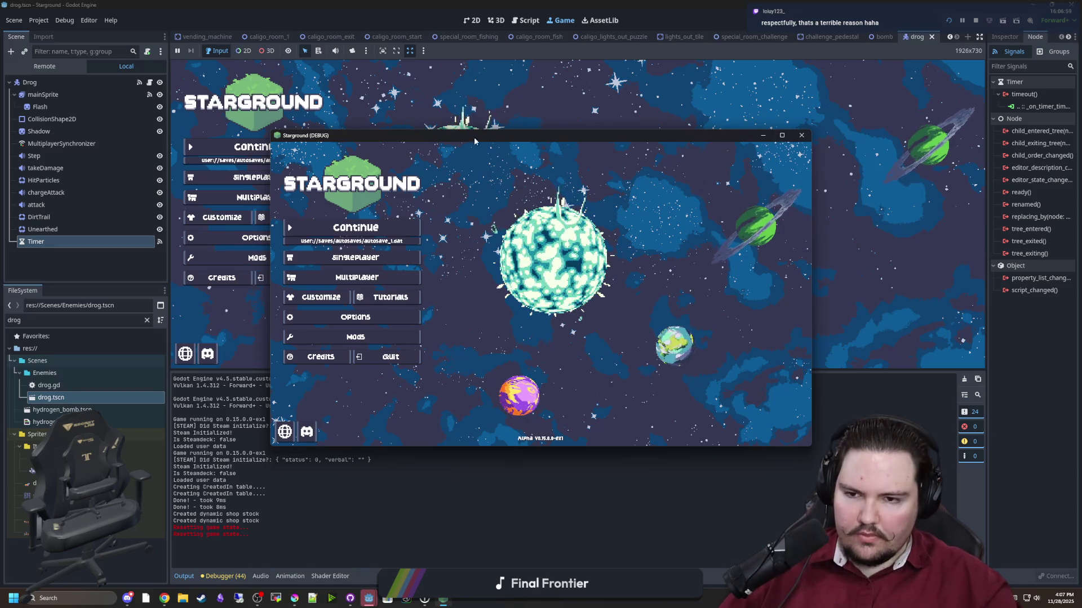
left_click(258, 197)
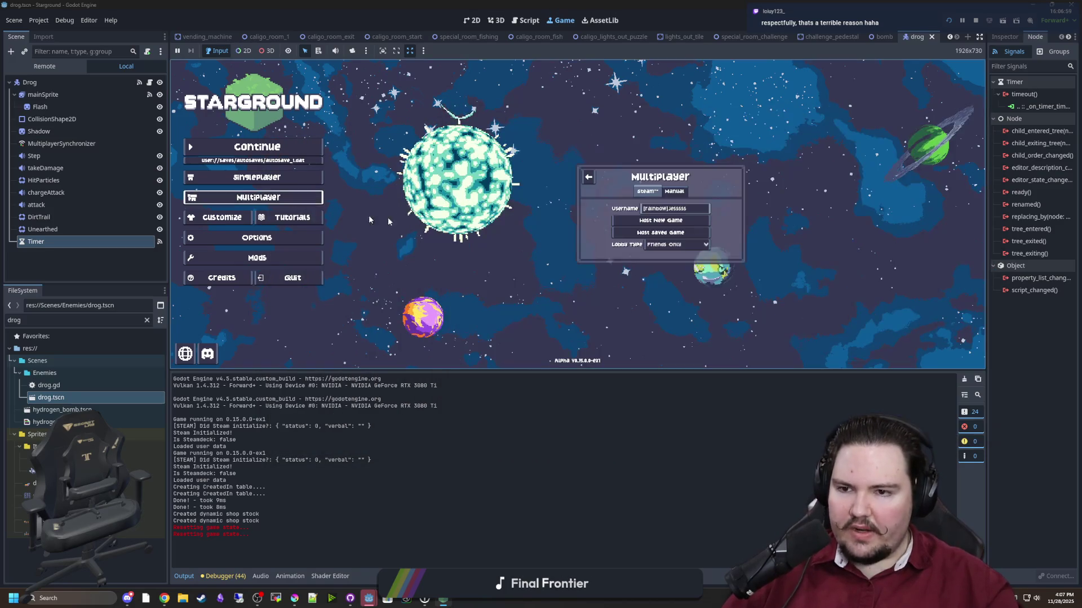
- Host the saved game autosave_1 from the Multiplayer menu
left_click(648, 235)
left_click(581, 192)
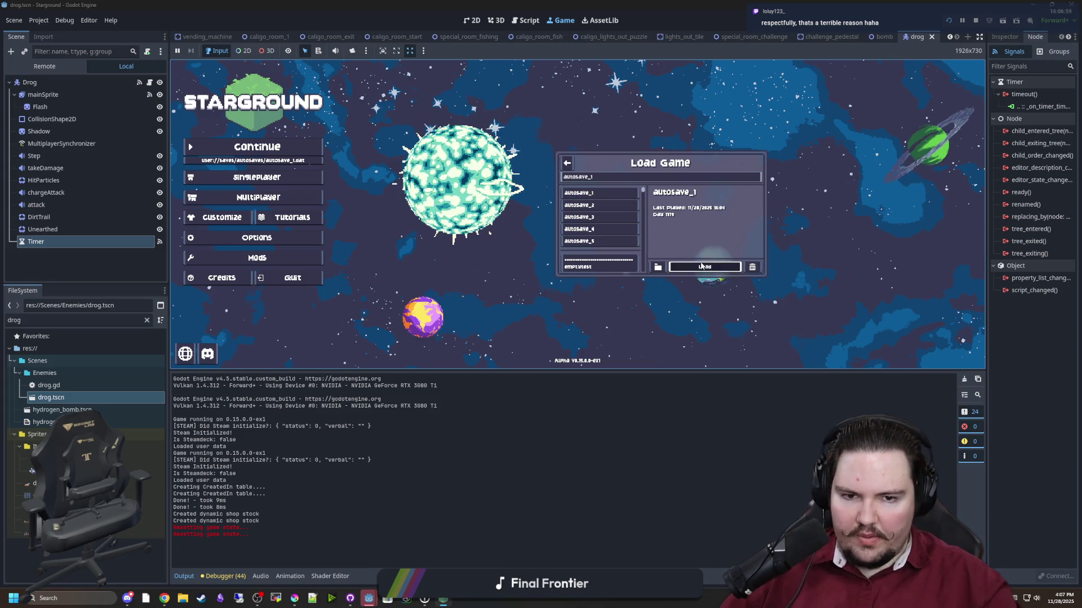
left_click(704, 266)
- In the second game instance, connect manually to 'localhost' and dismiss the disconnection message
left_click(445, 599)
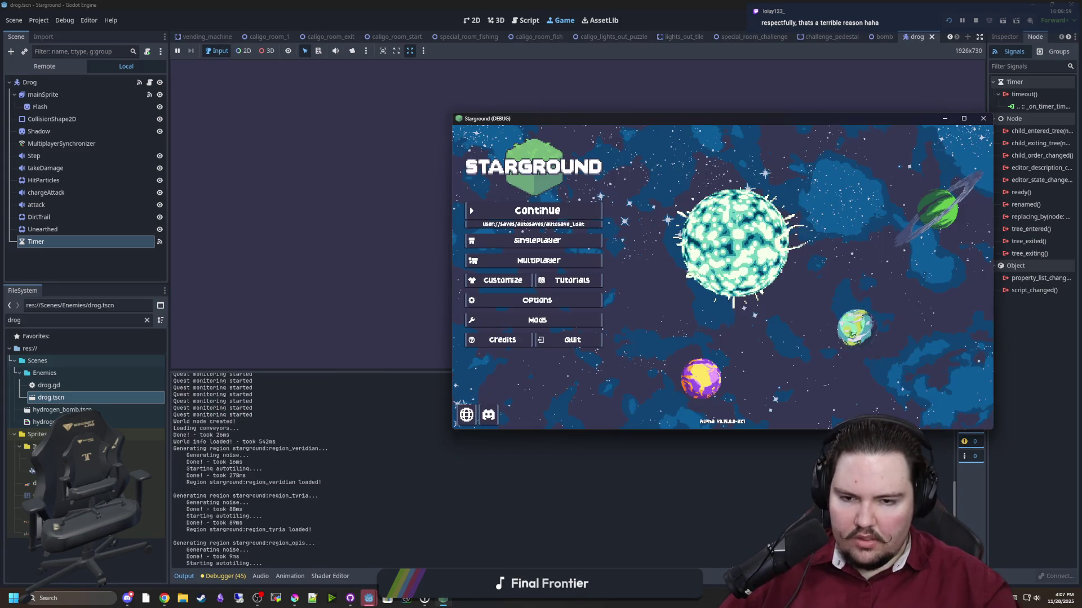
left_click(535, 260)
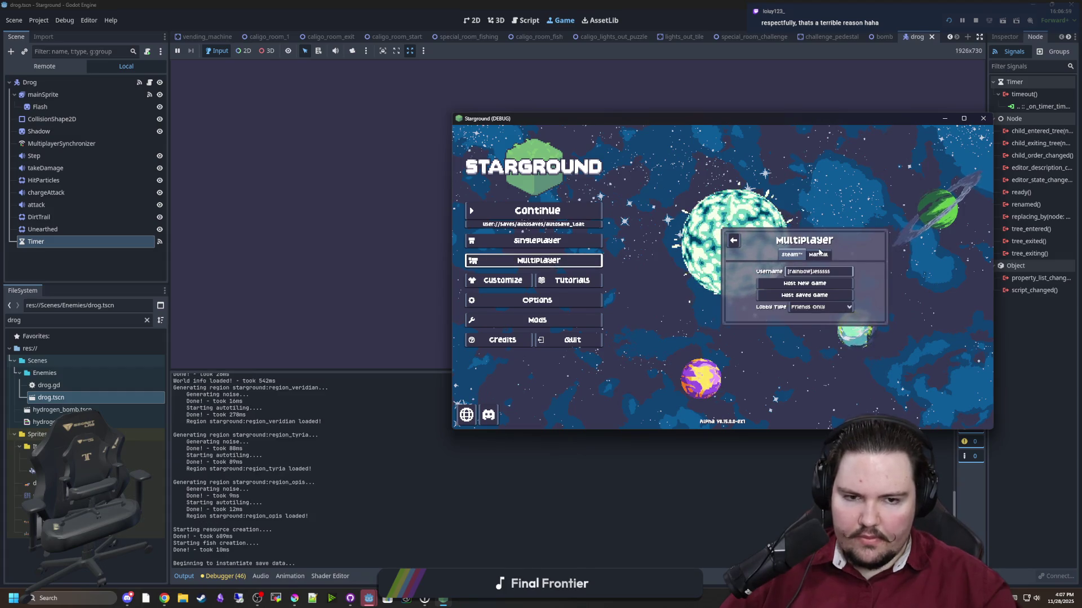
left_click(816, 254)
type("localhost")
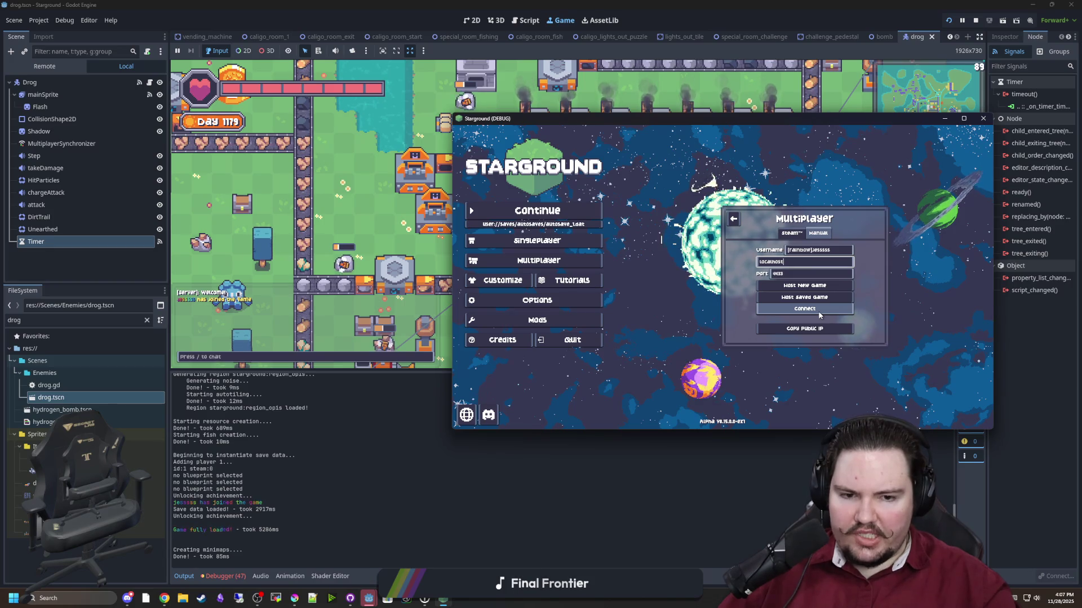
left_click(820, 310)
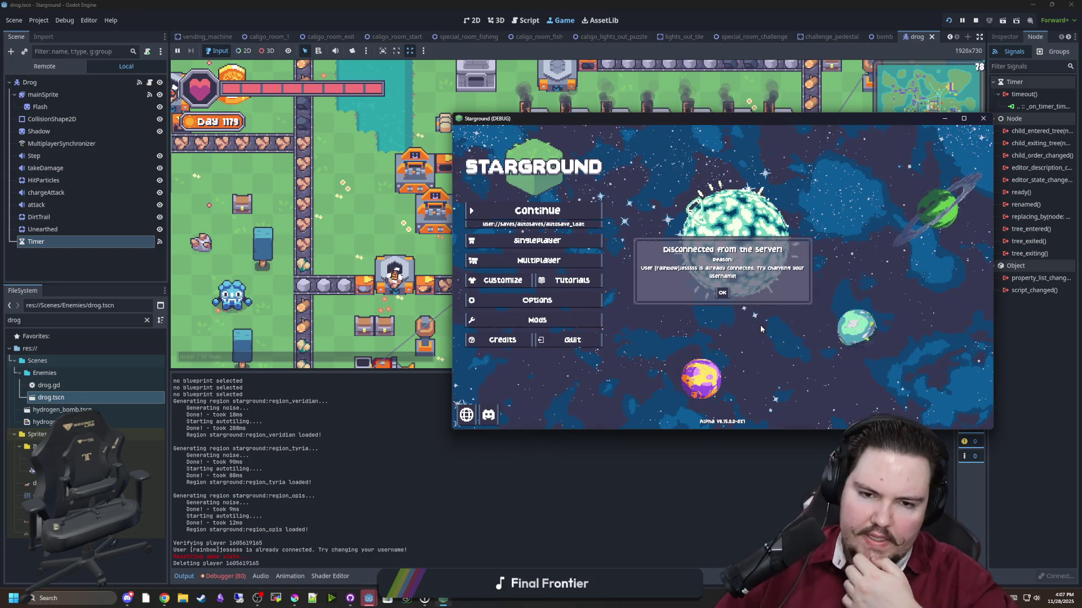
left_click(722, 292)
- Shorten the second instance's username and re-enter the localhost address to retry
left_click(538, 260)
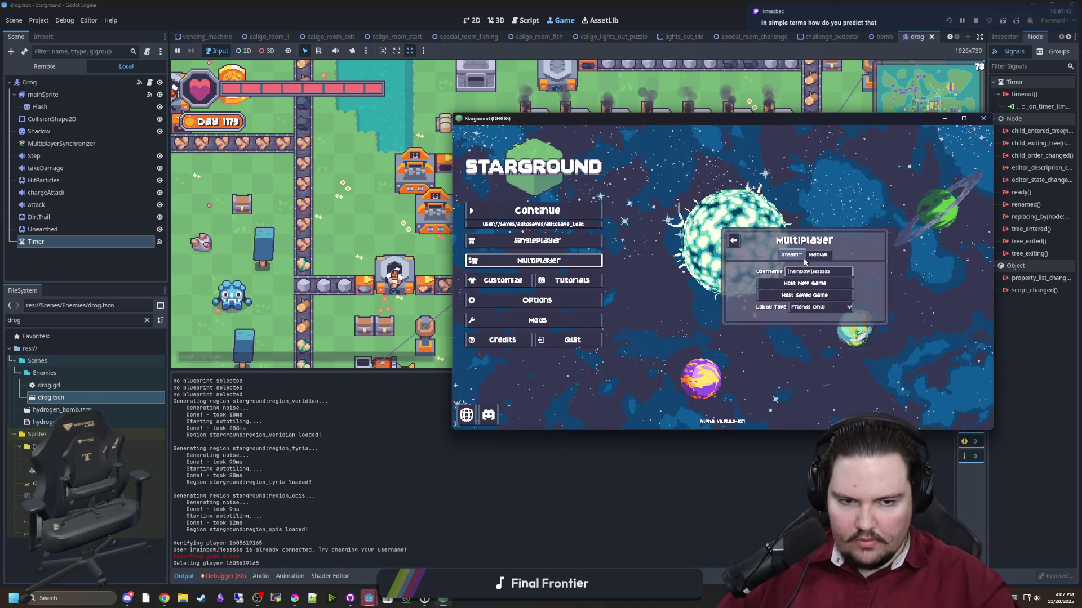
left_click(837, 270)
key("BackSpace")
key("BackSpace")
key("BackSpace")
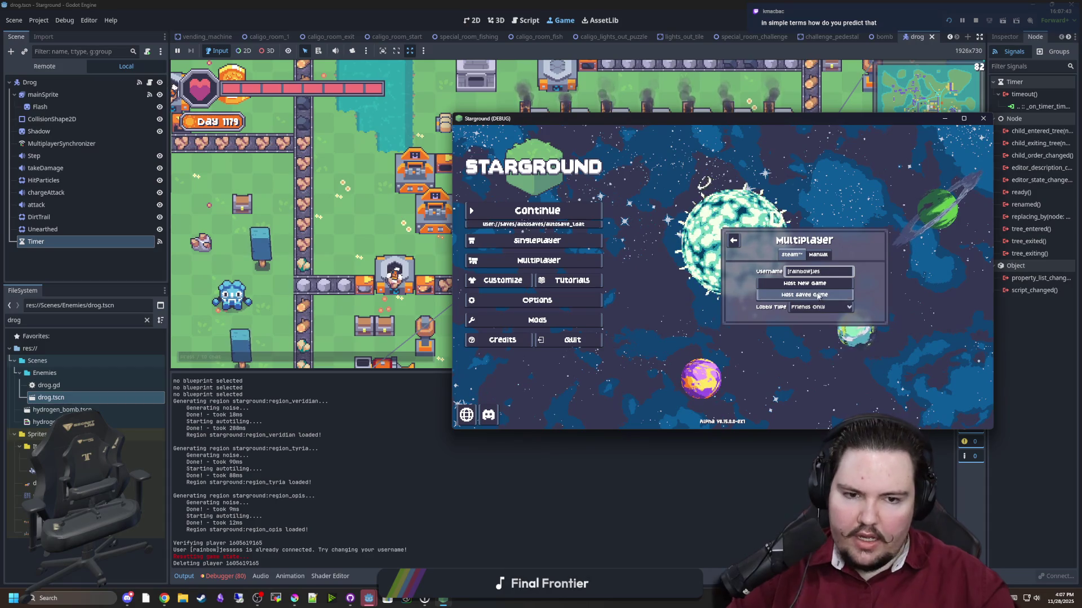
left_click(818, 255)
left_click(810, 262)
type("host")
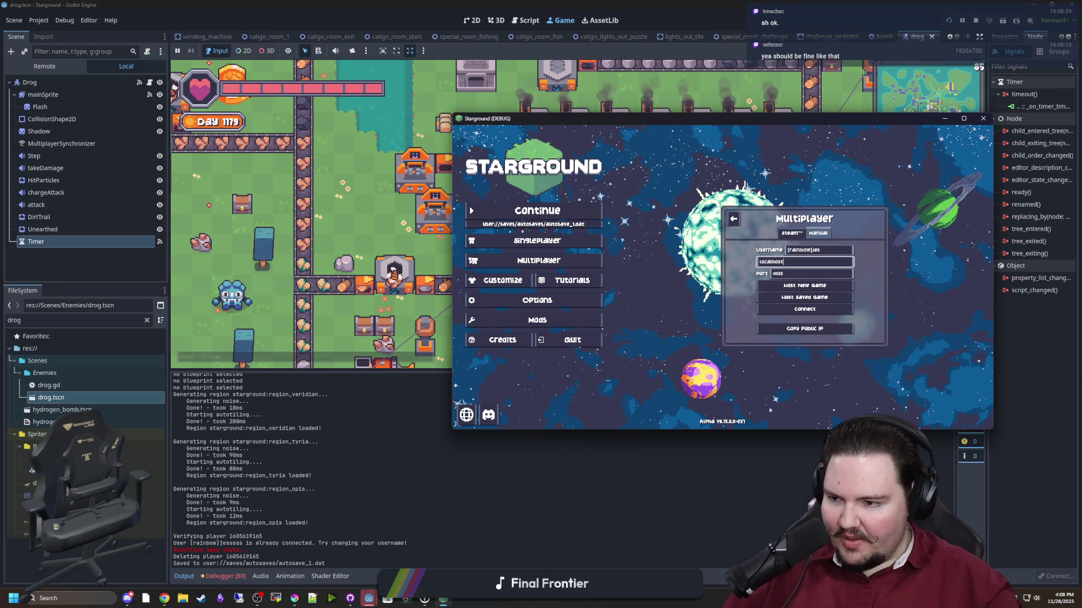
- Stop the running game and open crepitus.gd via a 'crep' FileSystem filter
left_click(147, 320)
left_click(983, 22)
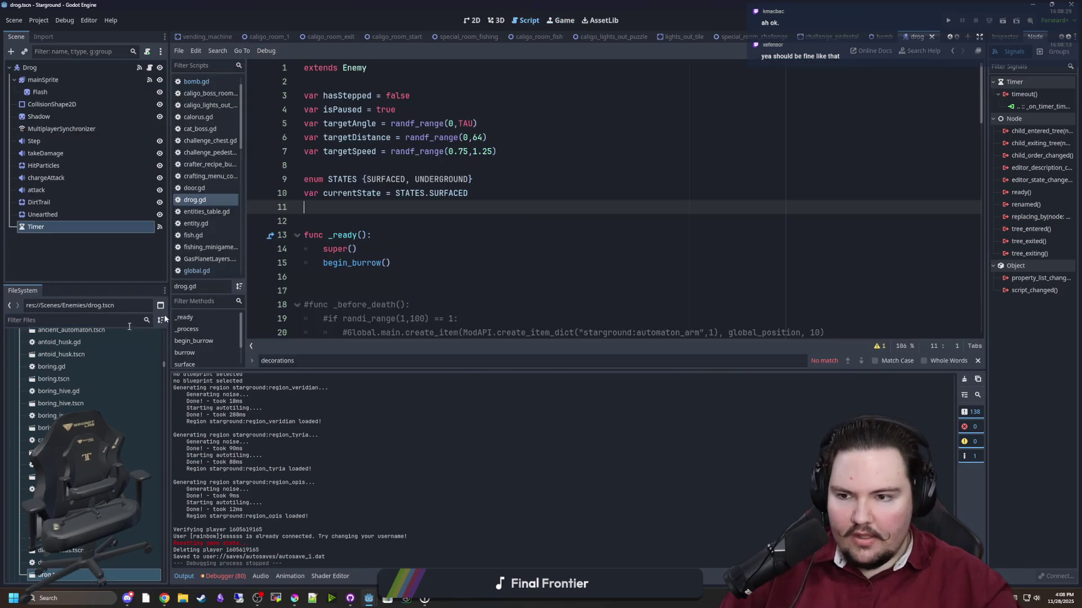
type("crep")
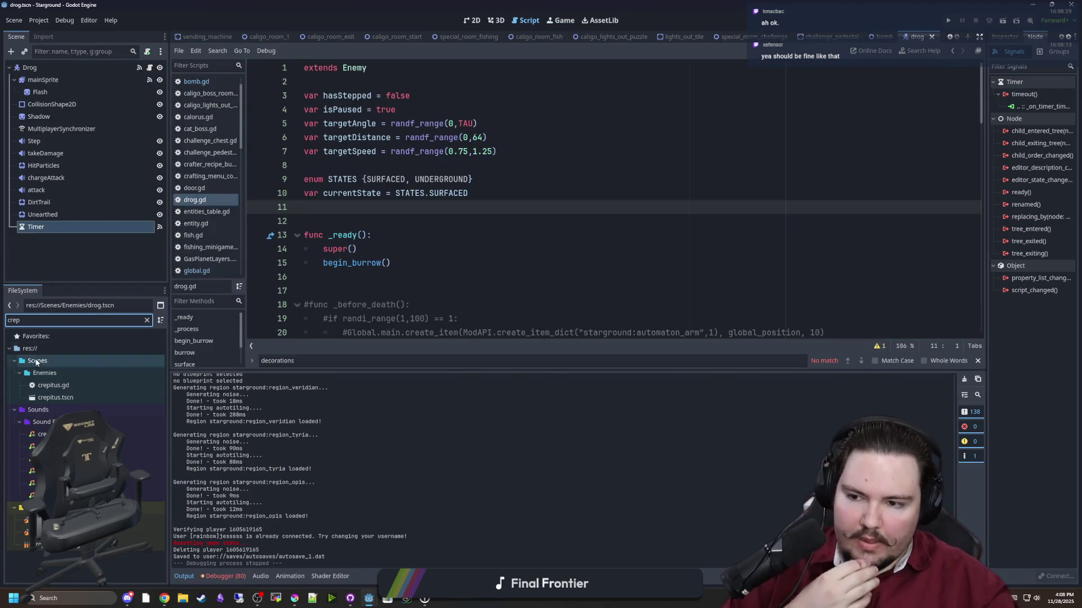
double_click(45, 385)
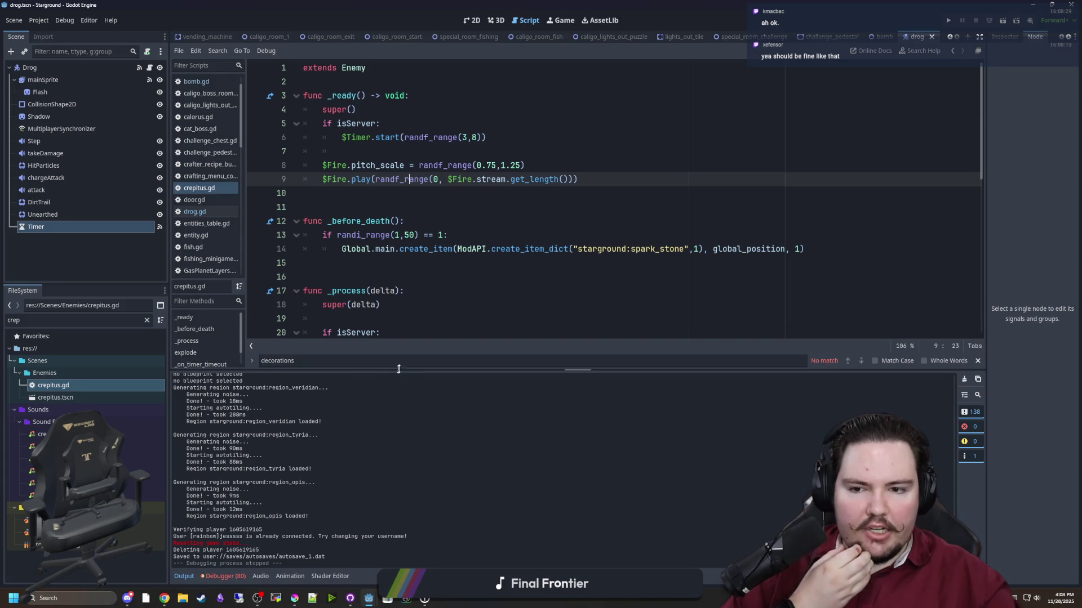
- Enlarge the script editor, browse crepitus.gd and open its parent Enemy script, enemy.gd
left_click_drag(394, 370, 410, 548)
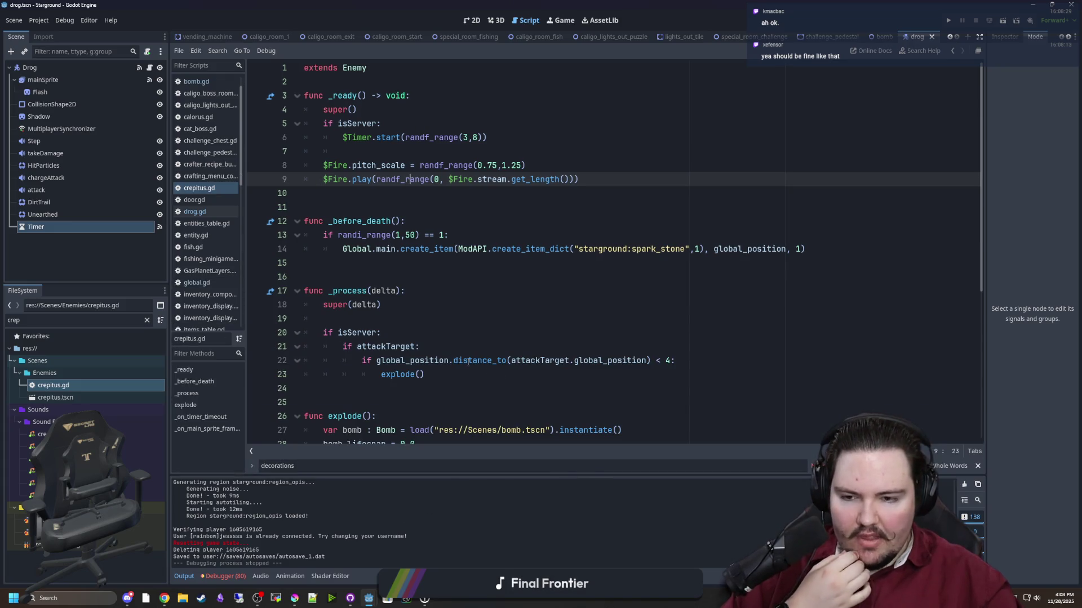
scroll(468, 361, "down", 3)
scroll(443, 287, "down", 1)
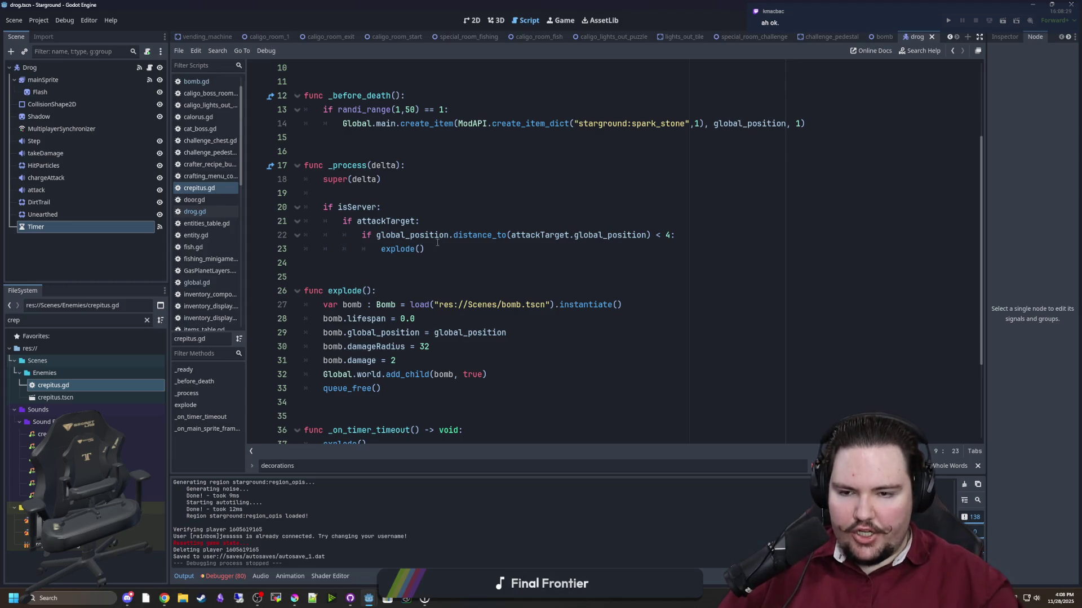
scroll(437, 242, "down", 3)
scroll(439, 237, "up", 6)
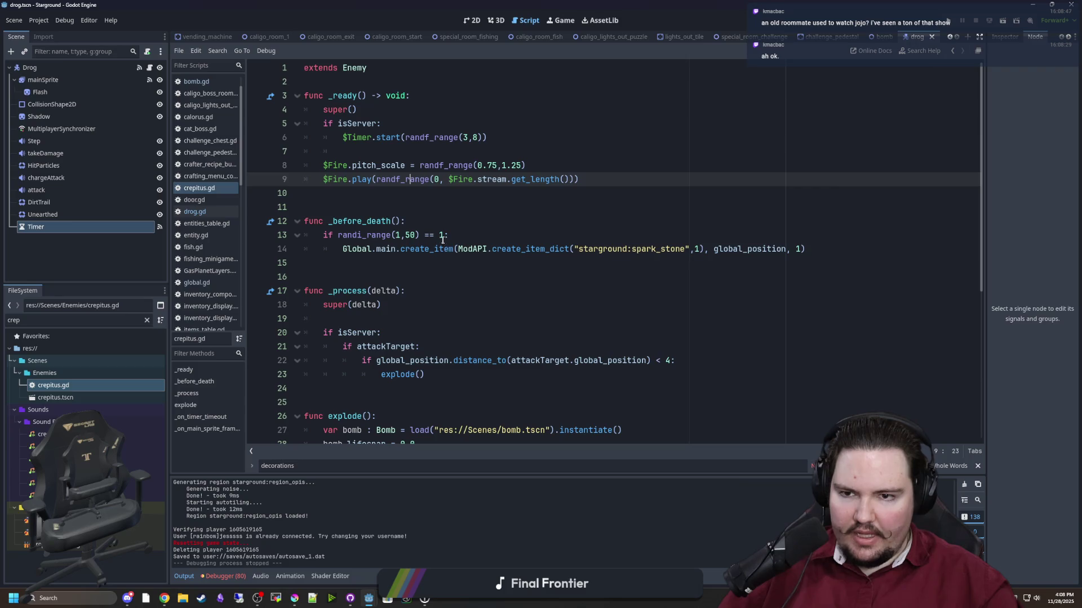
left_click(395, 208)
left_click(363, 73, "ctrl")
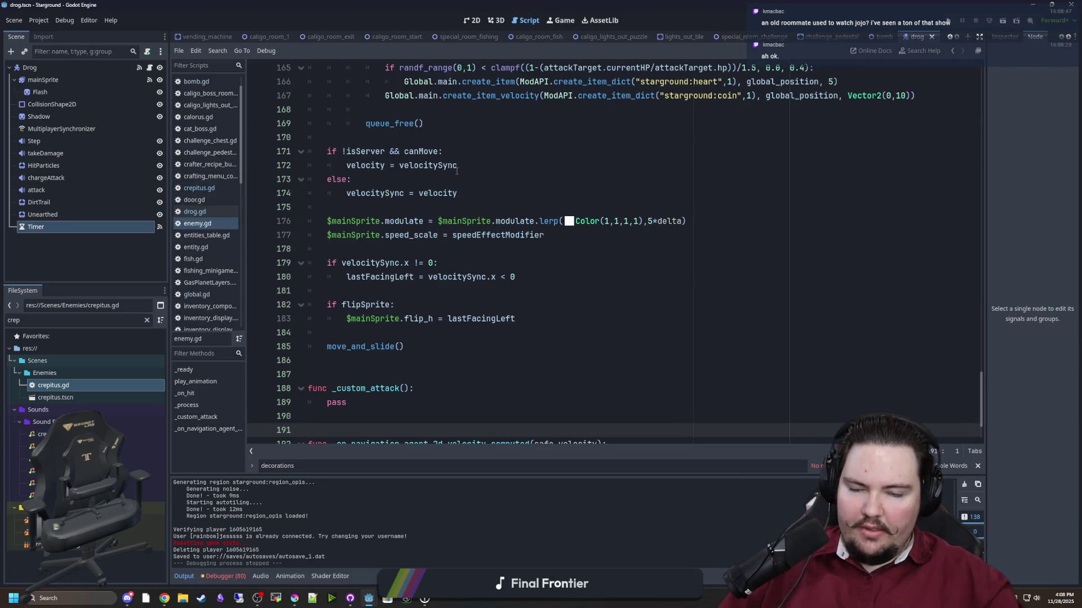
scroll(755, 229, "up", 8)
scroll(755, 229, "up", 20)
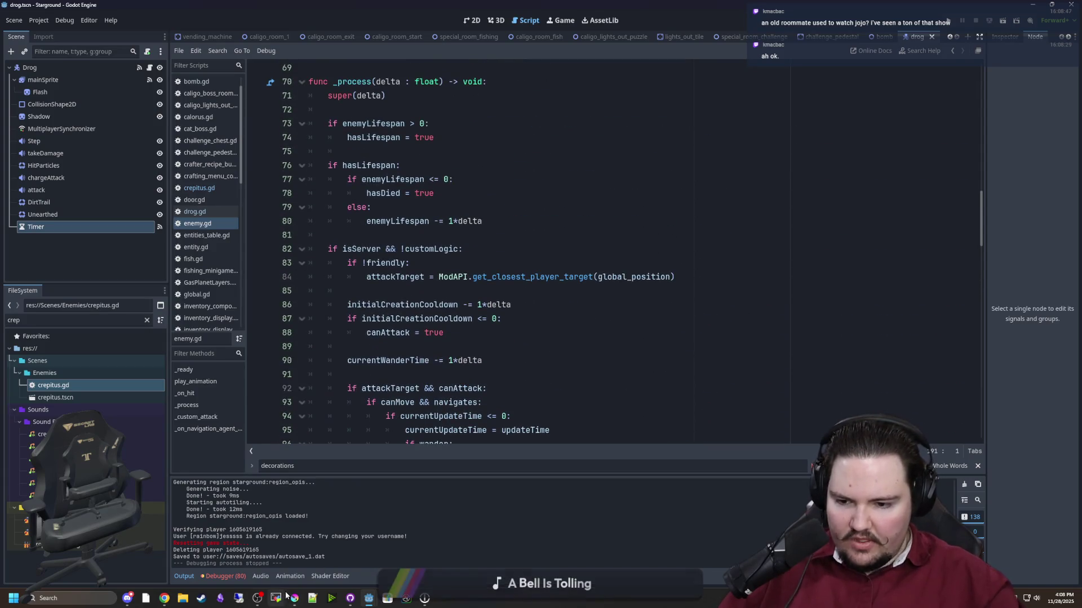
key("alt+Tab")
- Maximise Krita, zoom into an empty area and paint an orange block for the enemy
double_click(335, 560)
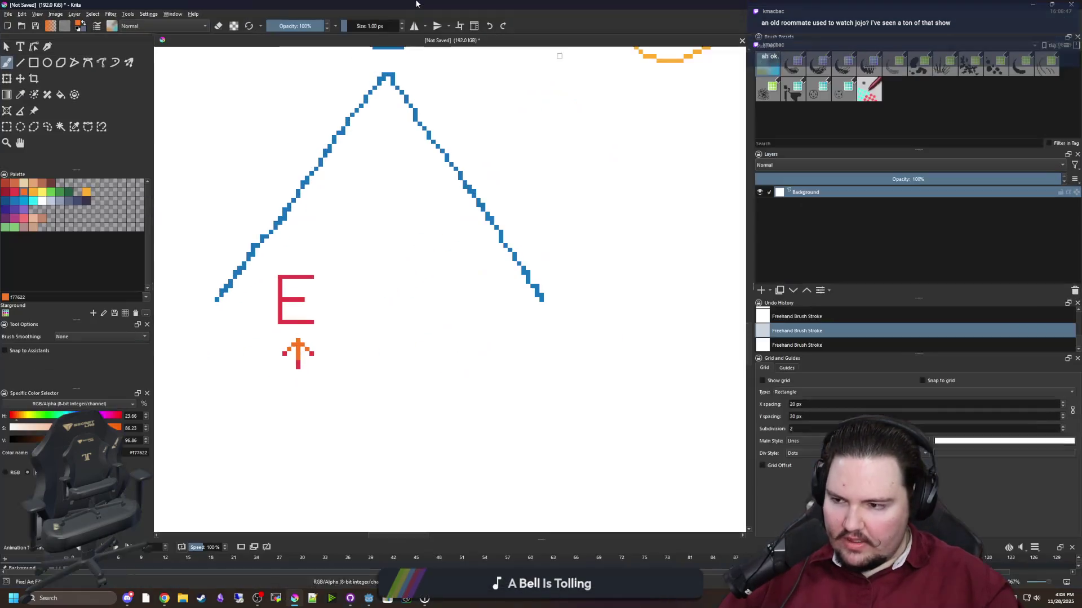
scroll(365, 296, "up", 1)
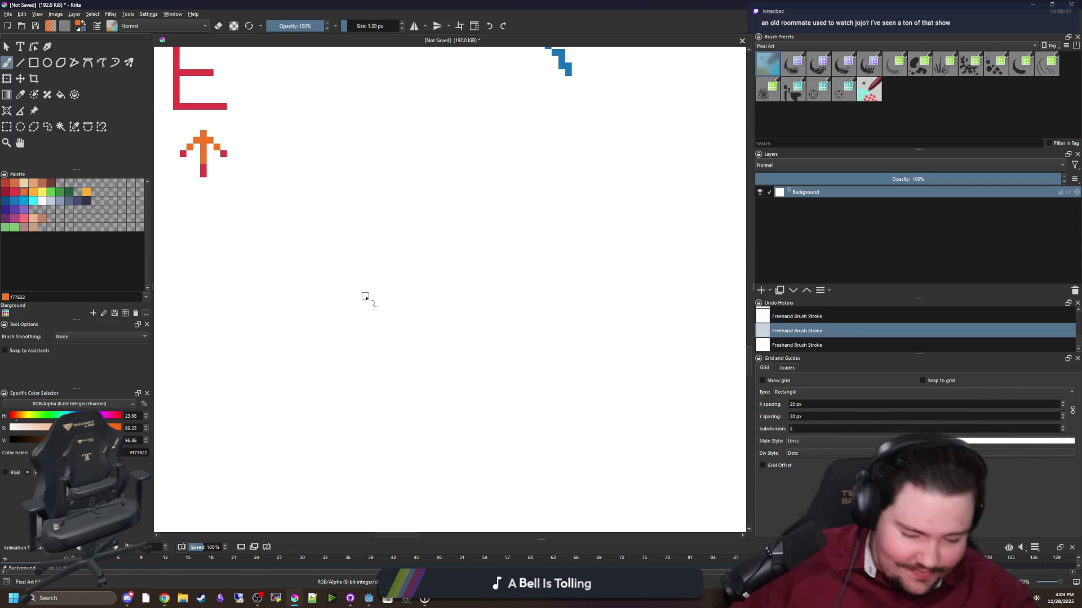
scroll(311, 210, "up", 2)
scroll(256, 240, "up", 3)
scroll(344, 308, "down", 1)
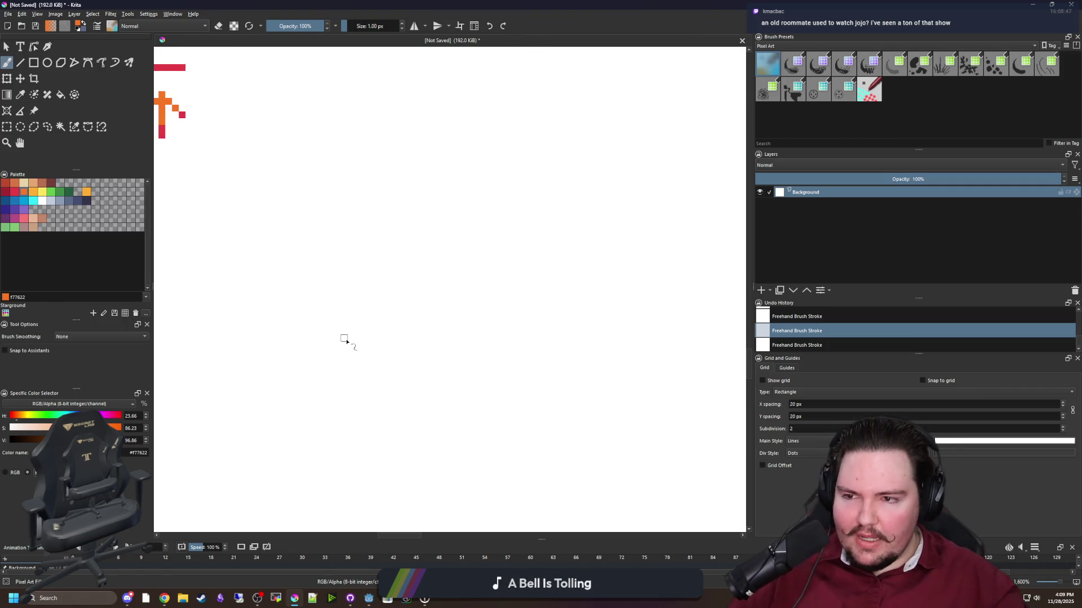
scroll(372, 301, "up", 1)
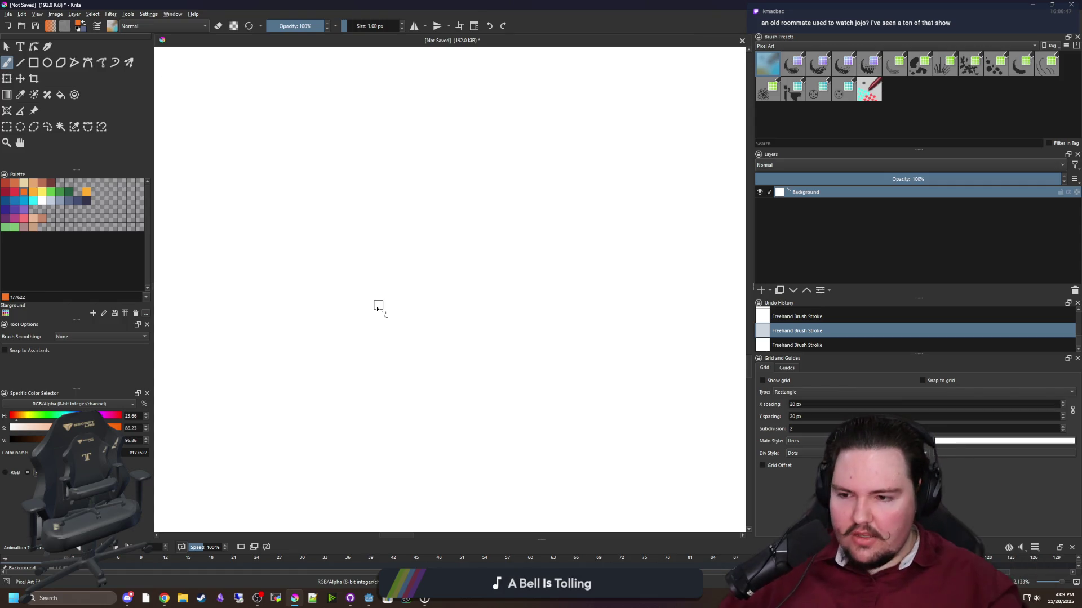
mouse_move(361, 345)
left_mouse_down()
mouse_move(356, 354)
mouse_move(374, 345)
left_mouse_up()
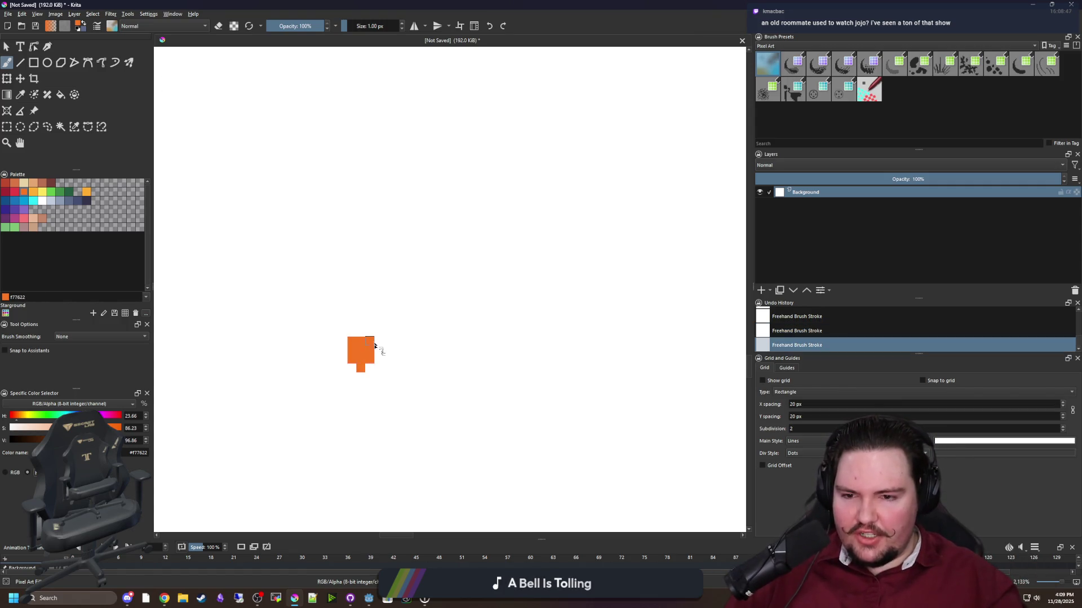
- Draw a green arrow up-right from the block to a blue blob, then return to enemy.gd
left_click(49, 194)
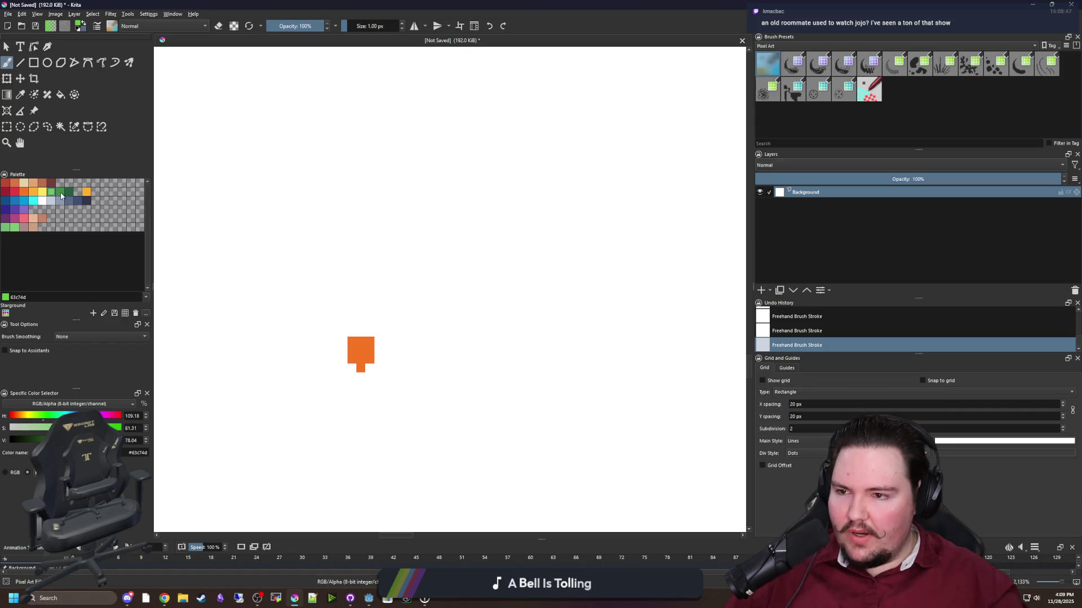
mouse_move(378, 319)
left_mouse_down()
mouse_move(439, 257)
mouse_move(403, 242)
mouse_move(470, 313)
left_mouse_up()
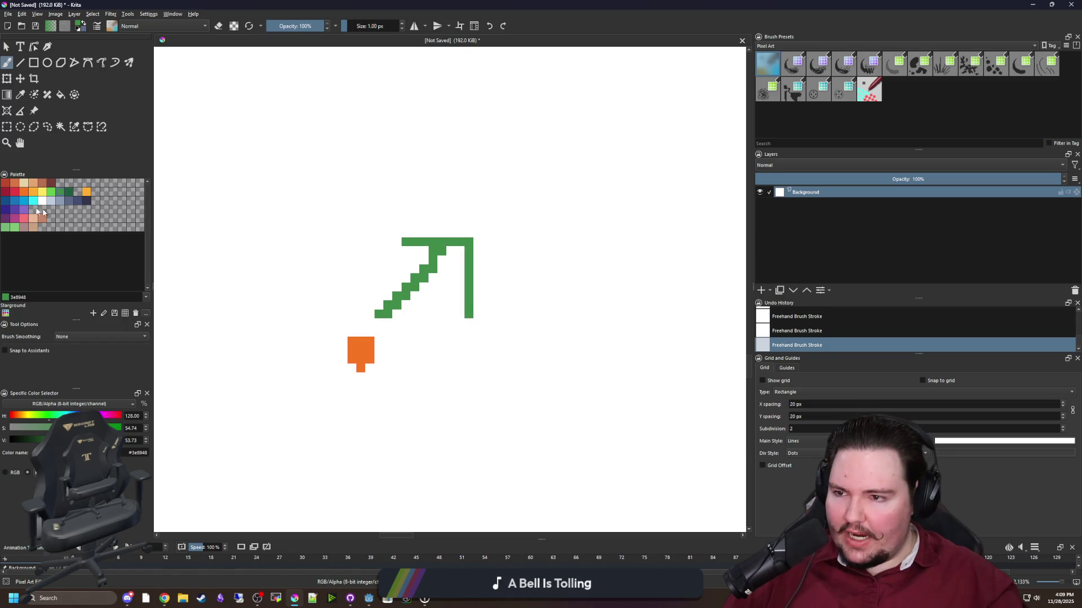
left_click(25, 194)
left_click(24, 201)
mouse_move(495, 189)
left_mouse_down()
mouse_move(514, 217)
mouse_move(487, 205)
left_mouse_up()
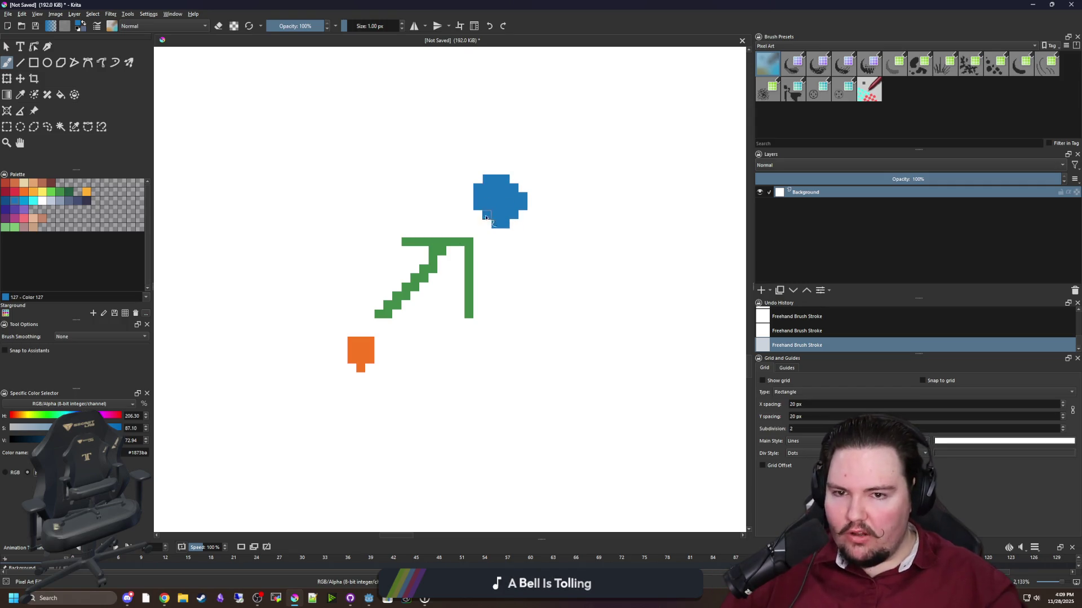
scroll(449, 263, "down", 4)
scroll(449, 263, "up", 3)
key("alt+Tab")
left_click(417, 304)
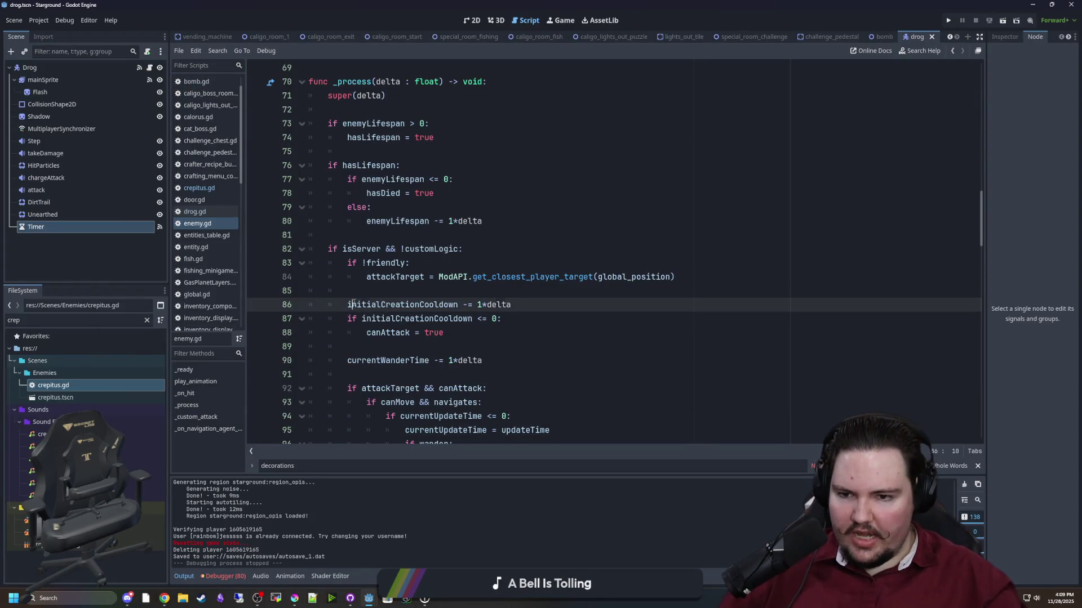
- Locate the else branch in enemy.gd's _process that chases the attack target
left_click(406, 291)
left_click(393, 237)
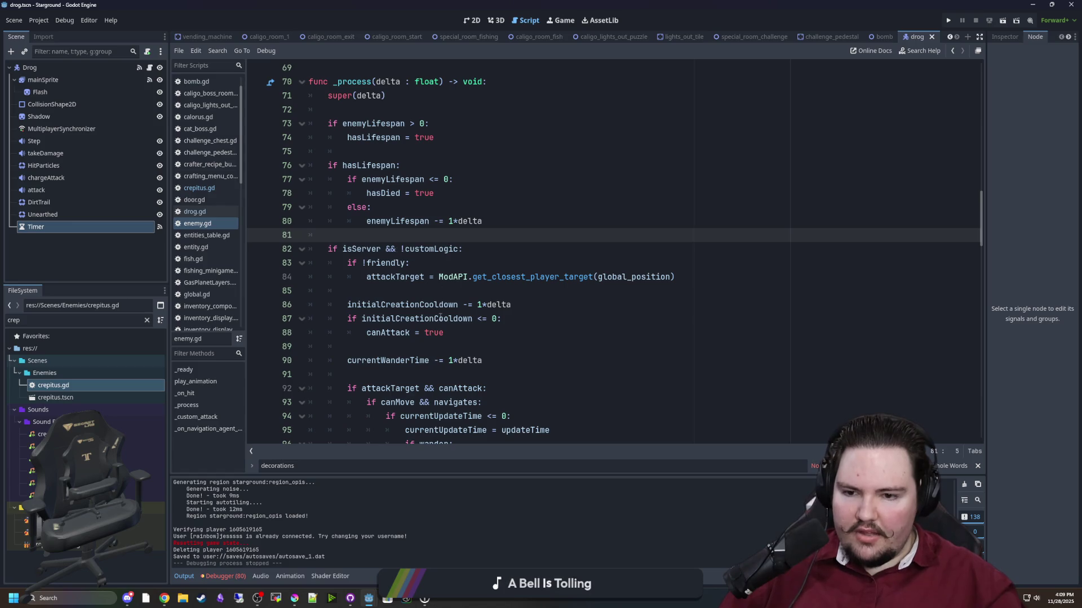
scroll(602, 281, "down", 3)
left_click(601, 282)
scroll(601, 284, "down", 1)
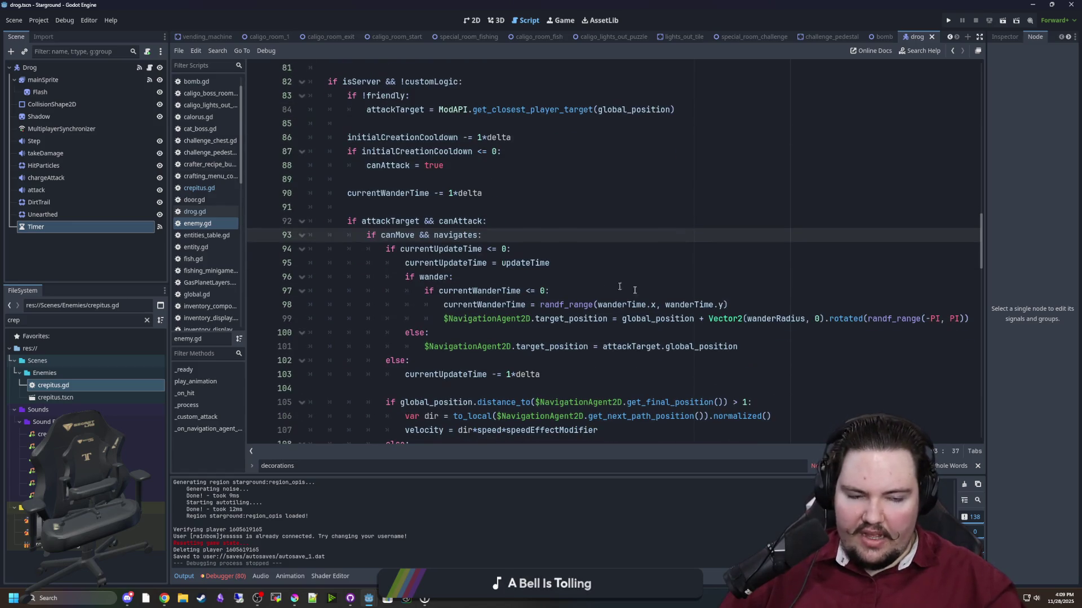
left_click_drag(168, 285, 92, 285)
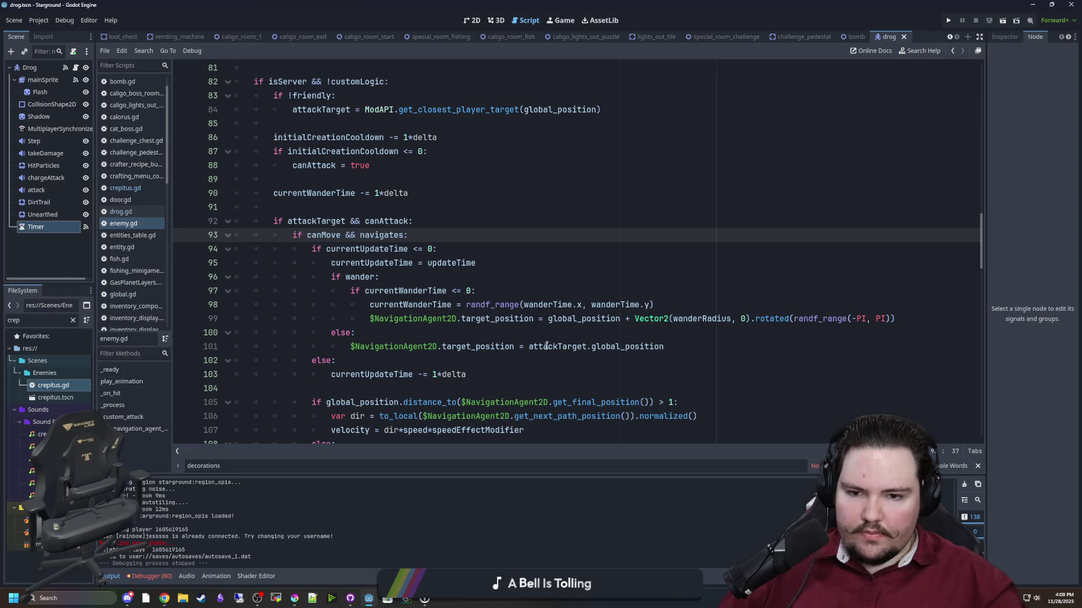
left_click(573, 328)
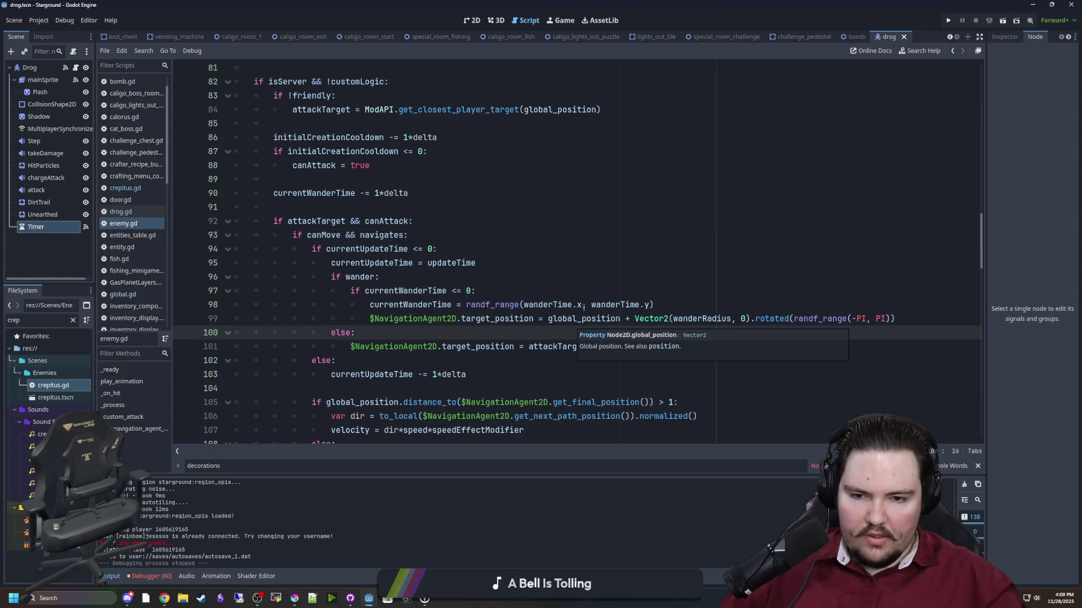
left_click(567, 291)
left_click(611, 333)
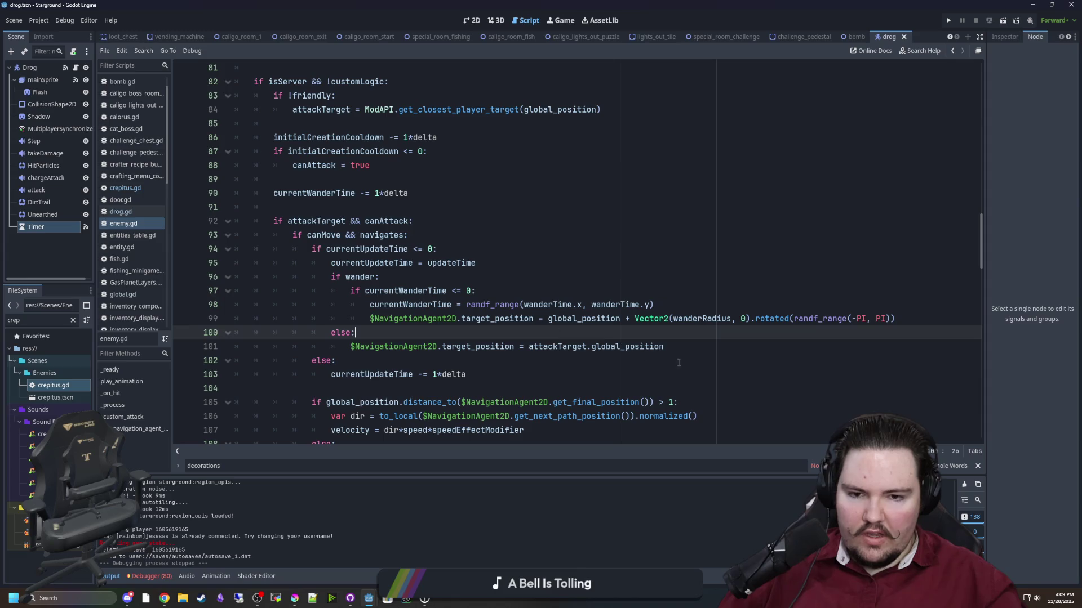
- Append '+ attackTargetOffset' to the navigation target position on line 101
left_click(714, 350)
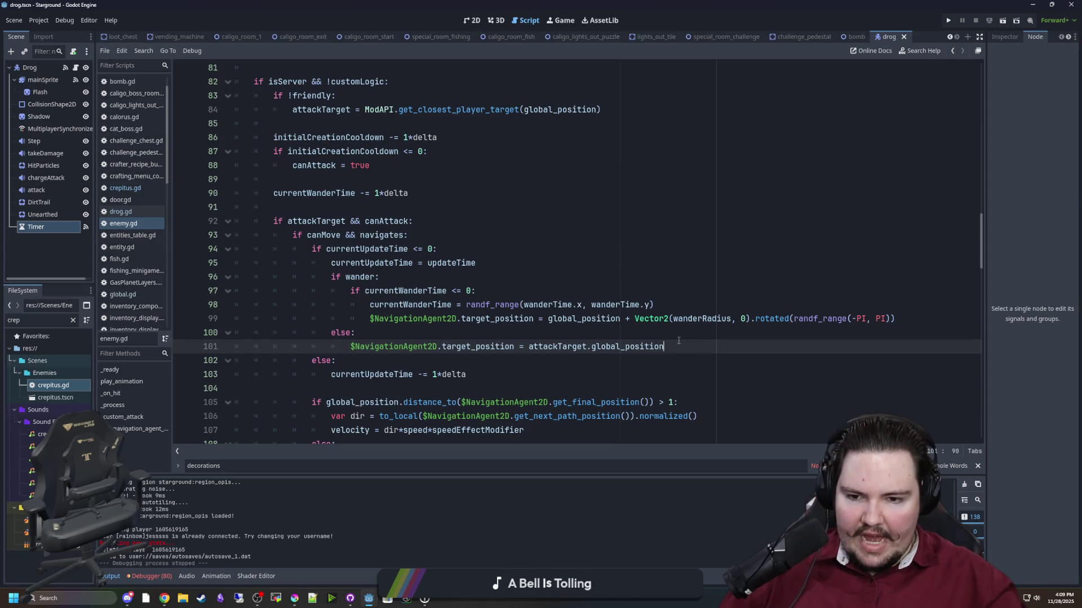
type("+ ")
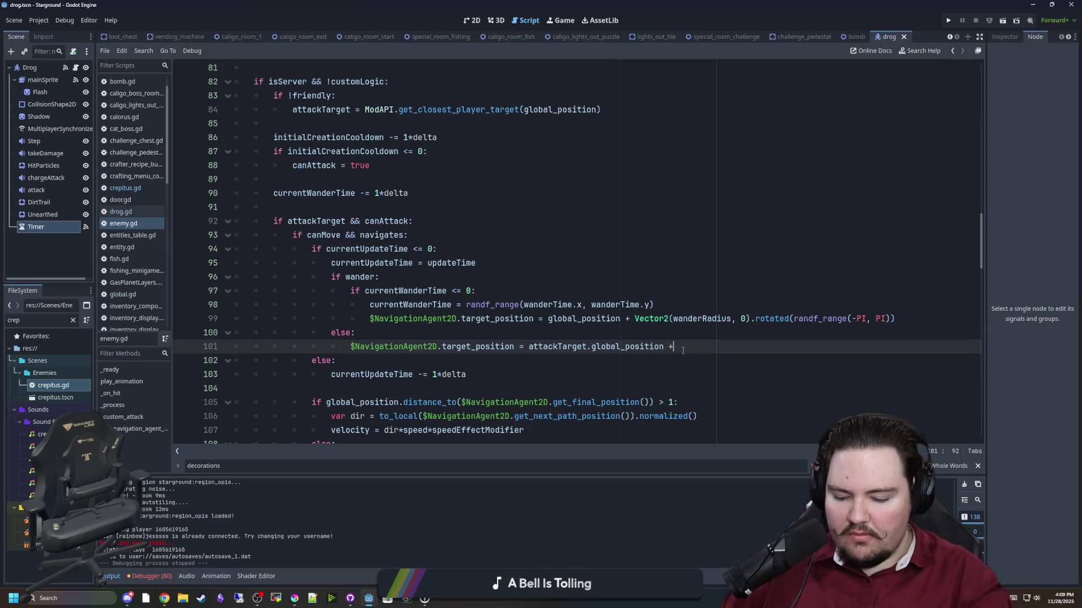
type("targetOffset")
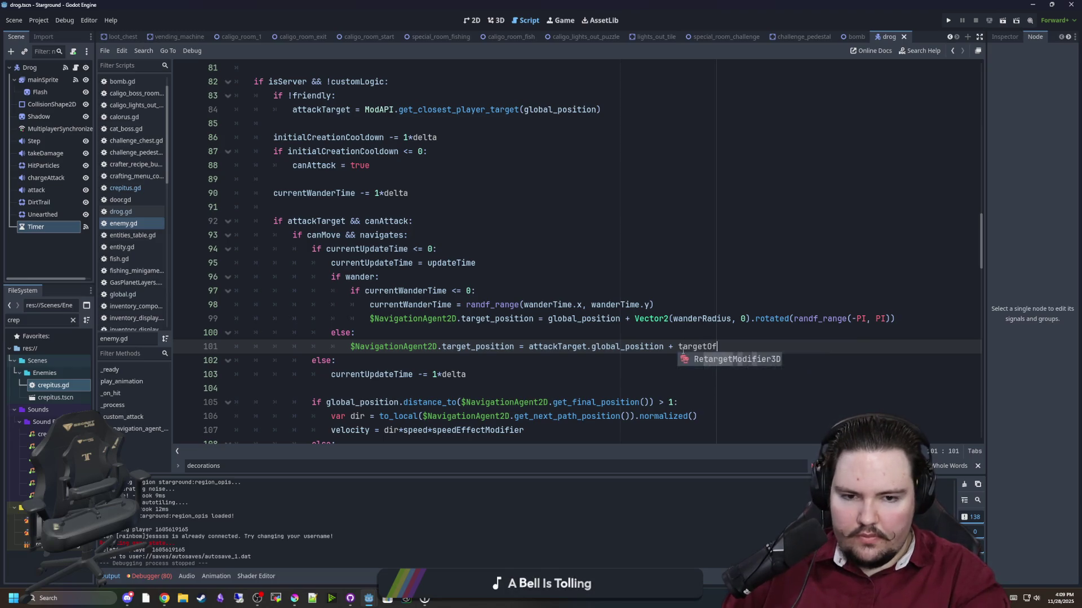
double_click(708, 346)
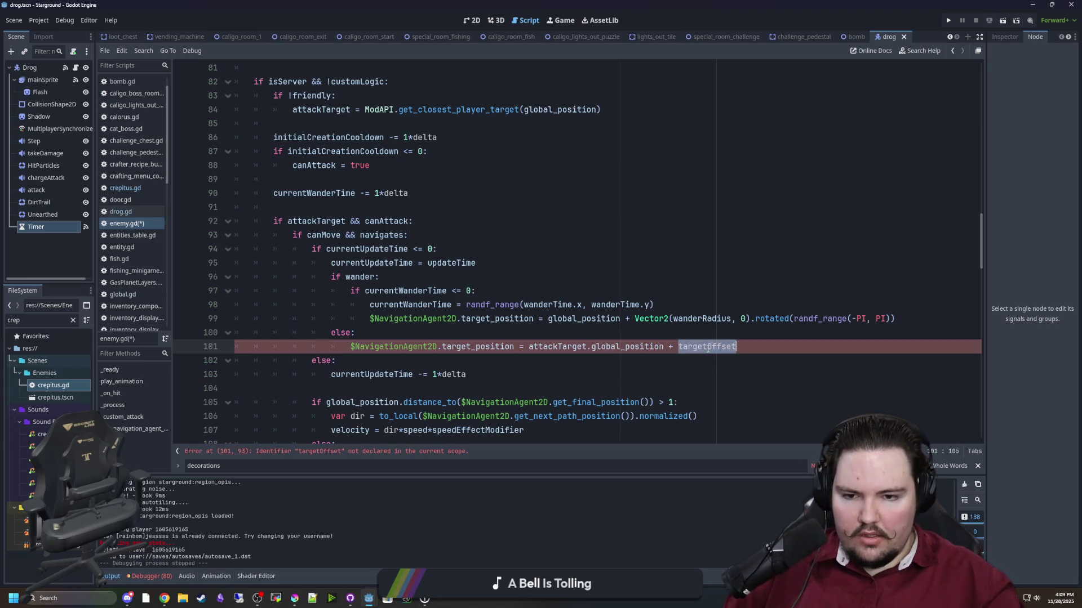
type("attackTarg")
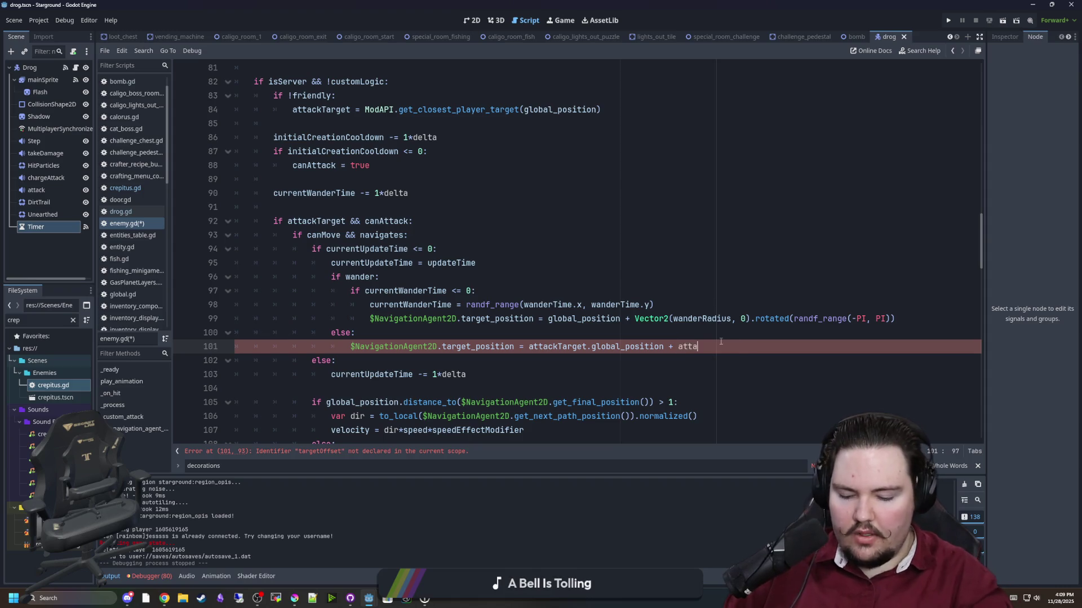
type("ffset")
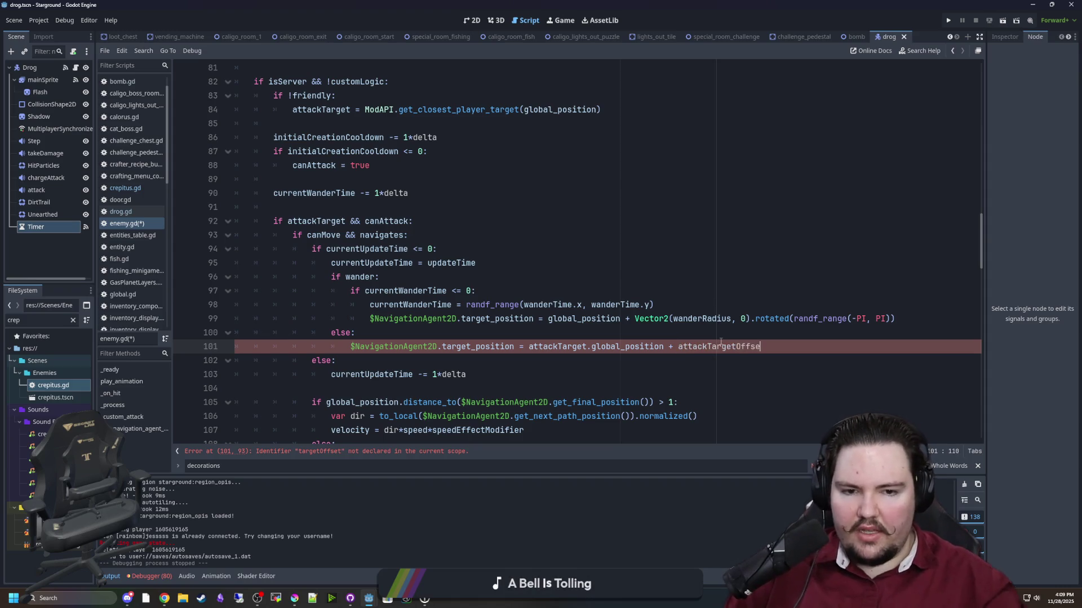
- Declare 'var attackTargetOffset : Vector2 = Vector2.ZERO' near line 42 and save enemy.gd
scroll(447, 272, "up", 6)
scroll(447, 273, "up", 12)
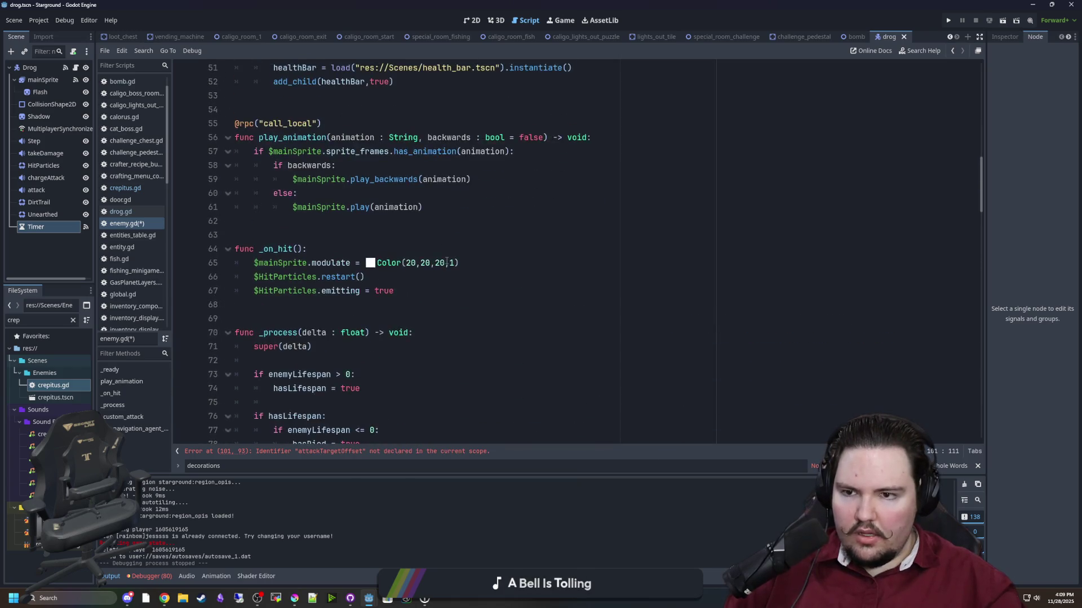
left_click(282, 280)
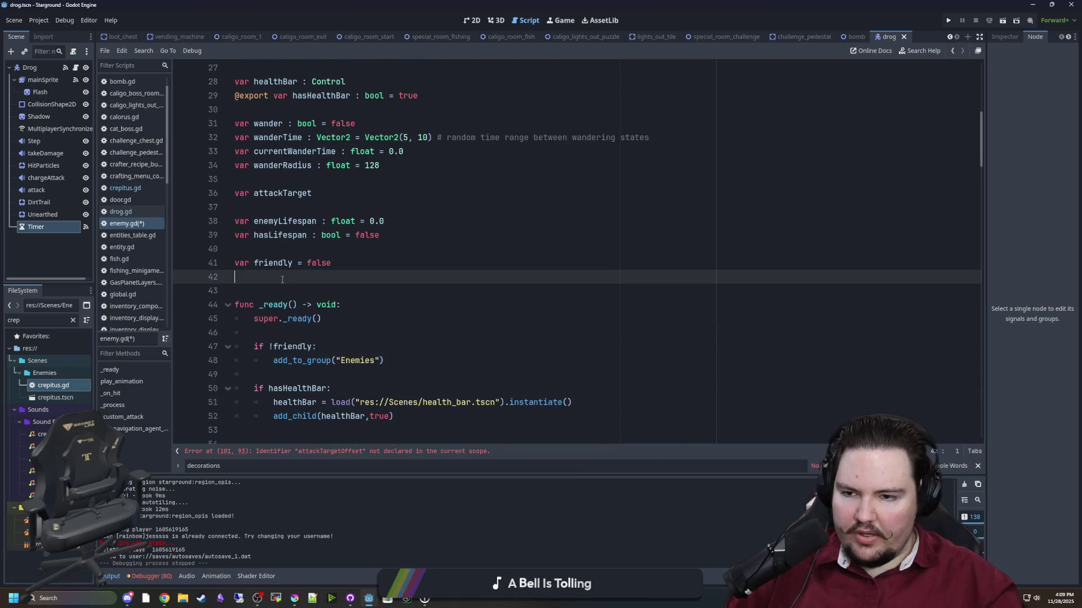
key("Return")
type("var attackTargetOffset : Vector2")
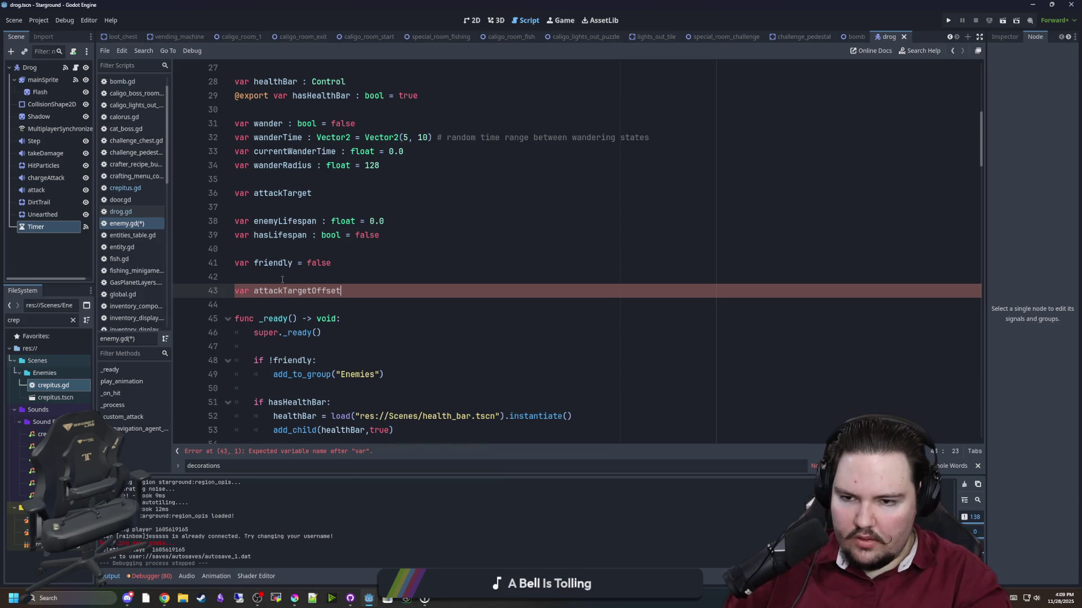
type(" = Vecto")
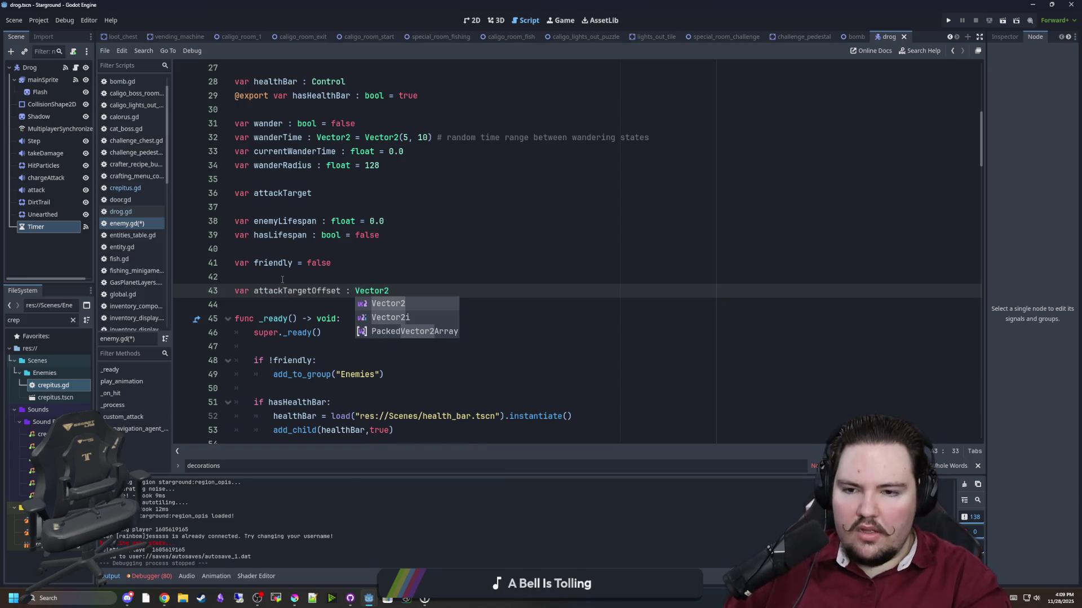
type("r2.")
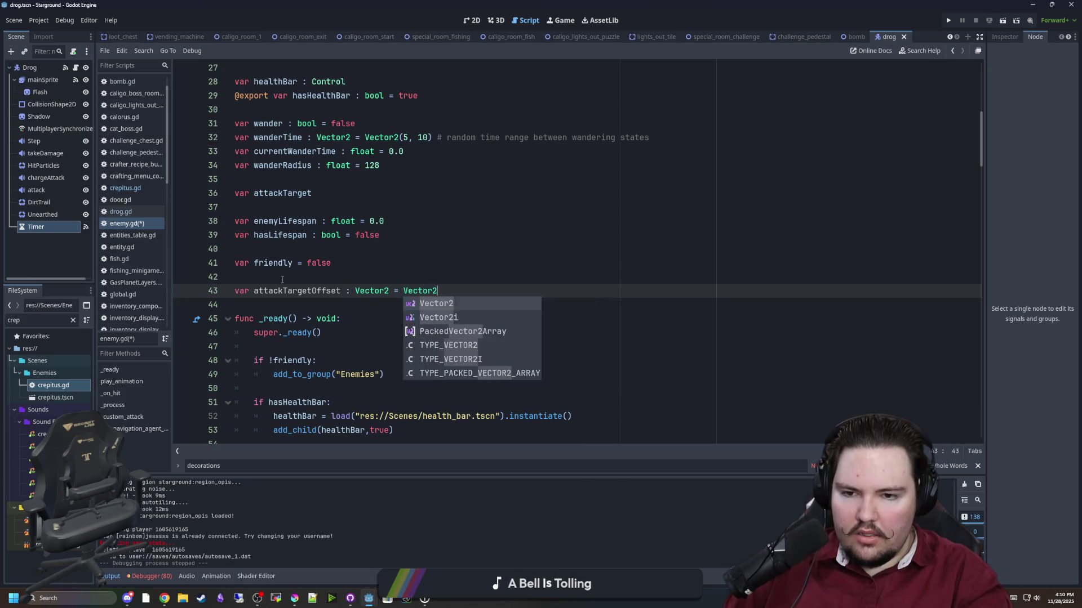
type("Z")
key("Return")
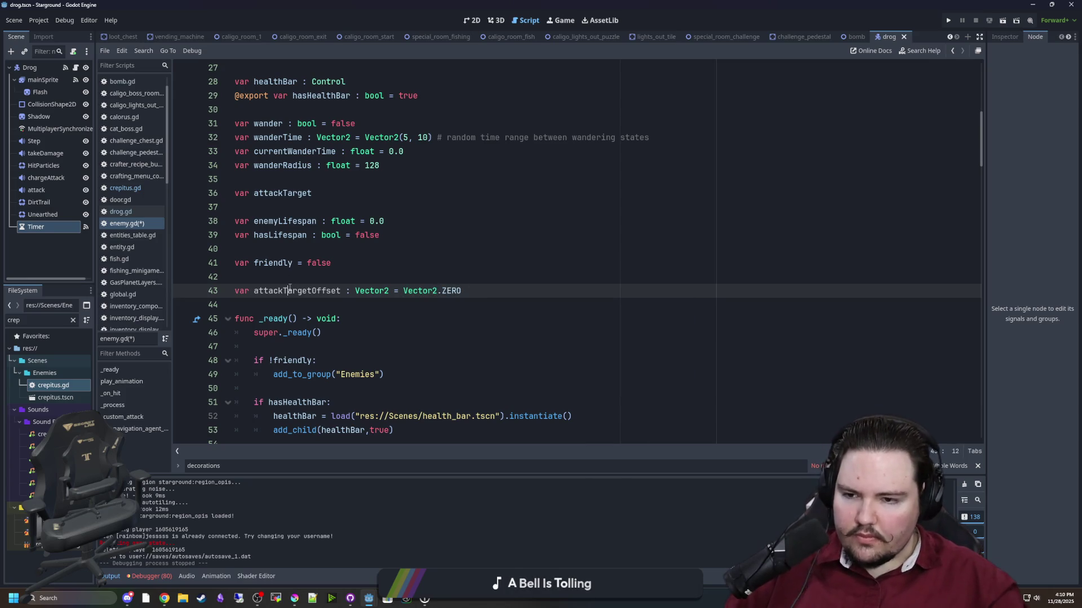
left_click(282, 279)
key("ctrl+s")
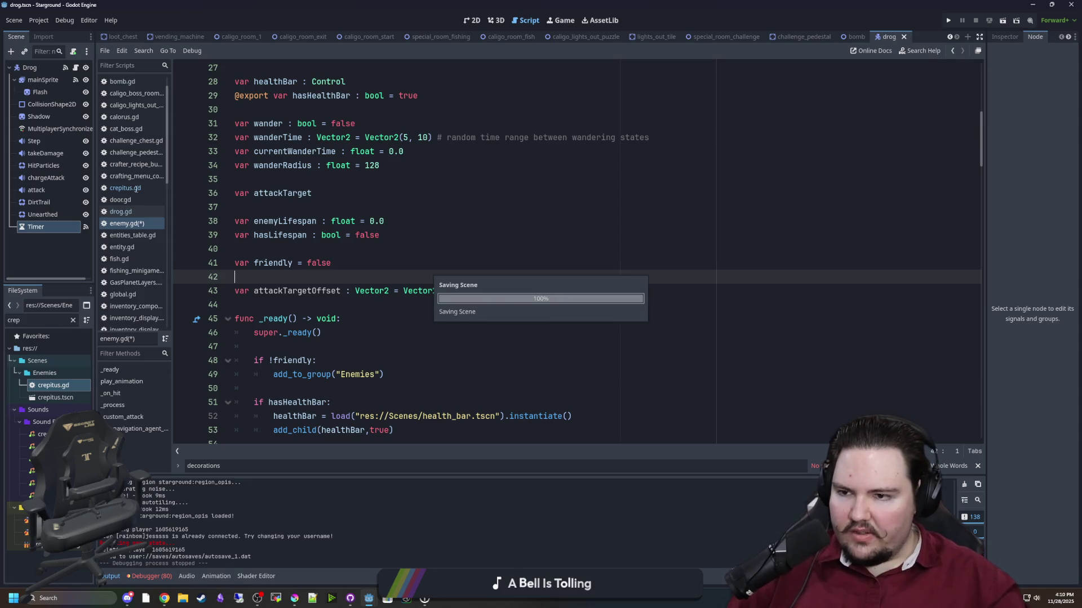
left_click(142, 192)
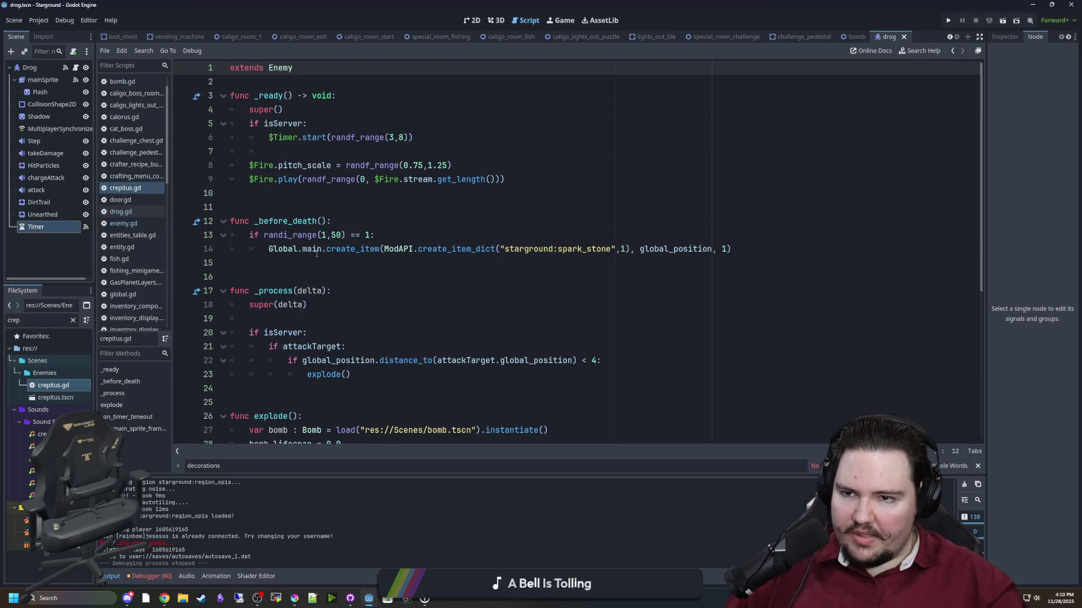
- Try inserting blank lines at the start of crepitus.gd's _process, then undo them
scroll(314, 274, "down", 3)
left_click(341, 180)
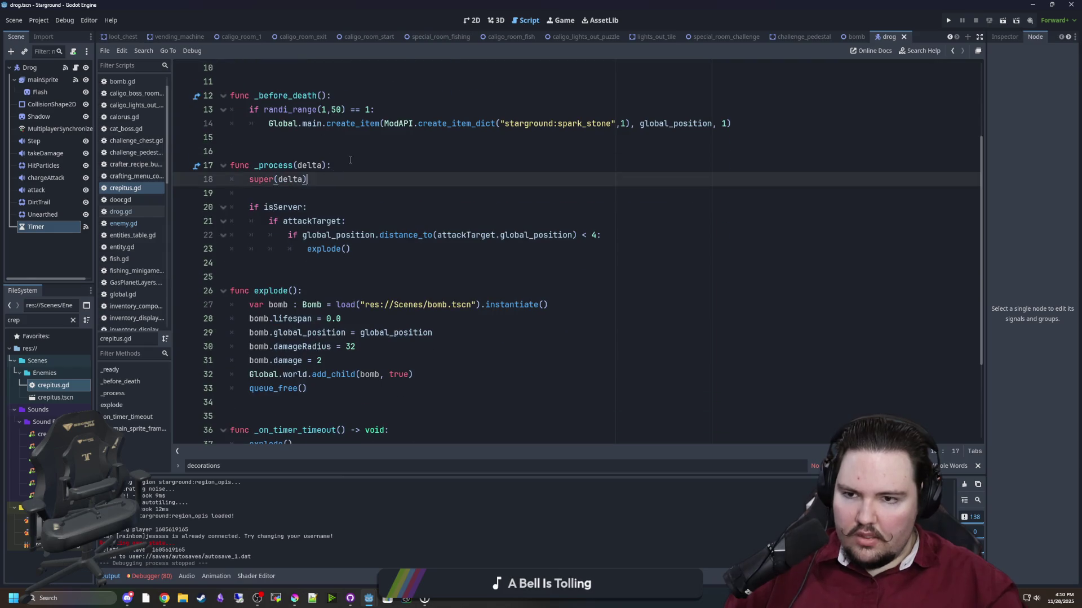
left_click(346, 166)
key("Return")
key("Return")
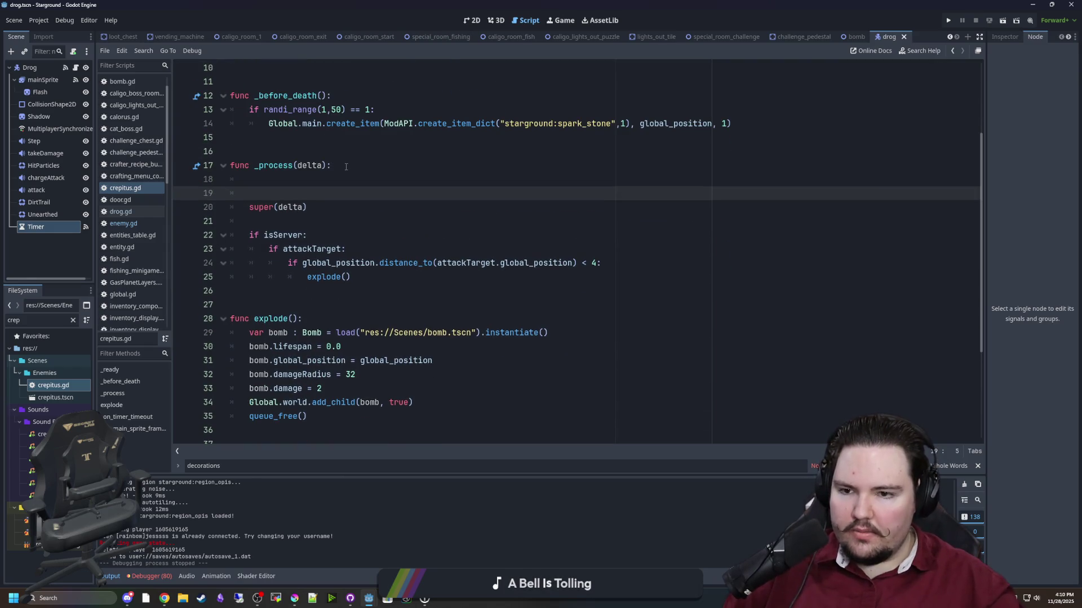
key("ctrl+z")
key("ctrl+z")
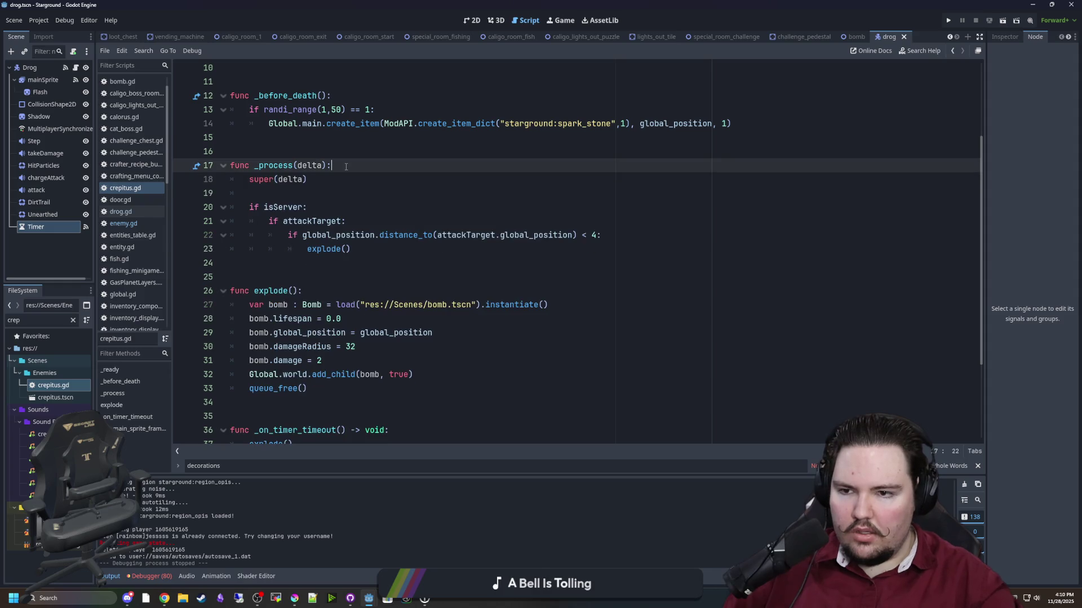
- Inside the attackTarget check, write 'attackTargetOffset = attackTarget.velocitySync' on a new line
scroll(385, 303, "up", 2)
left_click(361, 305)
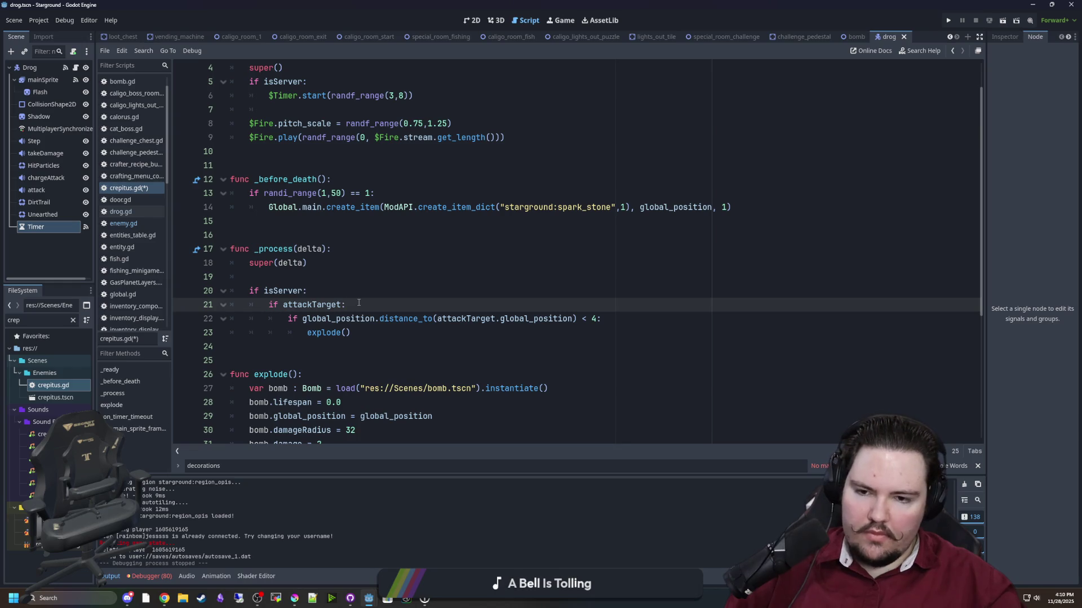
key("Return")
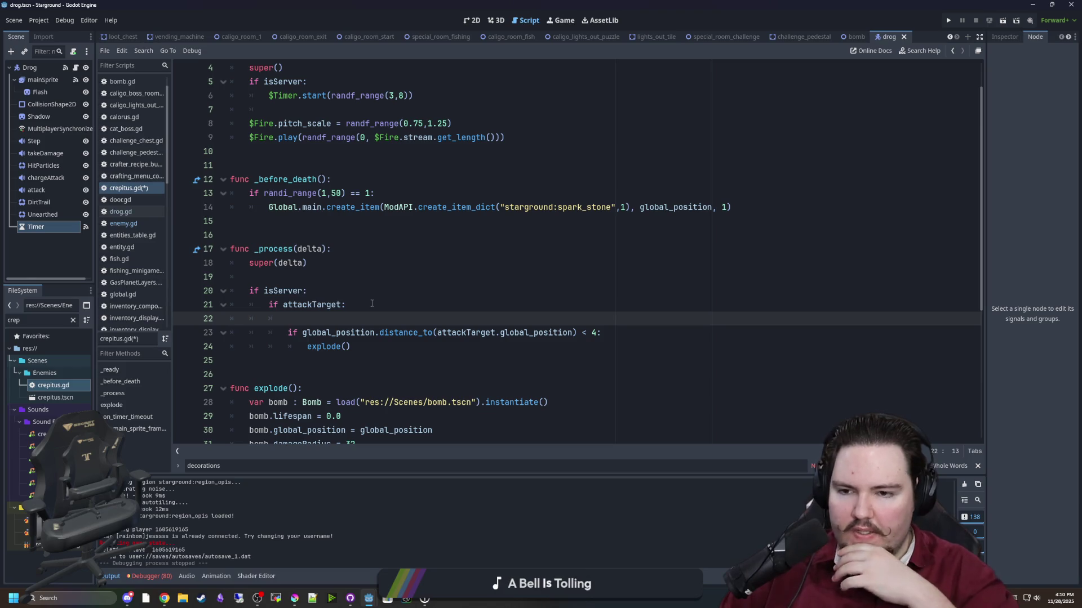
type("ttackTarget.v")
key("BackSpace")
key("BackSpace")
key("BackSpace")
type("citySync")
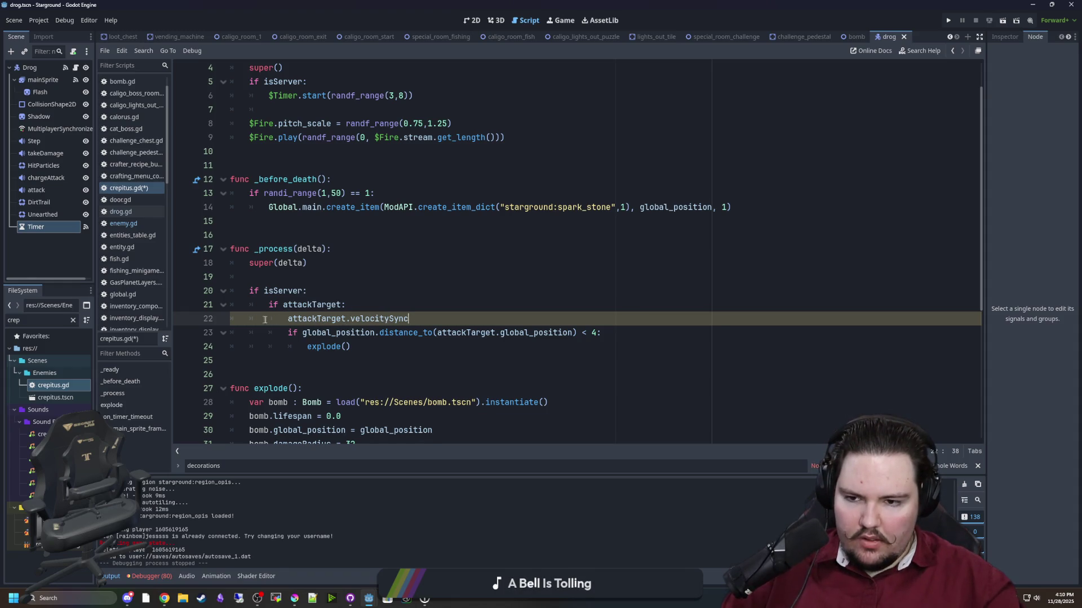
type("attackTa")
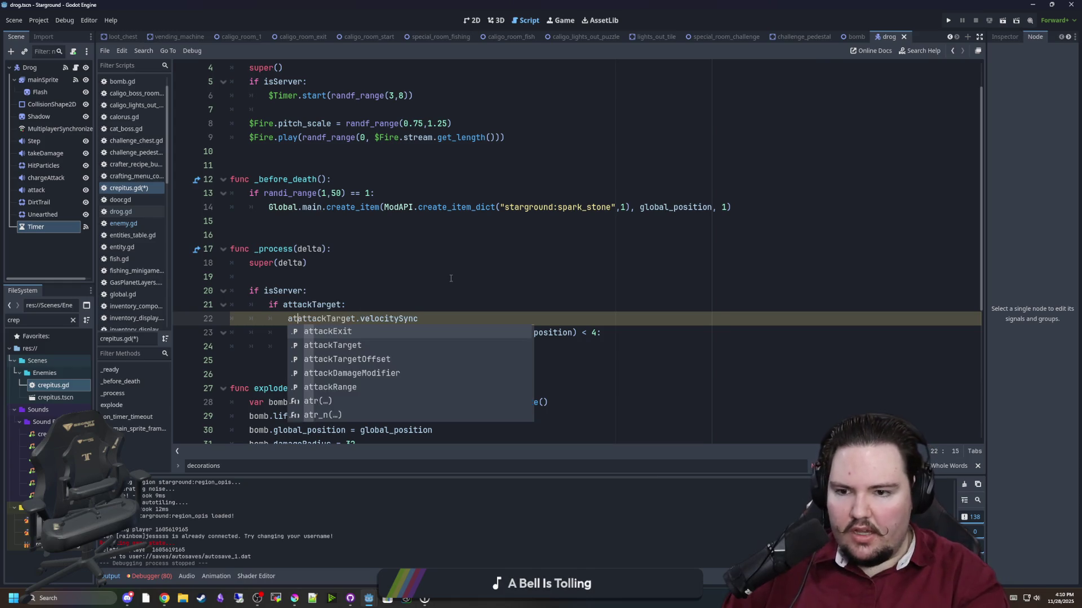
type("rge3tO")
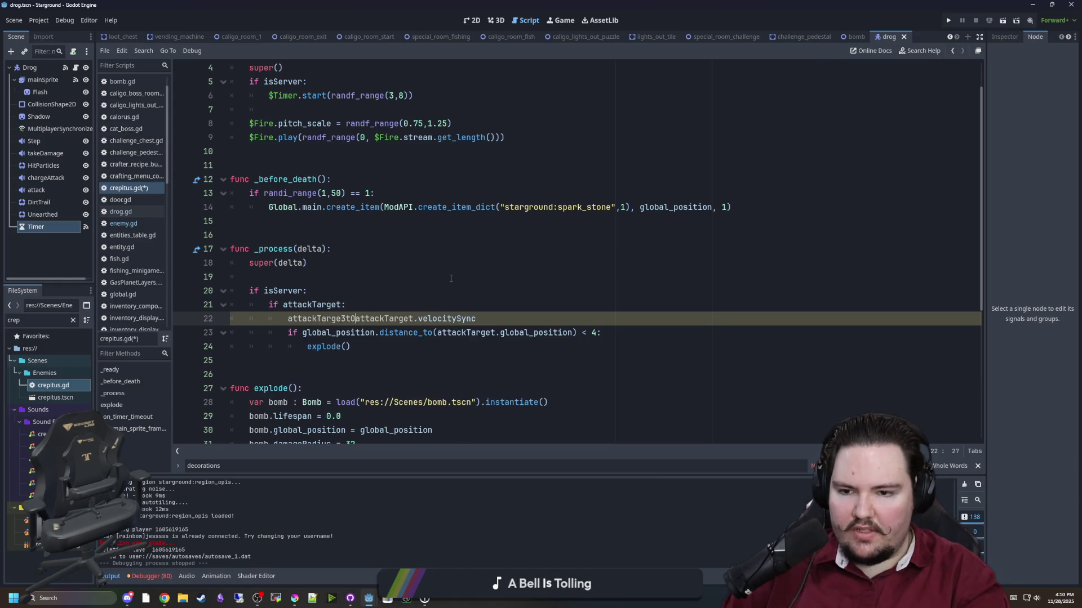
key("BackSpace")
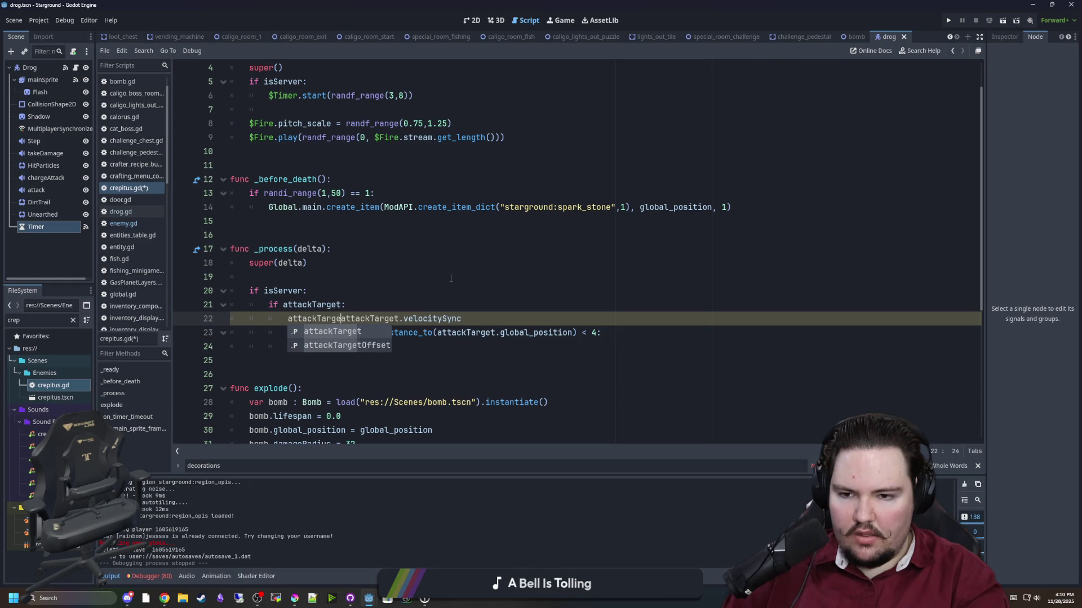
type("Offset =")
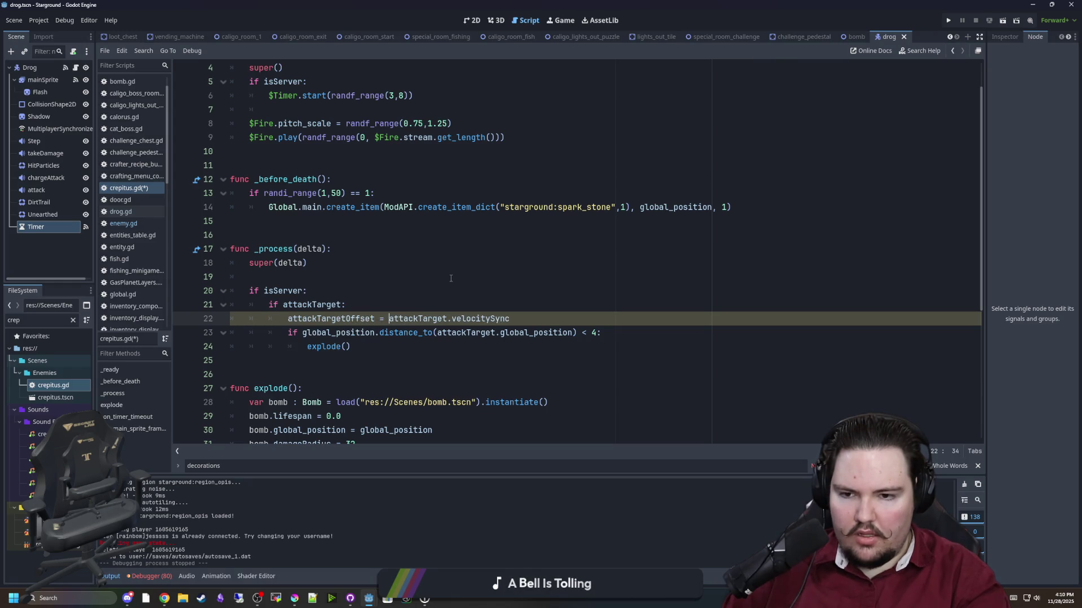
- Append ' * 16' to the attackTargetOffset line and save crepitus.gd
left_click(451, 279)
left_click(529, 315)
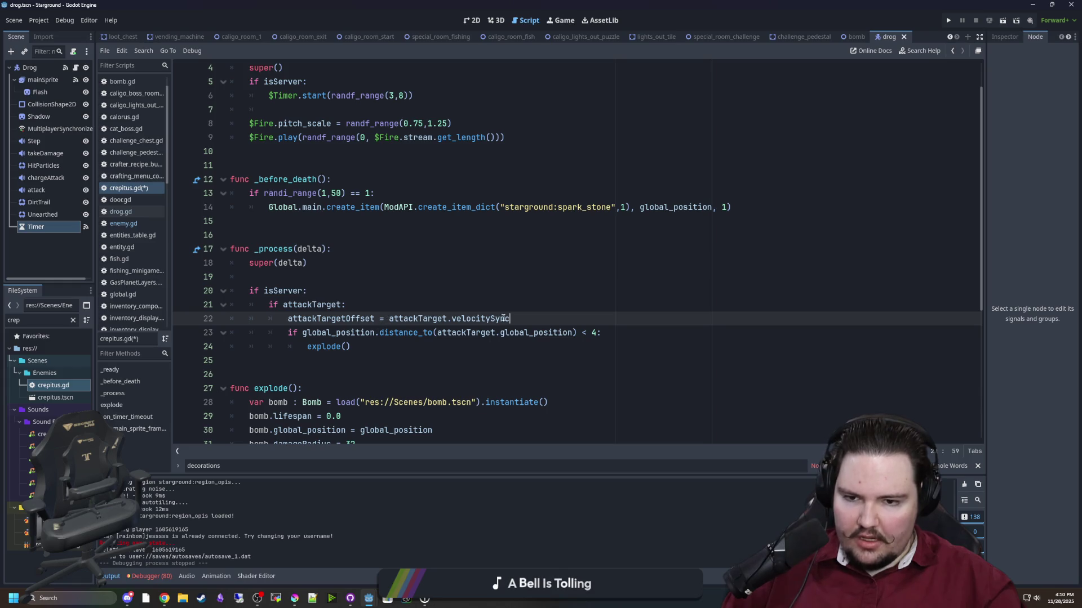
type("* 16")
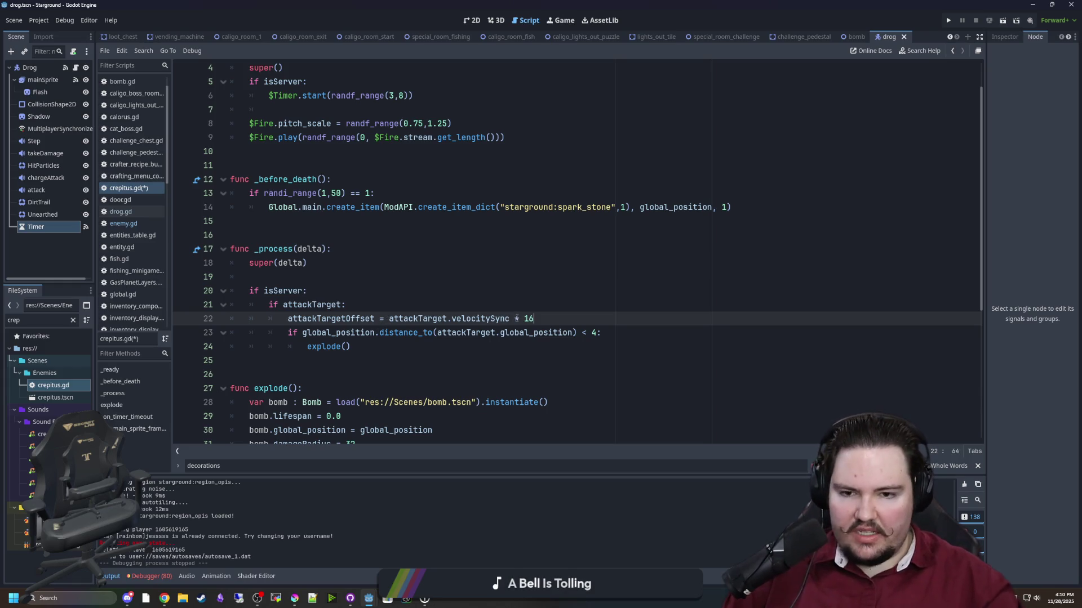
left_click(482, 287)
key("ctrl+s")
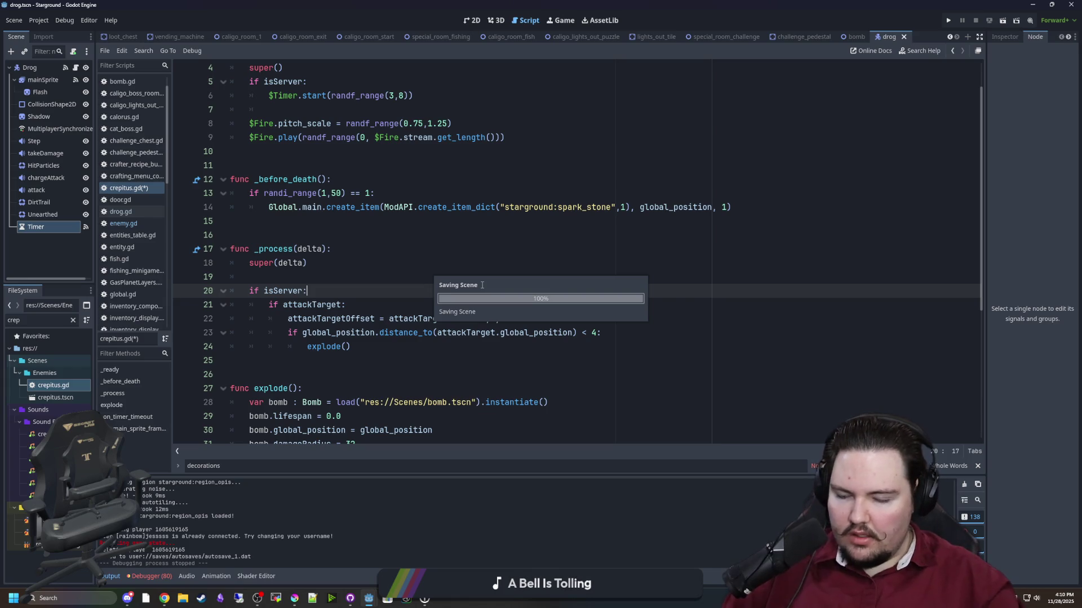
key("Up")
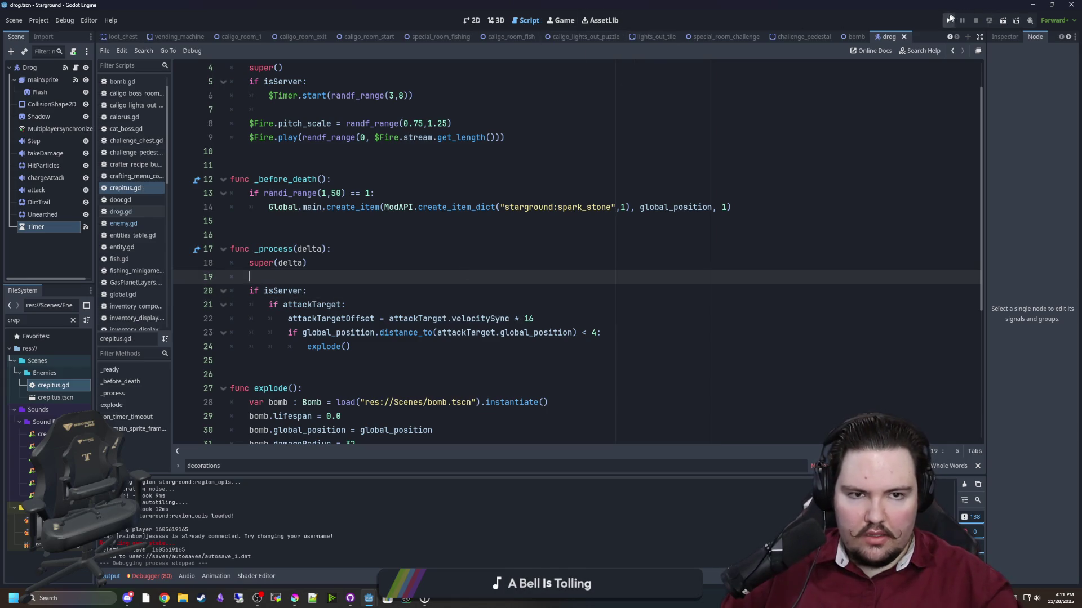
left_click(949, 18)
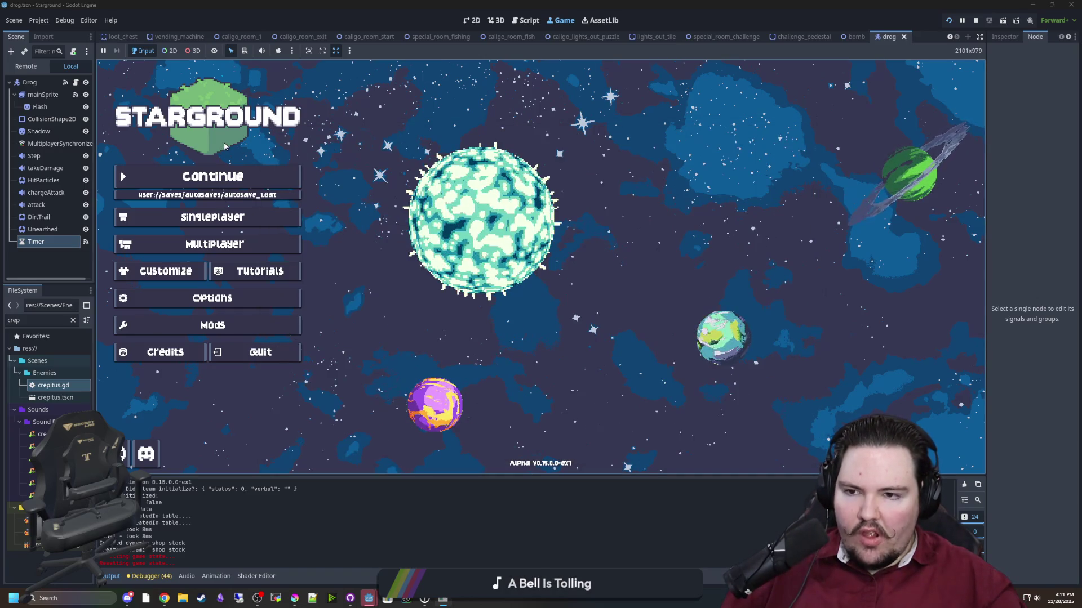
left_click(223, 172)
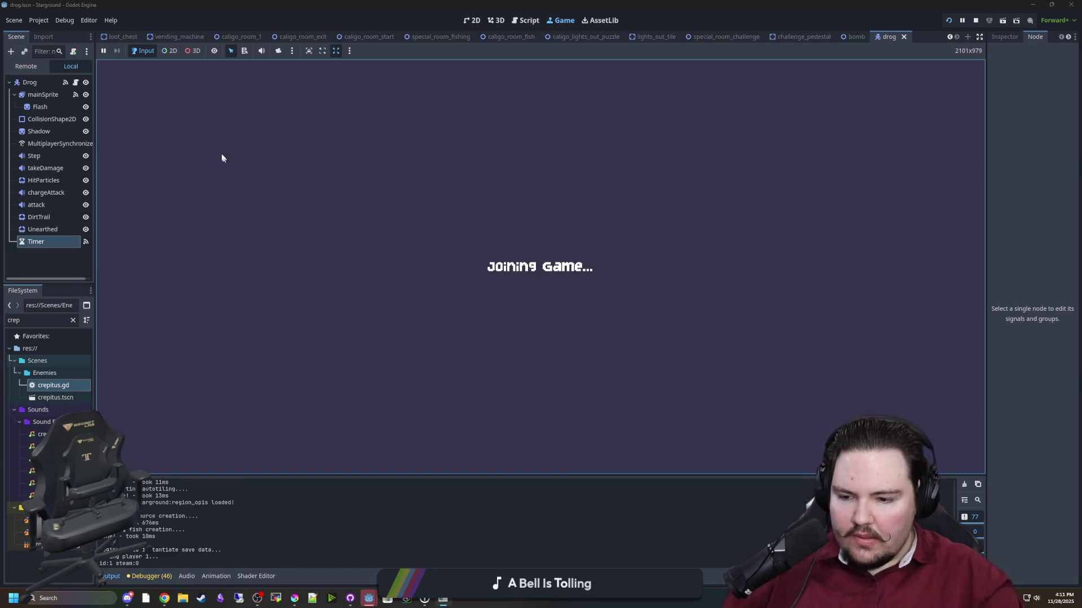
key("d")
key("w")
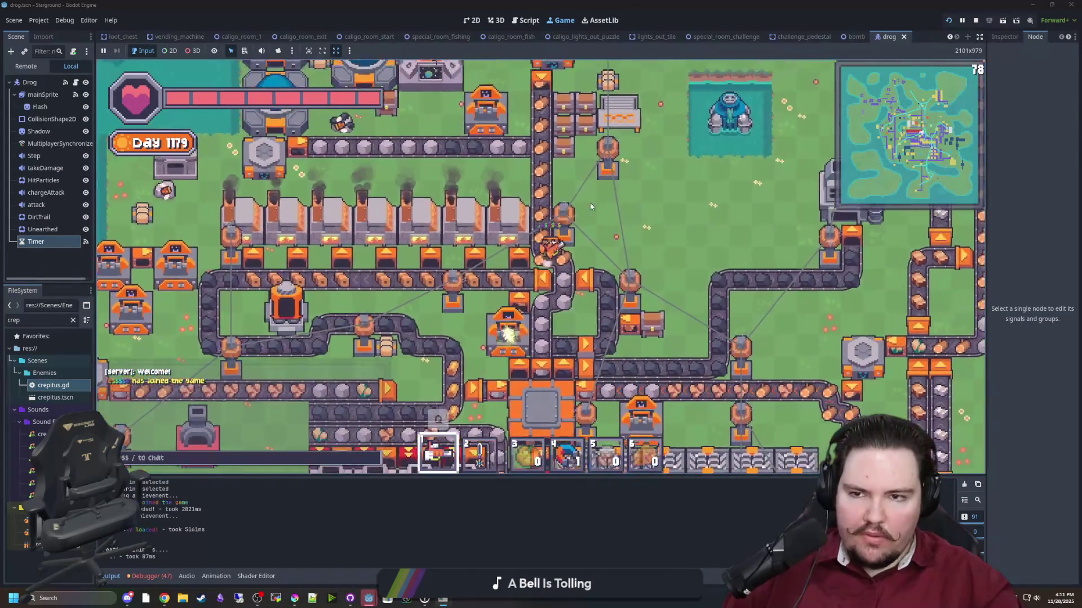
key("e")
key("w")
key("a")
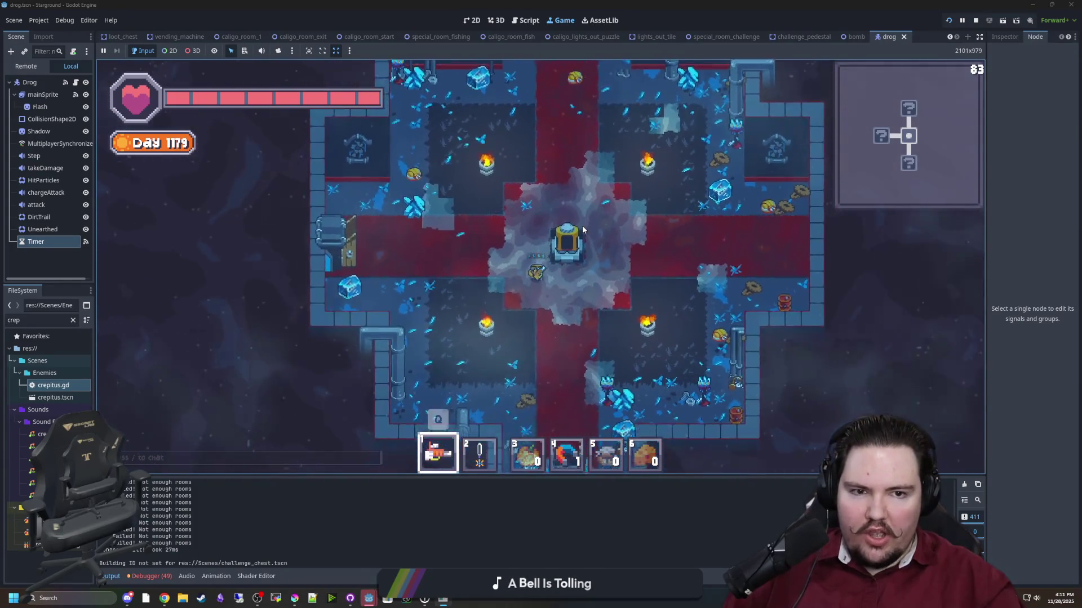
key("s")
key("a")
key("a")
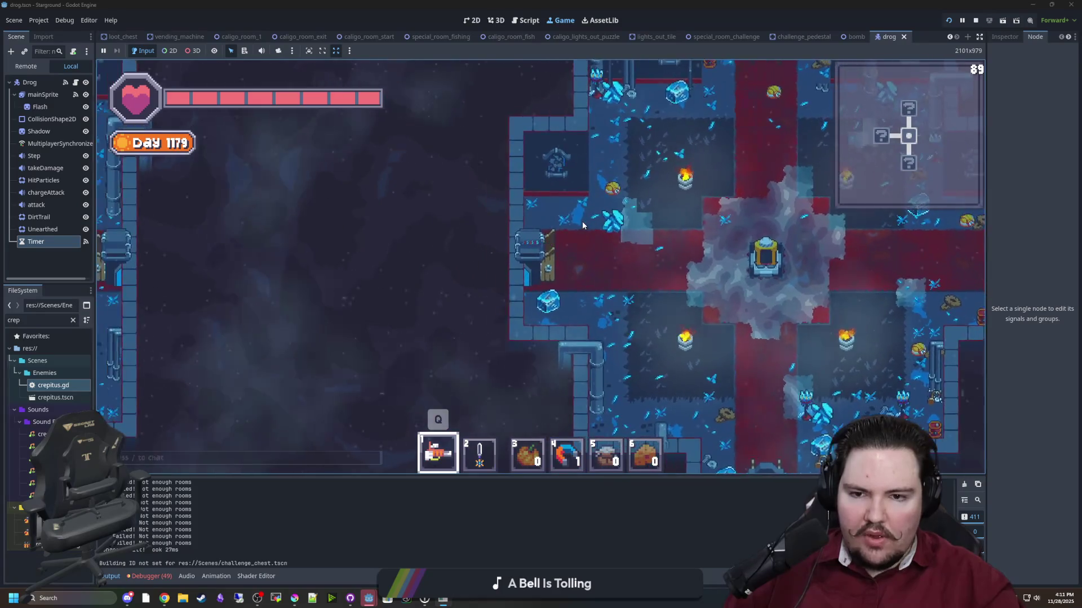
key("d")
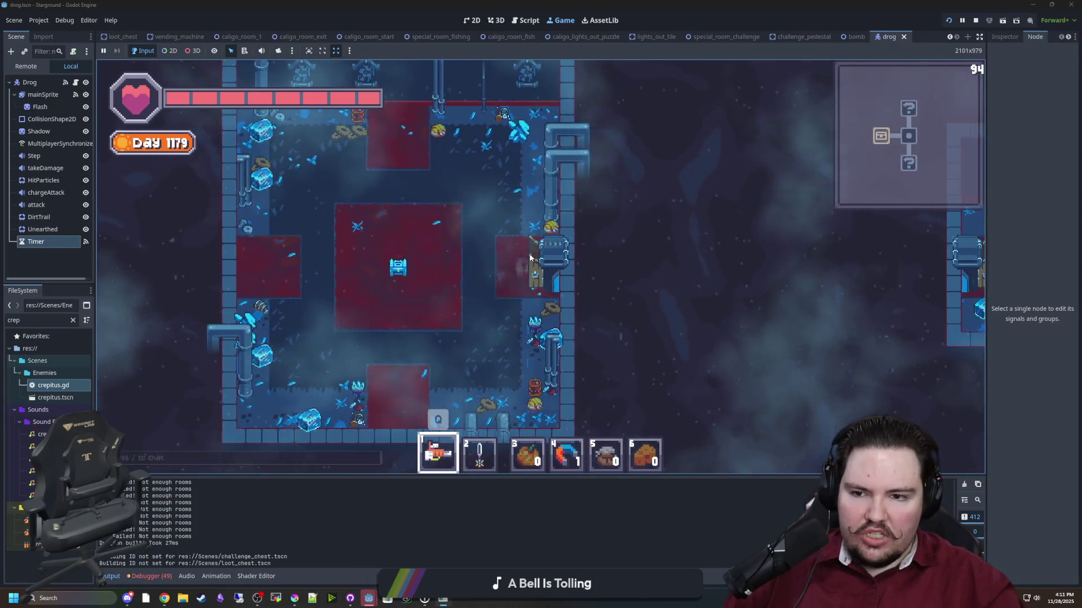
key("s")
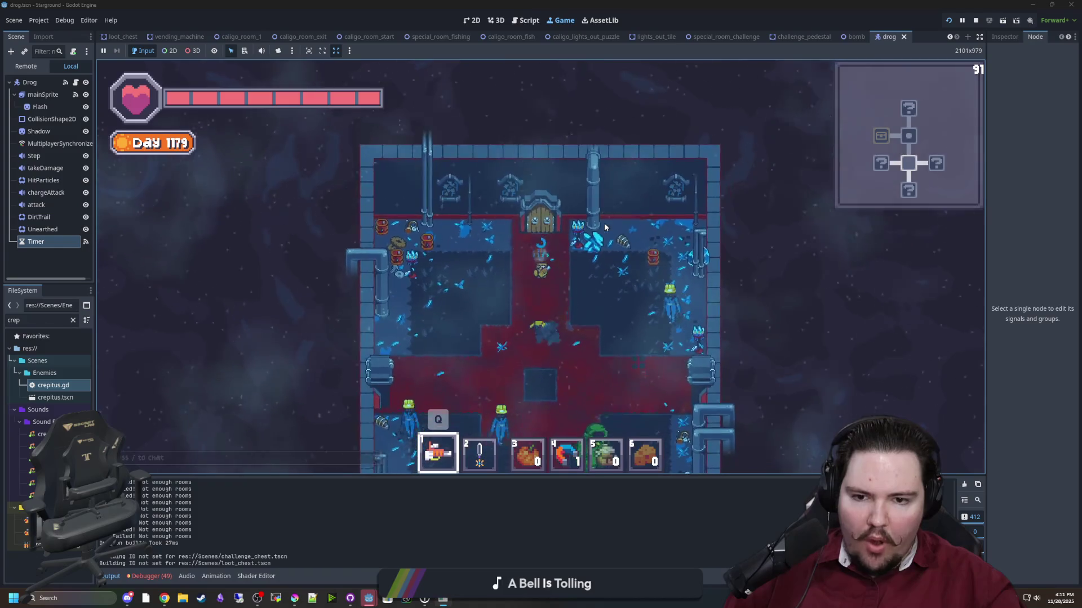
key("a")
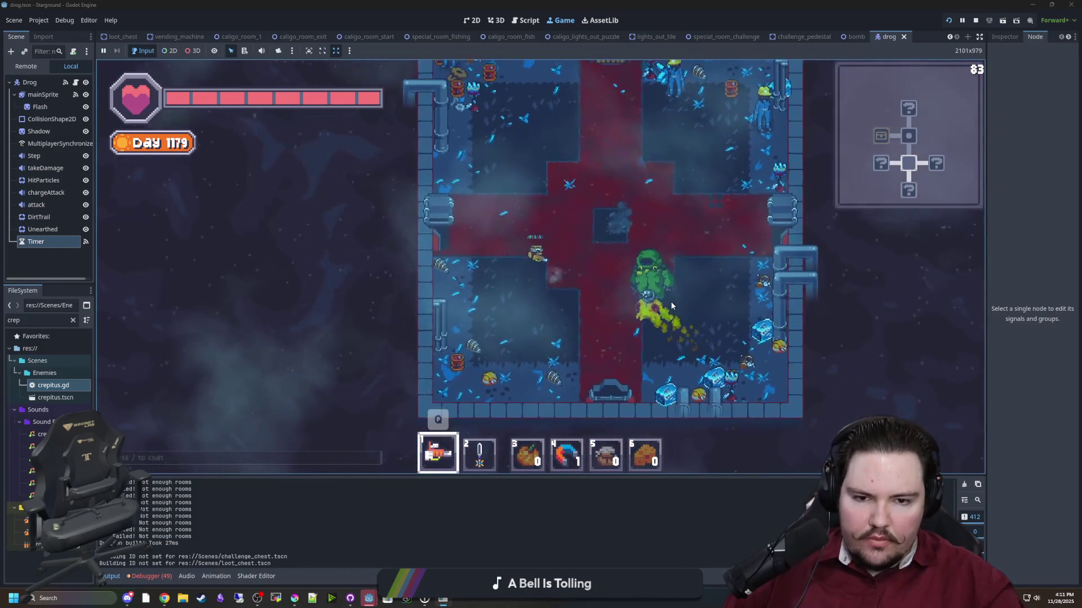
key("s")
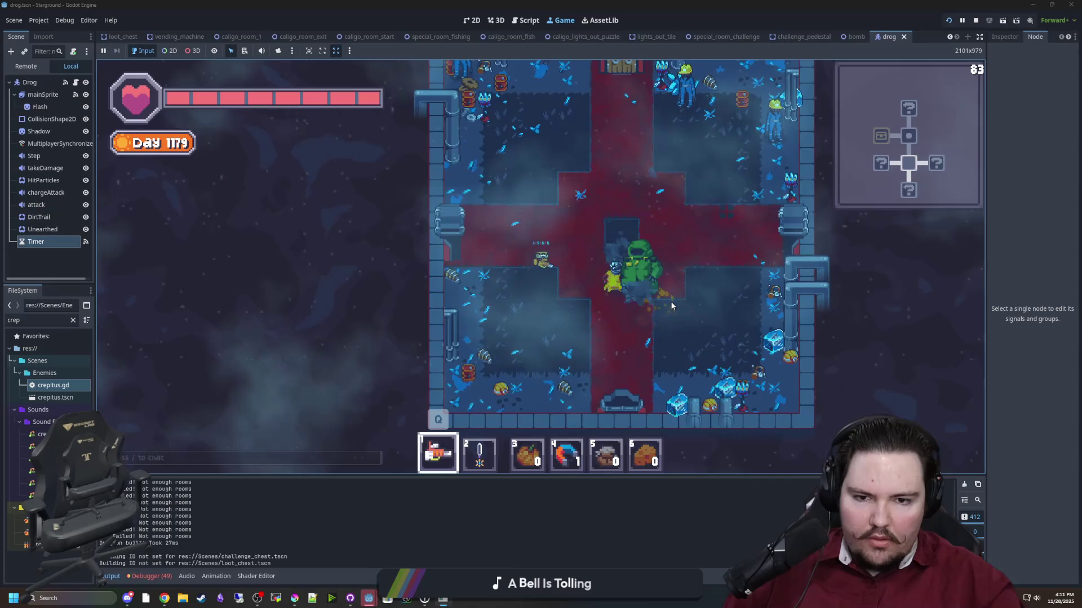
key("w")
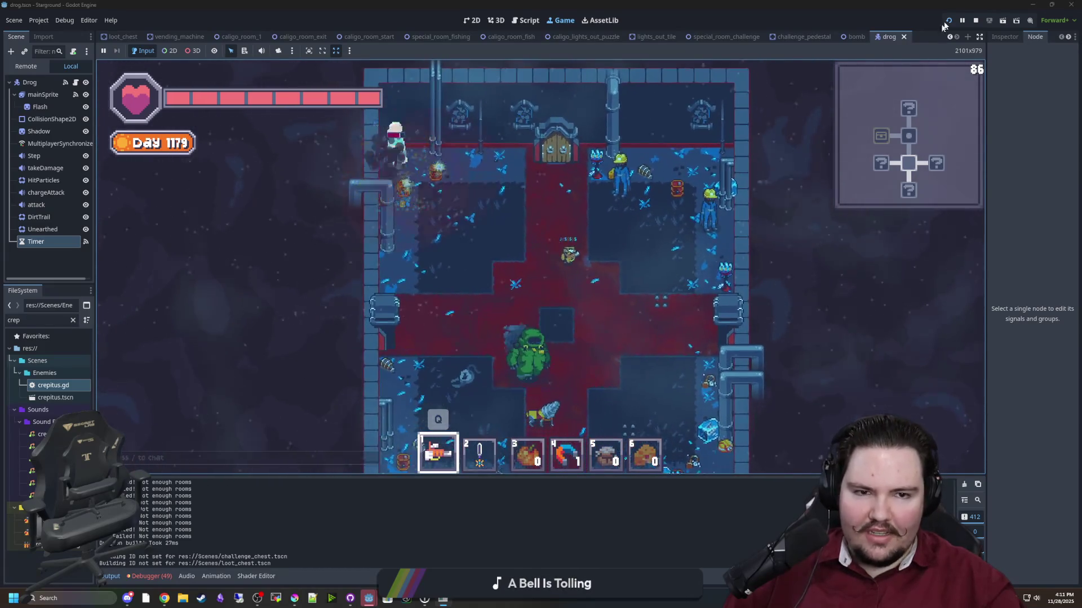
key("F8")
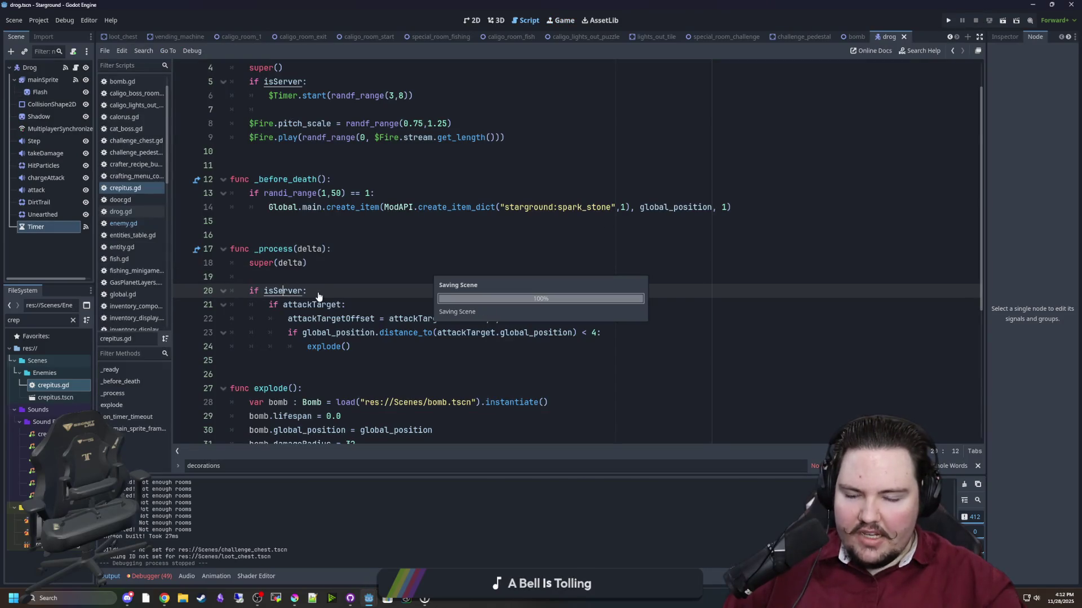
- Add 'if attackTarget.velocitySync.length() > 0:' above the offset line and indent the offset line under it
left_click(395, 305)
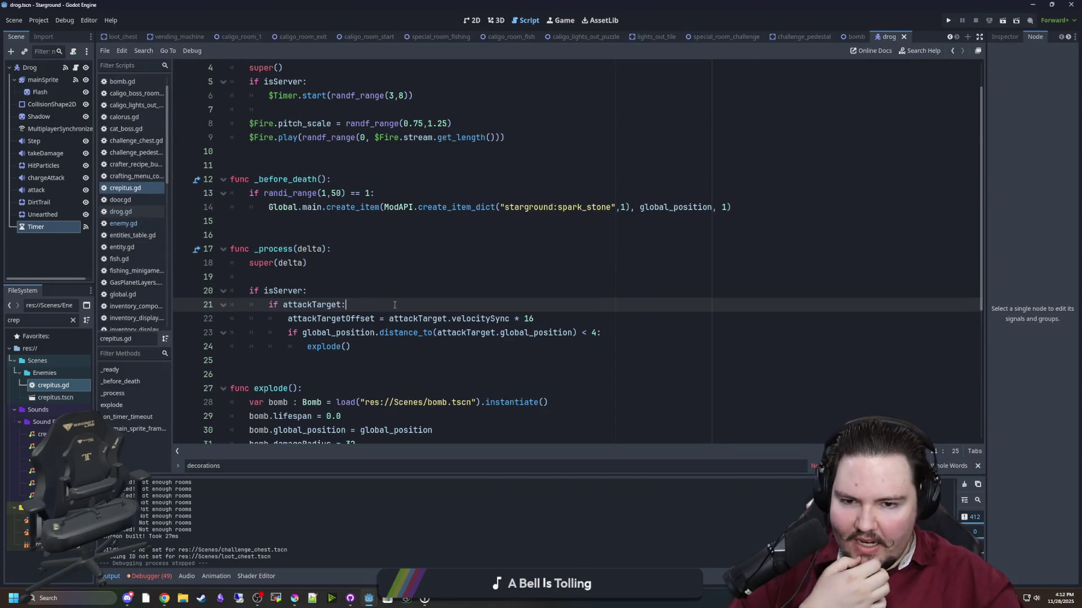
double_click(450, 319)
left_click(418, 319)
left_click_drag(512, 318, 402, 319)
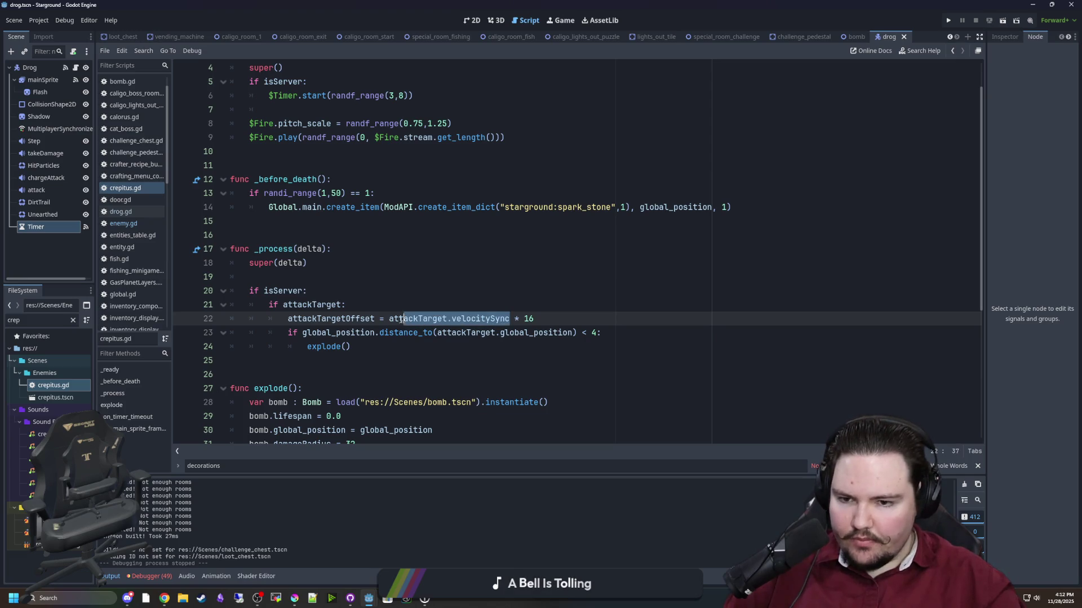
left_click(388, 307)
key("Return")
type("if attackTarget.velocitySync >")
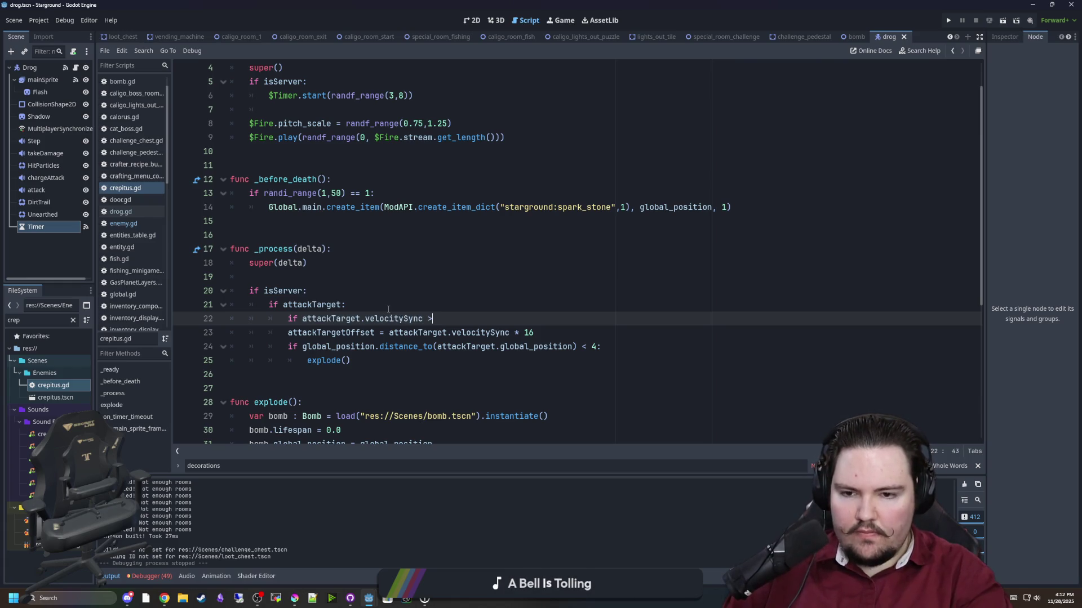
type(".length(")
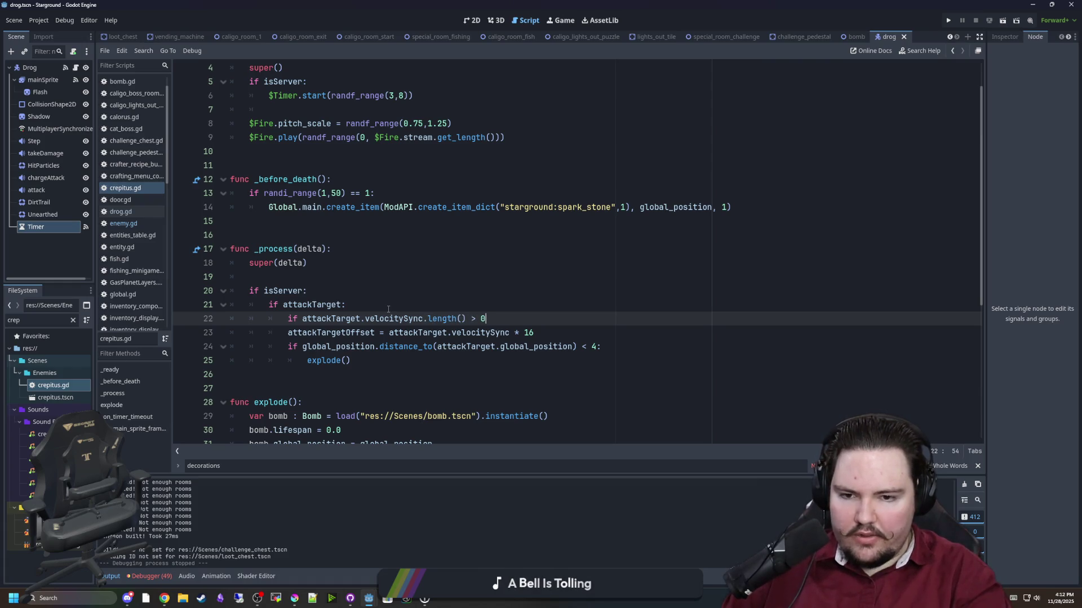
type(":")
key("Down")
key("Home")
key("Tab")
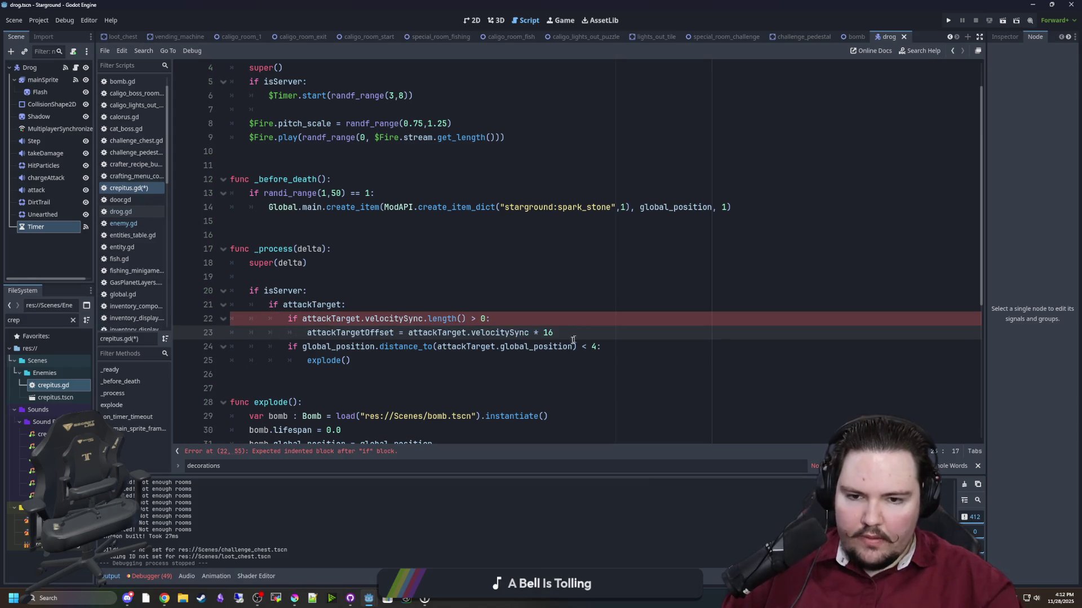
- Change the offset to velocitySync.normalized()*16, save crepitus.gd and relaunch the game
left_click(569, 333)
key("Return")
left_click_drag(570, 332, 537, 333)
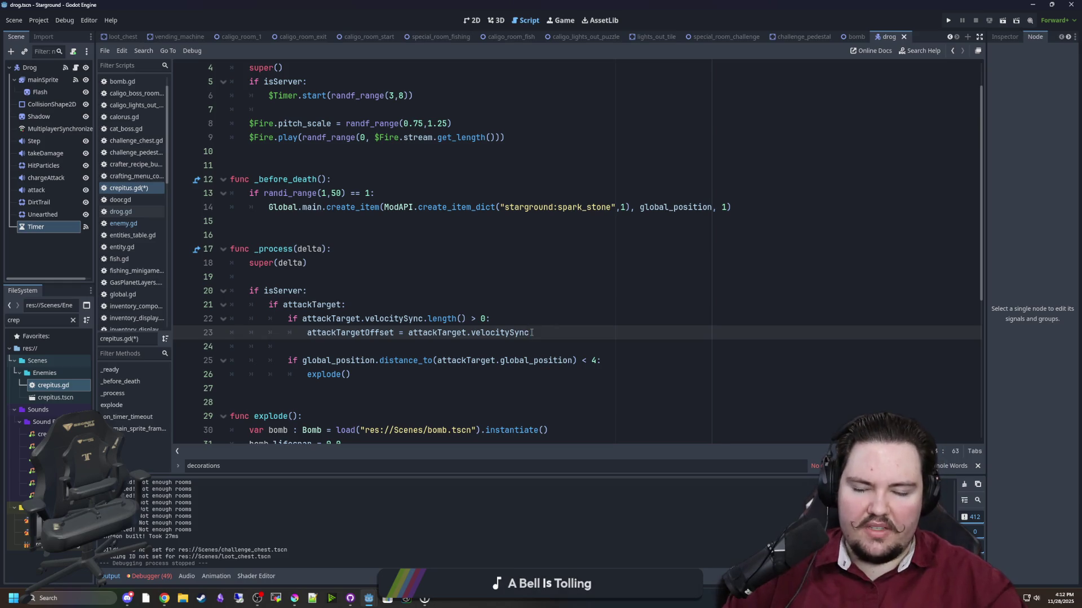
left_click(506, 304)
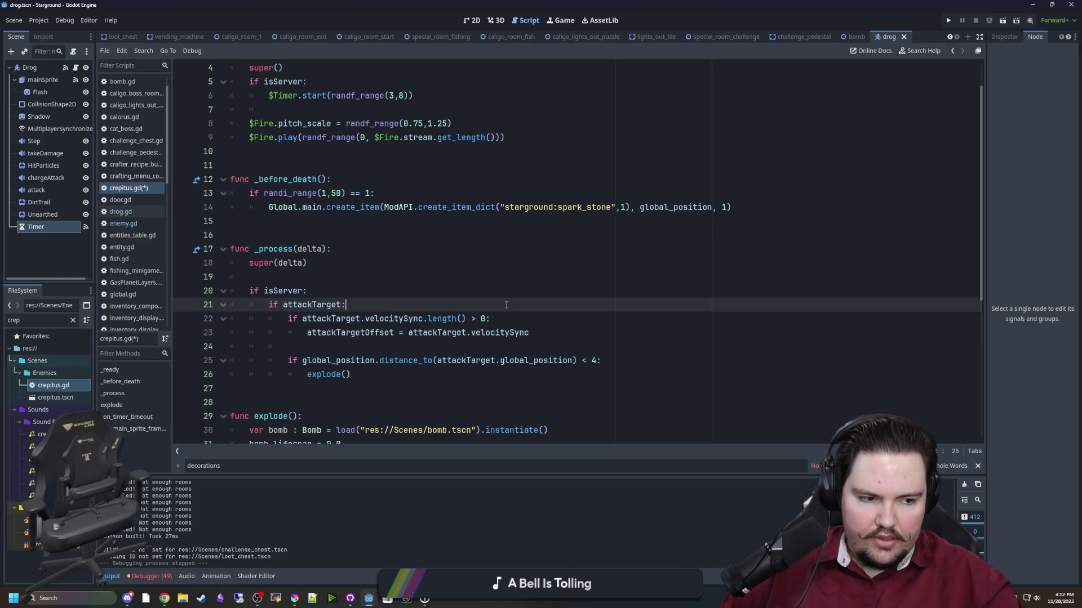
left_click(542, 333)
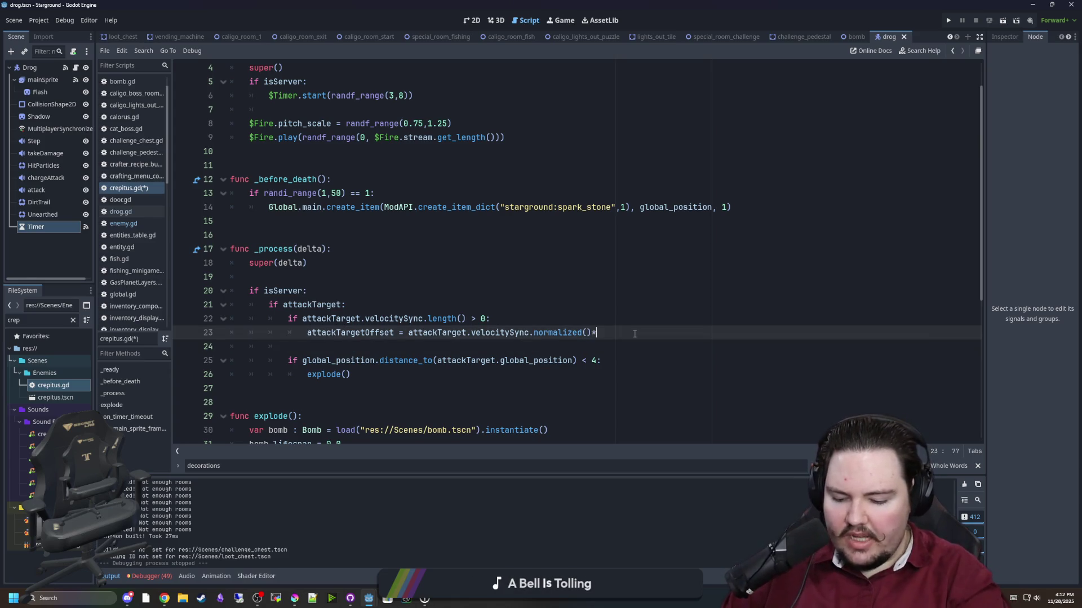
left_click(581, 296)
key("ctrl+s")
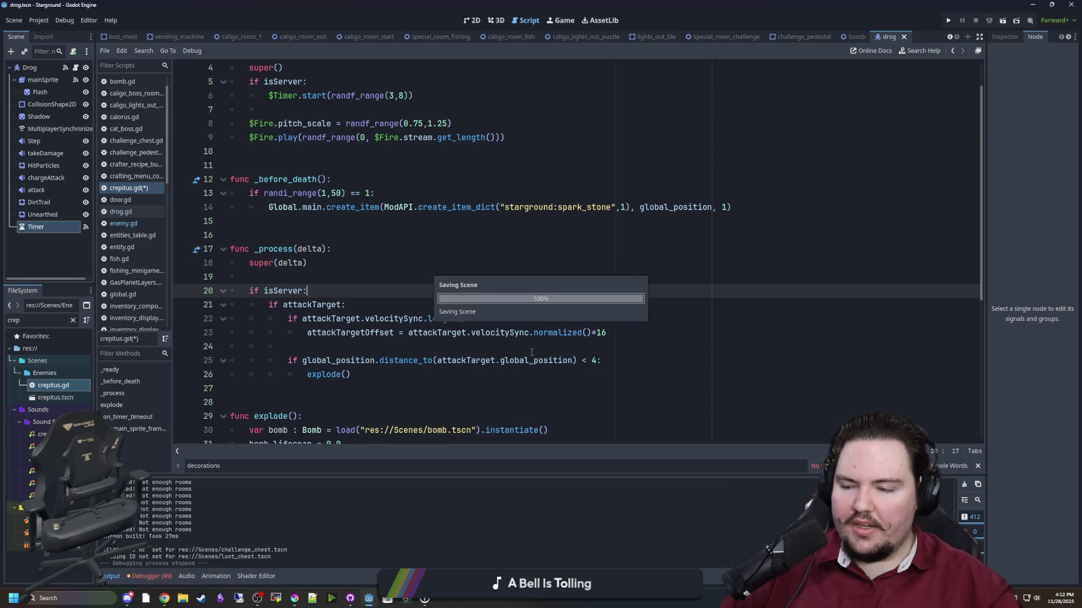
left_click(951, 21)
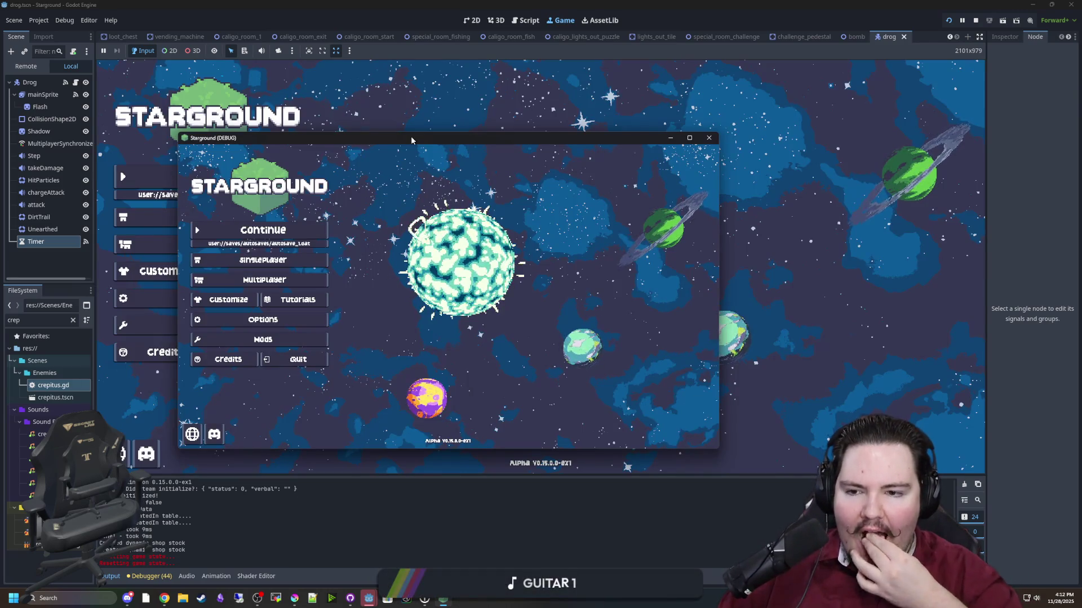
- Continue the autosaved game as host and briefly check the Starlauncher space map
left_click(123, 179)
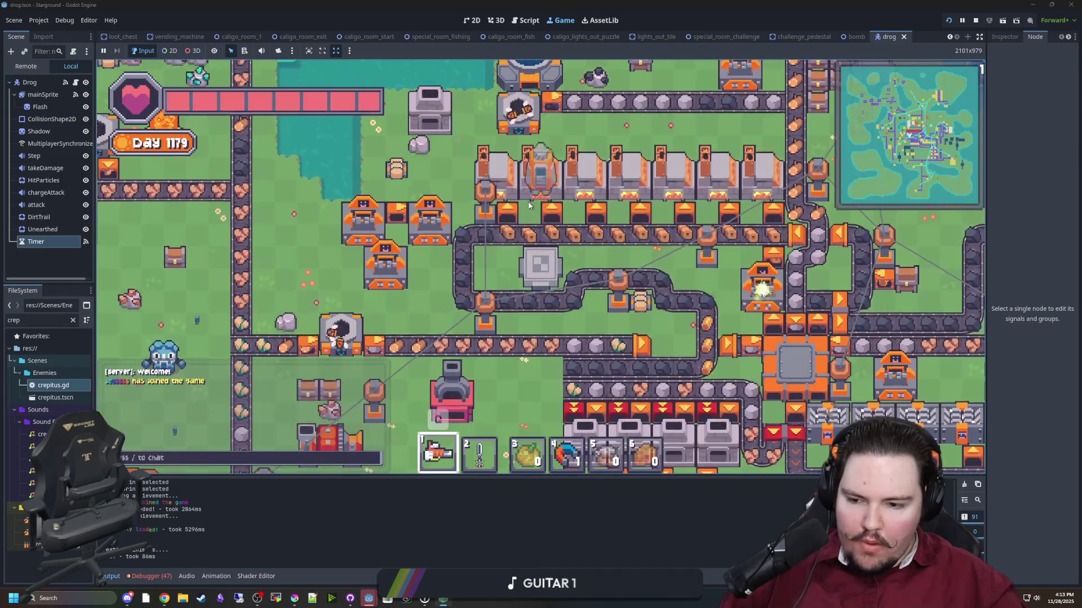
key("d")
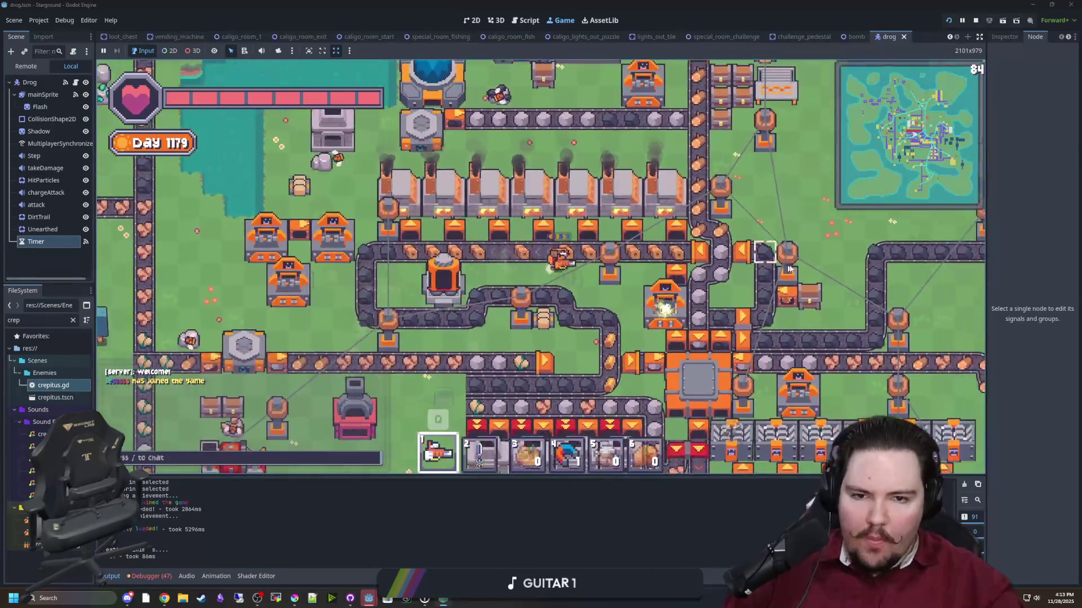
key("w")
key("e")
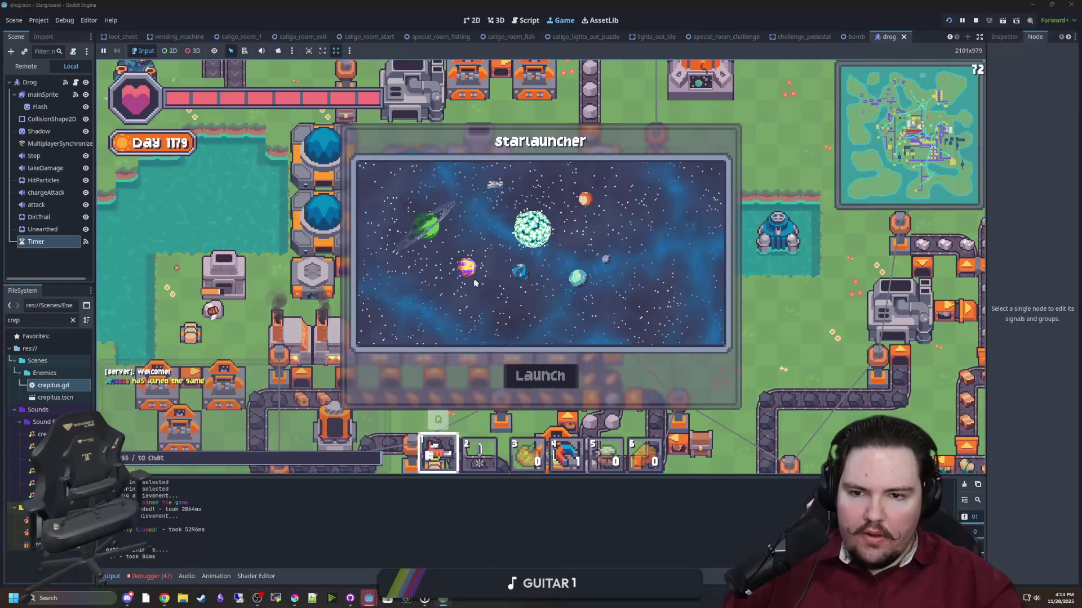
key("Escape")
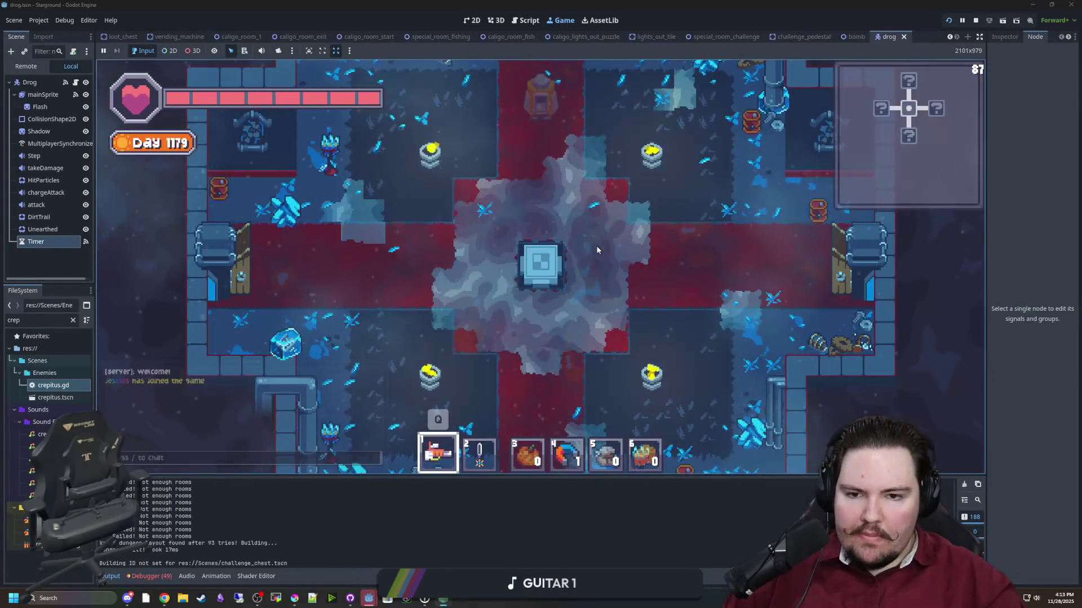
- Walk the player east from the central elevator into the next room
key("d")
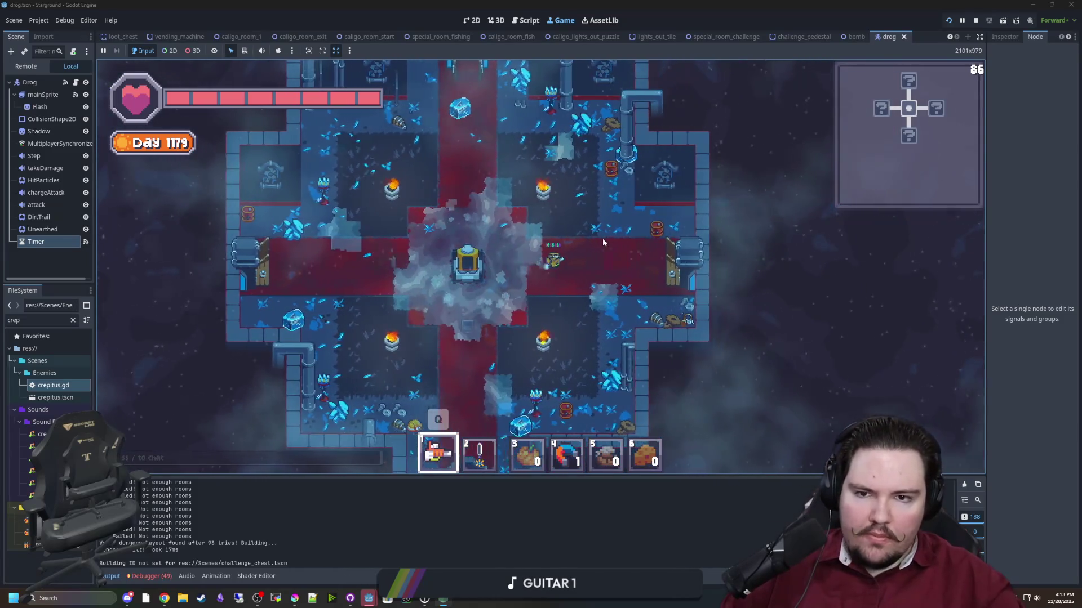
key("d")
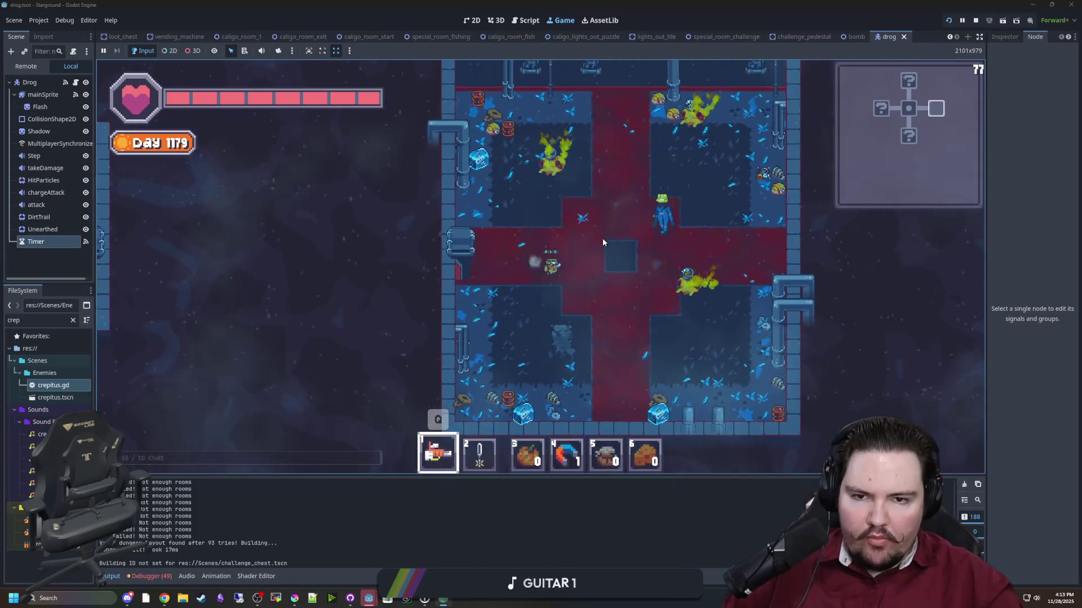
key("s")
key("w")
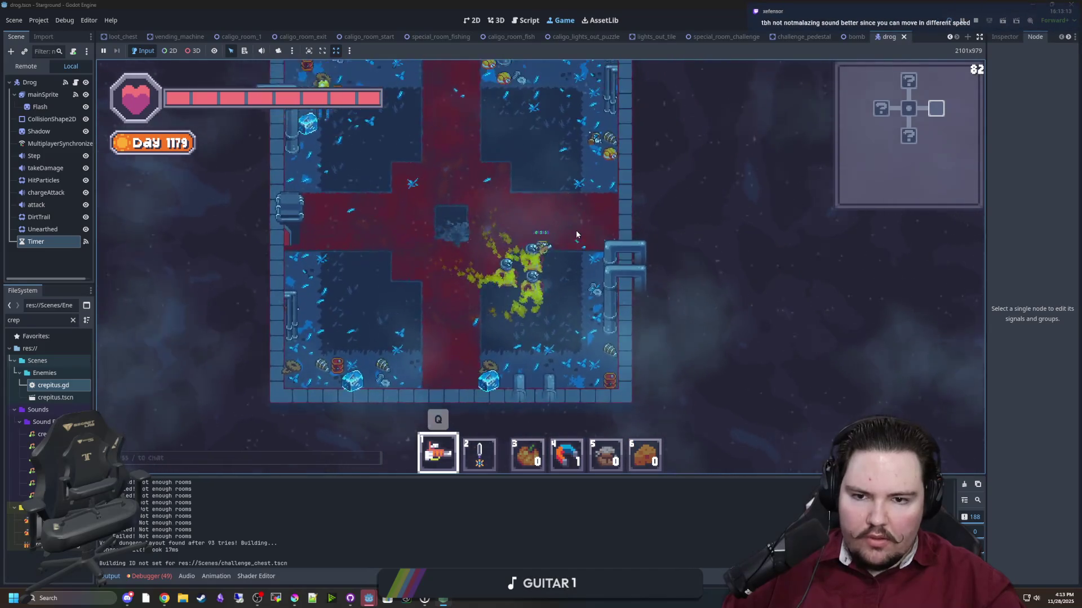
key("s")
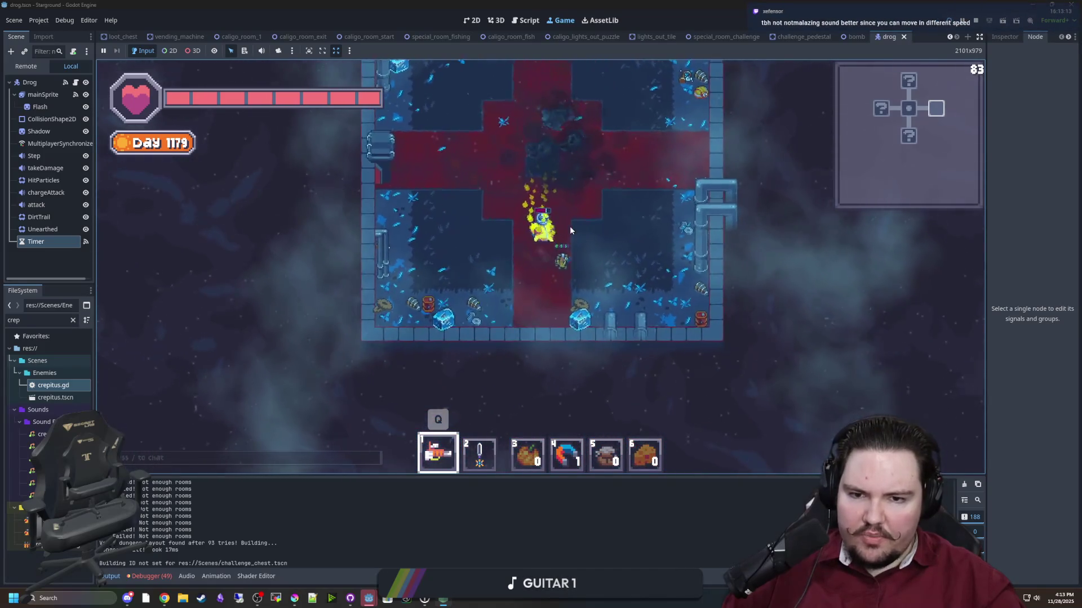
key("w")
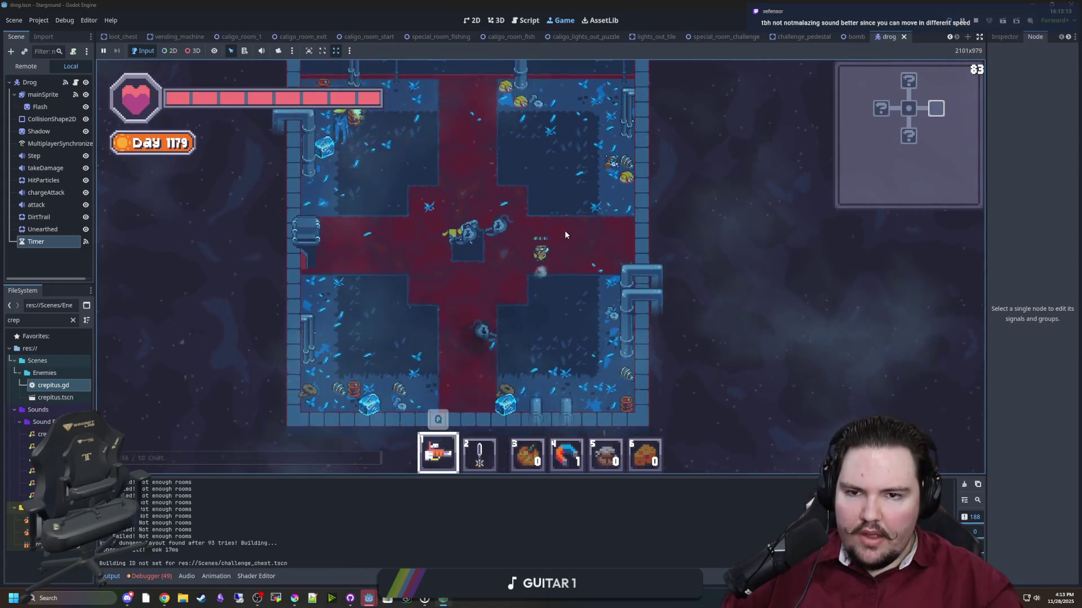
- Move the player around the enemy-filled room, then show the debugger's error list
key("a")
key("s")
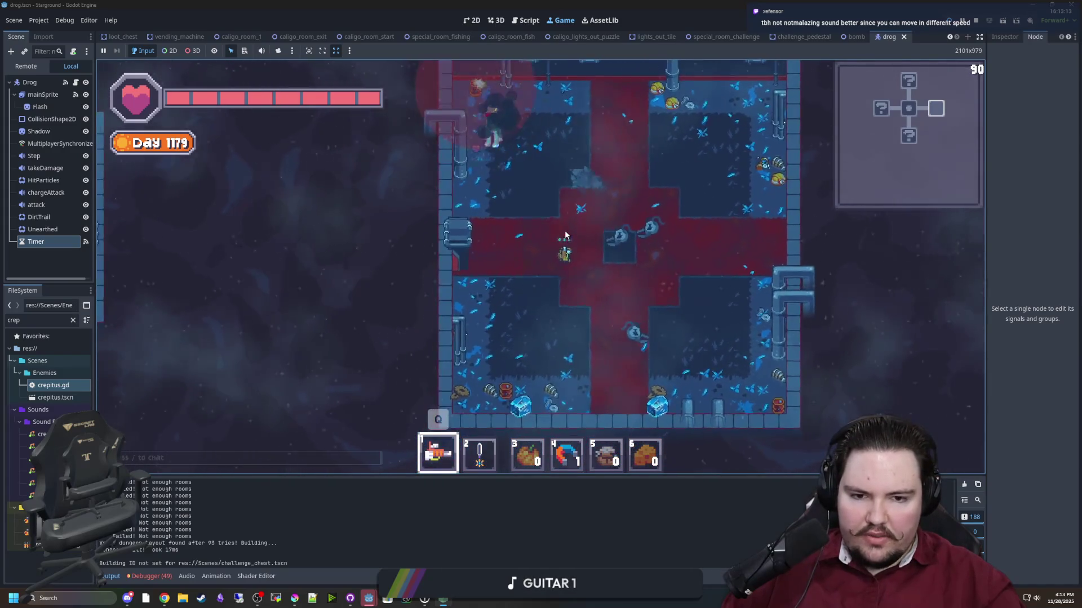
key("w")
key("d")
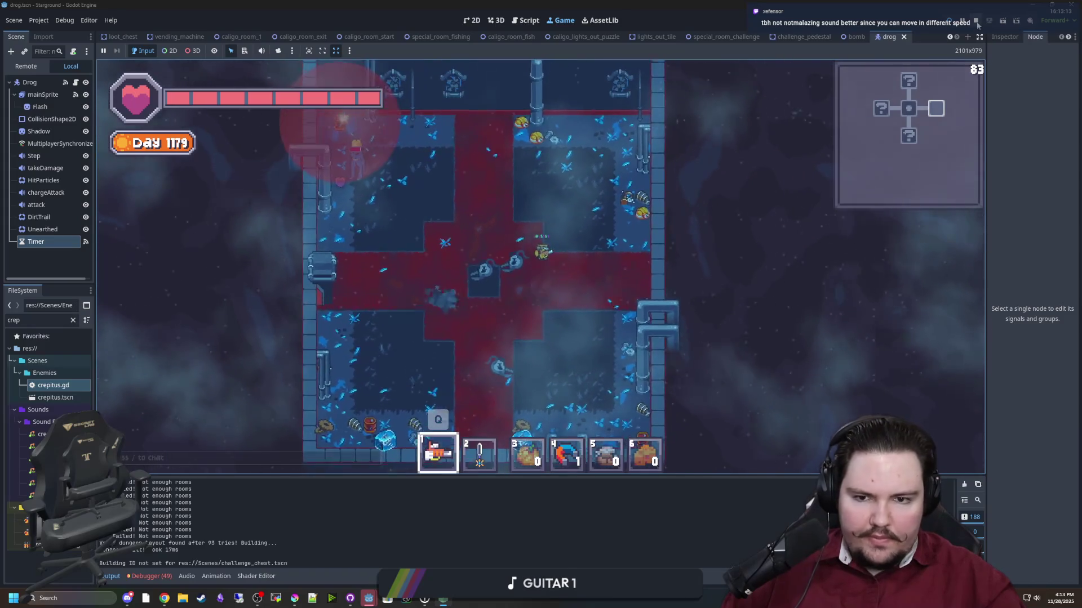
key("a")
key("s")
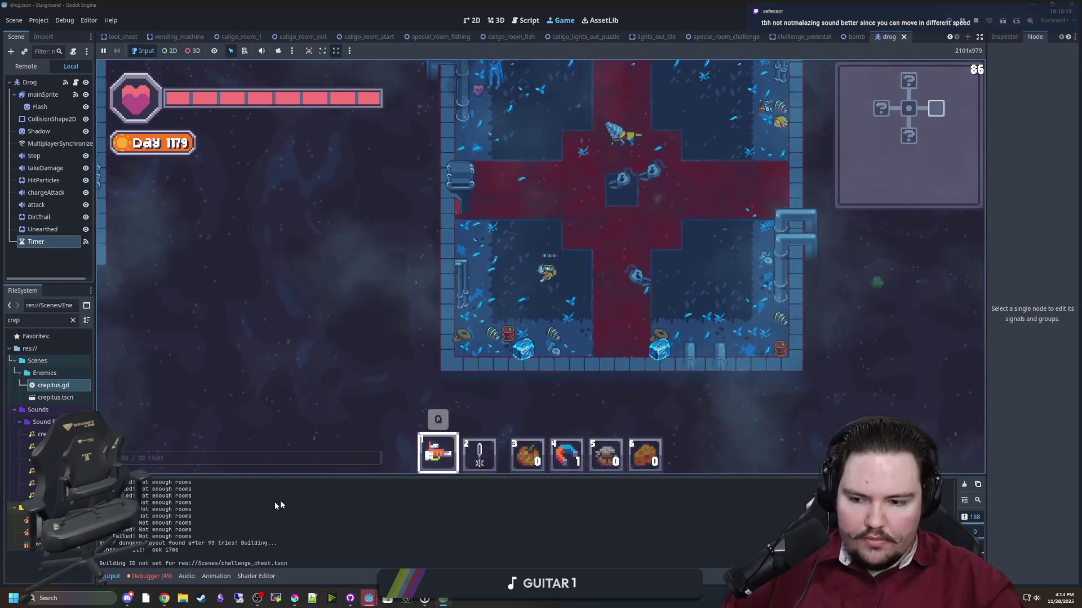
left_click(151, 576)
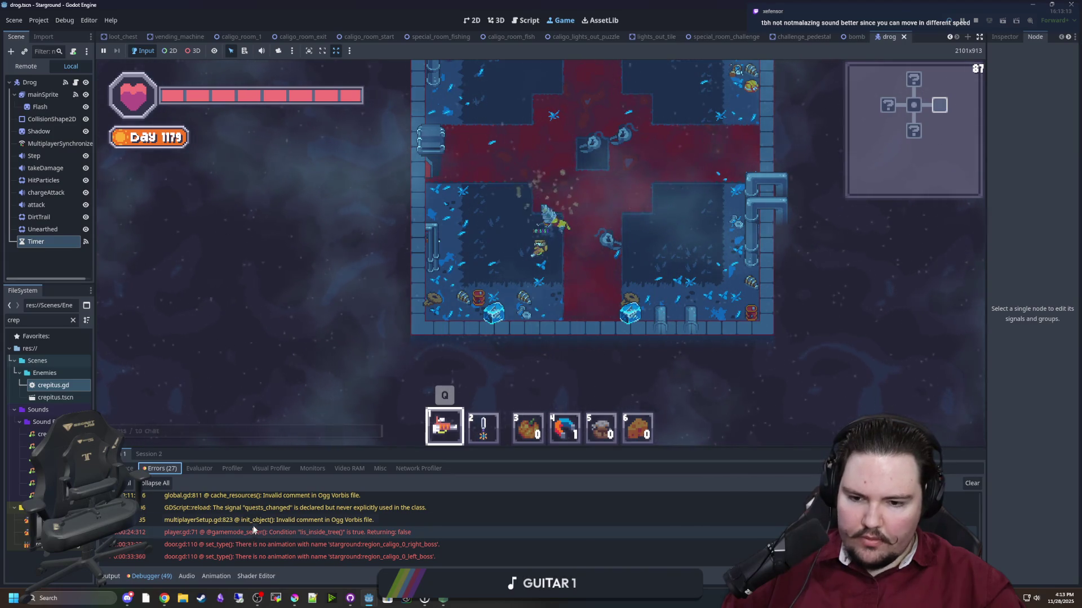
- Open the Drog node's script, then open crepitus.gd
left_click(99, 305)
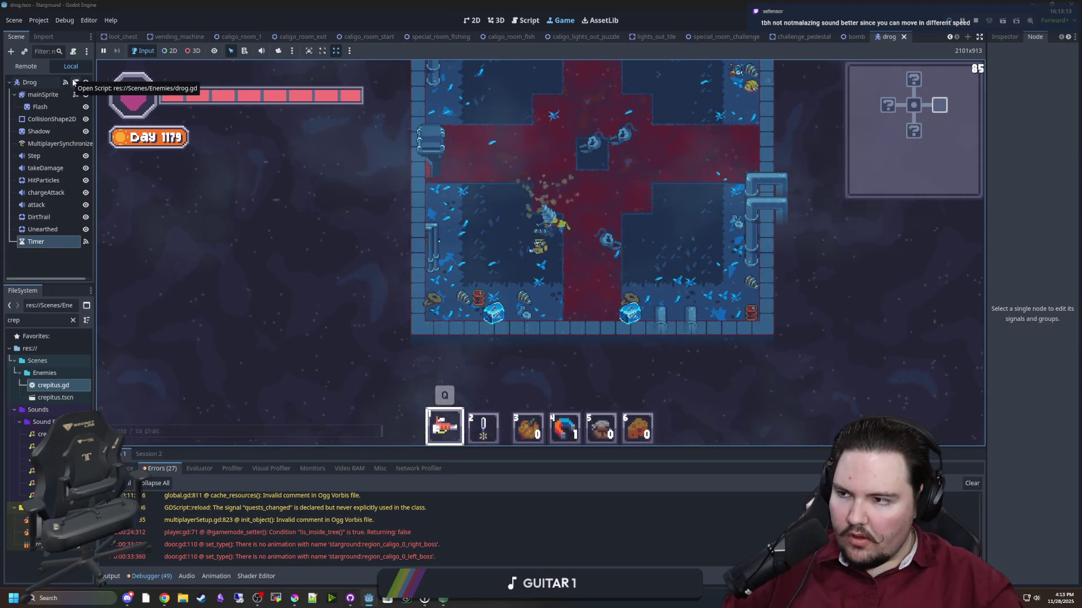
left_click(75, 83)
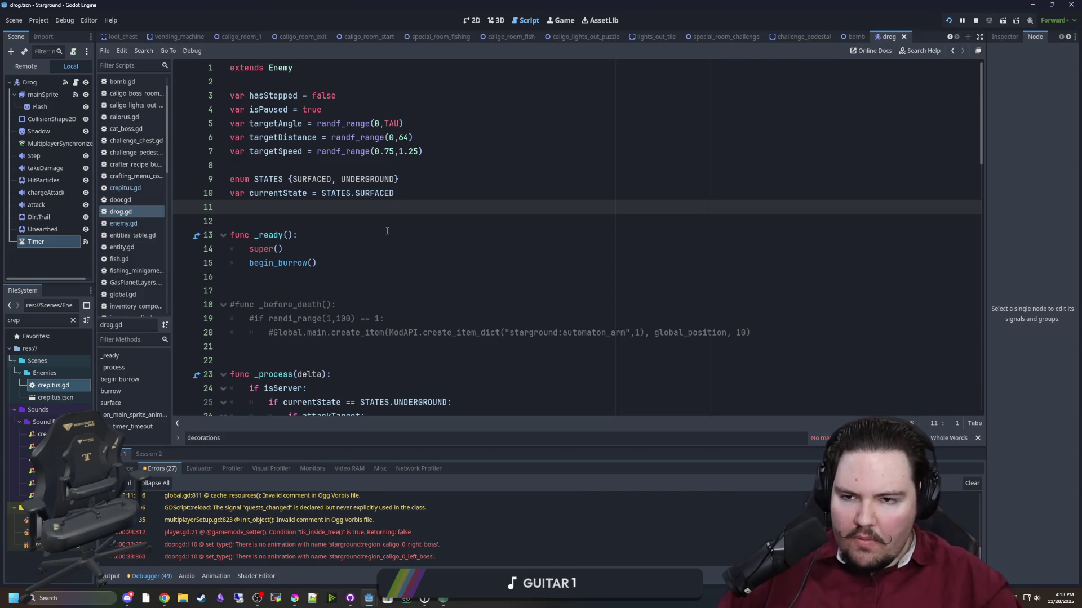
scroll(387, 231, "down", 5)
left_click(125, 187)
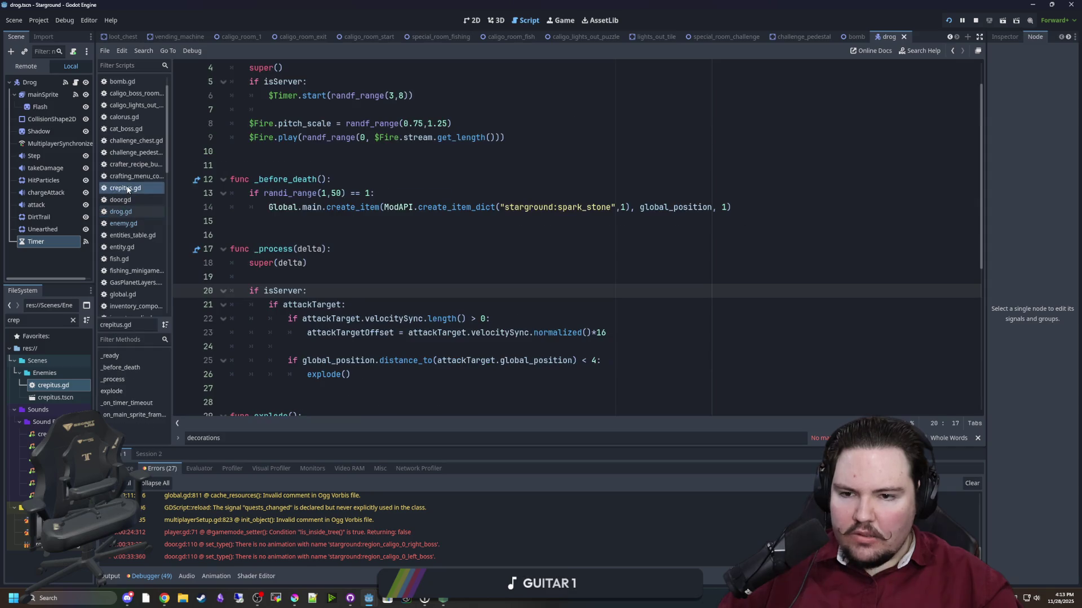
- Add print(attackTargetOffset) after super(delta) in crepitus.gd's _process and save the script
left_click(576, 275)
scroll(462, 302, "down", 1)
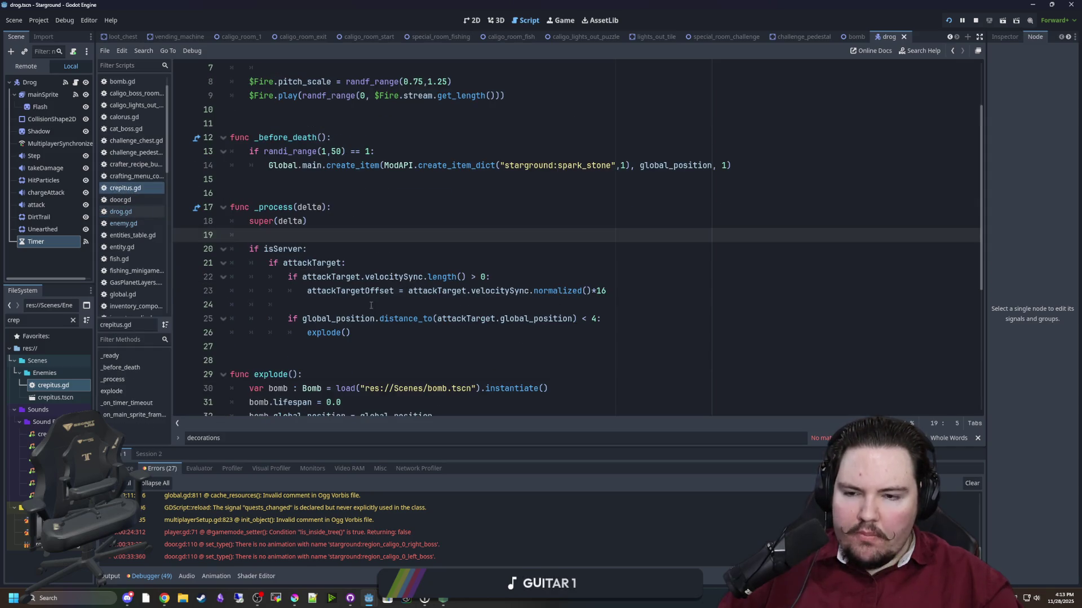
key("Return")
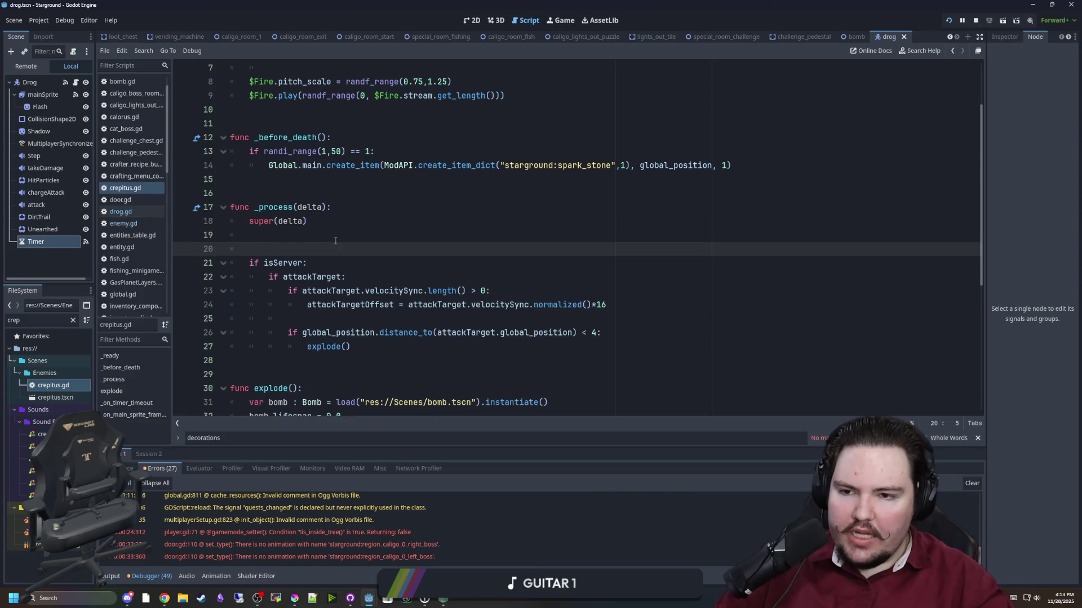
type("print(")
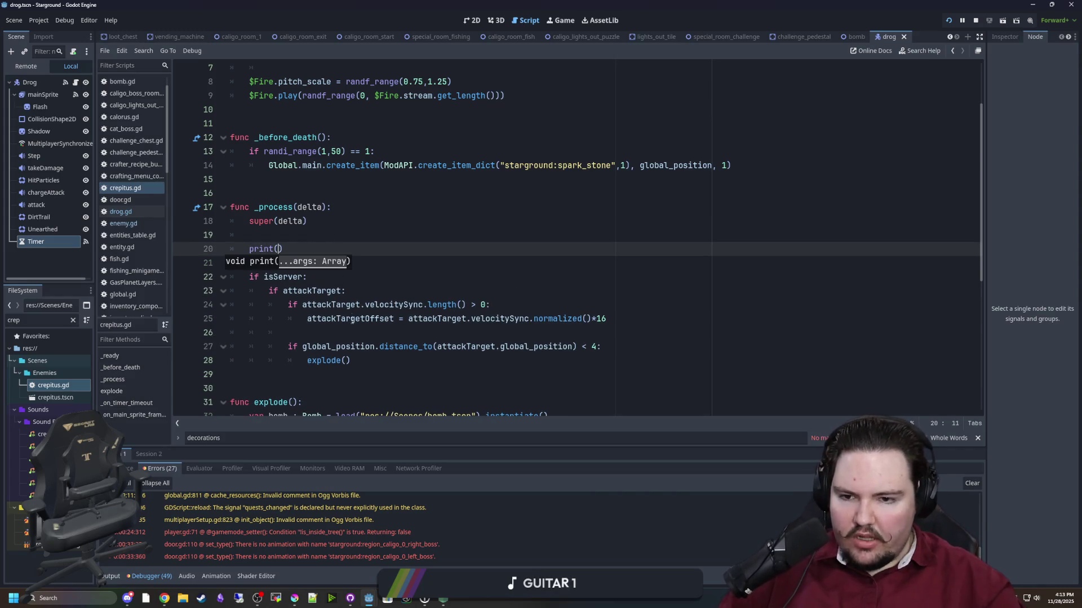
double_click(353, 319)
key("ctrl+c")
left_click(281, 249)
key("ctrl+v")
left_click(290, 237)
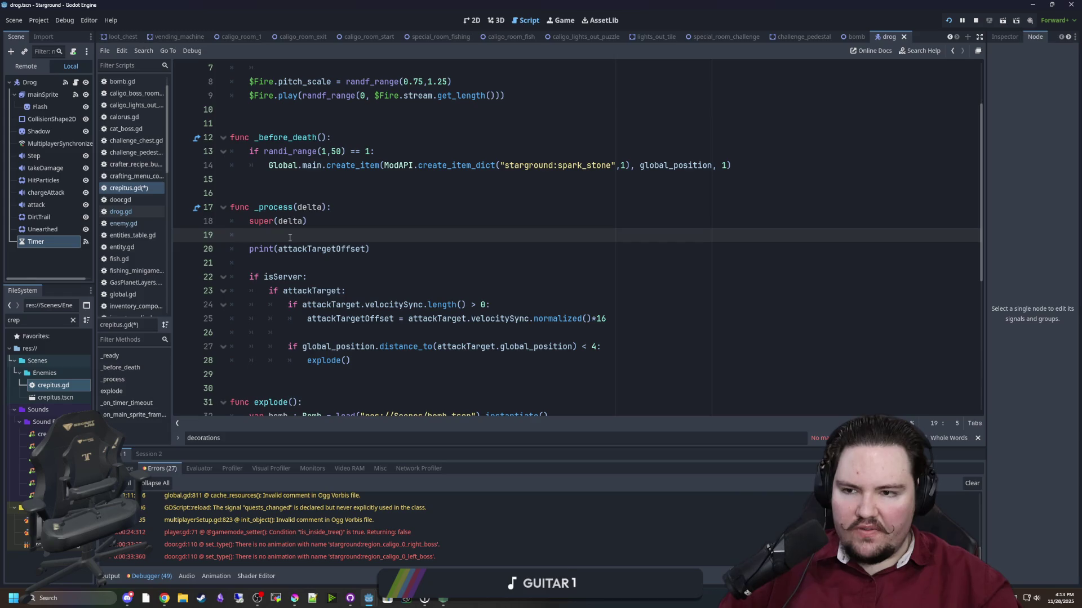
key("ctrl+s")
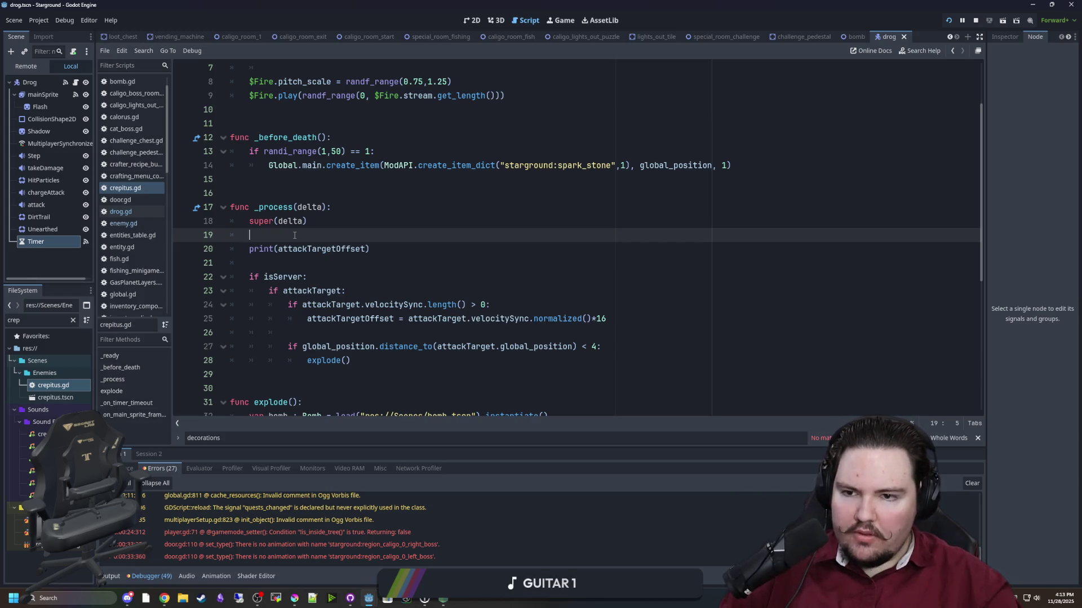
scroll(319, 117, "up", 2)
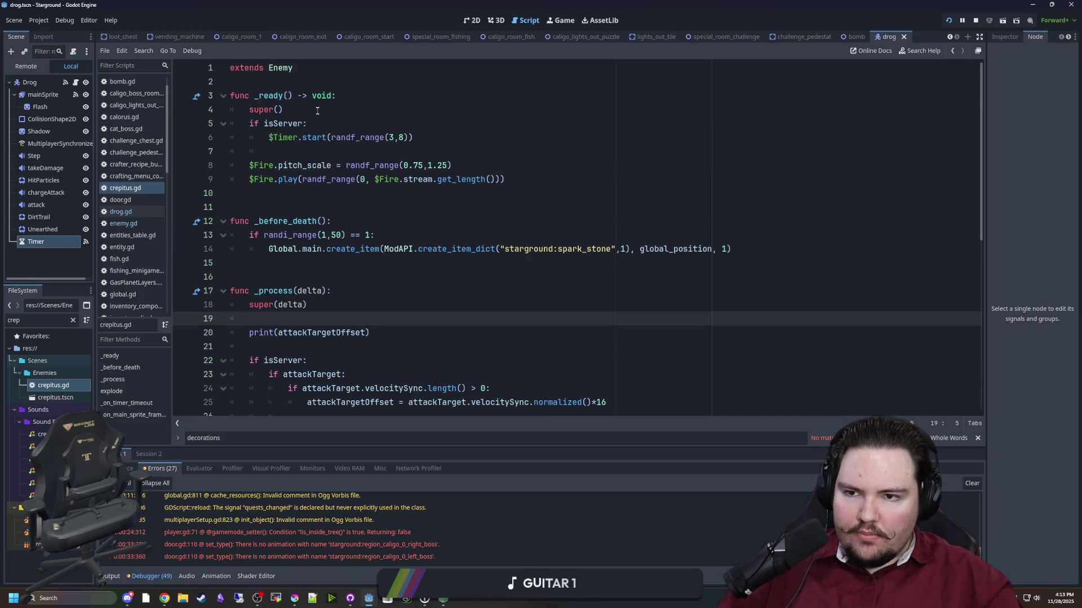
- Review how attackTargetOffset is used in the parent enemy.gd script
left_click(280, 67, "ctrl")
scroll(451, 226, "down", 4)
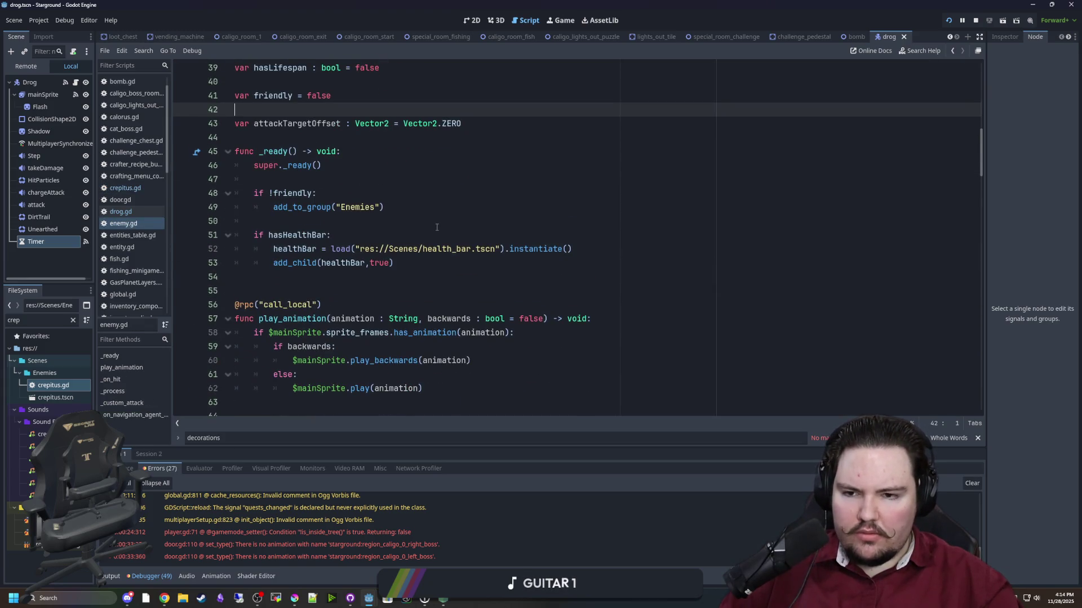
scroll(436, 227, "down", 9)
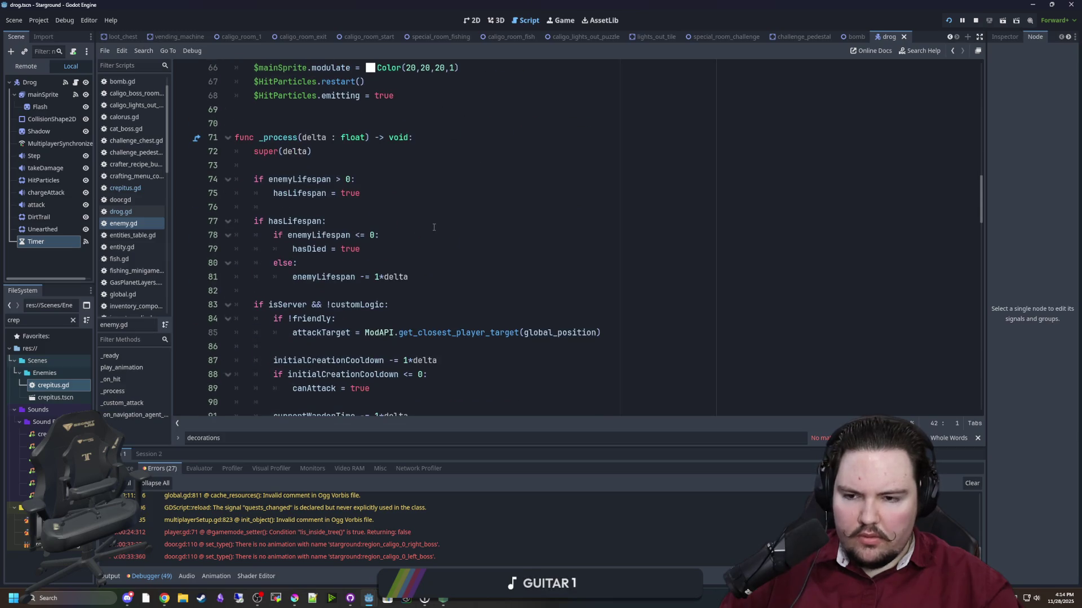
scroll(434, 227, "down", 7)
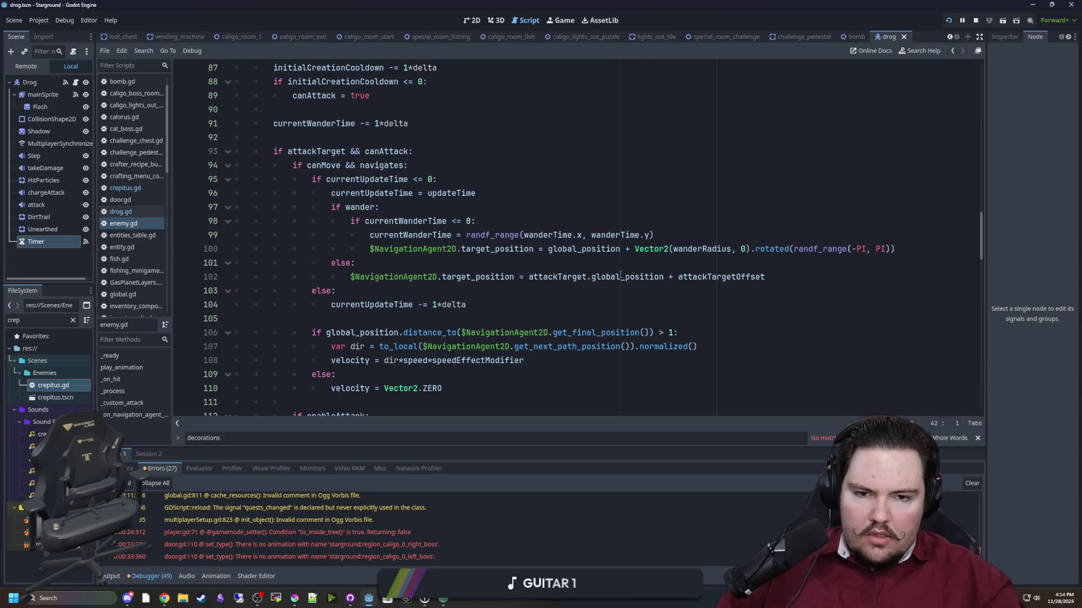
mouse_move(719, 276)
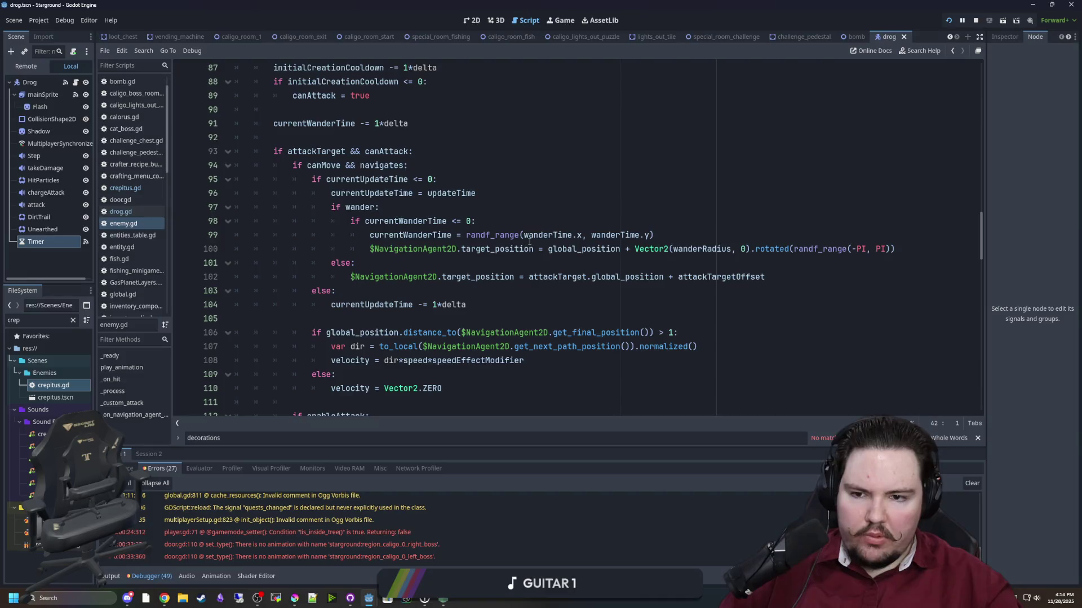
scroll(538, 217, "down", 15)
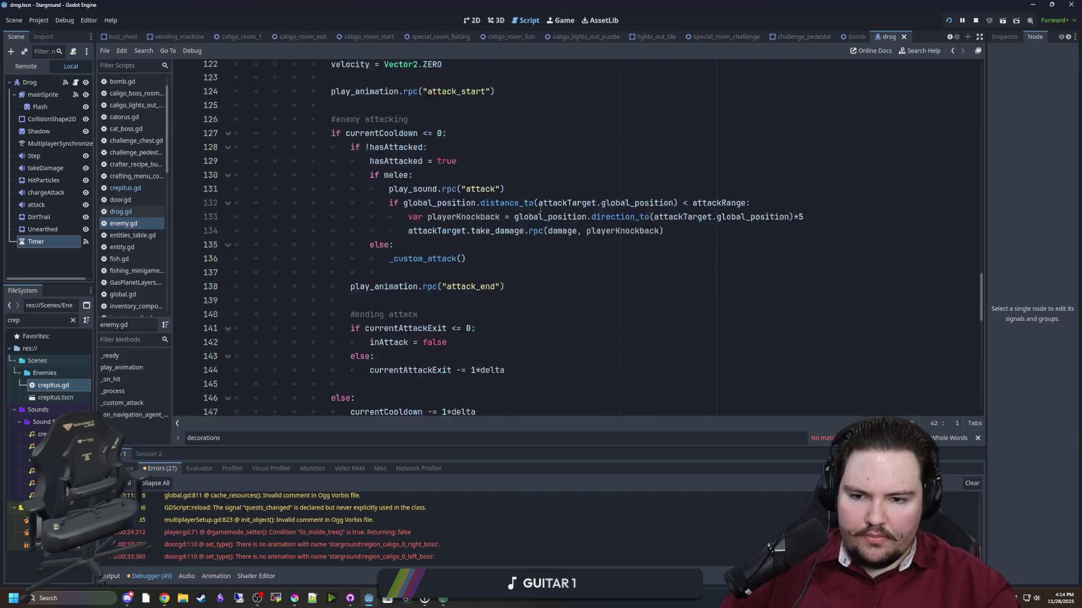
scroll(540, 209, "down", 3)
- Return to crepitus.gd, save, then stop and relaunch the game
key("alt+Left")
key("ctrl+s")
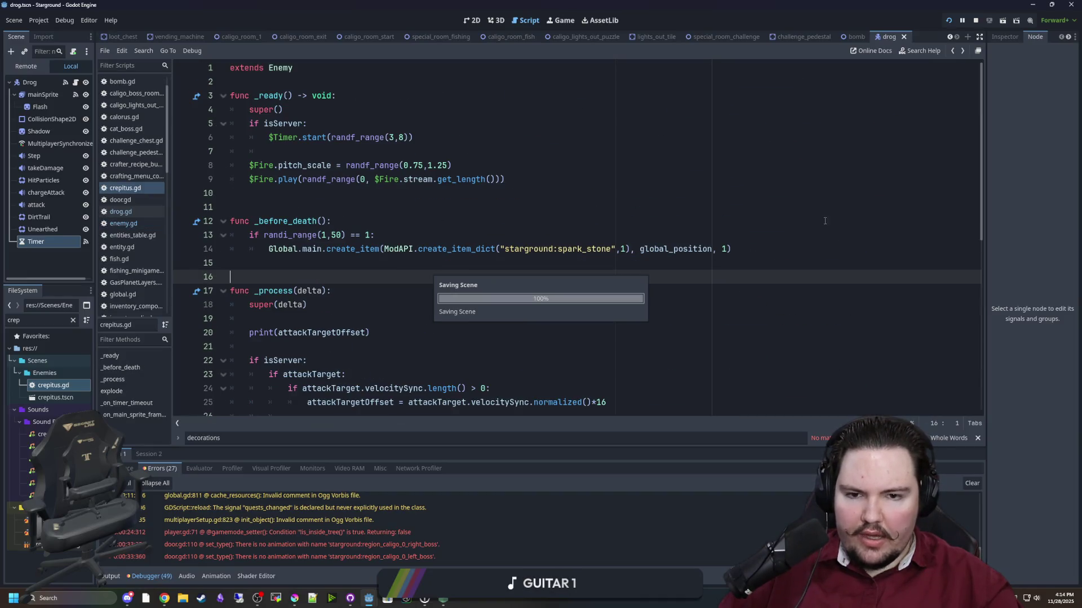
left_click(975, 21)
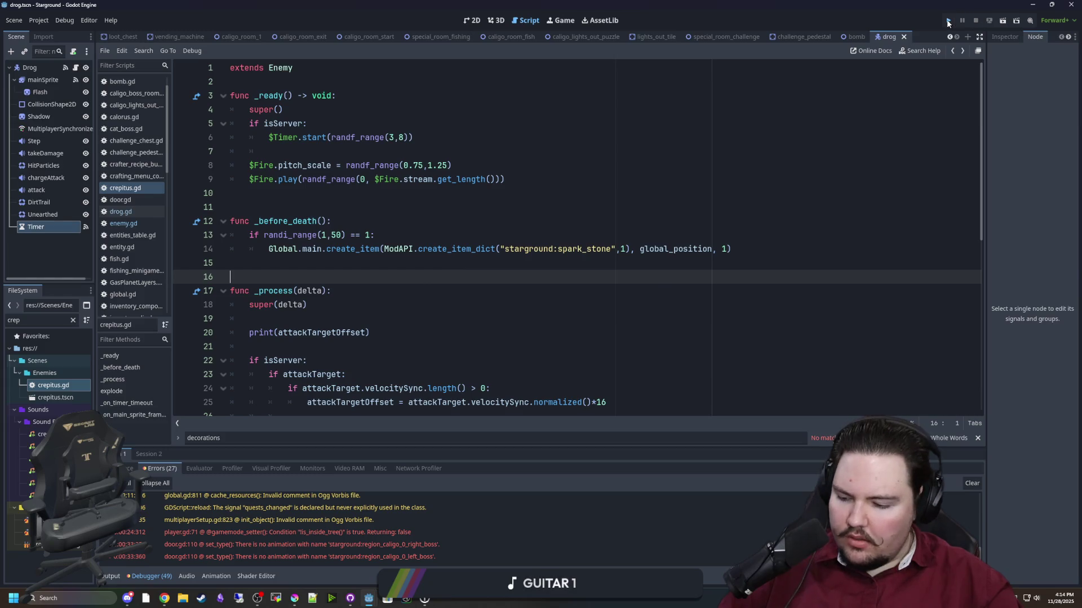
left_click(948, 21)
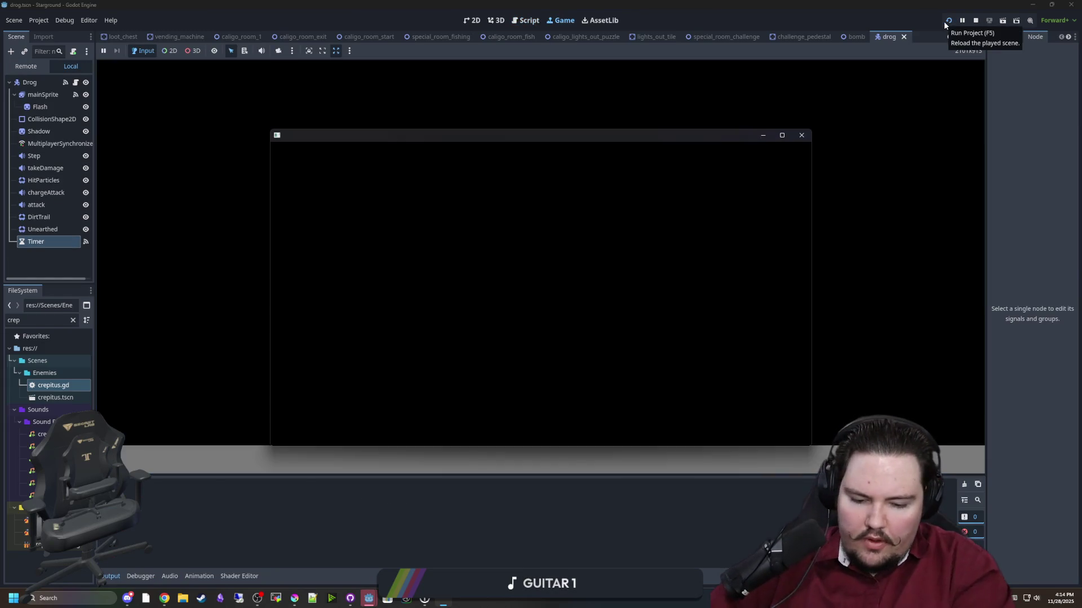
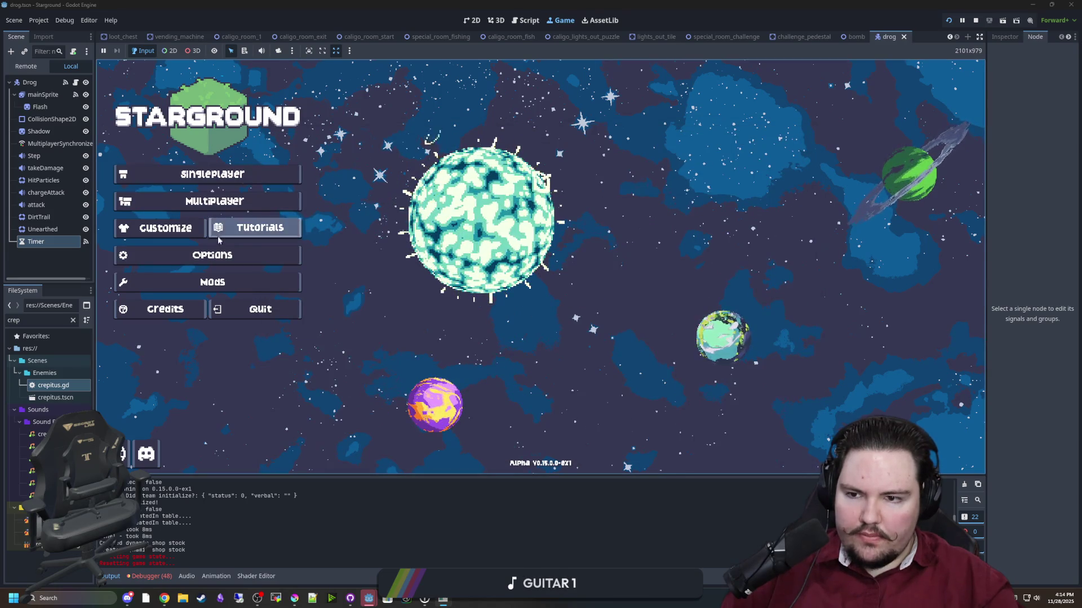
- Load the existing autosave from Singleplayer > Load Game
left_click(213, 174)
left_click(651, 280)
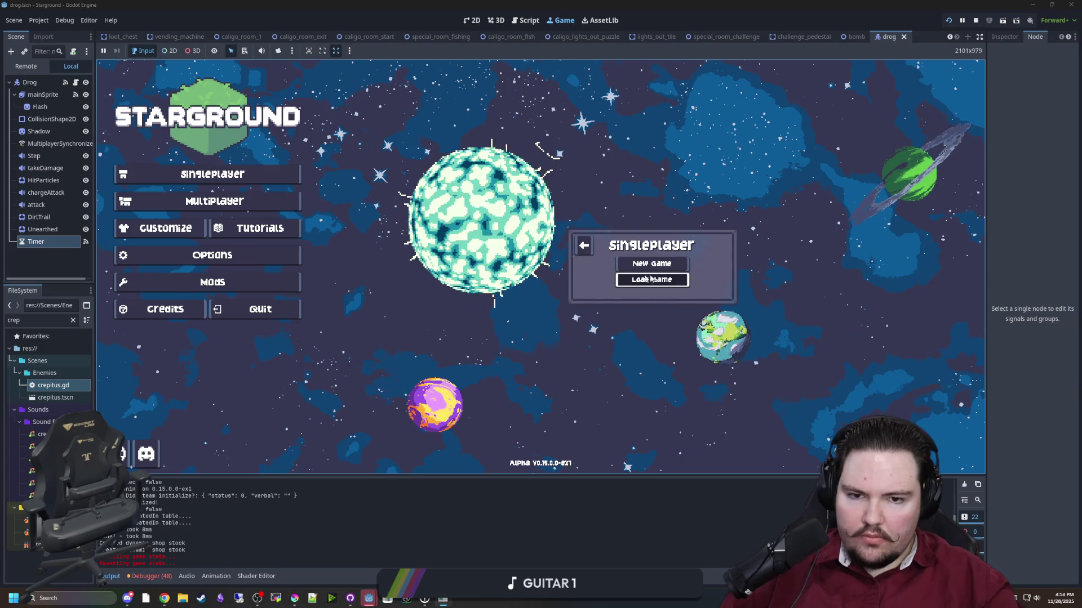
left_click(690, 338)
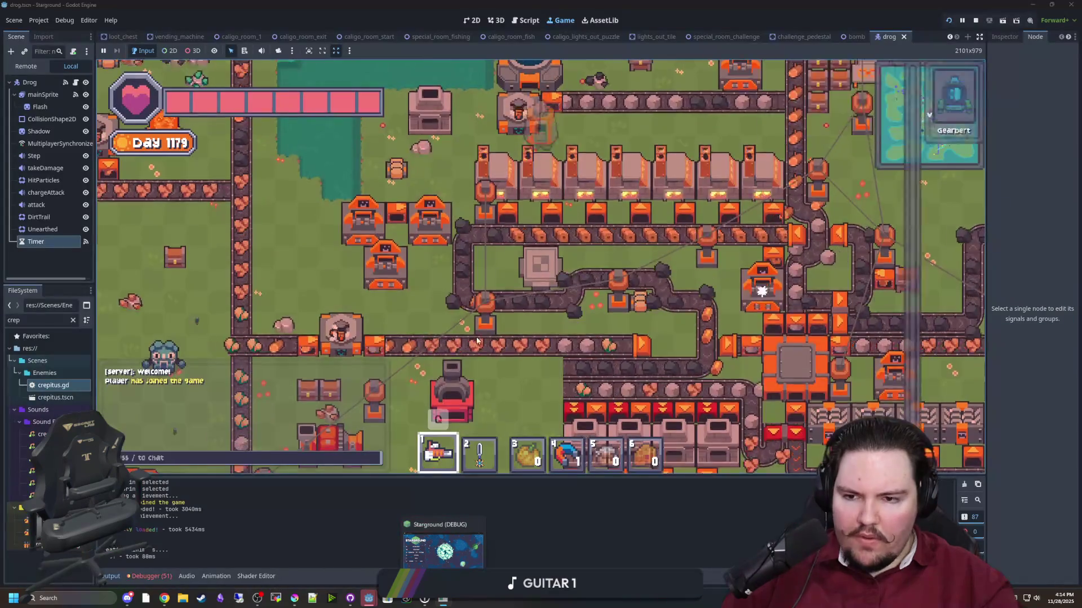
- Set the Master volume to 0 in Options > Audio, then launch from the Starlauncher
key("Escape")
left_click(543, 256)
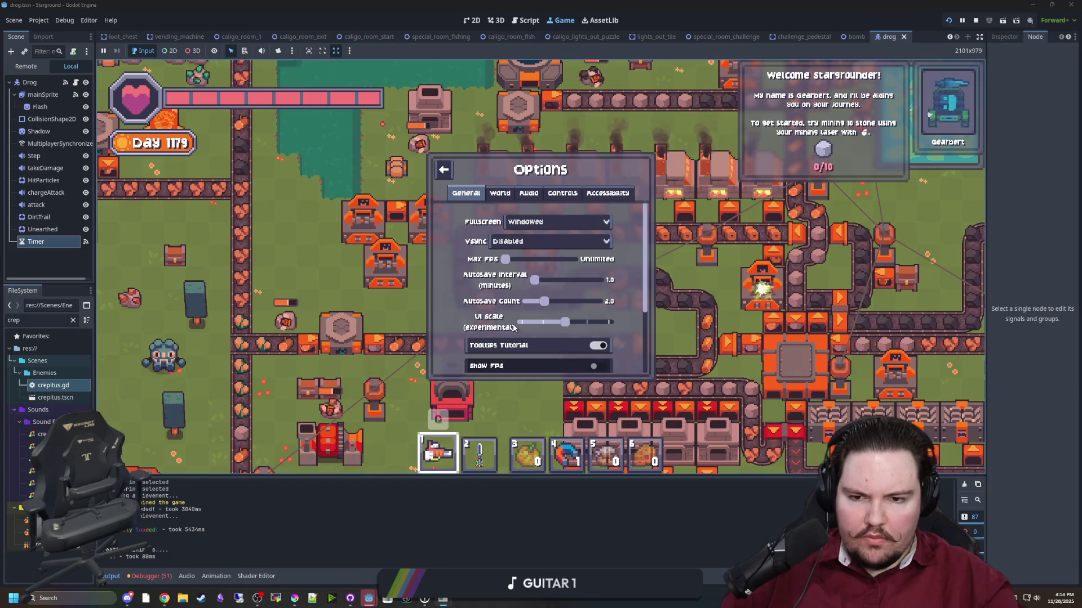
left_click(529, 192)
left_click(504, 221)
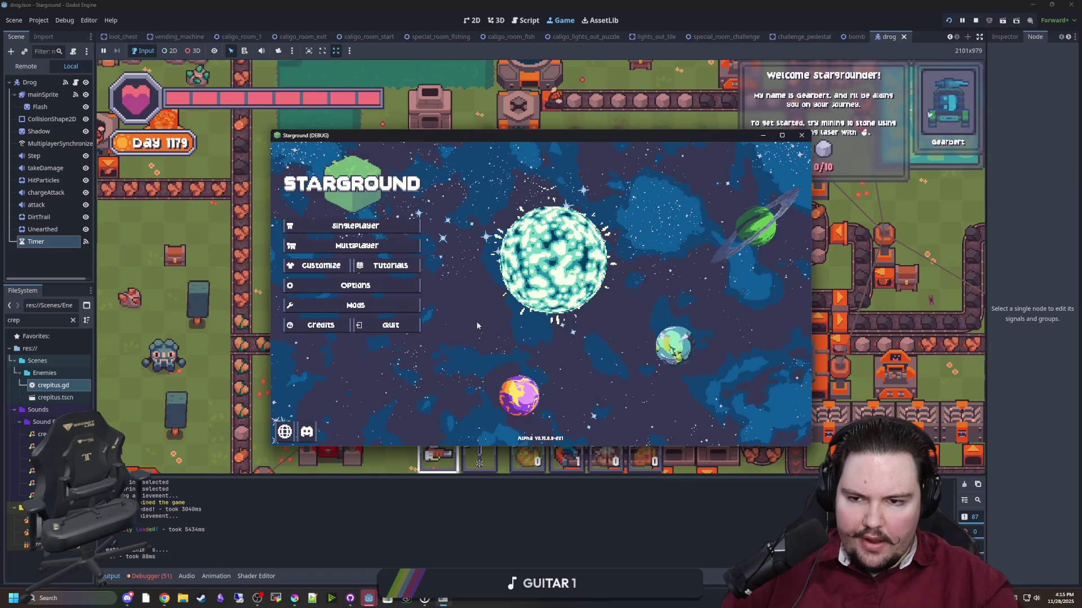
left_click(386, 290)
left_click(603, 240)
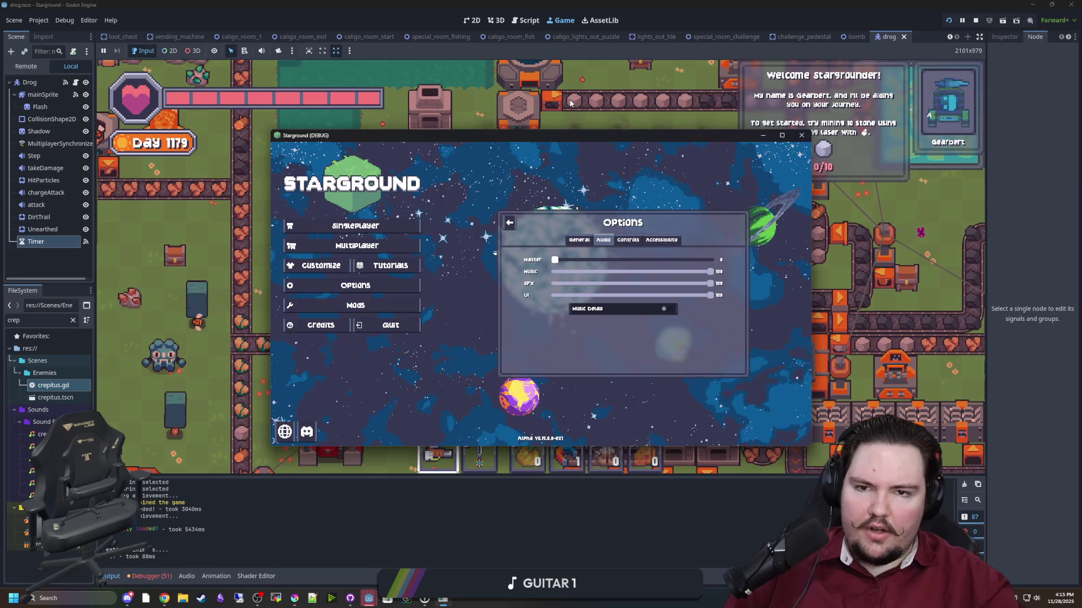
key("Escape")
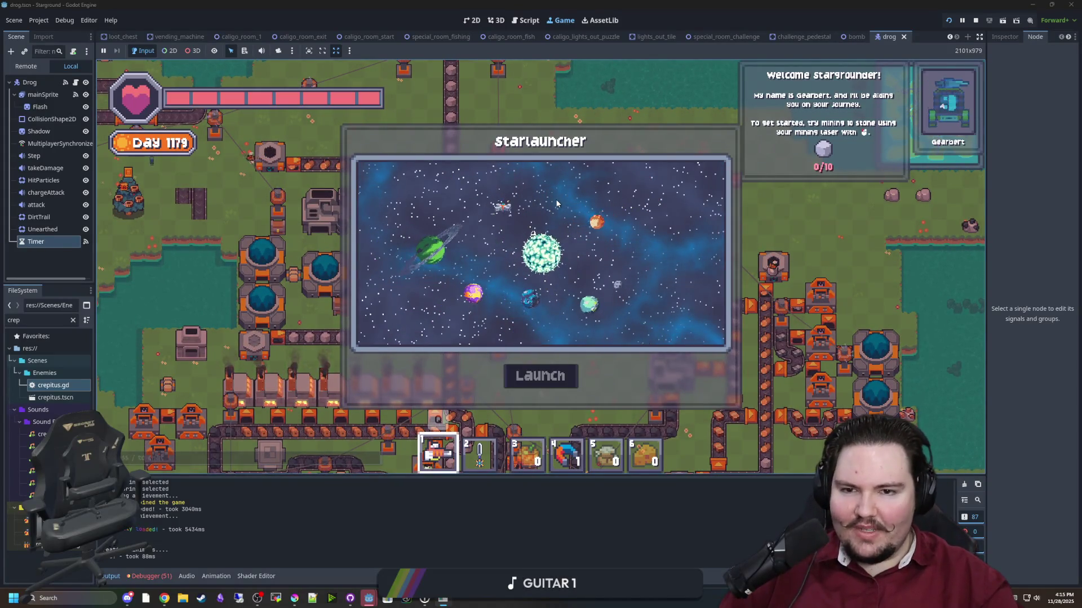
left_click(548, 381)
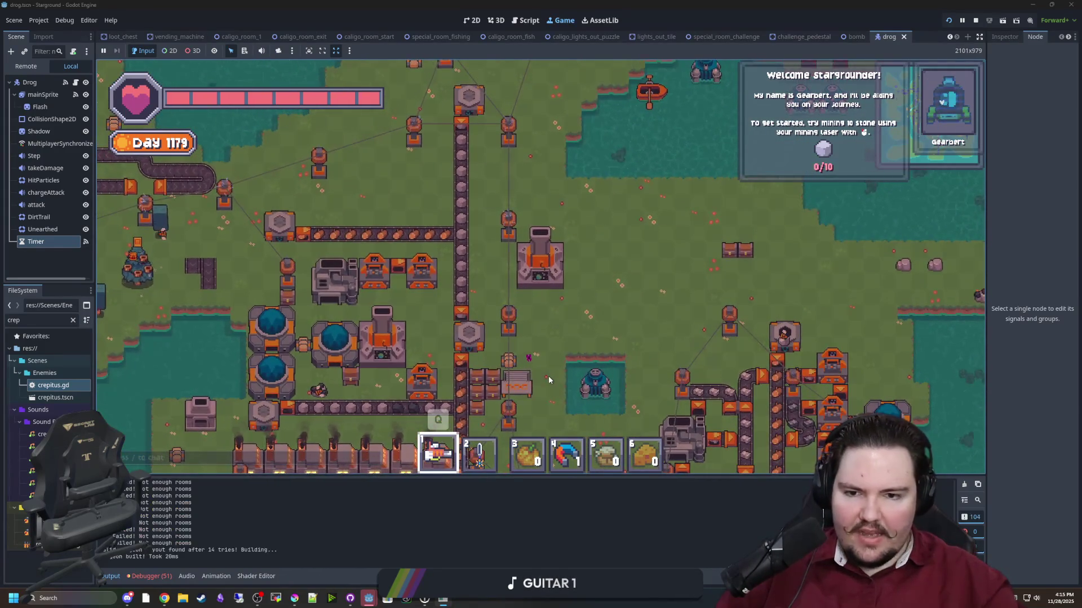
- Raise the Master volume from 0 back to 100 and resume playing
key("Escape")
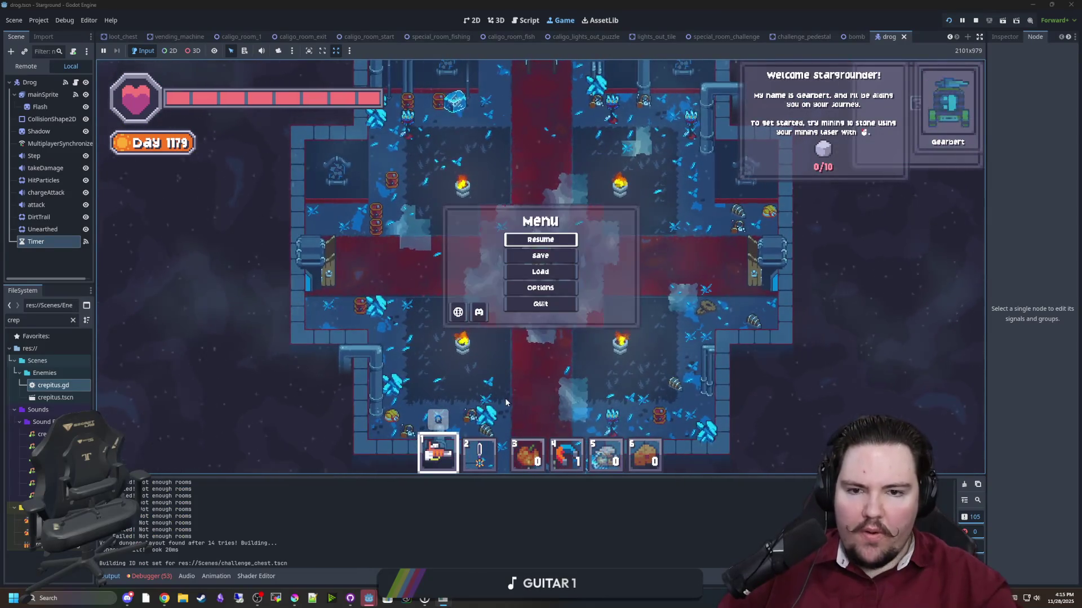
left_click(533, 232)
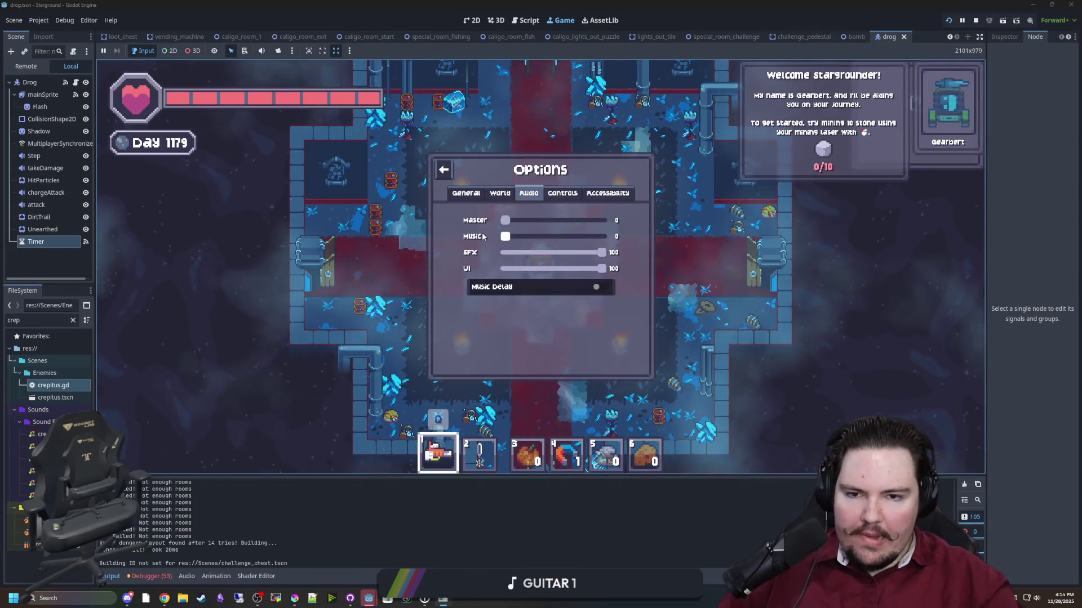
left_click_drag(505, 220, 600, 233)
key("Escape")
- Walk through the right door and into the cross-shaped room among the crepitus enemies
key("d")
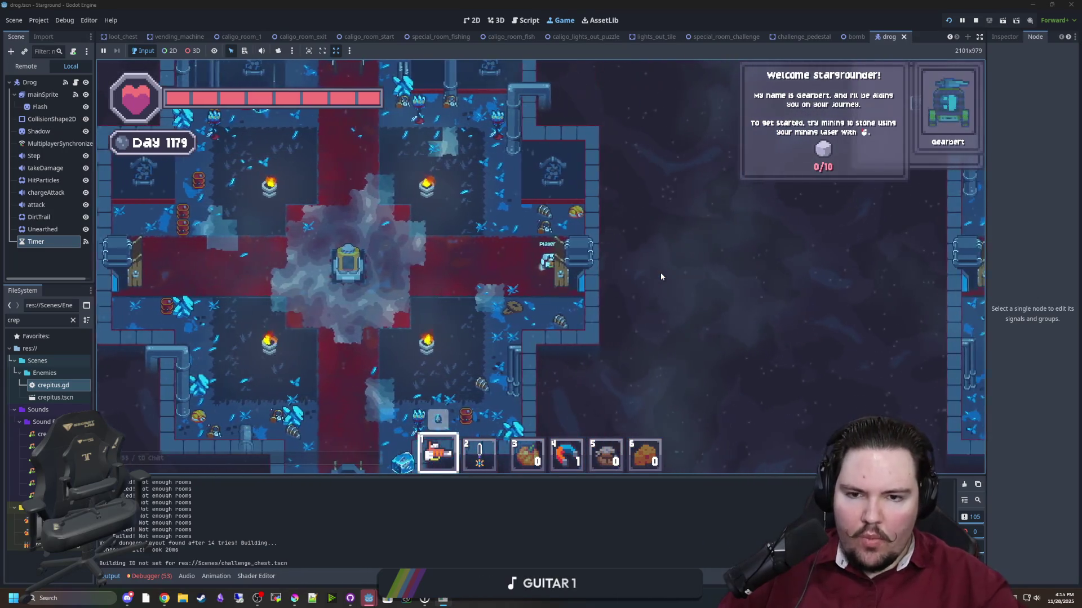
key("d")
key("s")
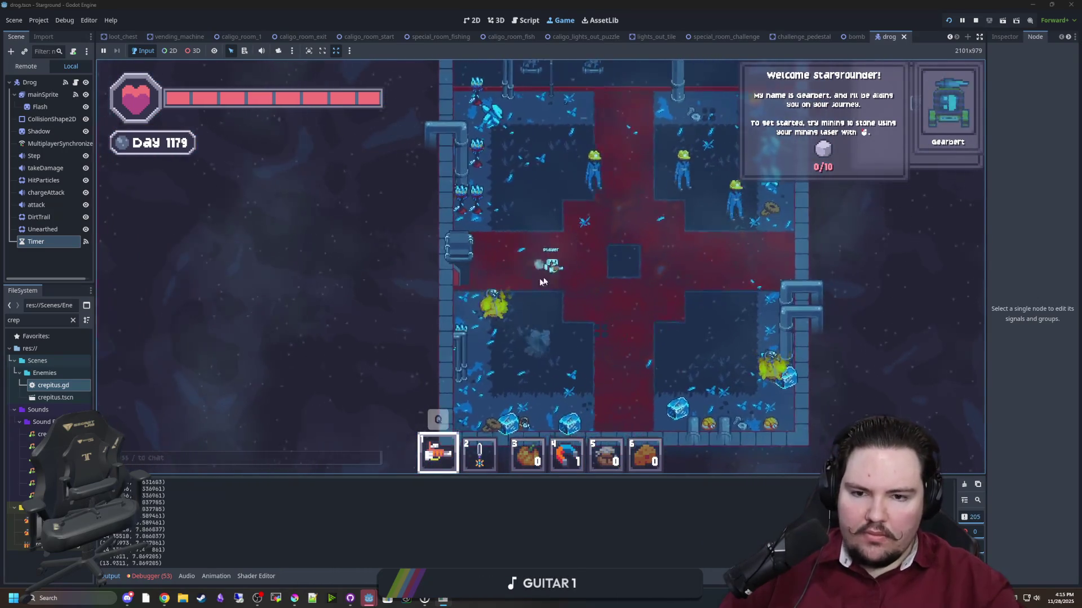
key("w")
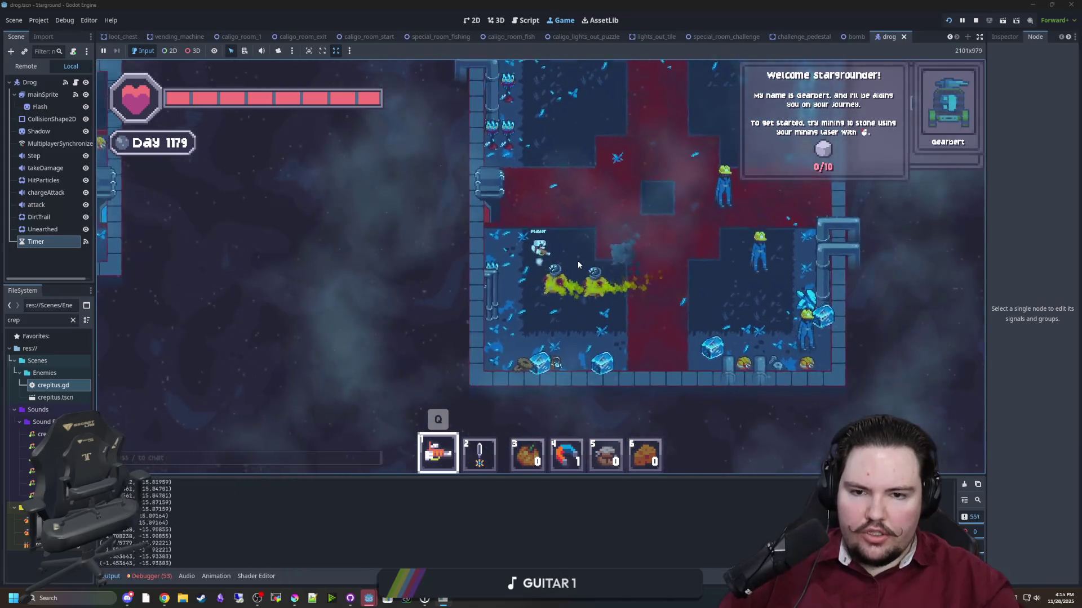
key("s")
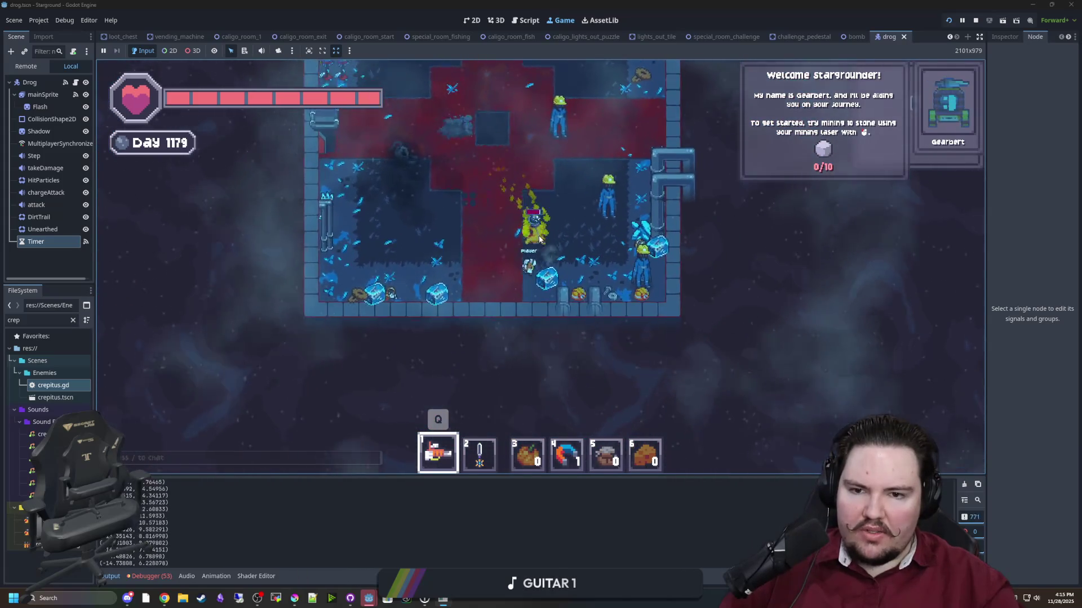
key("a")
key("w")
key("d")
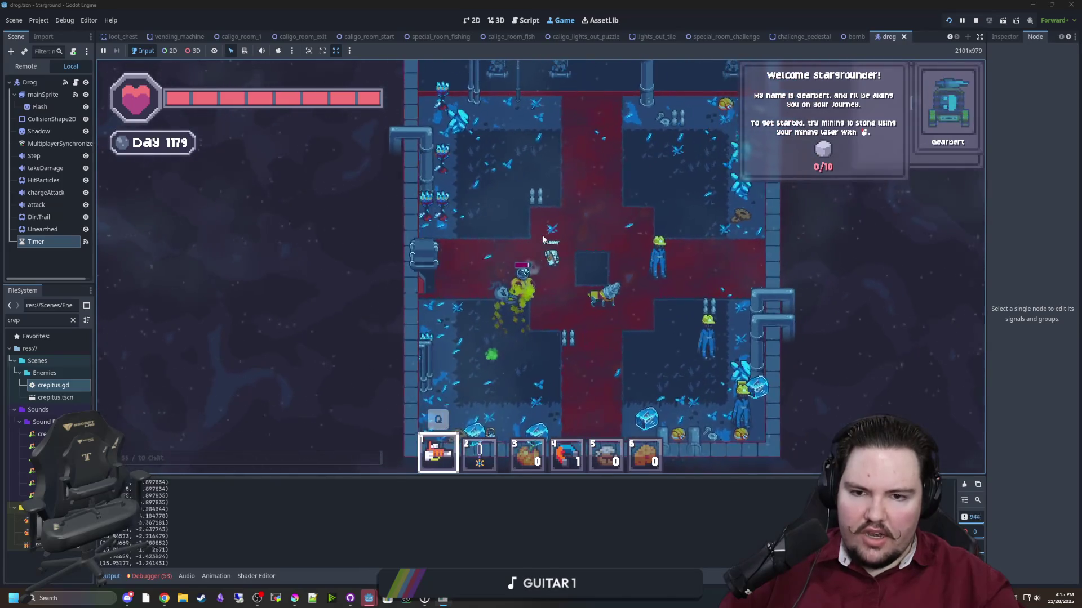
key("s")
key("d")
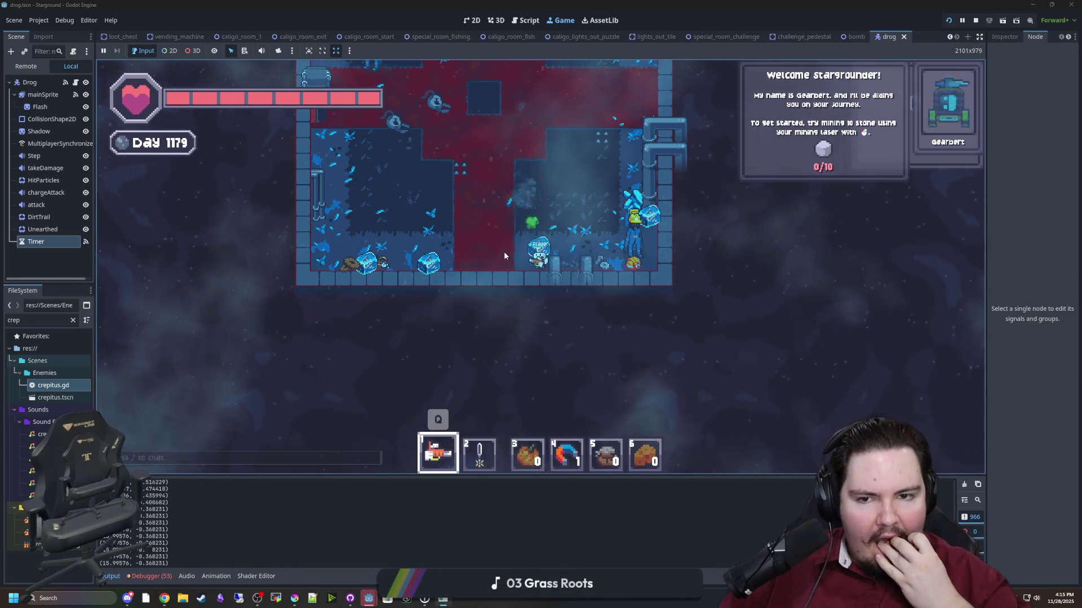
- Walk up into the red corridor and around the room, then stop the game
key("w")
key("a")
key("w")
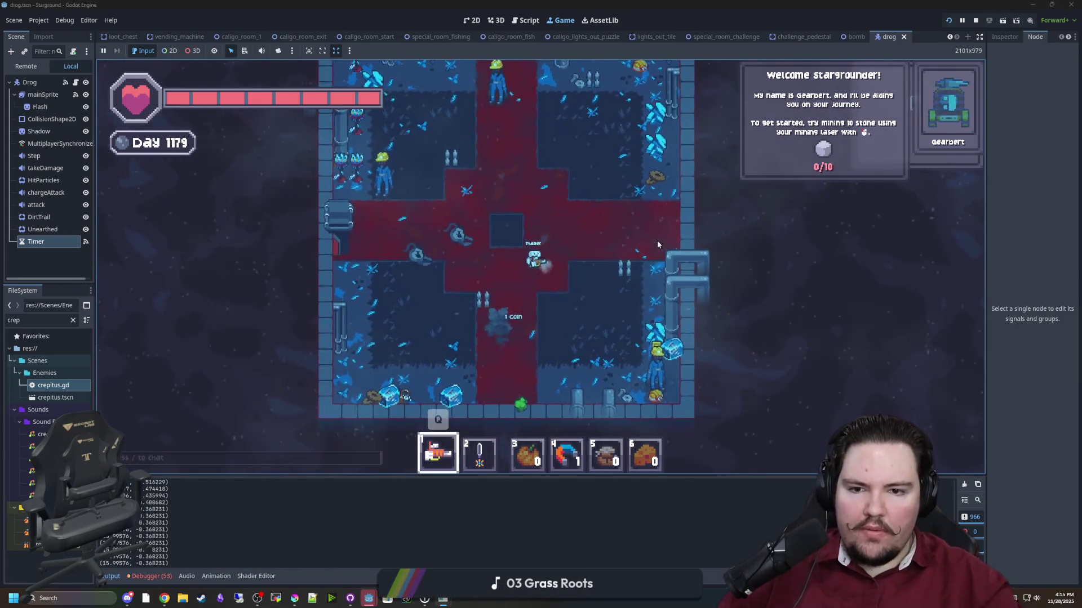
key("a")
key("s")
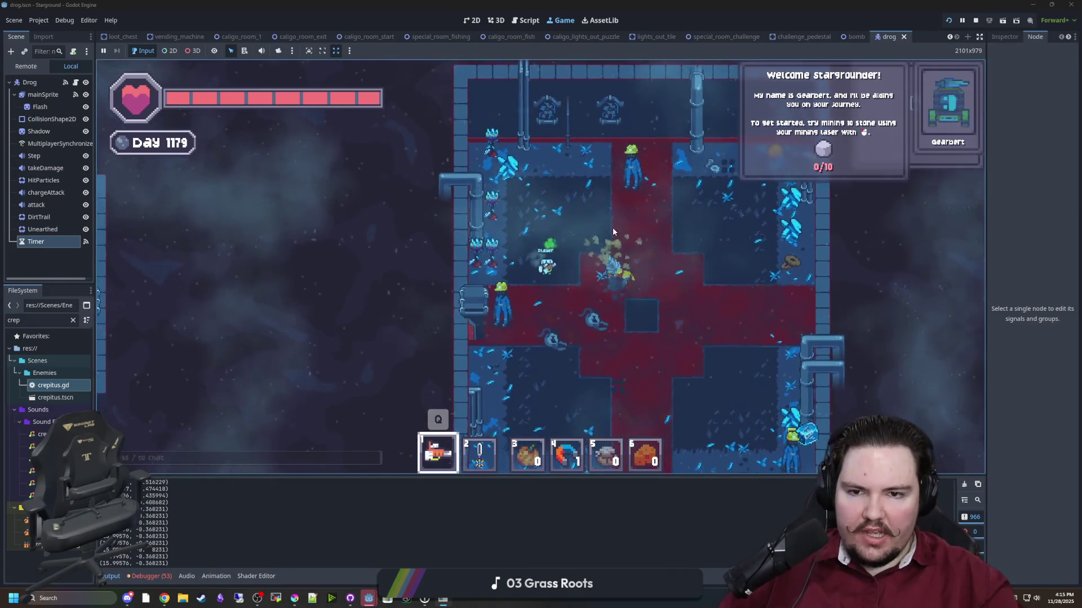
key("d")
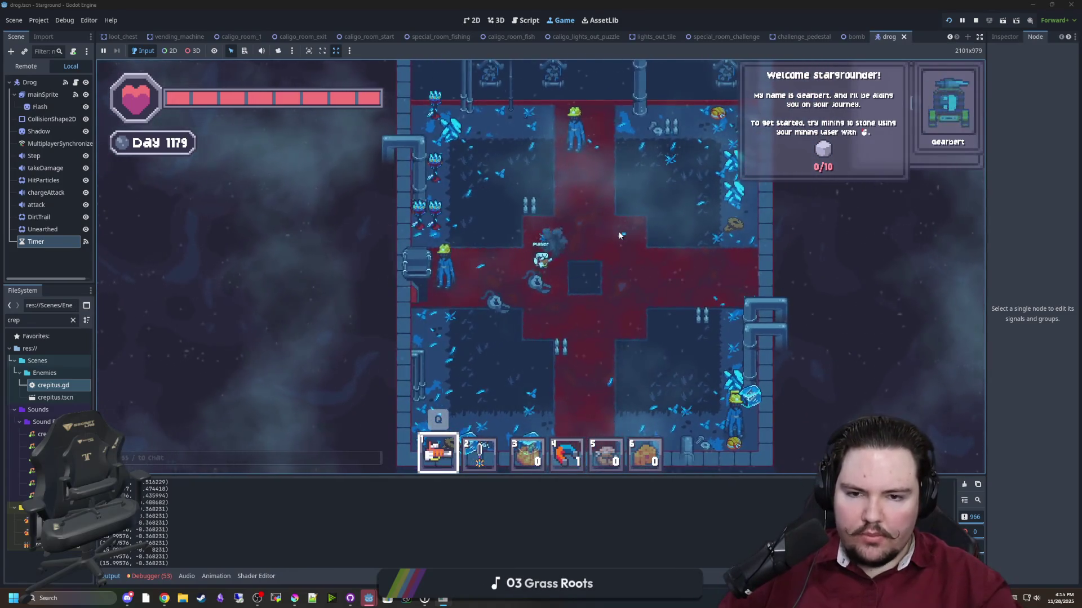
key("s")
left_click(975, 20)
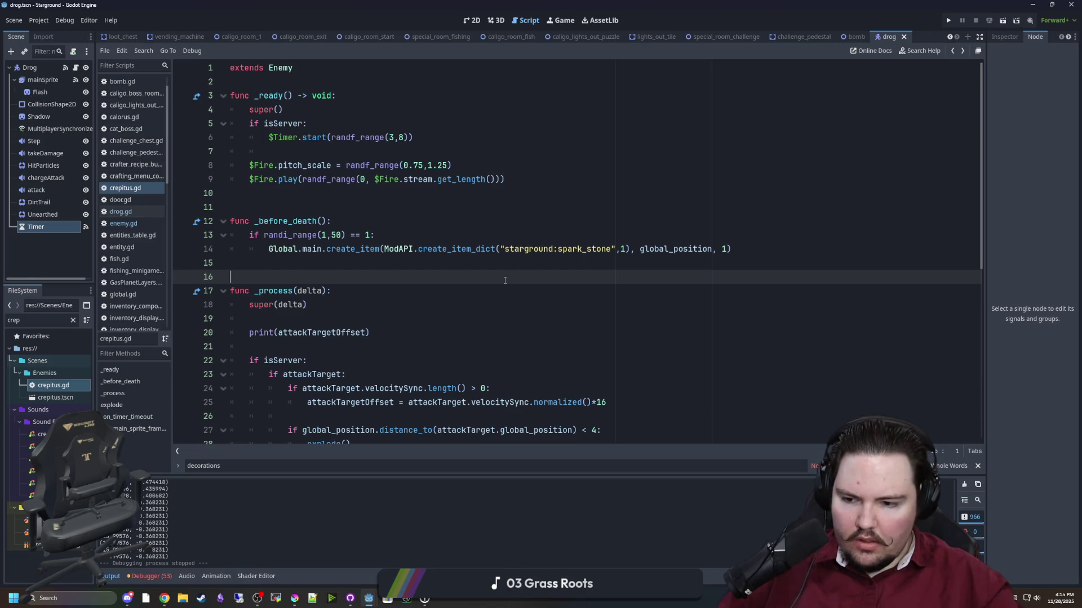
- Change the target offset multiplier on line 25 of crepitus.gd from 16 to 32 and save
scroll(117, 539, "up", 5)
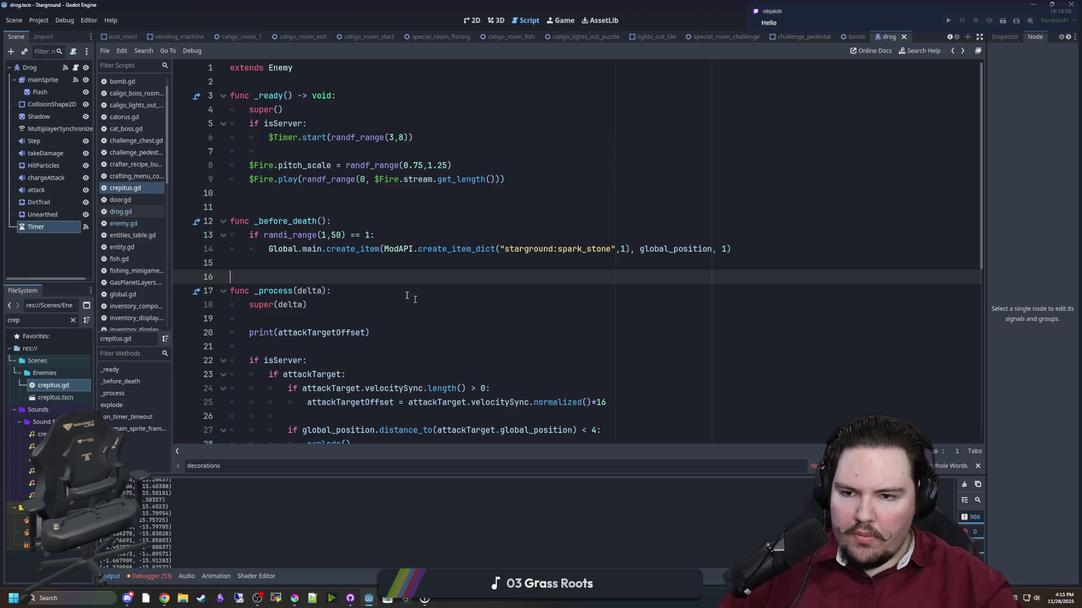
left_click(341, 265)
scroll(341, 270, "down", 2)
left_click(322, 236)
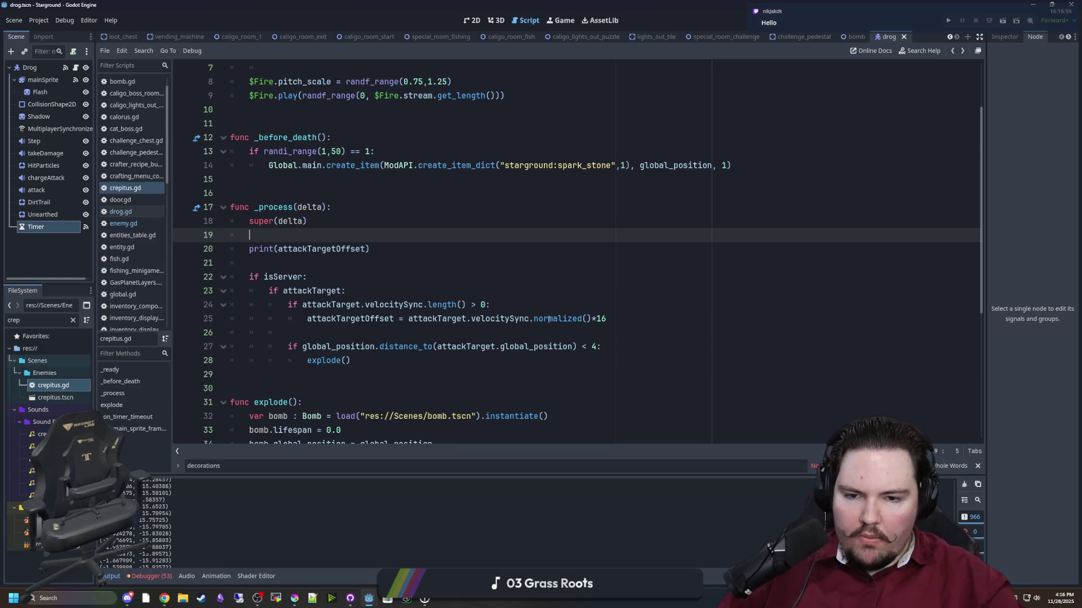
left_click(599, 324)
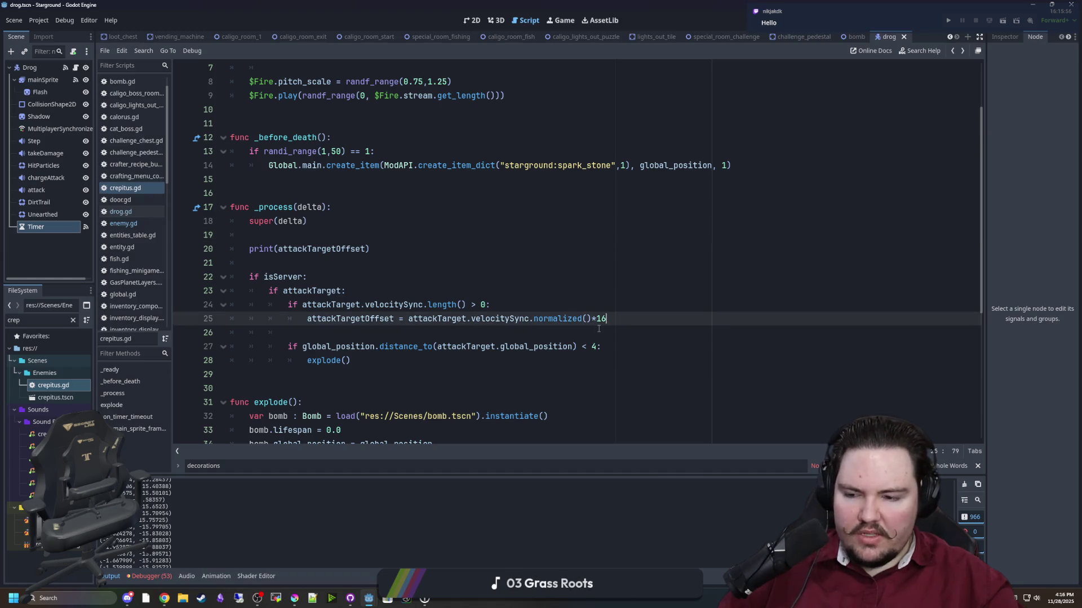
left_click(517, 254)
key("ctrl+s")
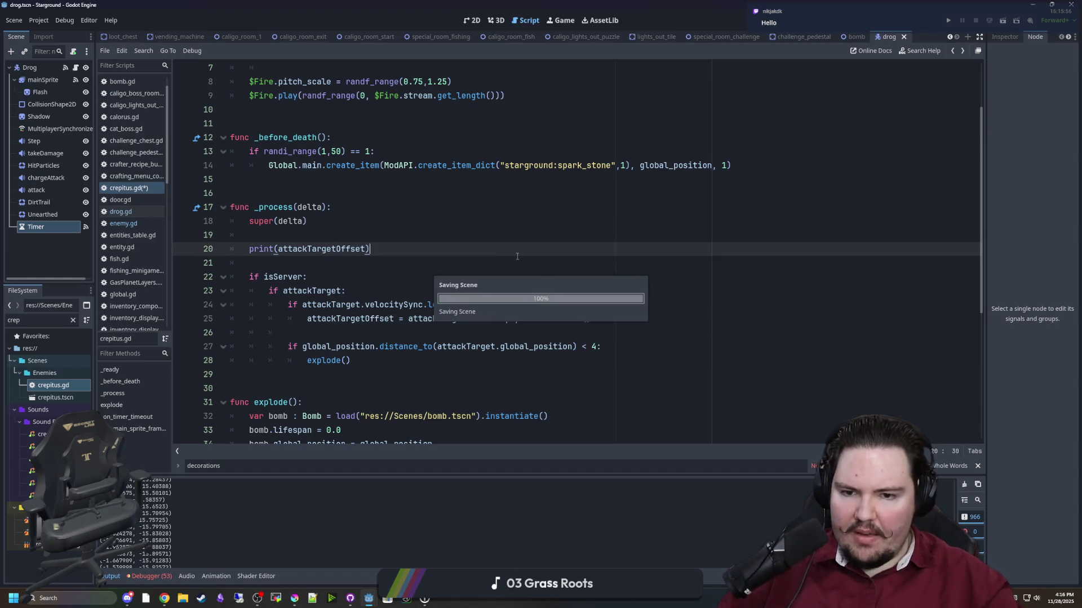
- Comment out the distance check and explode() lines 27–28 and save the script
left_click(280, 347)
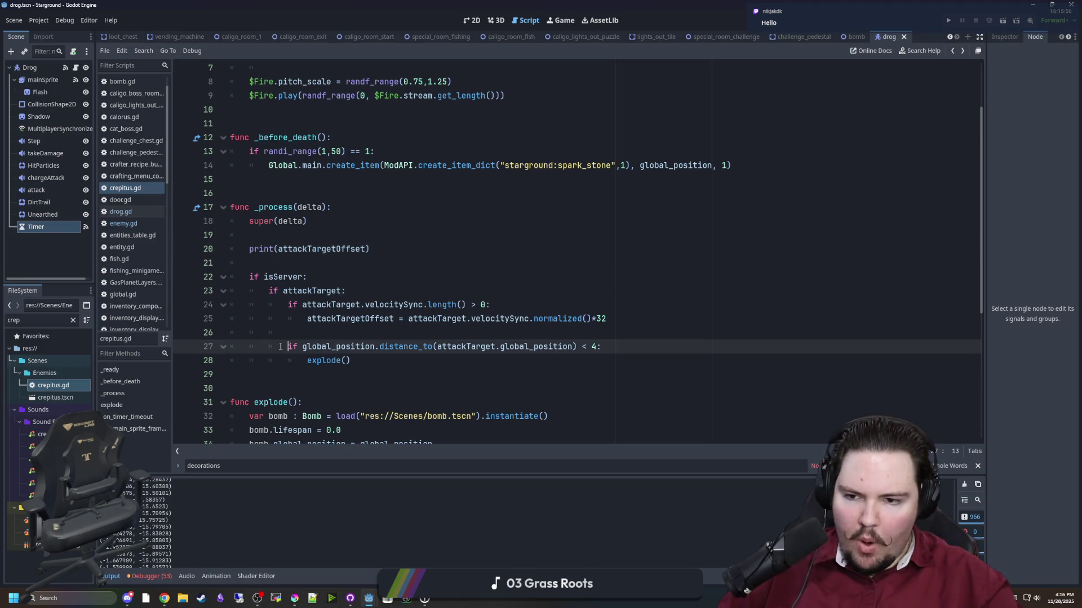
left_click(300, 360)
key("ctrl+k")
left_click(331, 333)
key("ctrl+s")
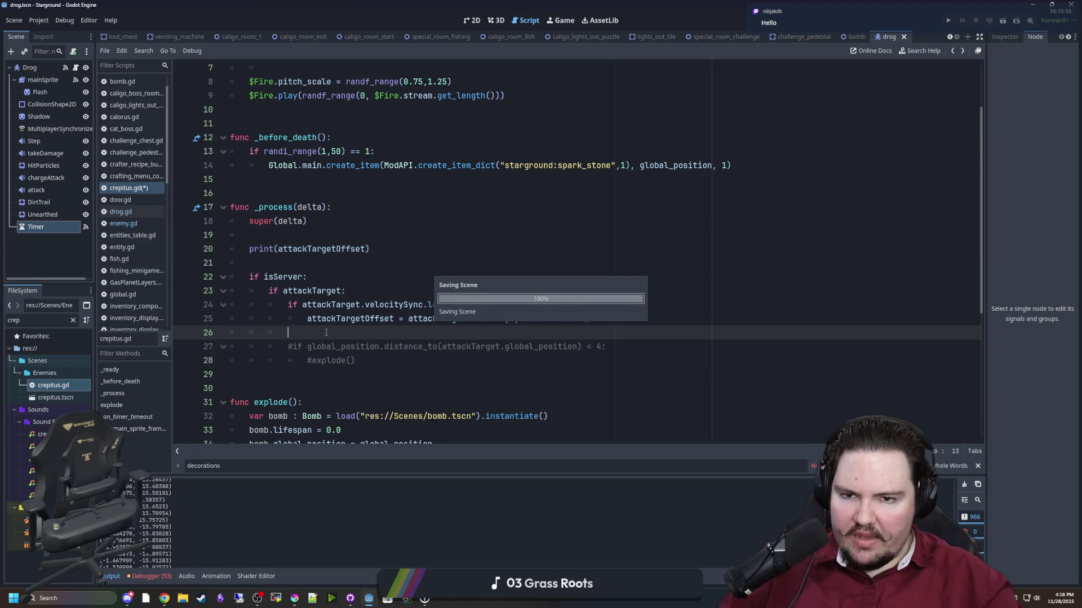
left_click(946, 20)
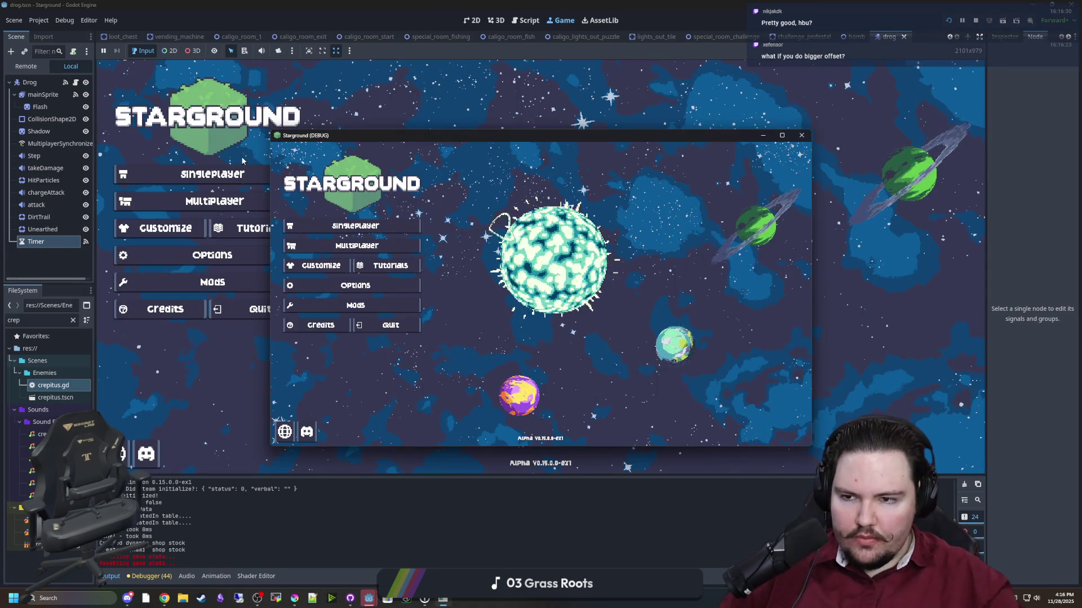
- Lower the Music volume slider in the game's Options > Audio
key("Return")
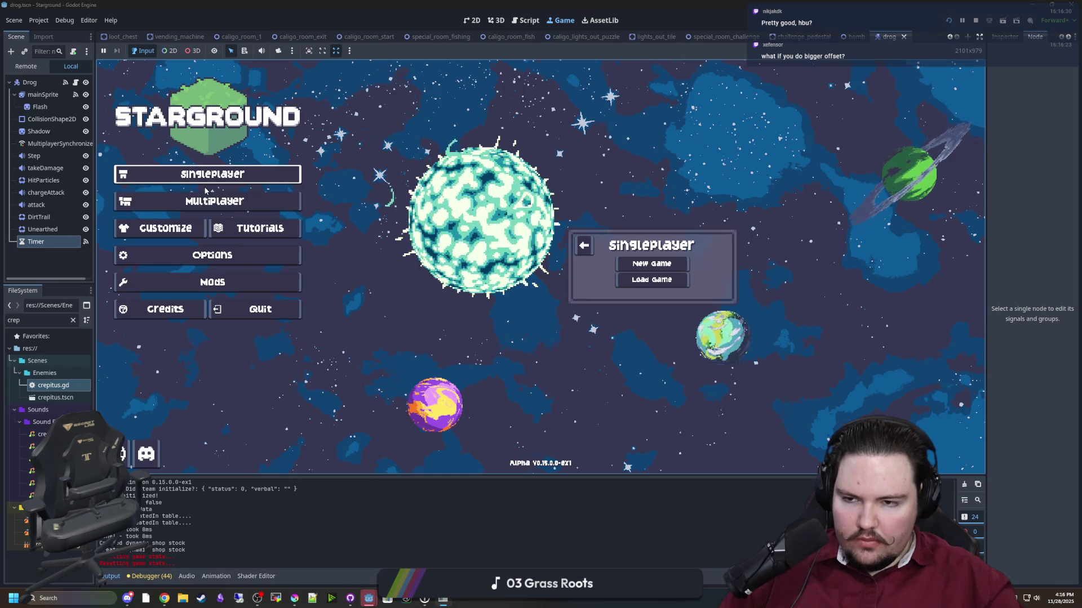
key("Escape")
left_click(212, 255)
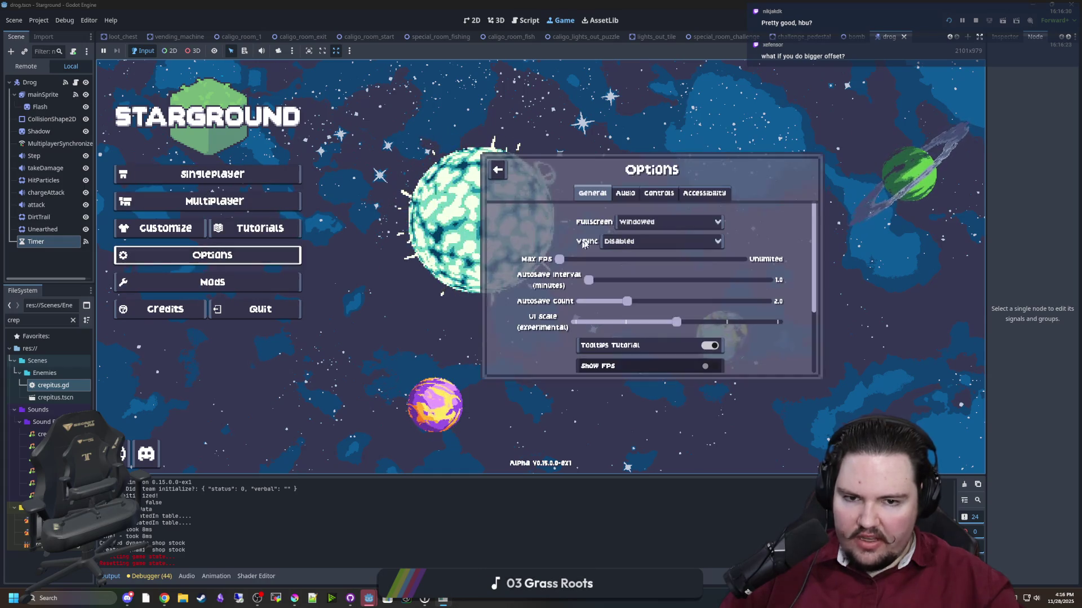
left_click(628, 193)
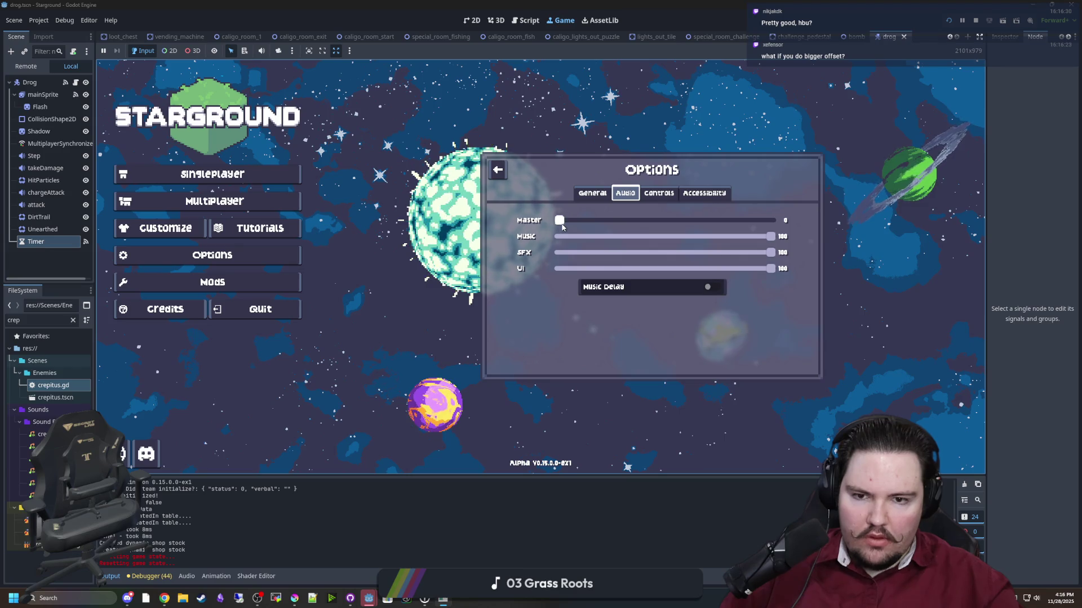
left_click(507, 174)
left_click(242, 175)
key("Left")
key("Down")
key("Return")
left_click(597, 237)
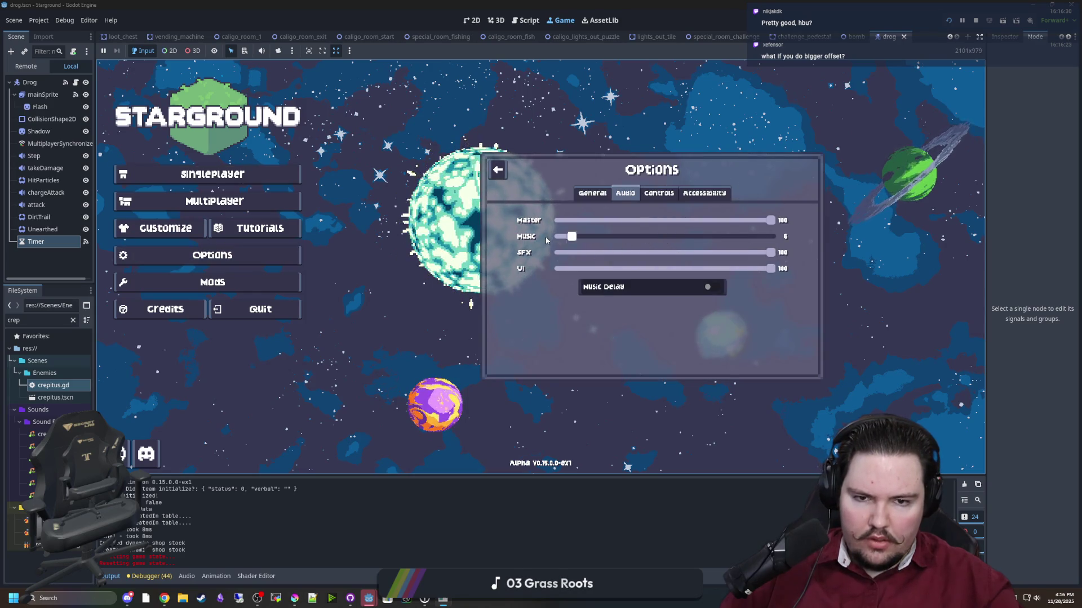
key("Left")
- Load the autosave_1 save from Singleplayer > Load Game
key("Return")
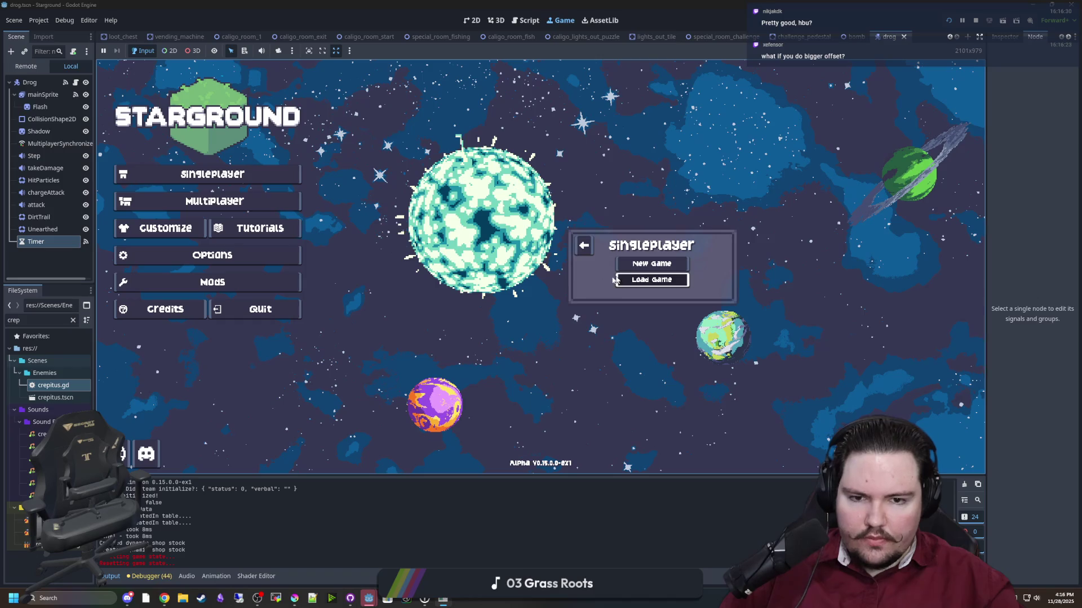
left_click(654, 278)
key("Down")
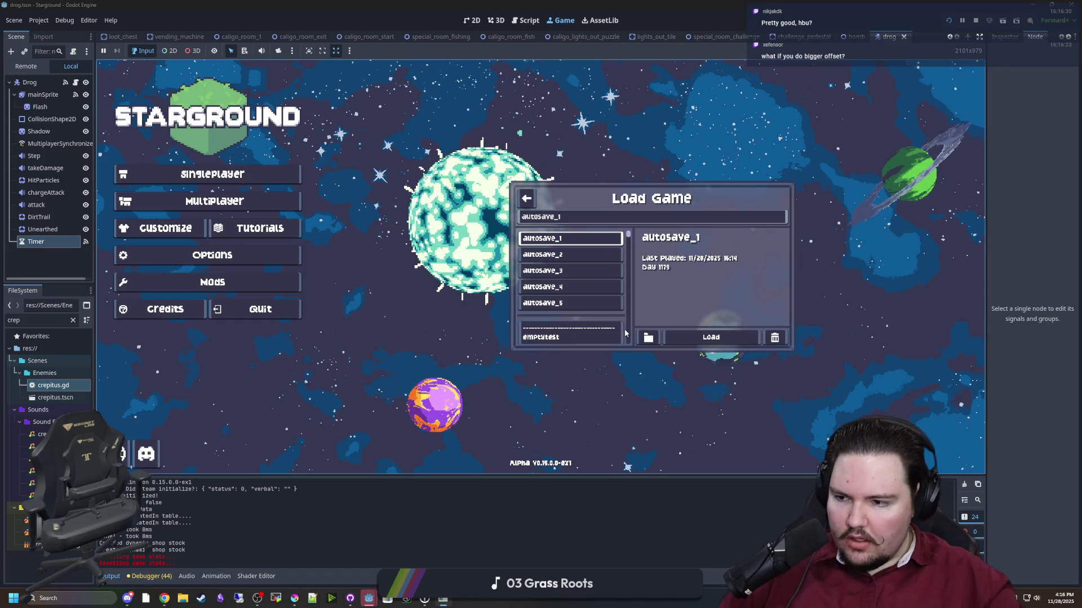
left_click(704, 338)
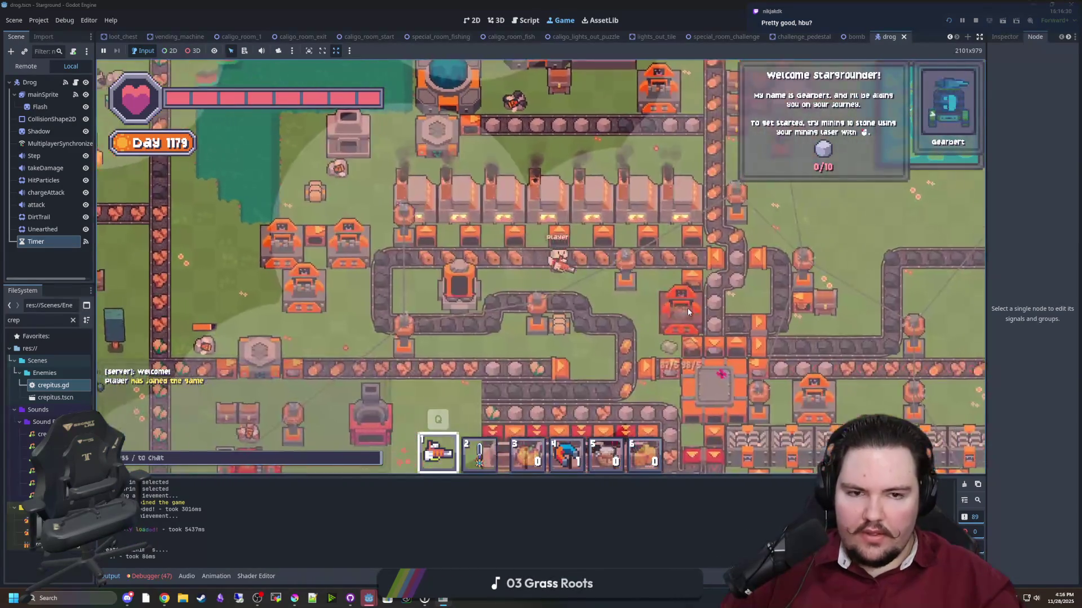
- Walk to the Starlauncher and launch to the blue planet
key("w")
key("a")
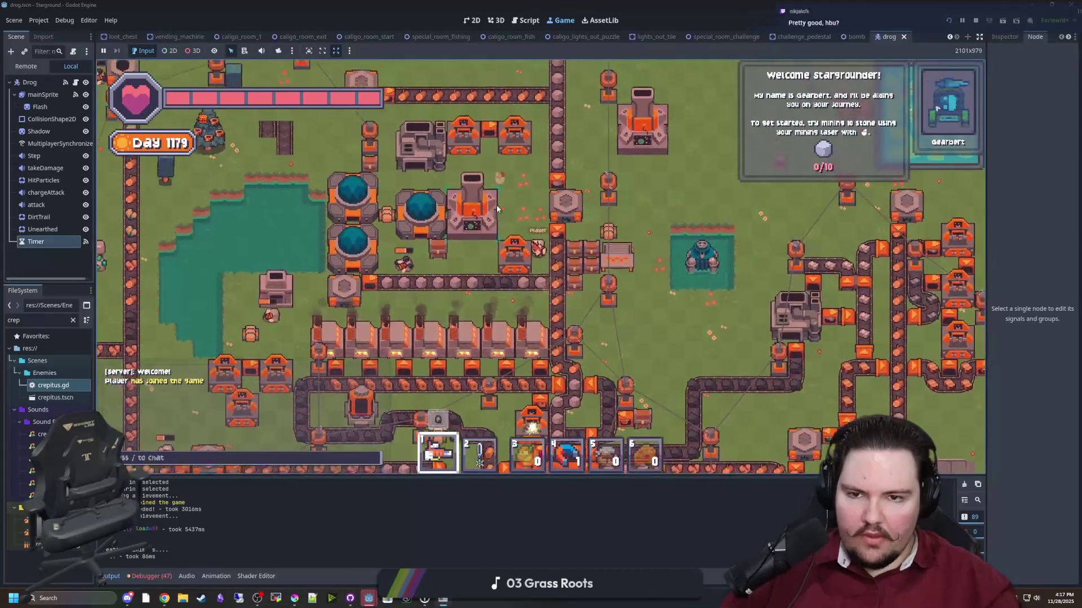
key("e")
left_click(530, 290)
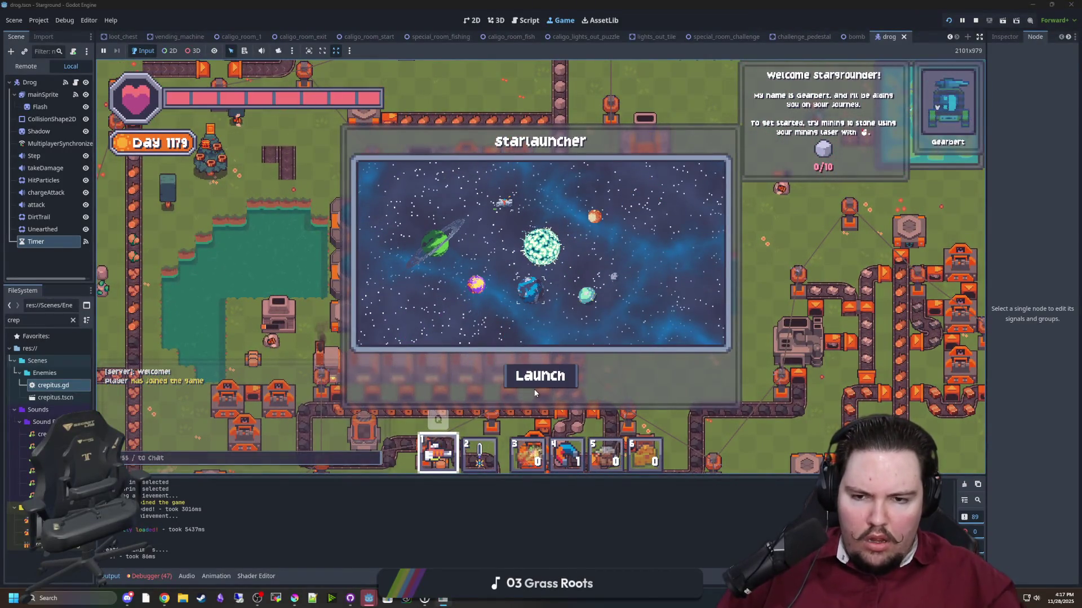
left_click(532, 386)
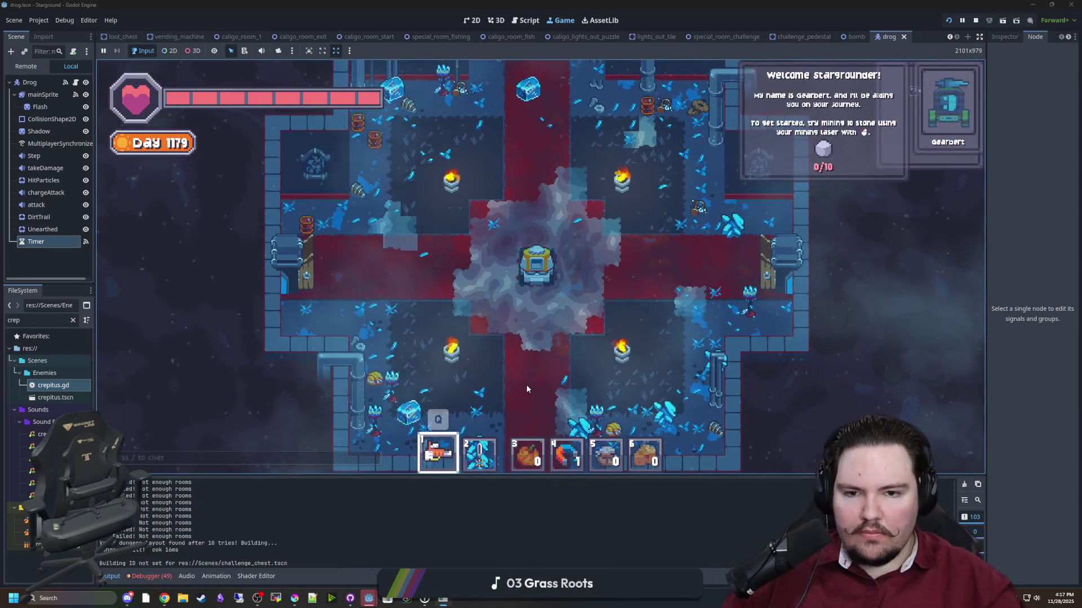
- Move around the dungeon room evading the crepitus enemies, then stop the game
key("w")
key("d")
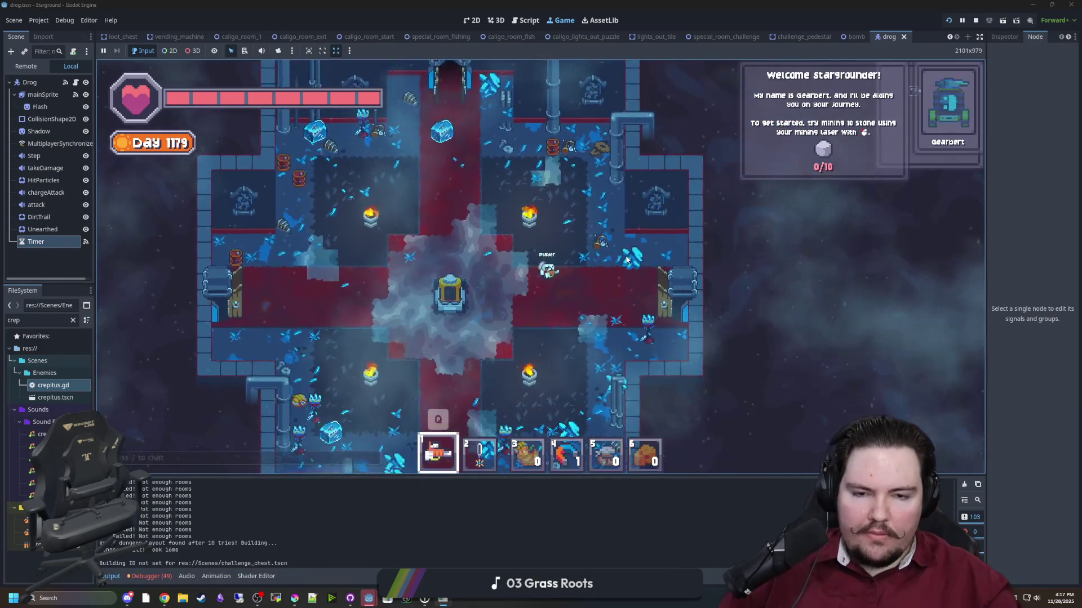
key("s")
key("d")
key("d")
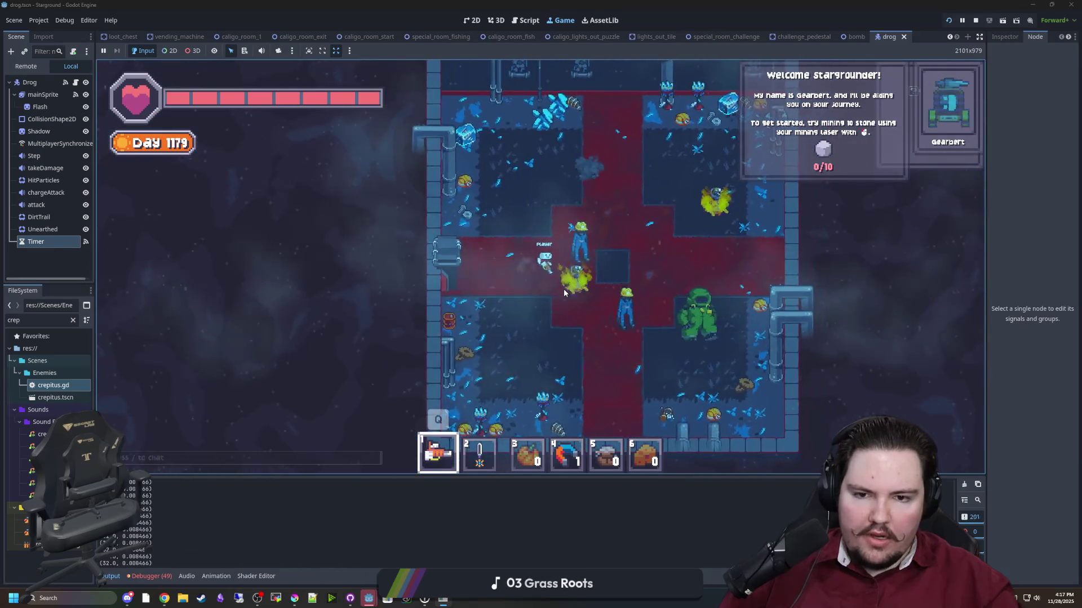
key("a")
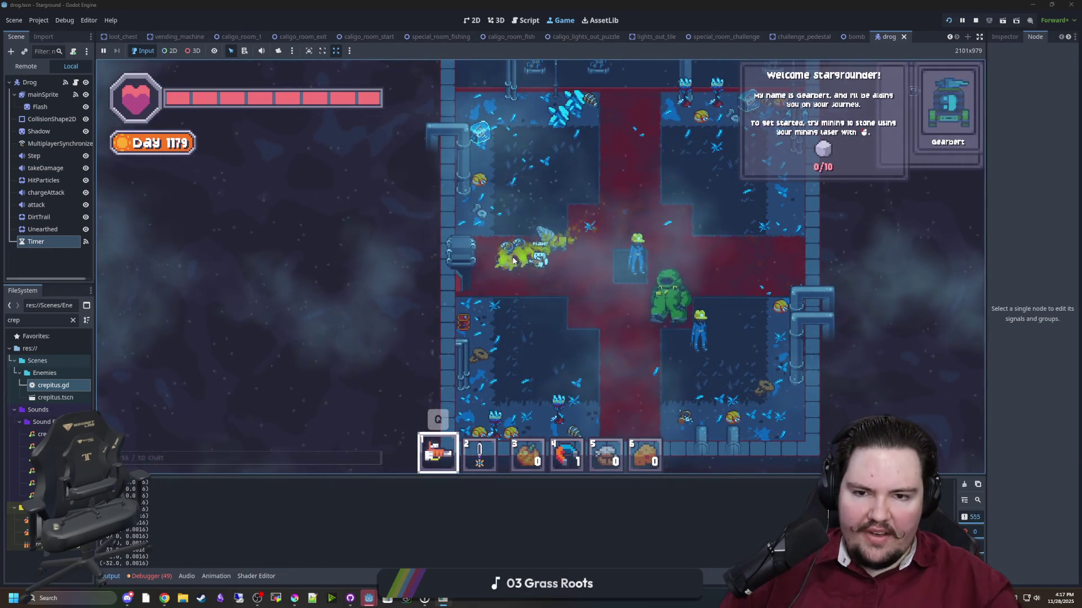
key("s")
key("d")
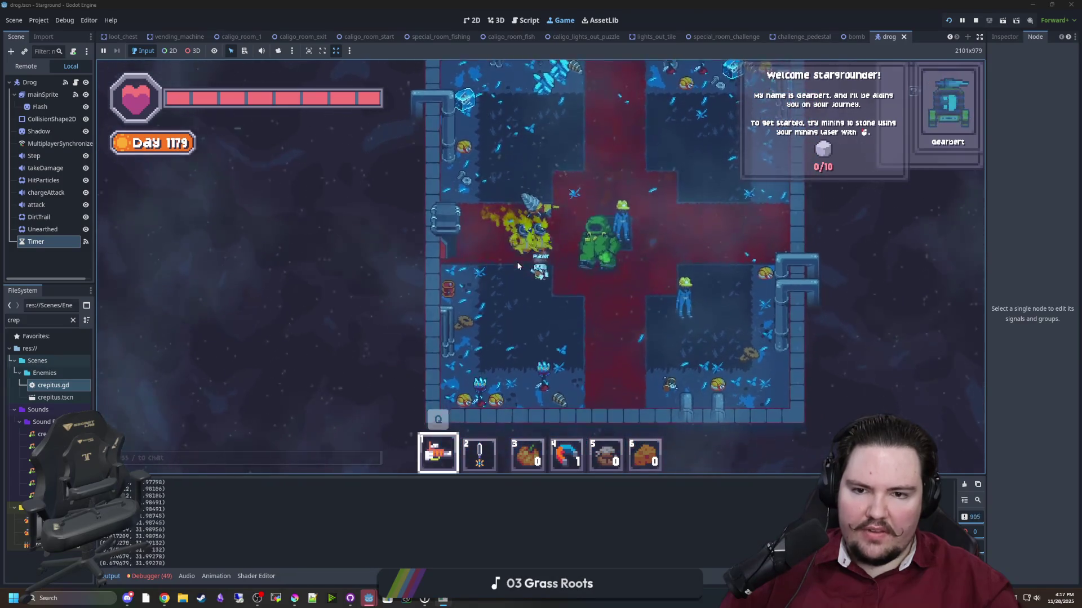
key("w")
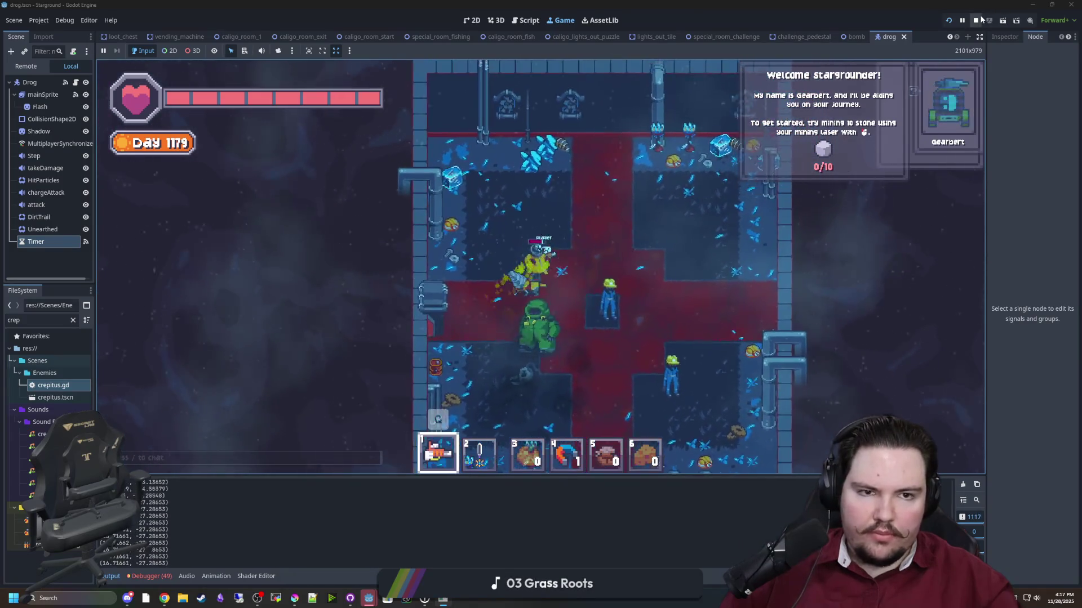
left_click(977, 20)
- Edit lines 24–25 of crepitus.gd so the target offset is multiplied by 64, and save
left_click(607, 320)
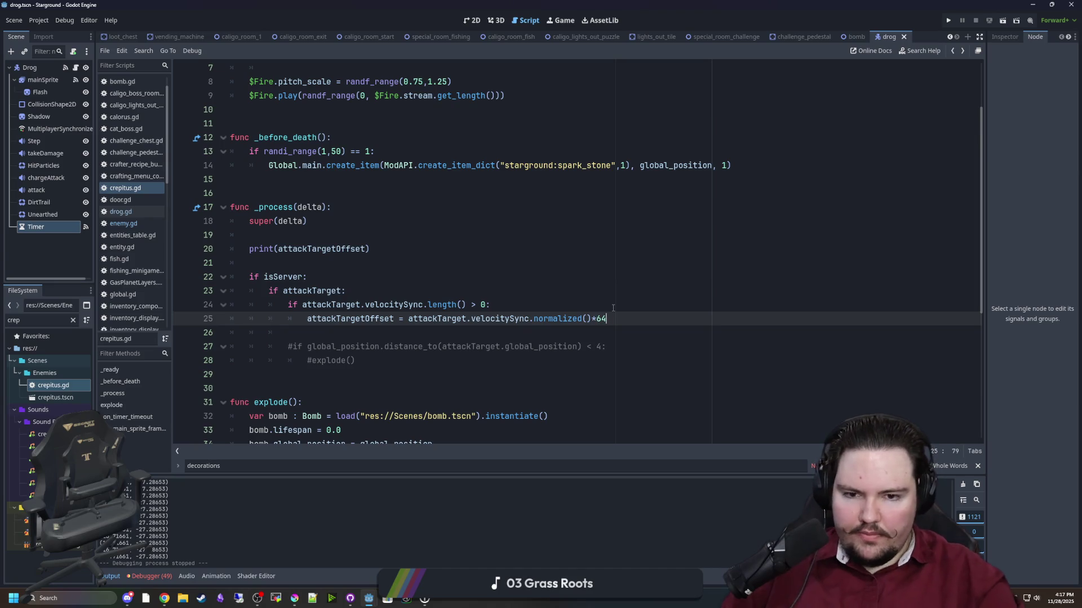
left_click(613, 307)
key("ctrl+s")
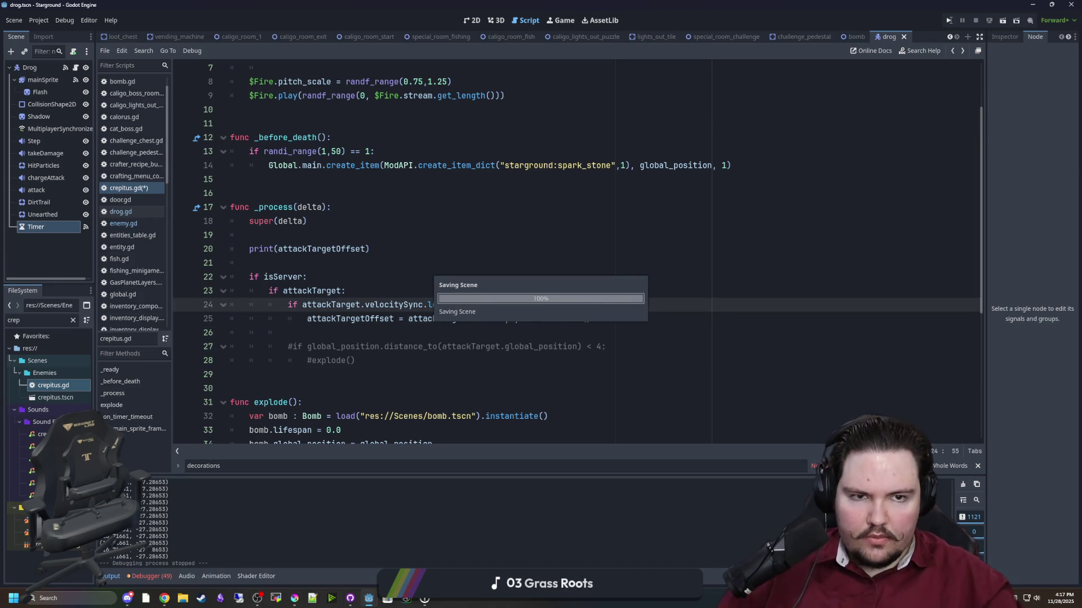
- Run the project, continue from the last save, and launch to the dungeon planet
left_click(949, 22)
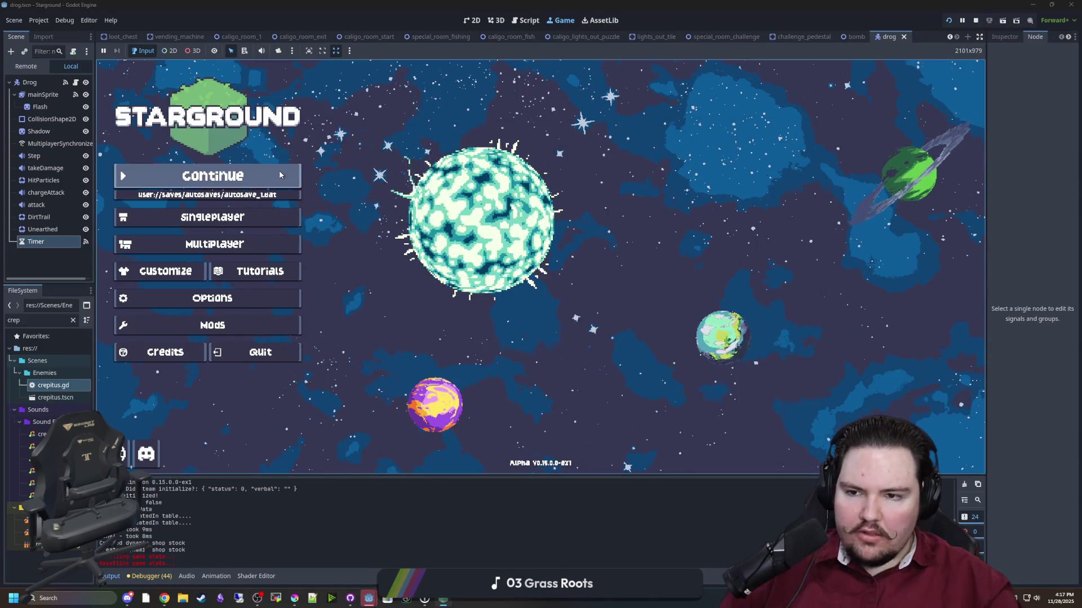
left_click(279, 175)
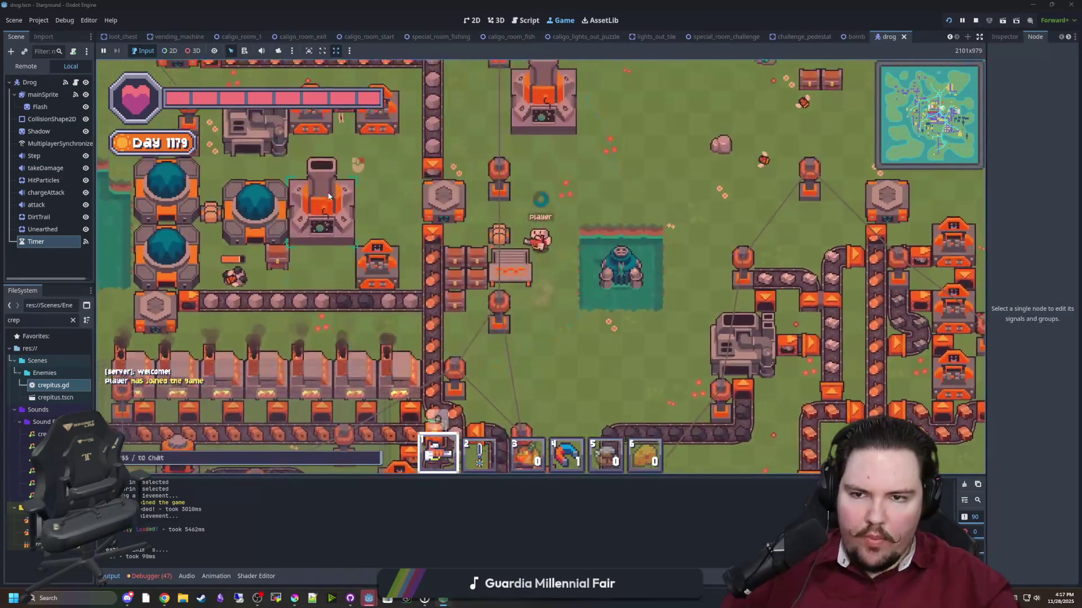
key("e")
mouse_move(476, 283)
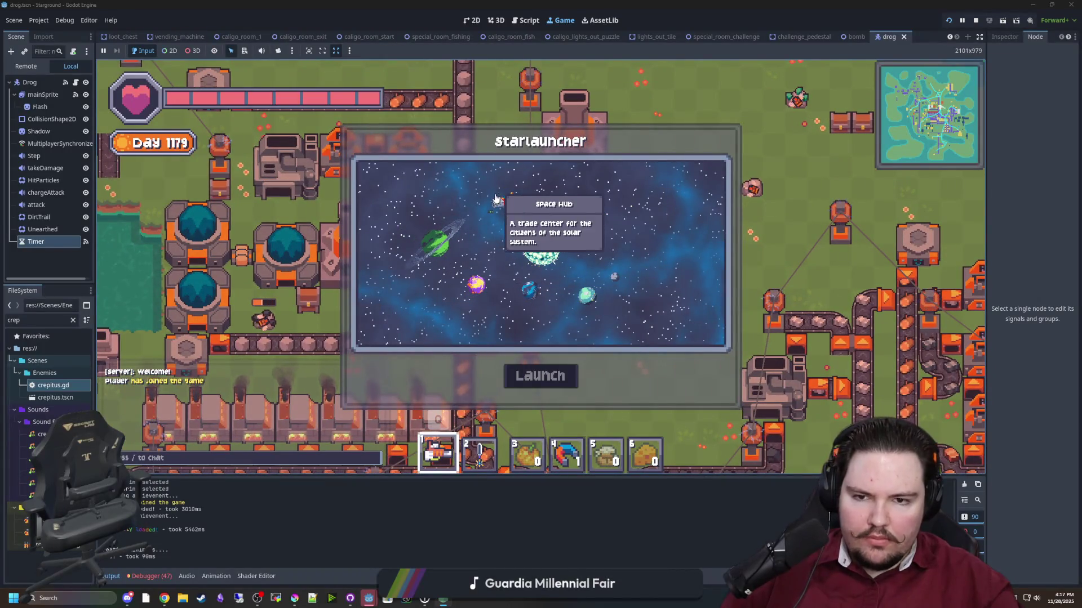
left_click(528, 387)
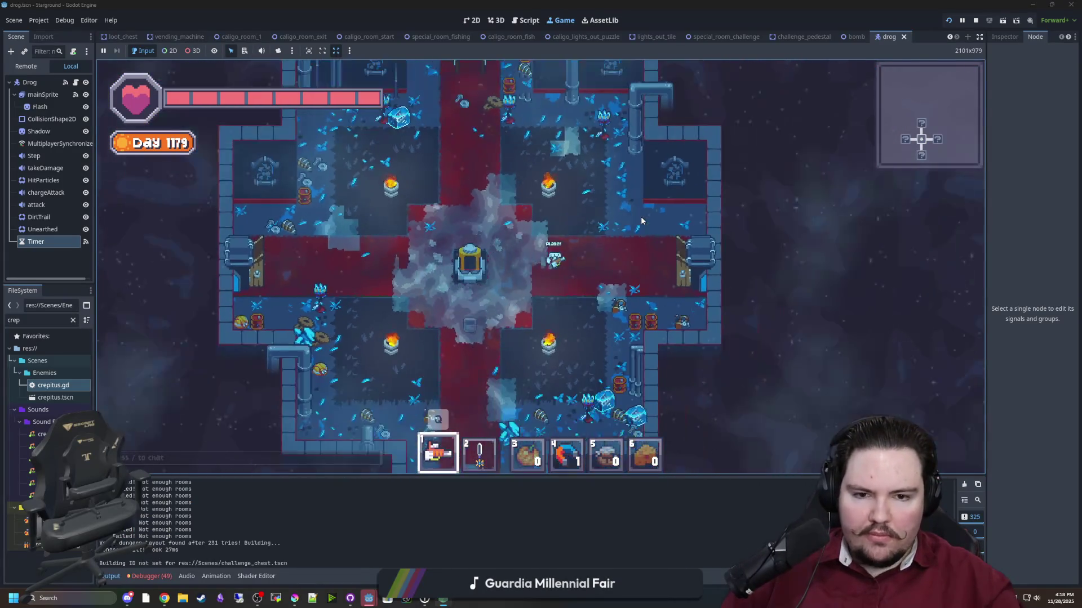
- Walk through the right door into the puzzle room and toggle the first grid tiles
key("d")
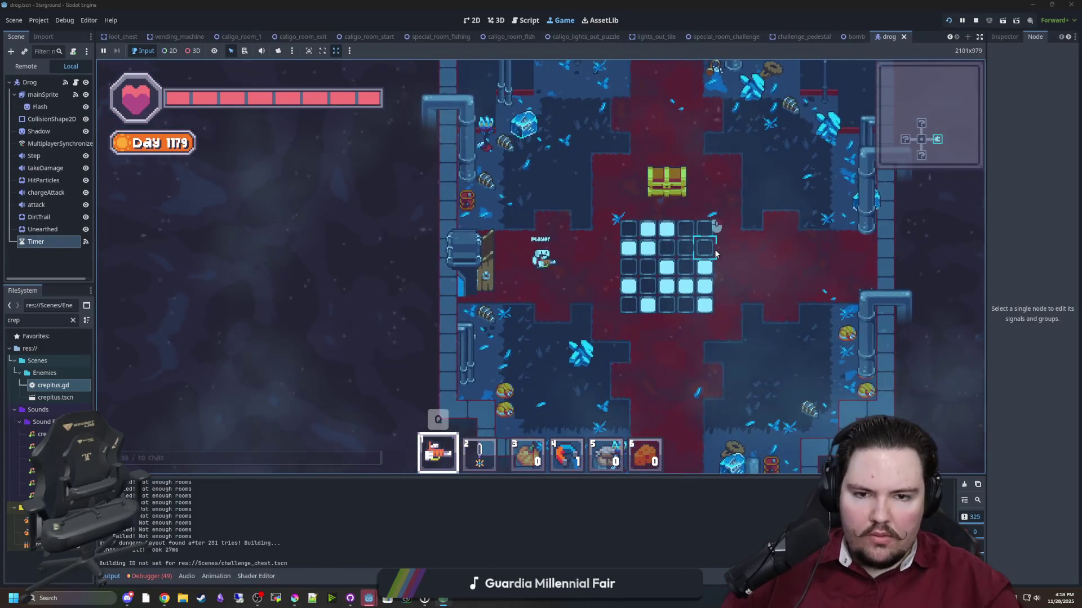
key("d")
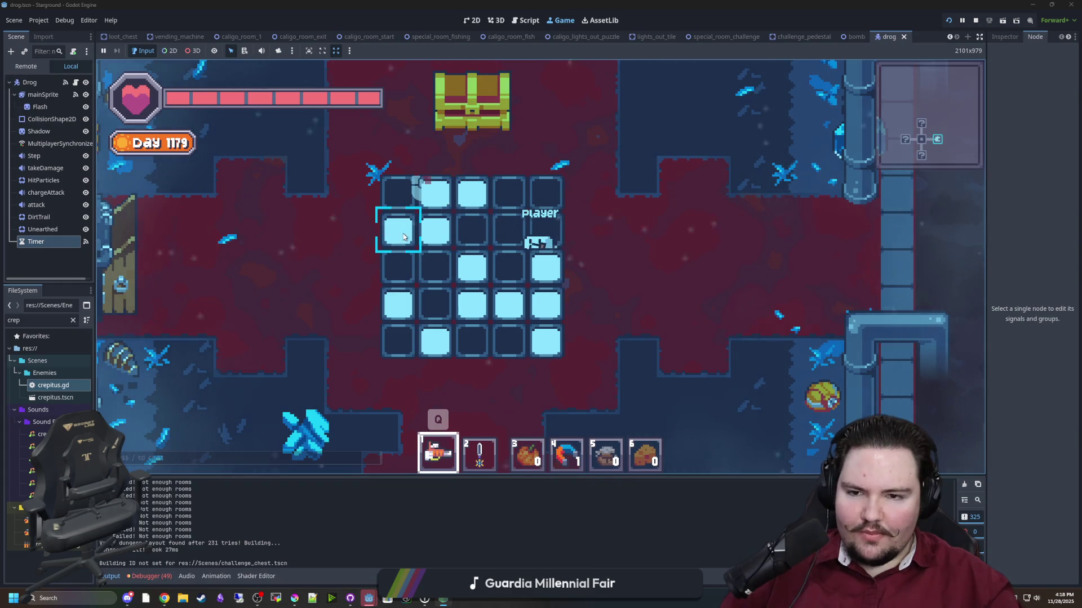
key("d")
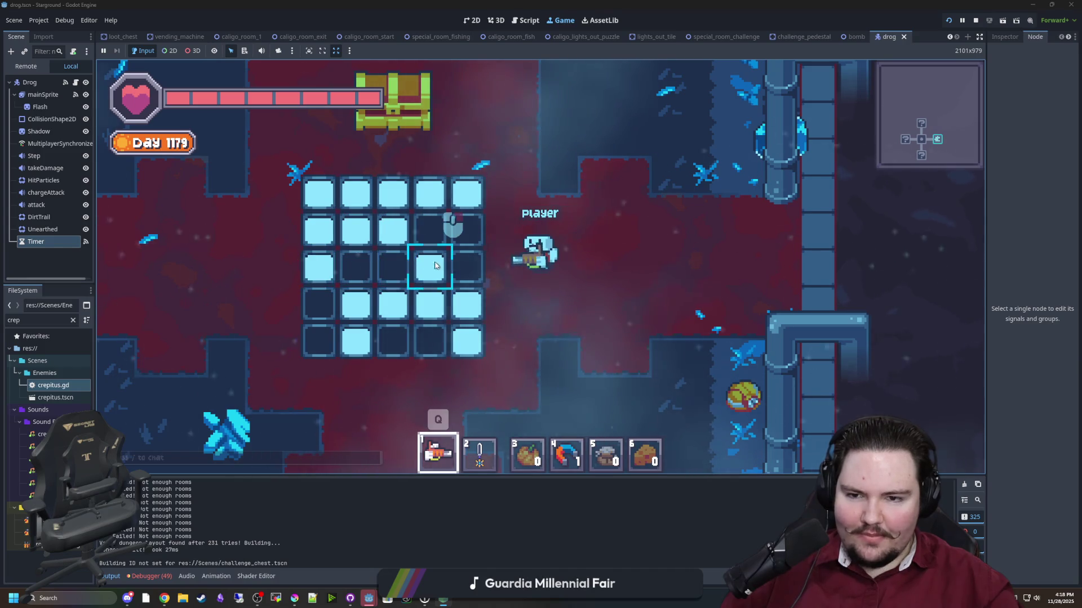
left_click(472, 273)
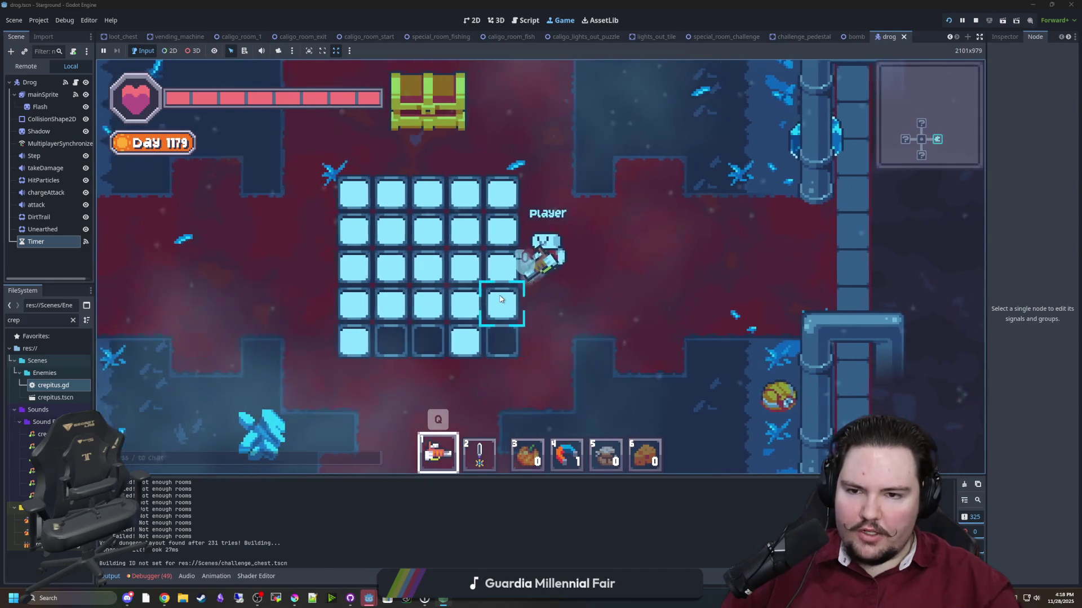
left_click(360, 191)
left_click(342, 221)
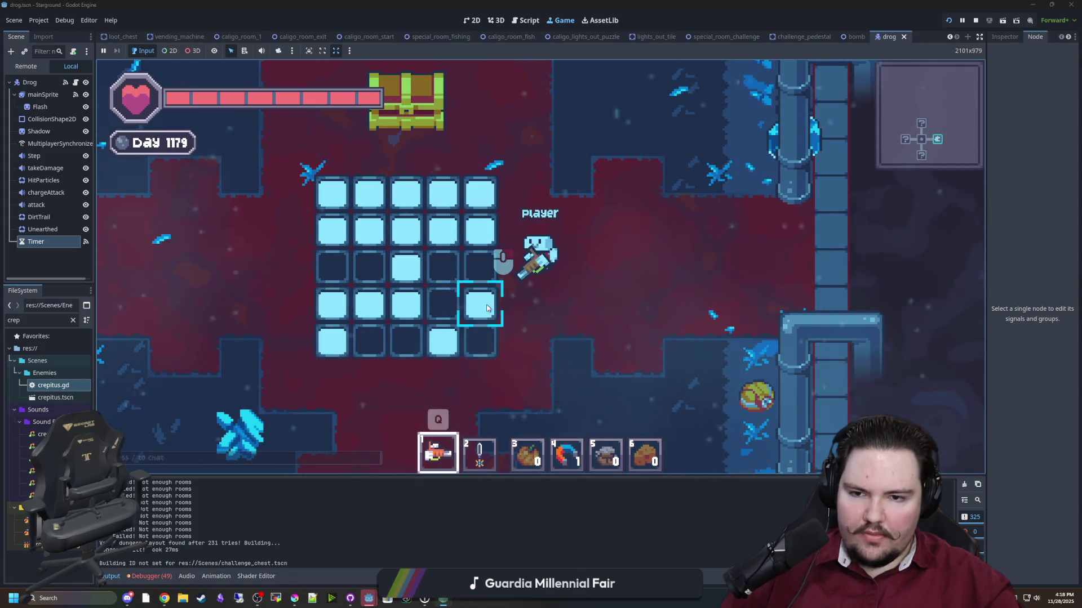
- Toggle the lower-row tiles until every tile is lit, then open the reward chest
left_click(369, 304)
left_click(333, 304)
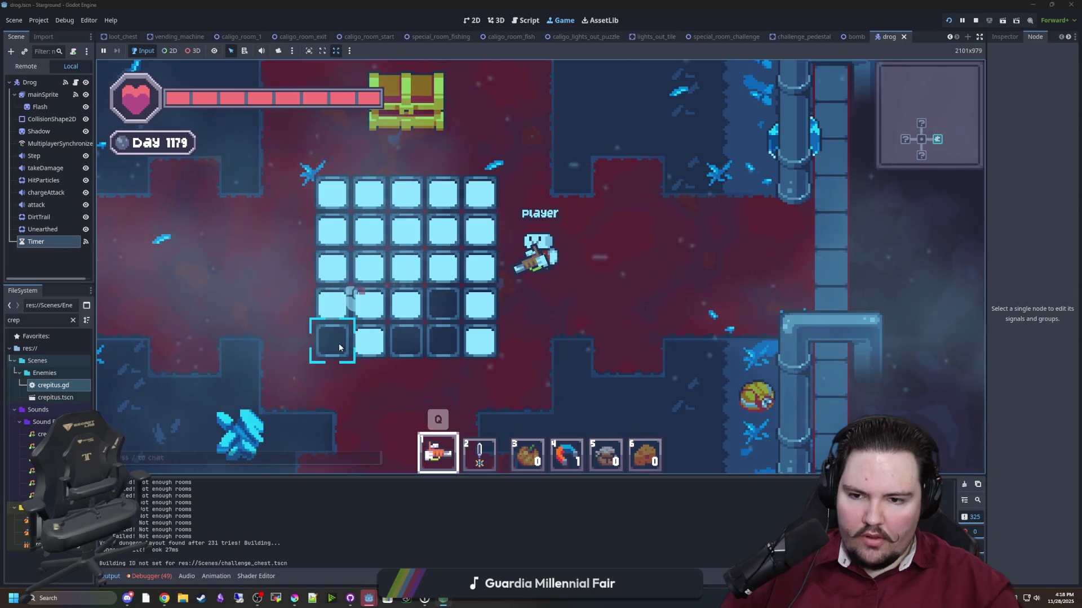
left_click(443, 341)
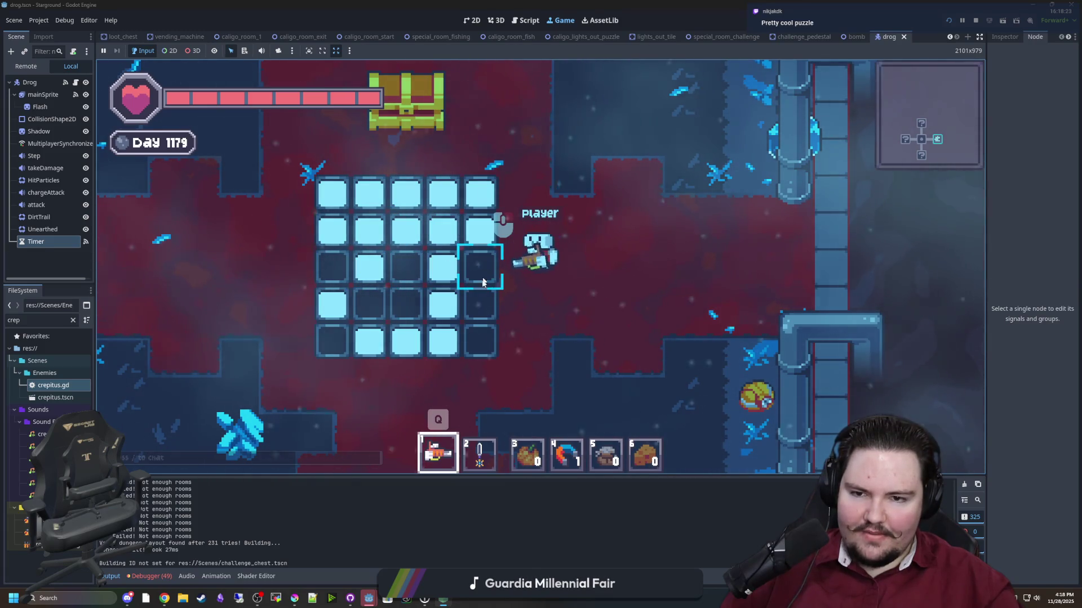
left_click(479, 305)
left_click(406, 304)
left_click(332, 304)
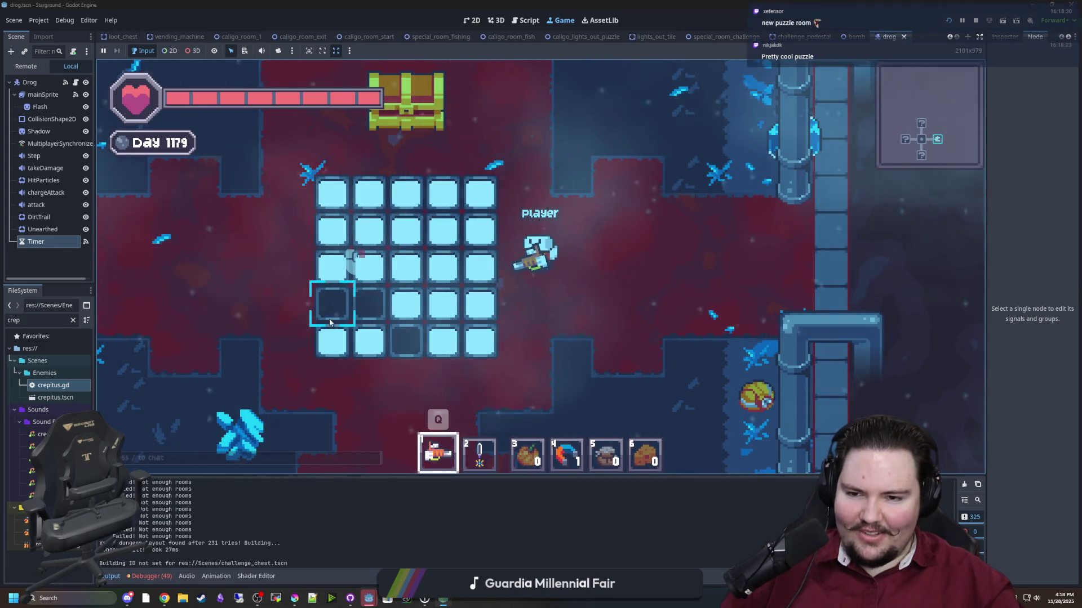
left_click(365, 357)
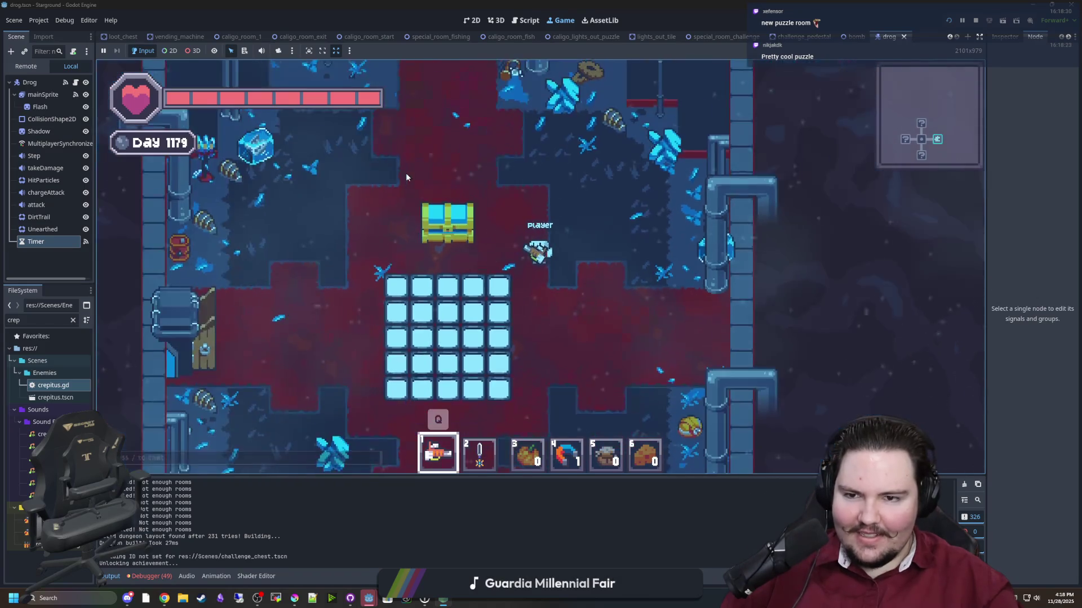
left_click(454, 236)
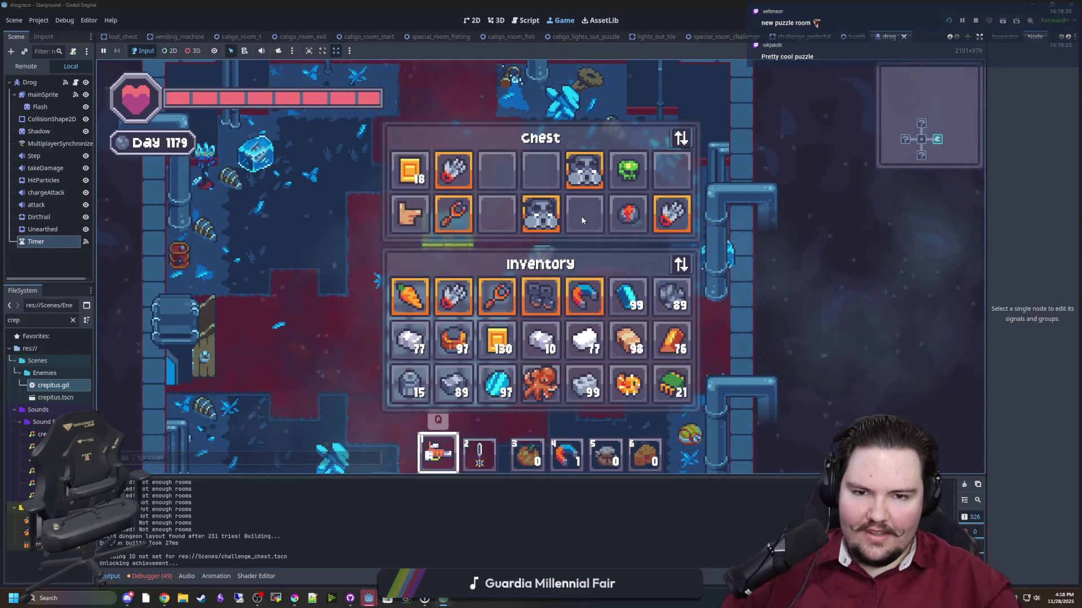
- Sort the chest contents, close the inventory, and walk right out of the puzzle room
left_click(680, 138)
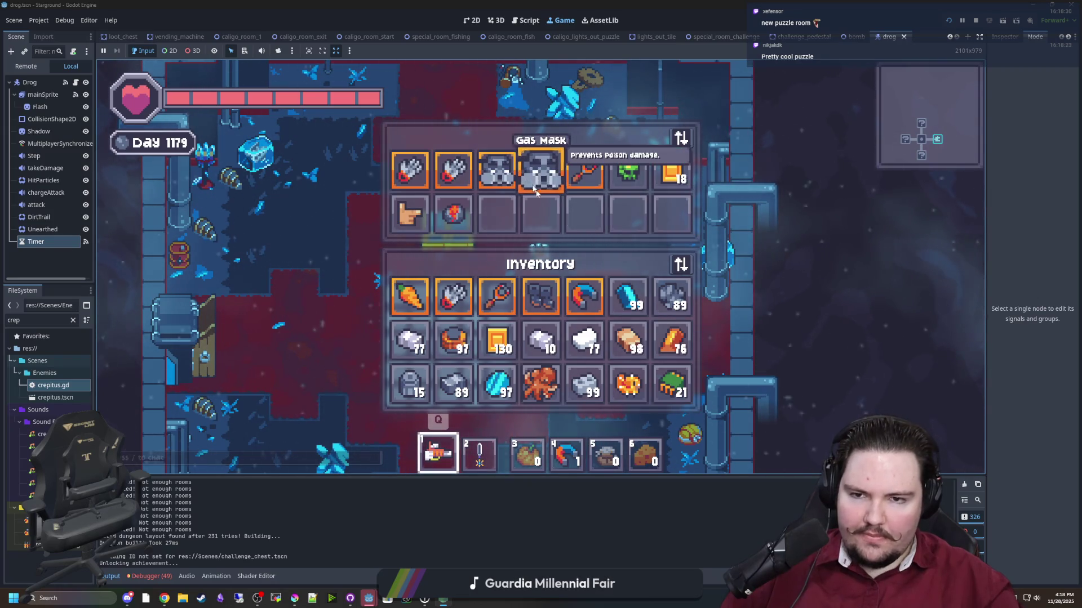
key("Escape")
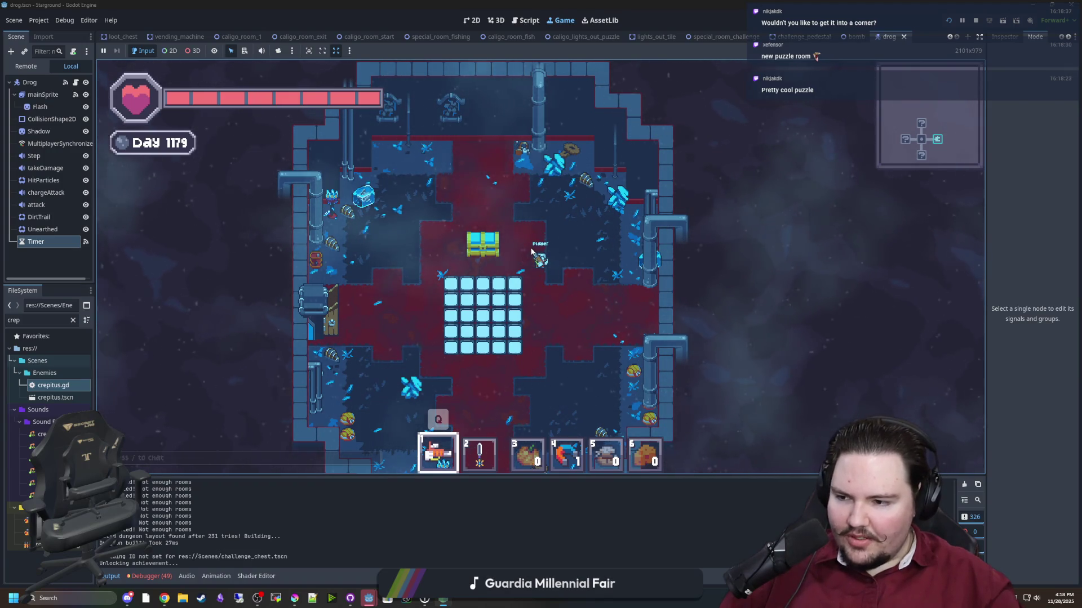
key("a")
key("s")
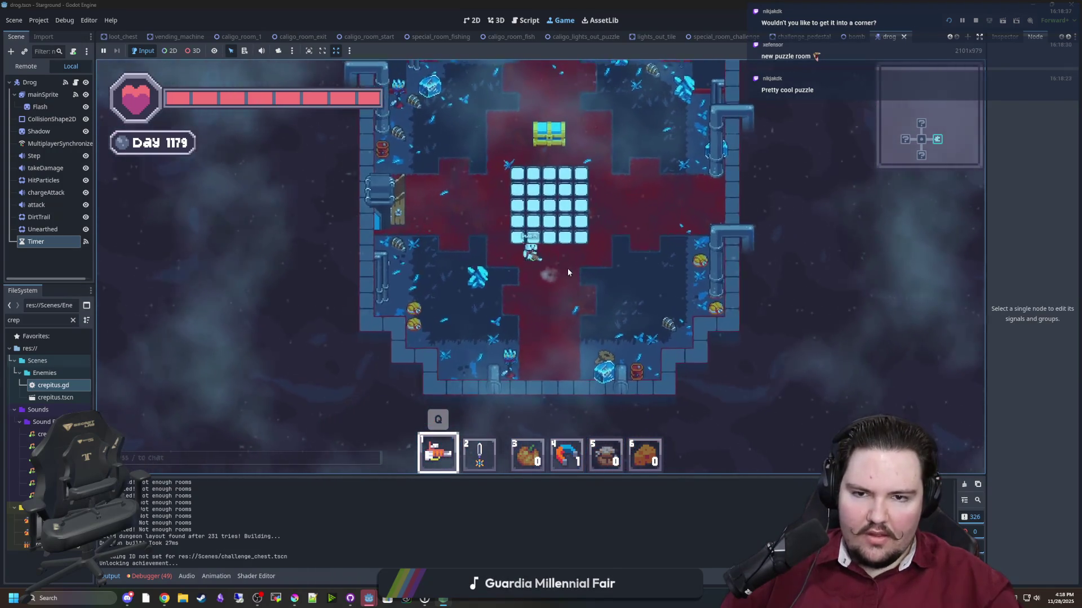
key("d")
key("w")
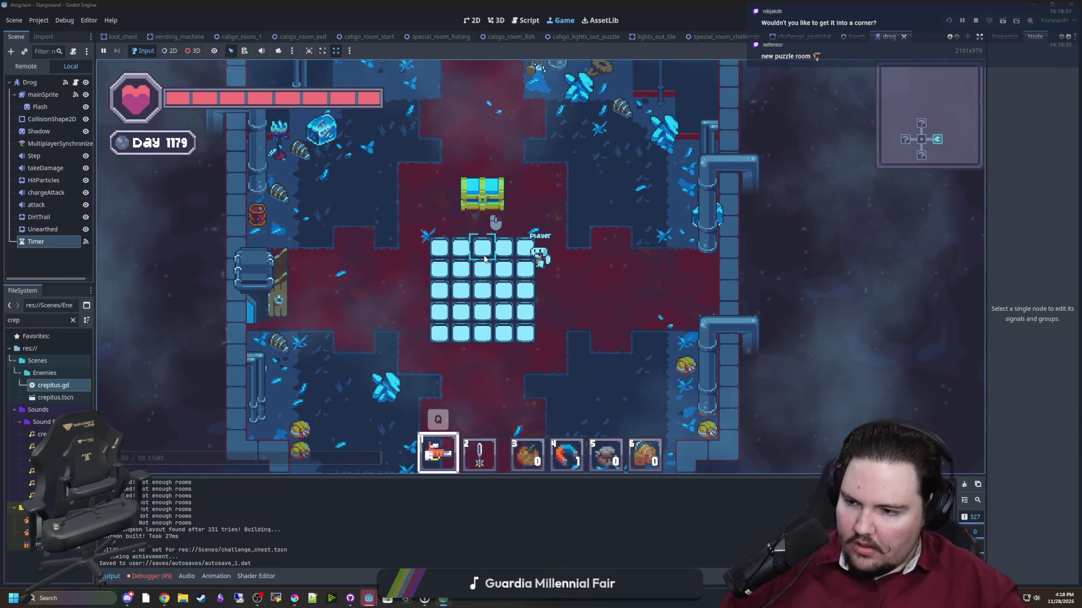
key("d")
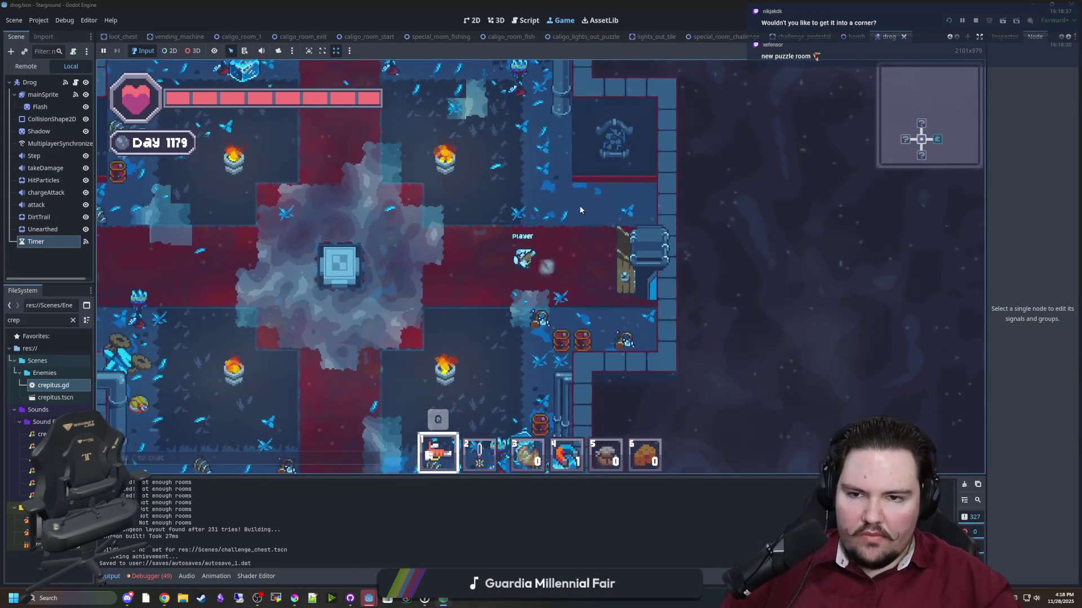
- Walk up into the gas-enemy room and move around it toward the next area
key("w")
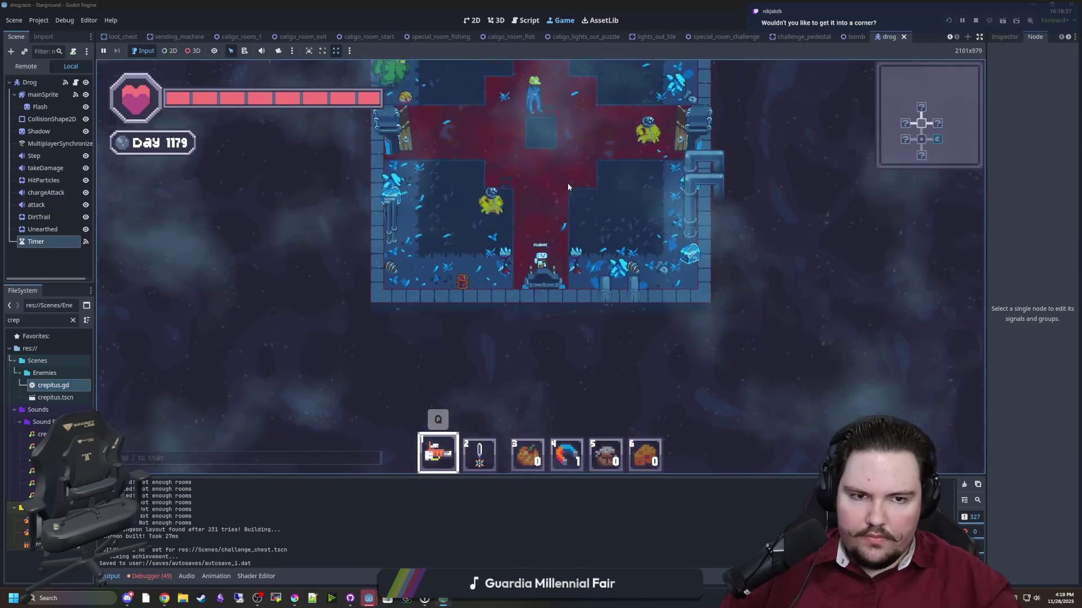
key("s")
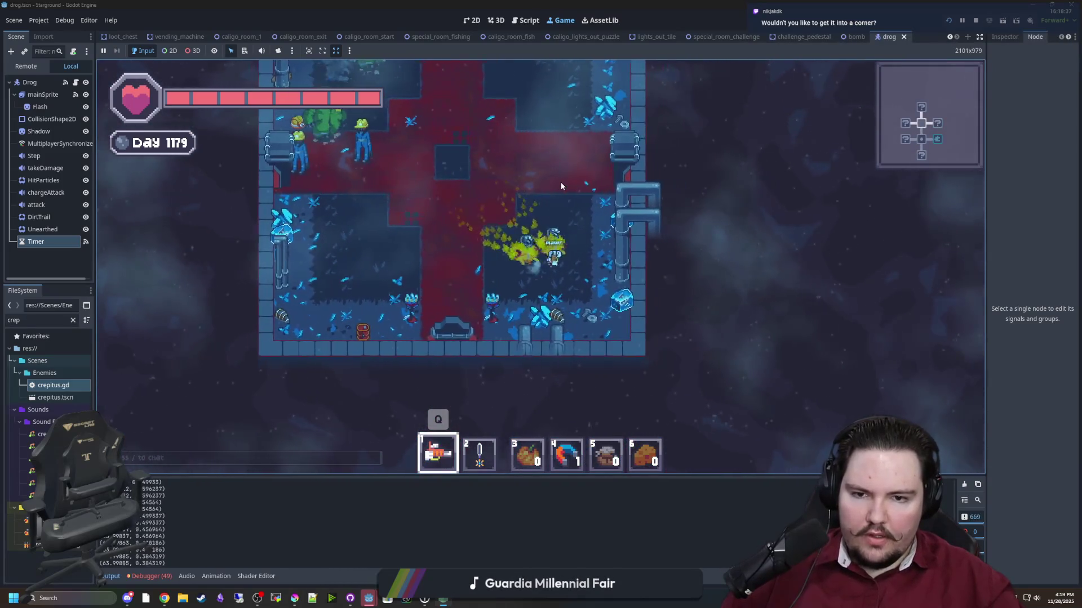
key("s")
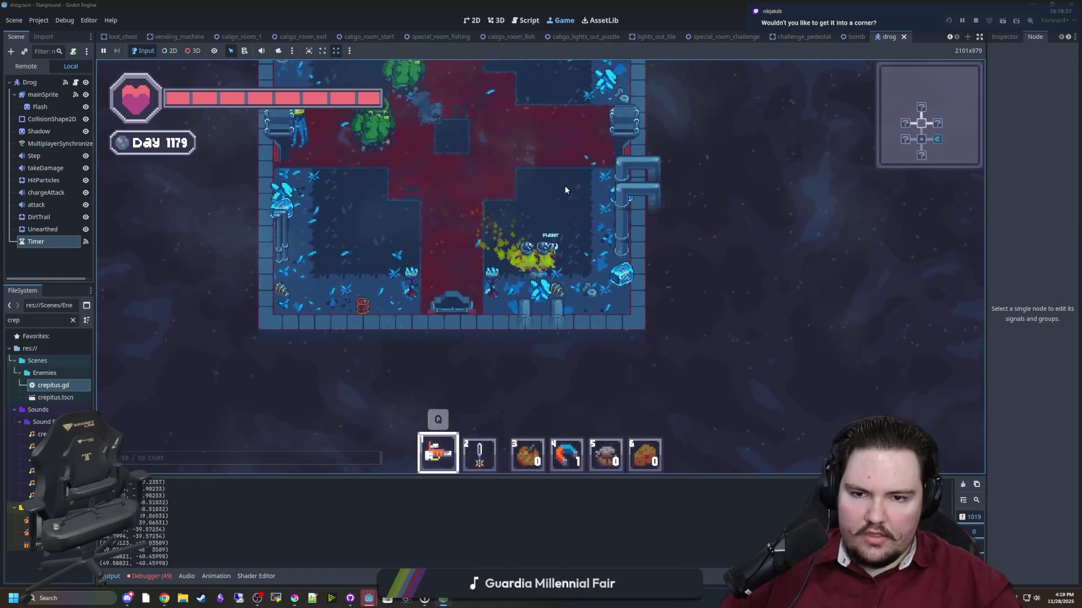
key("s")
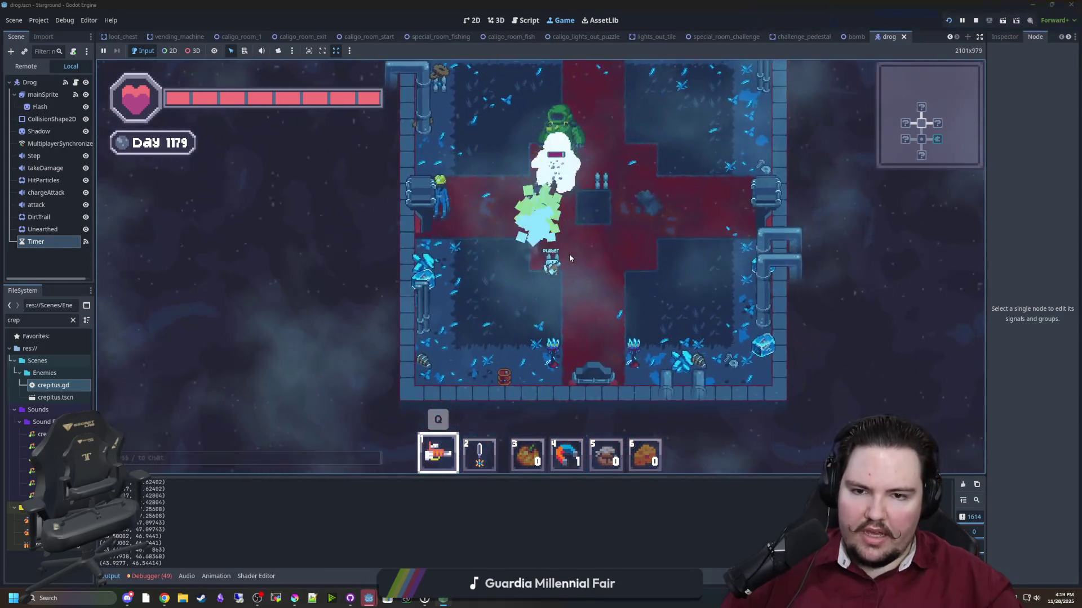
key("d")
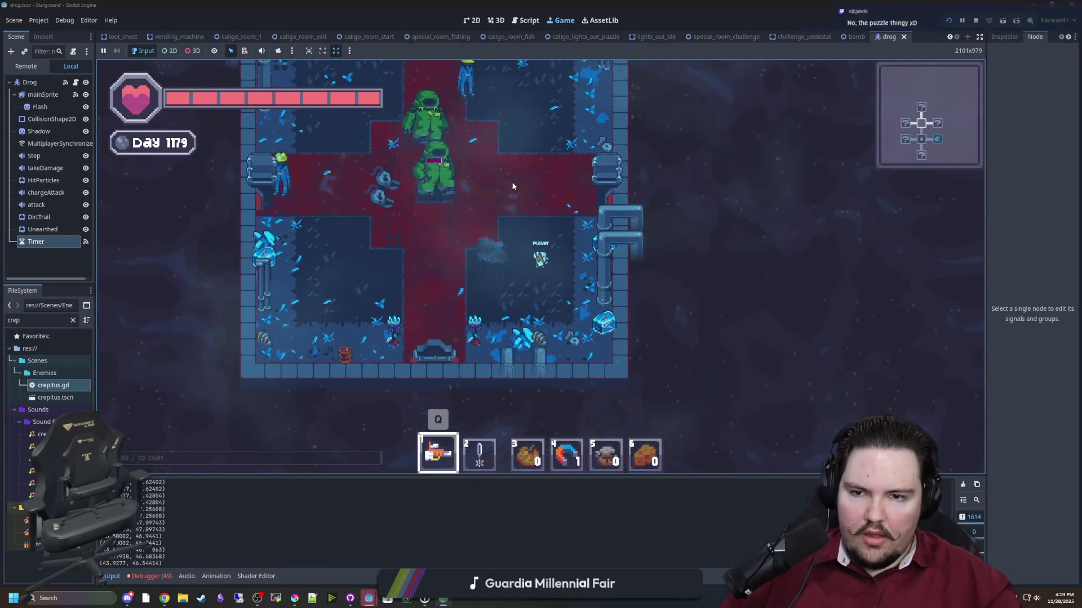
key("a")
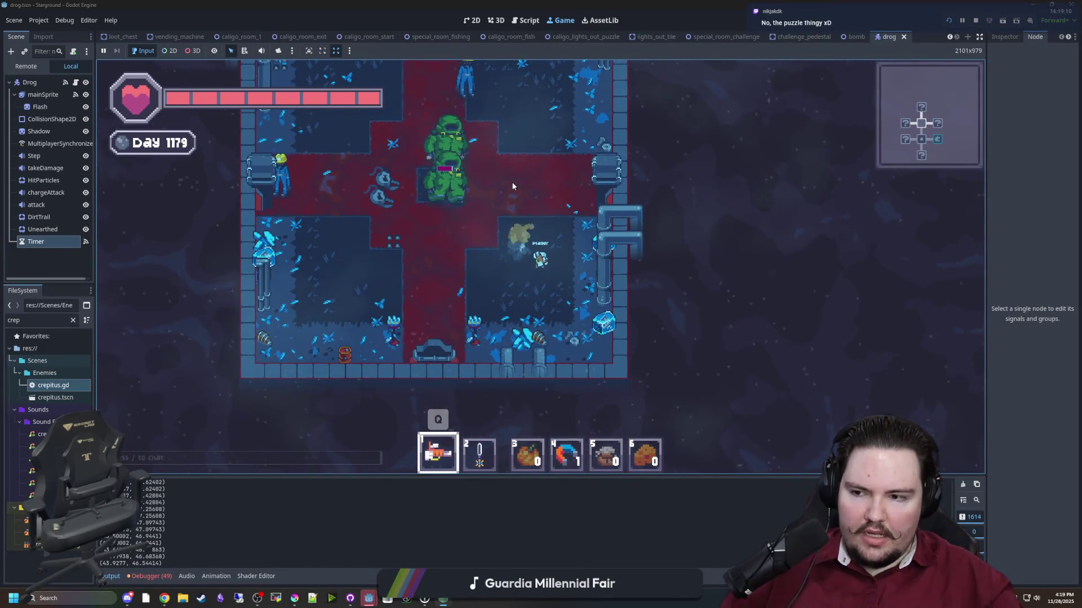
key("s")
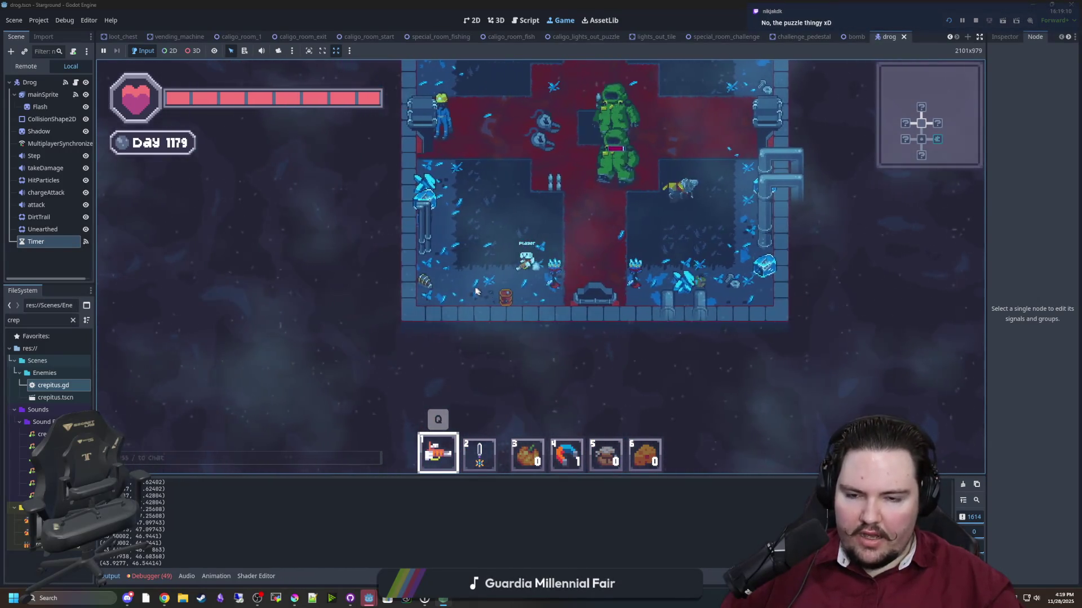
key("w")
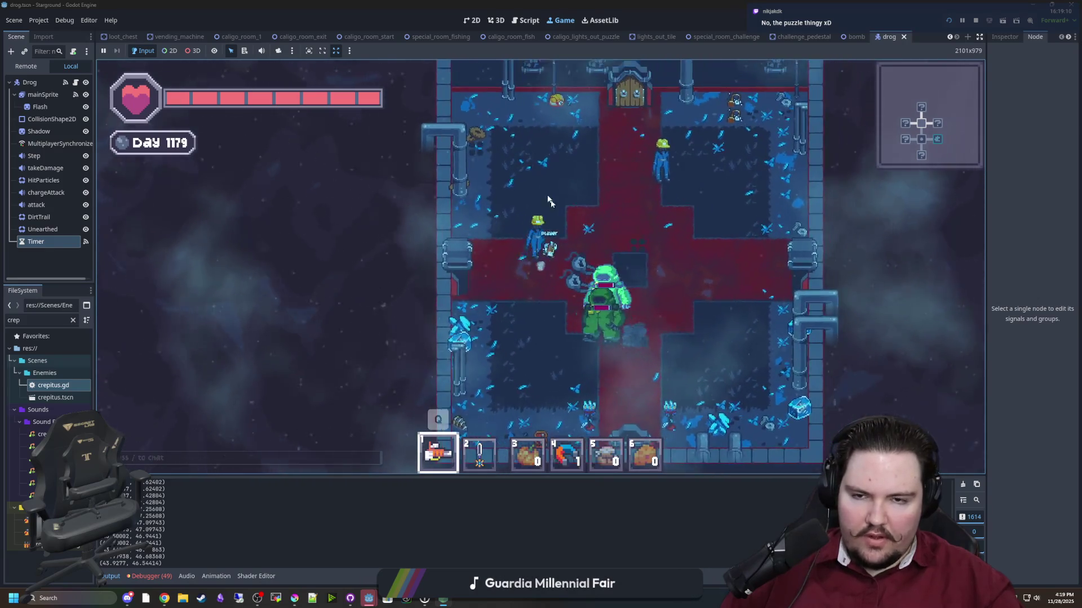
key("d")
- Equip the sword from slot 2 and attack the green gas enemies
key("s")
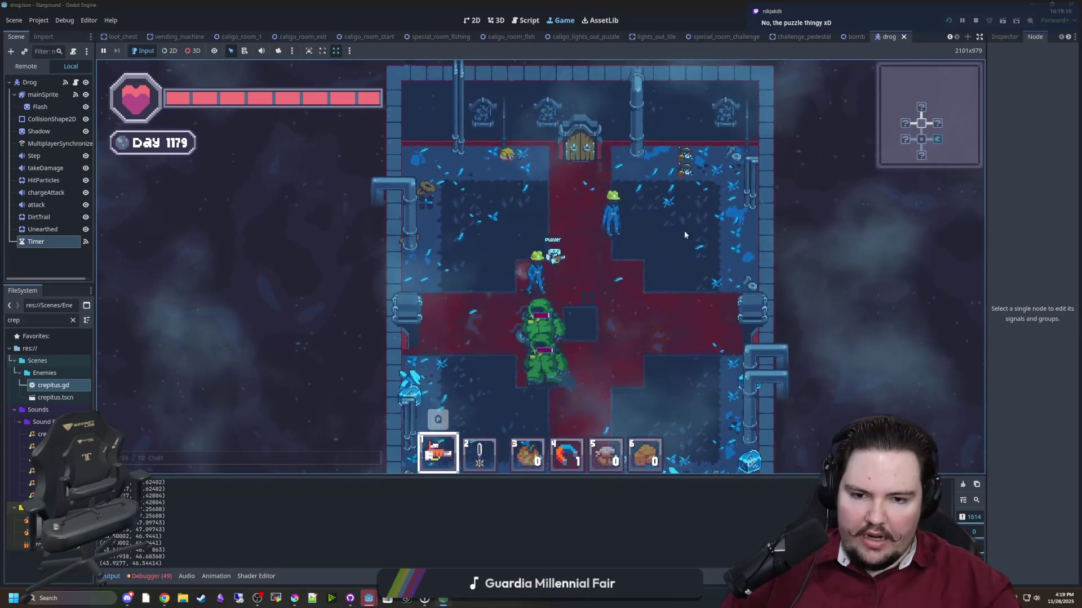
key("2")
key("a")
key("w")
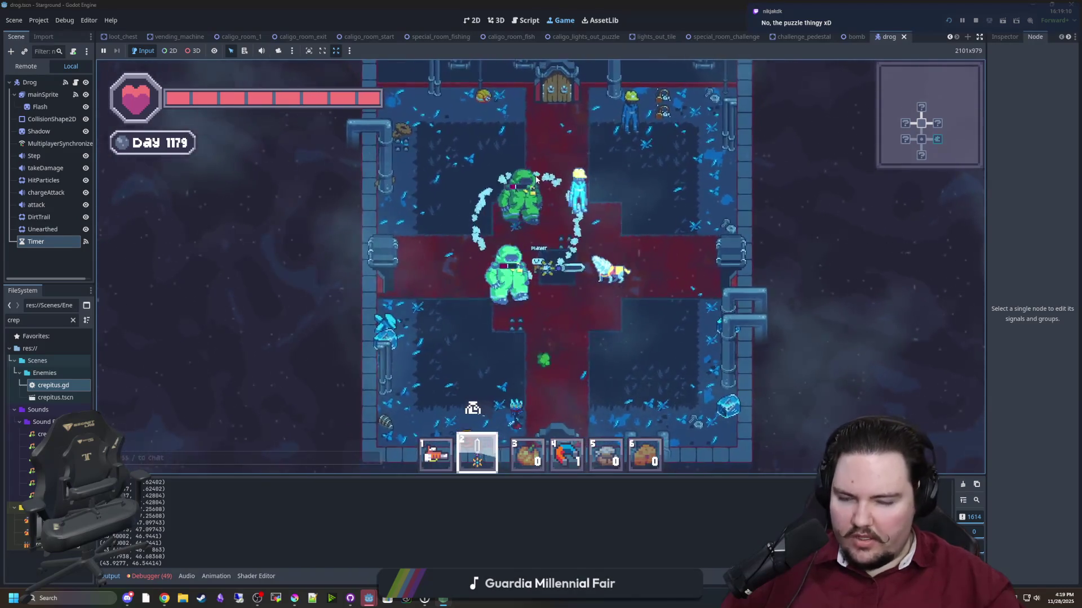
key("w")
key("w")
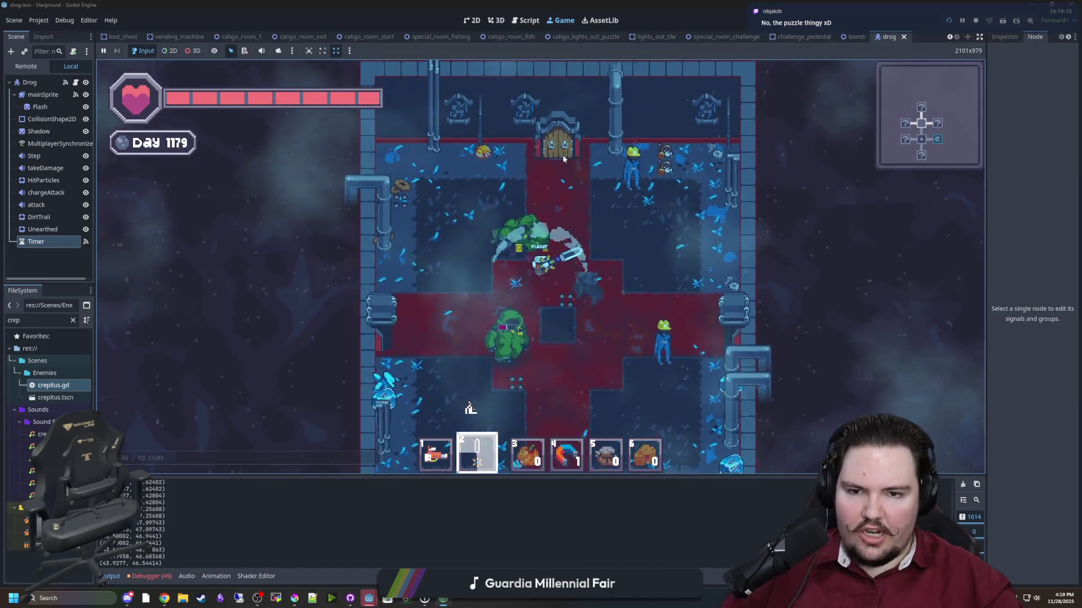
left_click(559, 155)
left_click(482, 189)
key("s")
key("a")
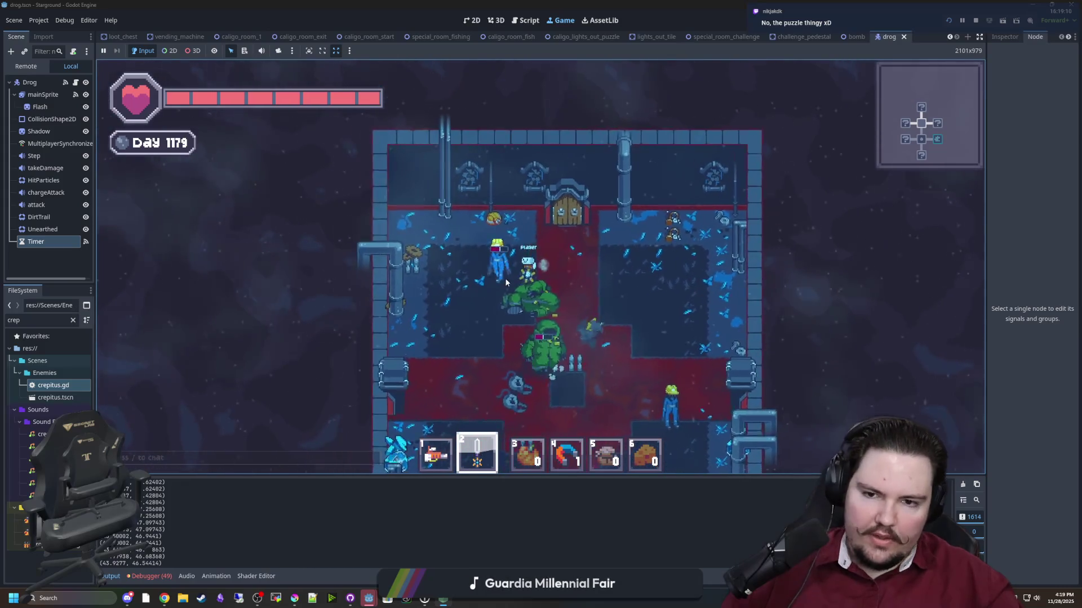
left_click(452, 218)
- Keep slashing the green enemies while retreating down through the bottom door into the foggy room
key("d")
key("w")
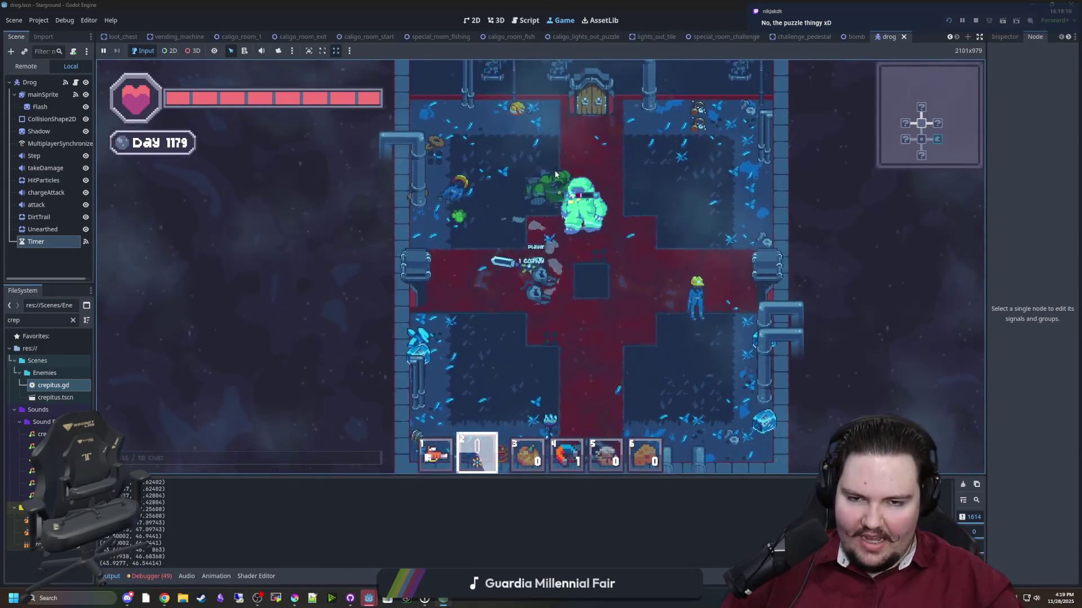
left_click(563, 169)
left_click(547, 165)
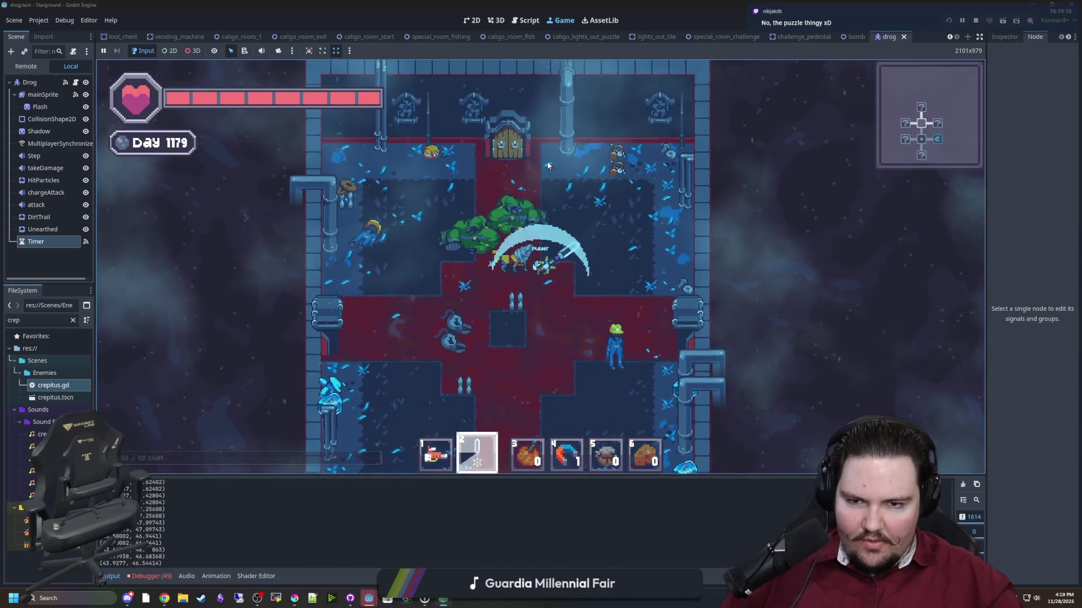
left_click(470, 198)
key("s")
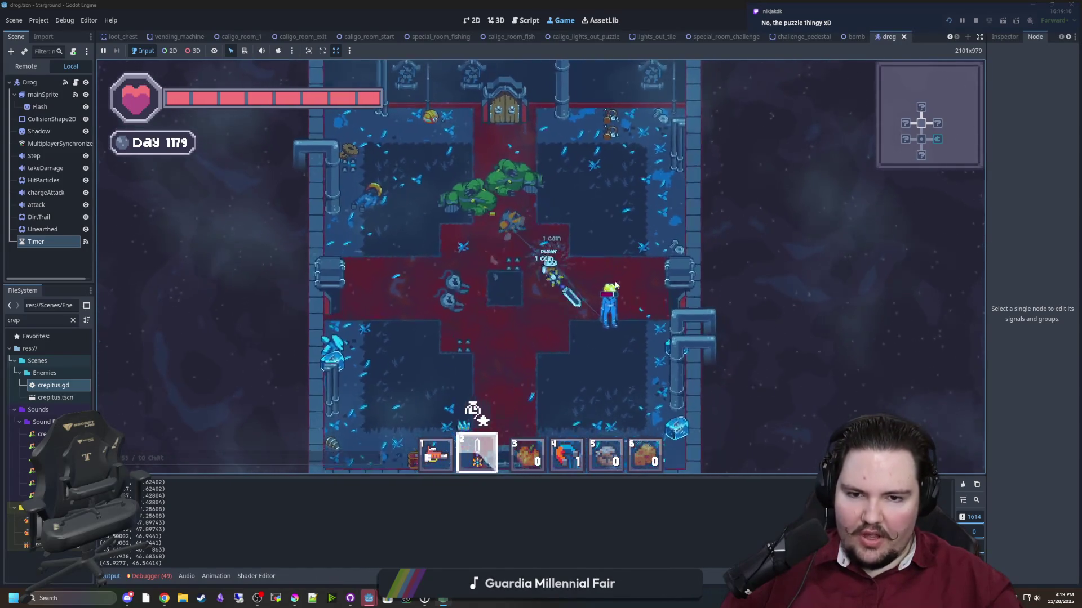
left_click(447, 256)
left_click(580, 172)
key("s")
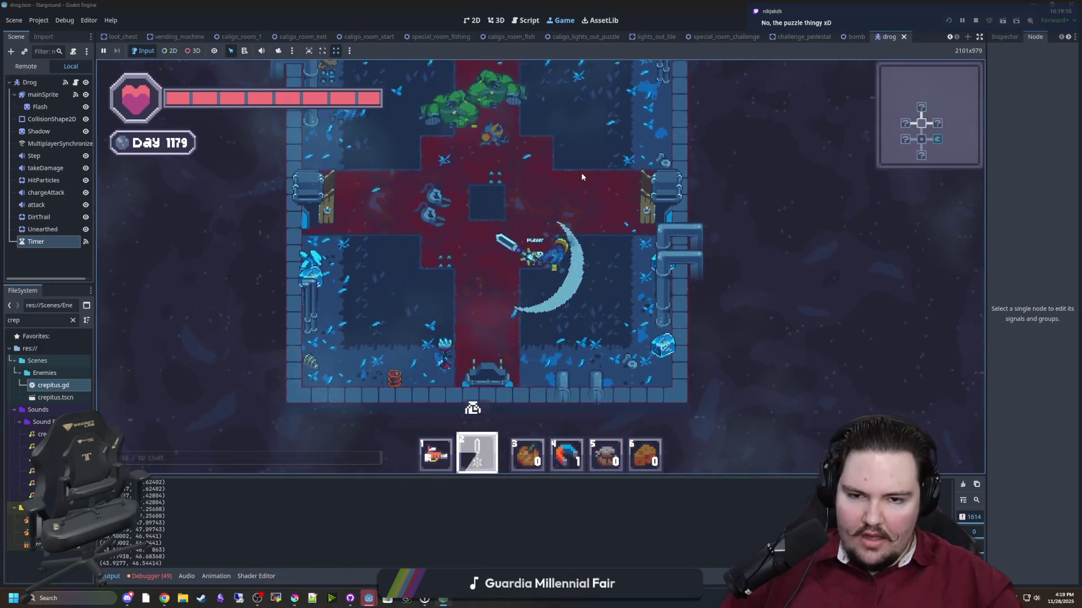
key("s")
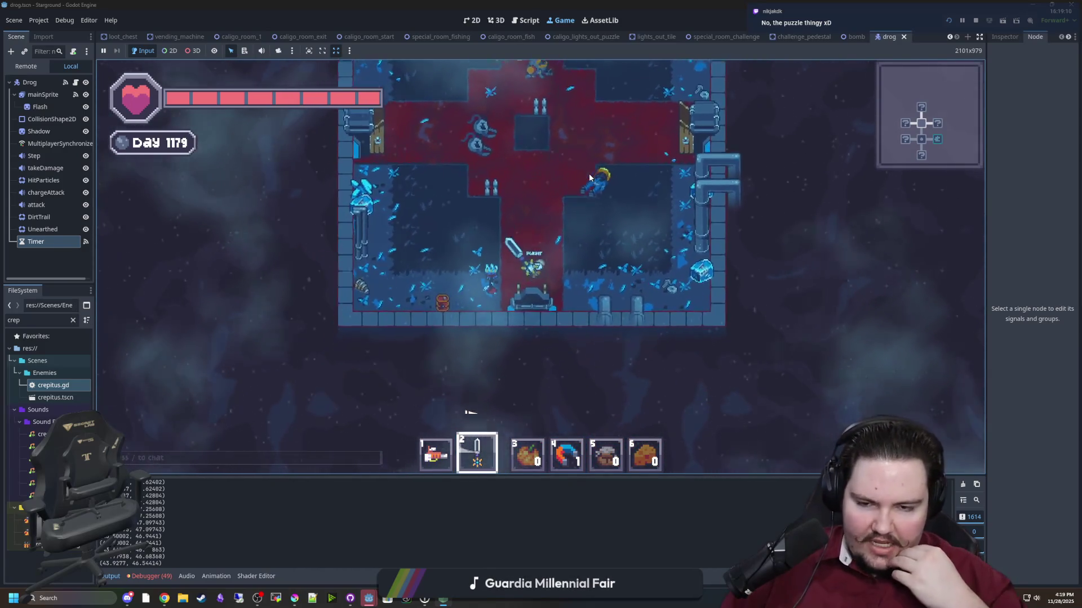
key("s")
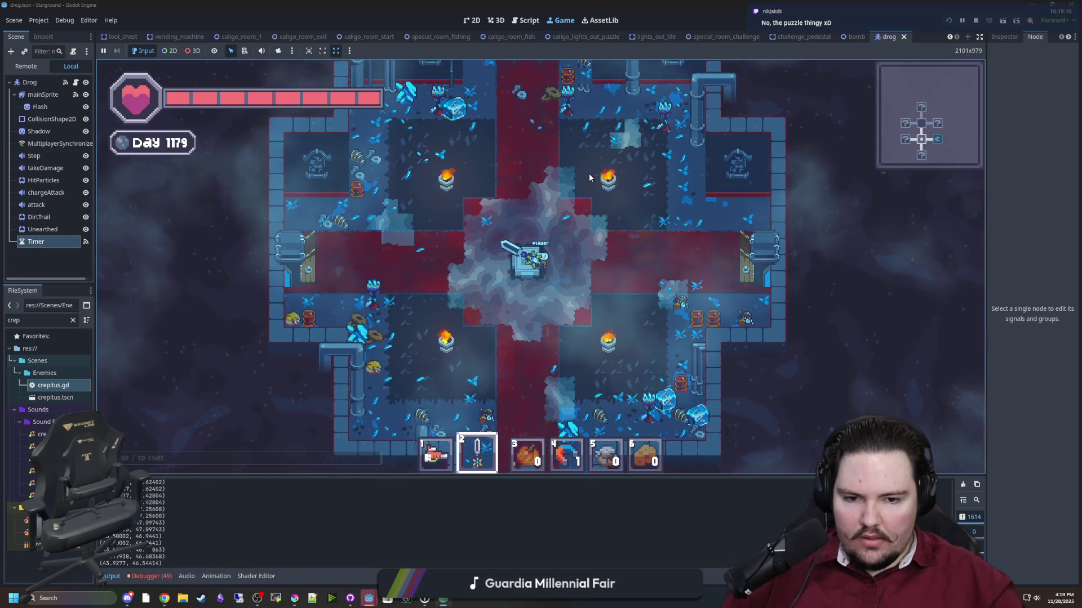
- Walk east through the door onto the puzzle room's tile grid and scroll back to hotbar slot 1
key("d")
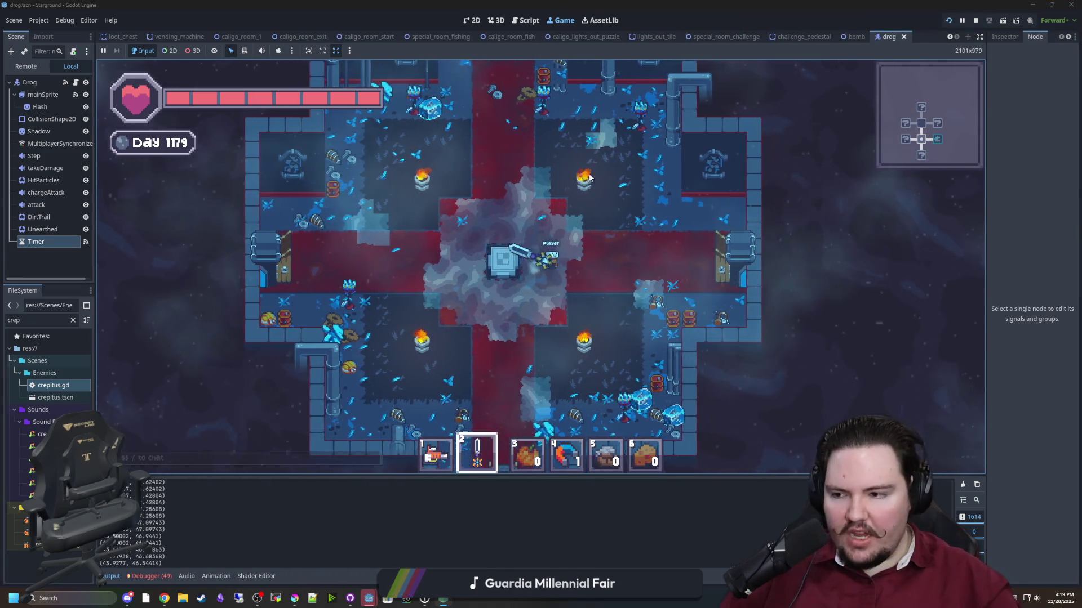
key("s")
key("a")
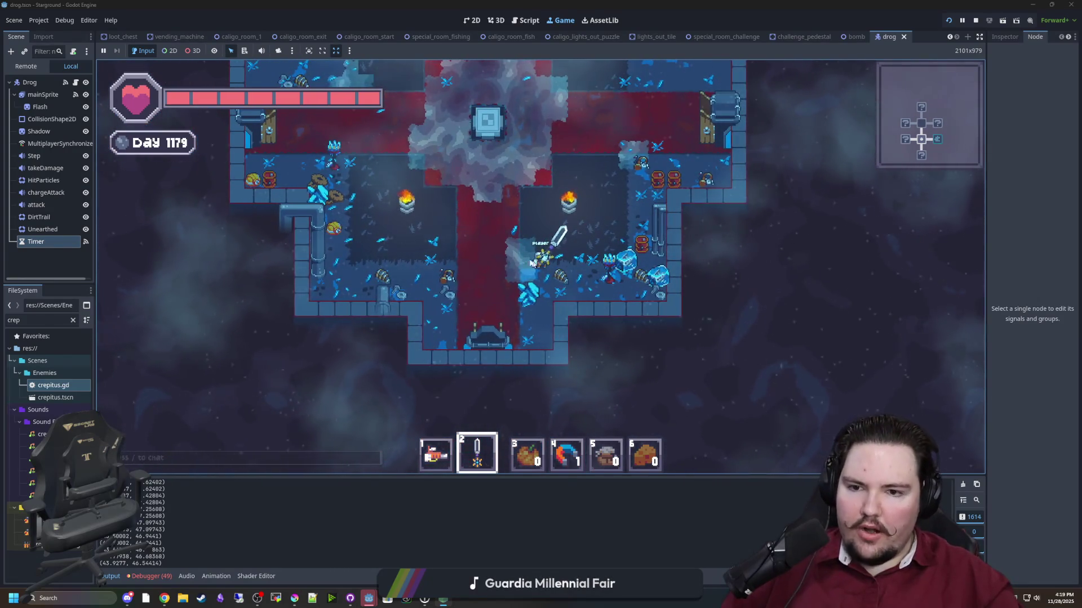
key("w")
key("d")
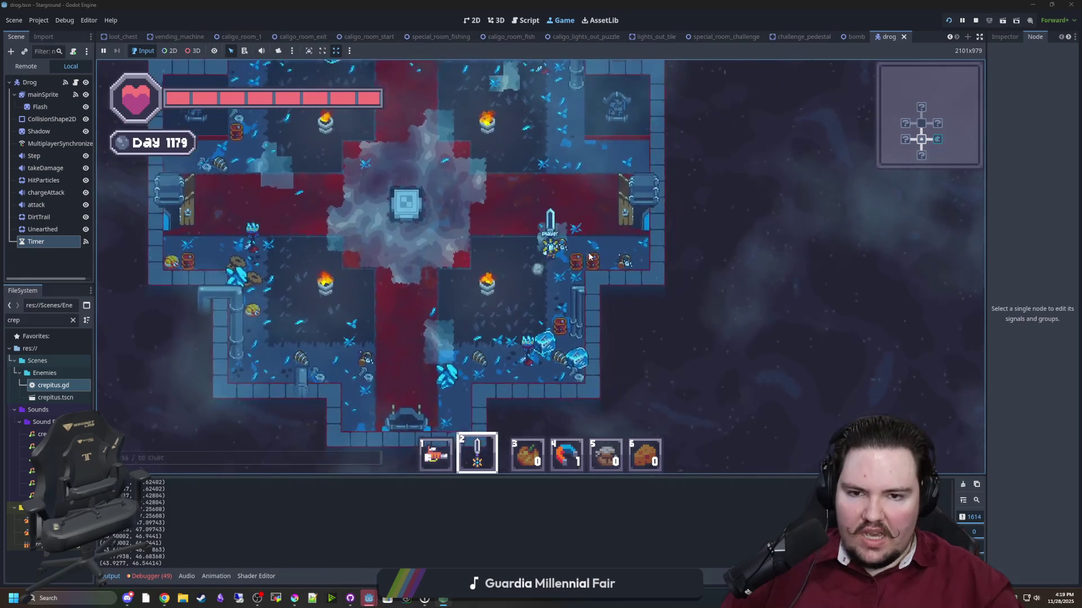
key("d")
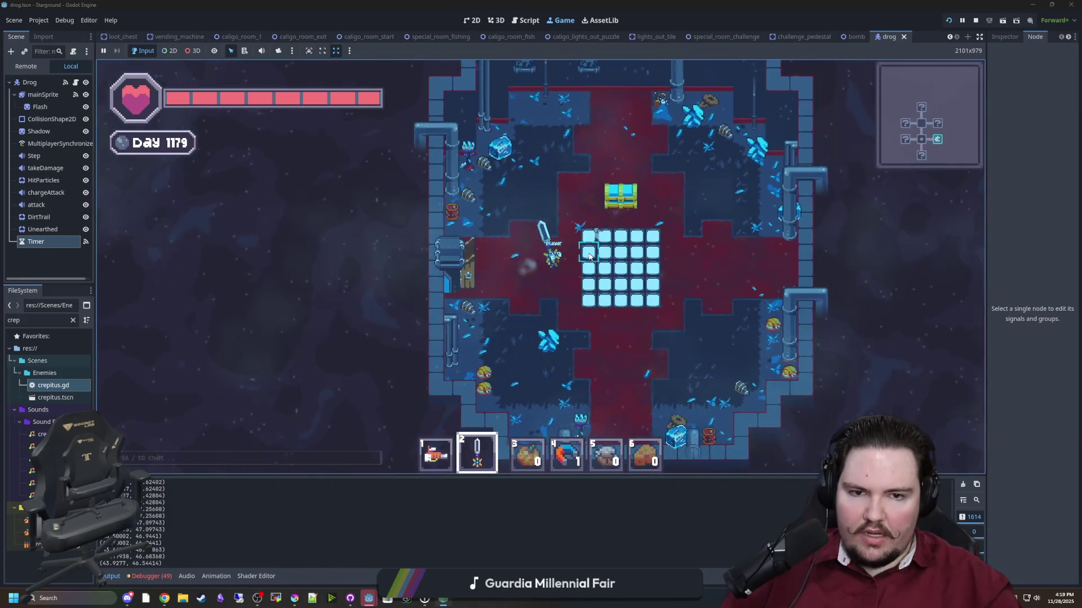
key("d")
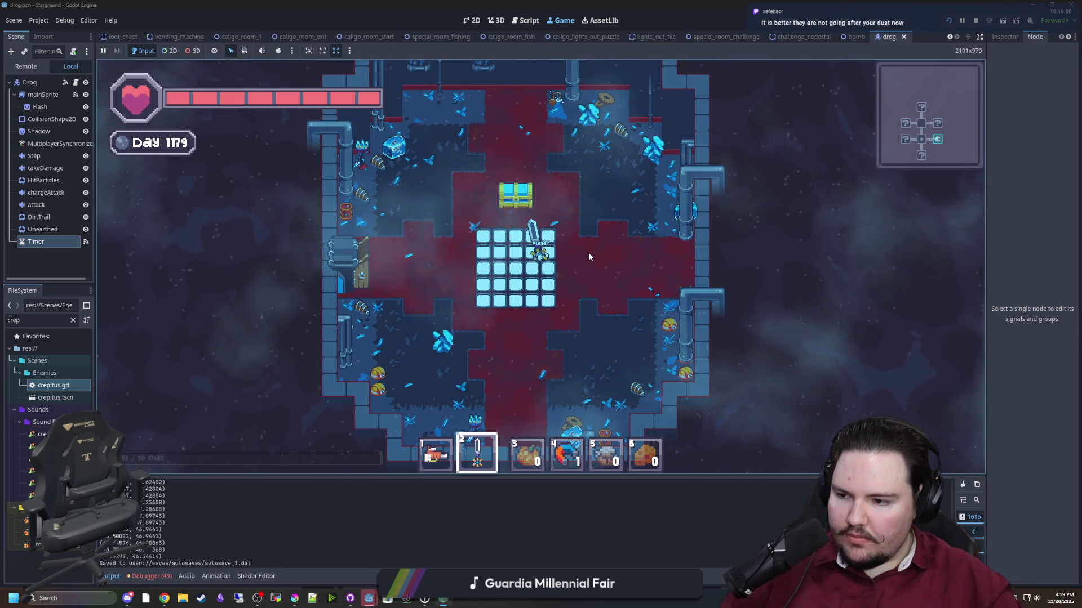
scroll(512, 260, "up", 2)
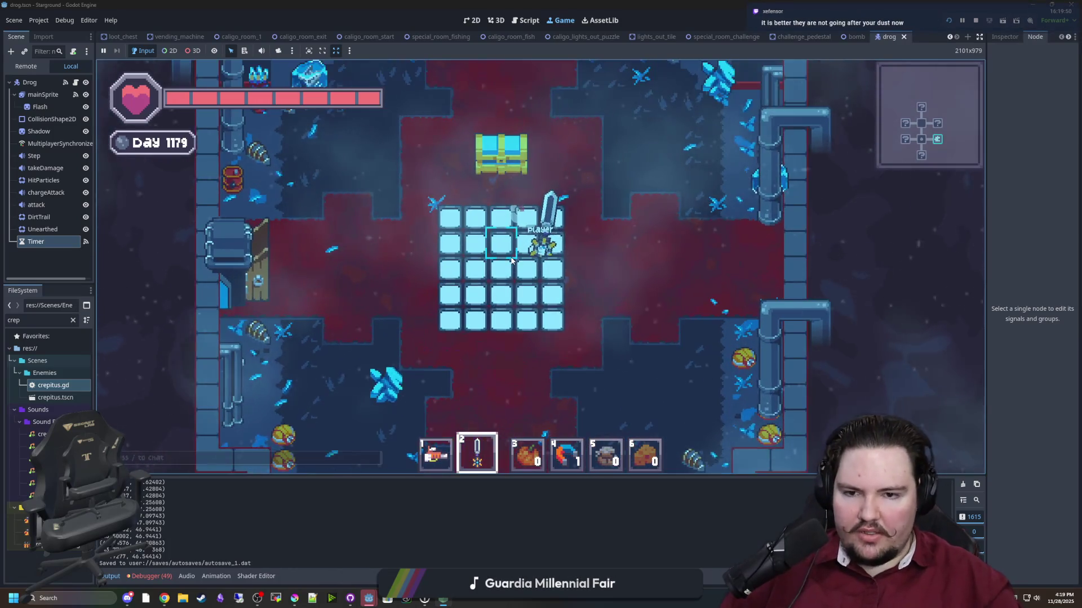
scroll(473, 310, "up", 1)
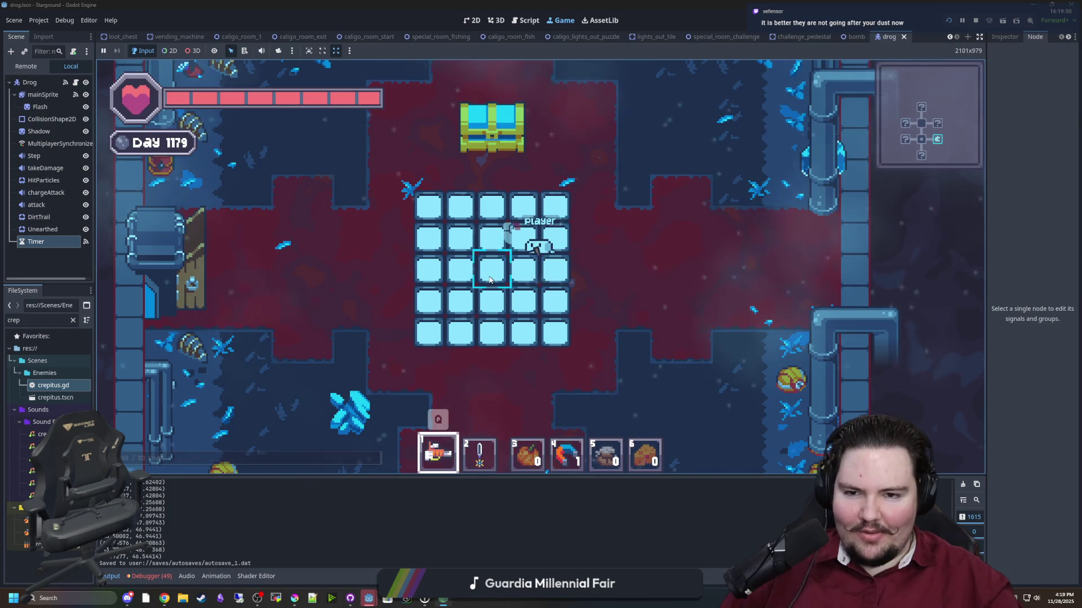
- Step right of the grid and toggle the first five plus-shaped tile groups
key("d")
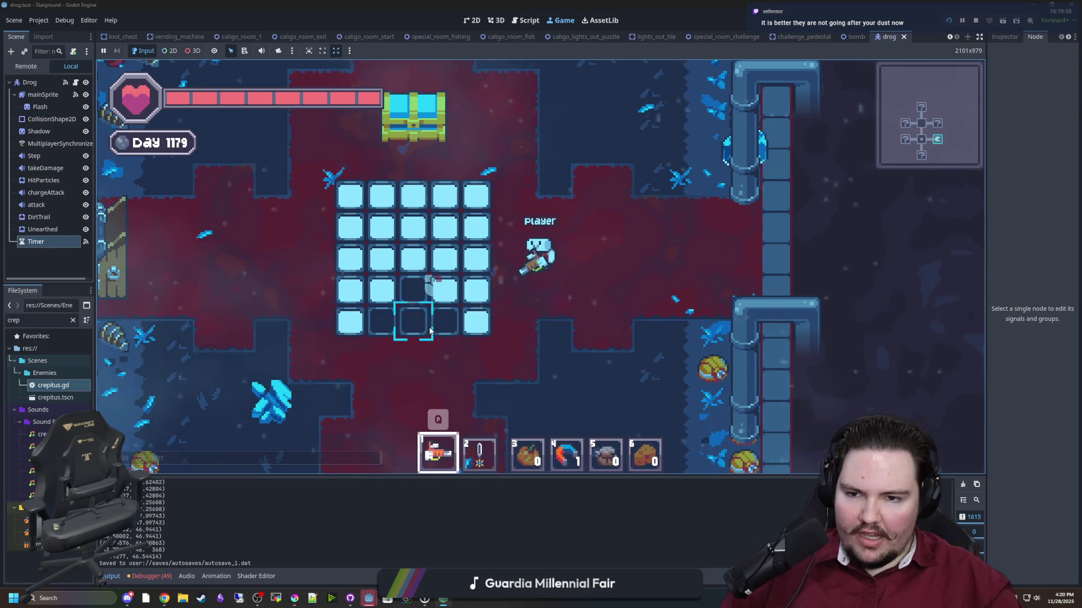
left_click(476, 290)
left_click(413, 226)
left_click(382, 195)
left_click(349, 259)
left_click(414, 258)
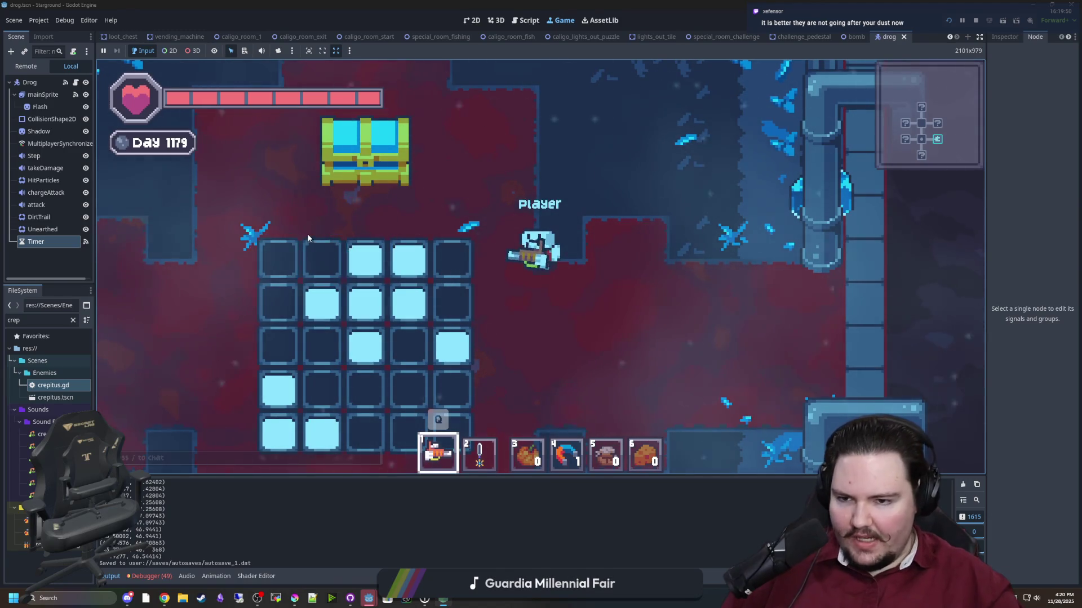
- Toggle tiles around row 2 columns 1, 2, 3 and 5, then rows 4 and 5
left_click(284, 303)
left_click(319, 302)
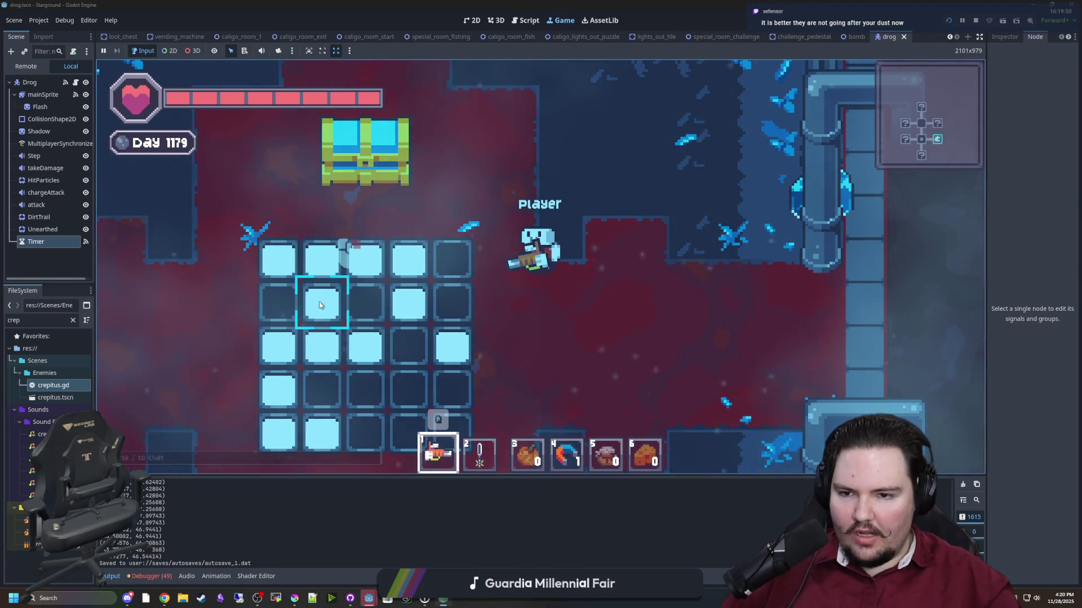
left_click(453, 303)
key("s")
left_click(411, 272)
left_click(366, 265)
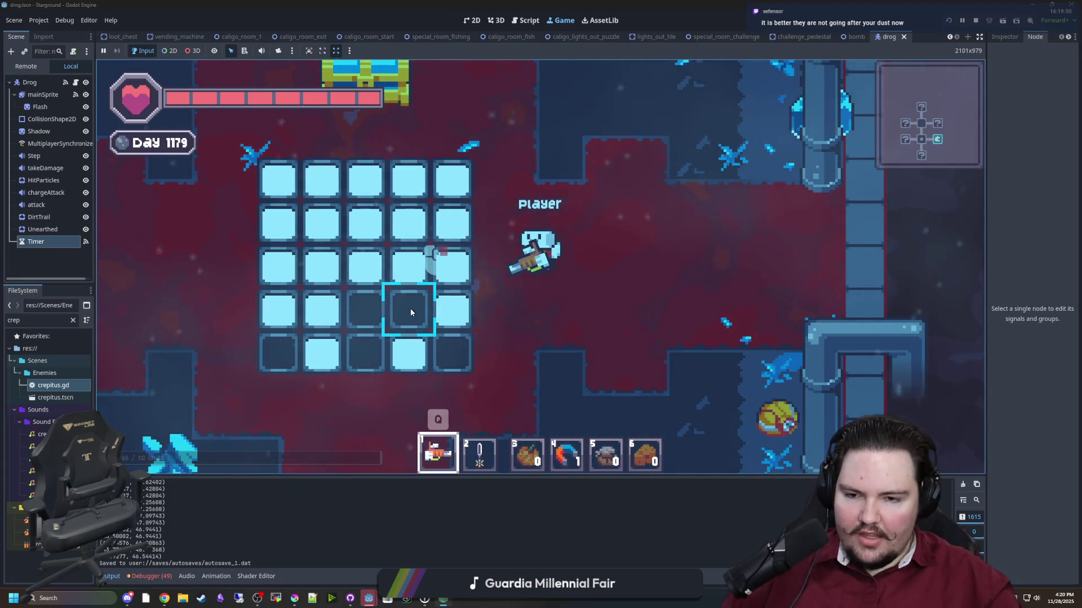
left_click(410, 352)
left_click(367, 353)
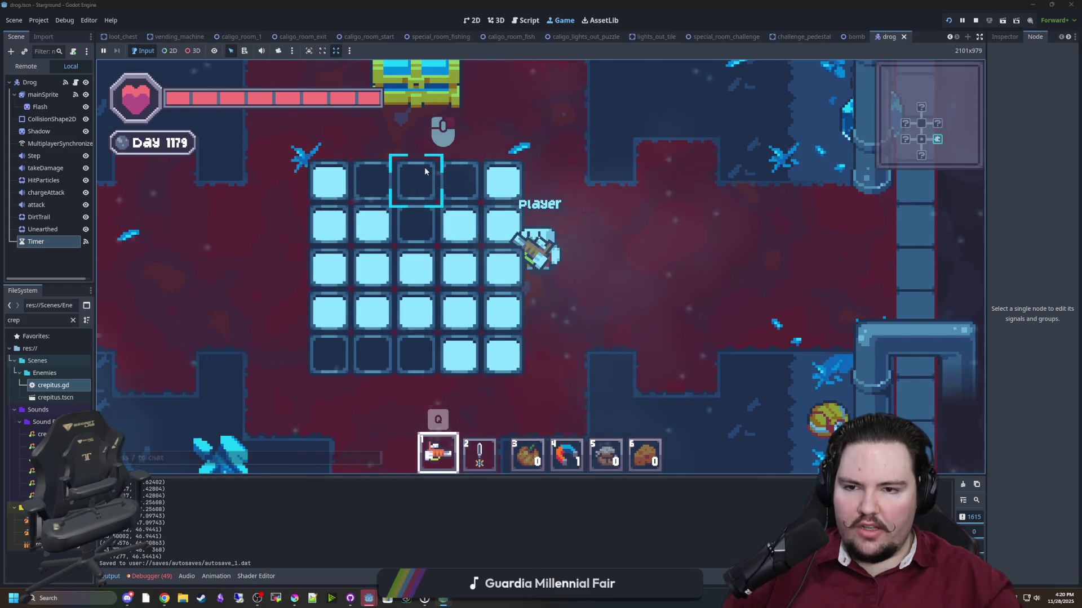
- Toggle crosses on row 2 columns 2 and 4, then relight rows 3 and 4
left_click(372, 224)
left_click(445, 243)
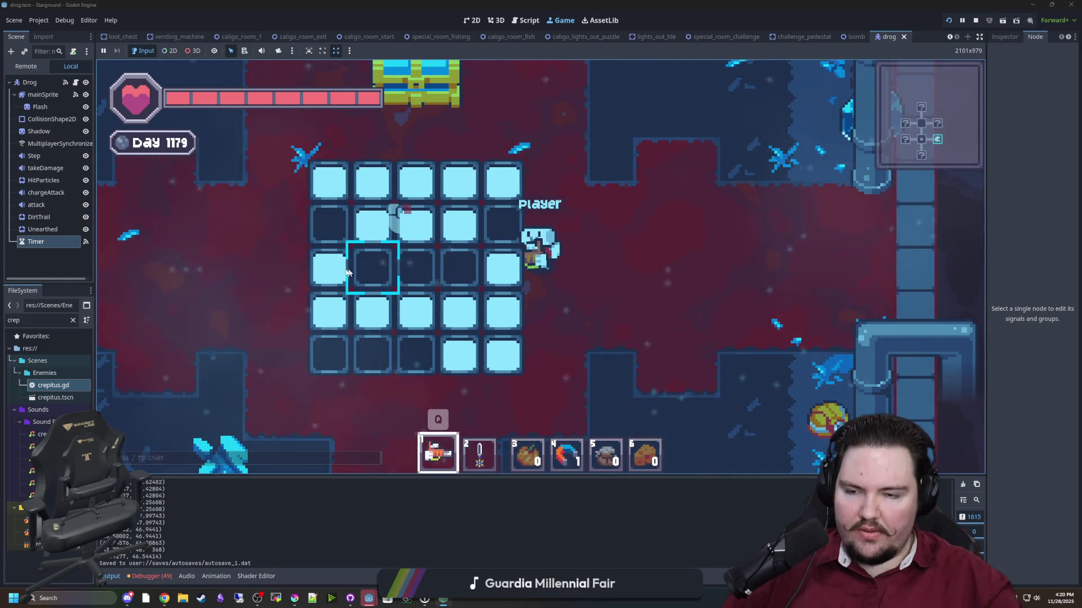
left_click(492, 307)
left_click(339, 313)
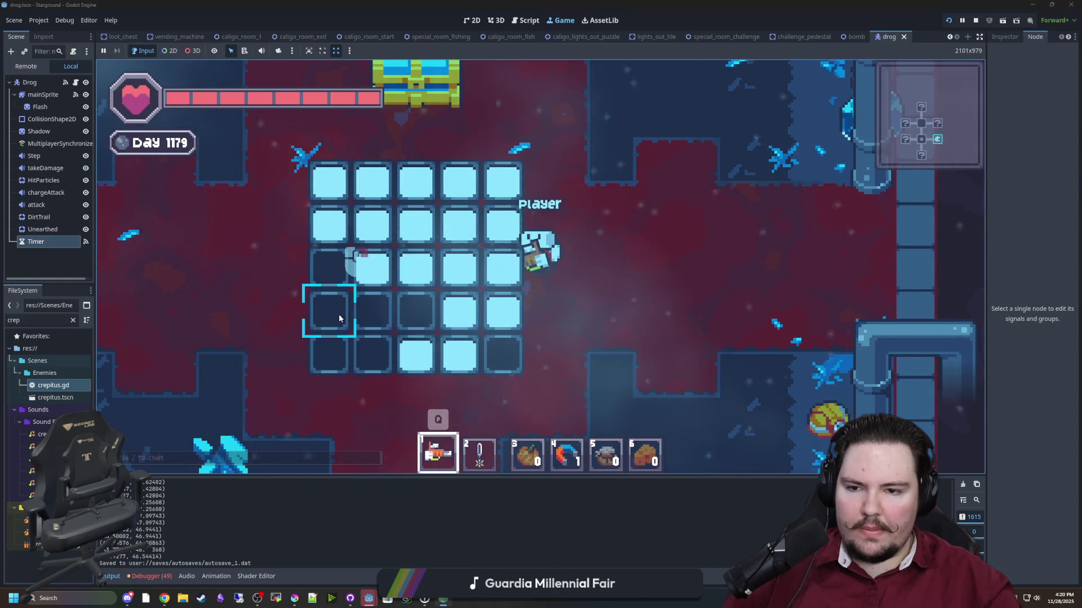
left_click(416, 311)
left_click(414, 366)
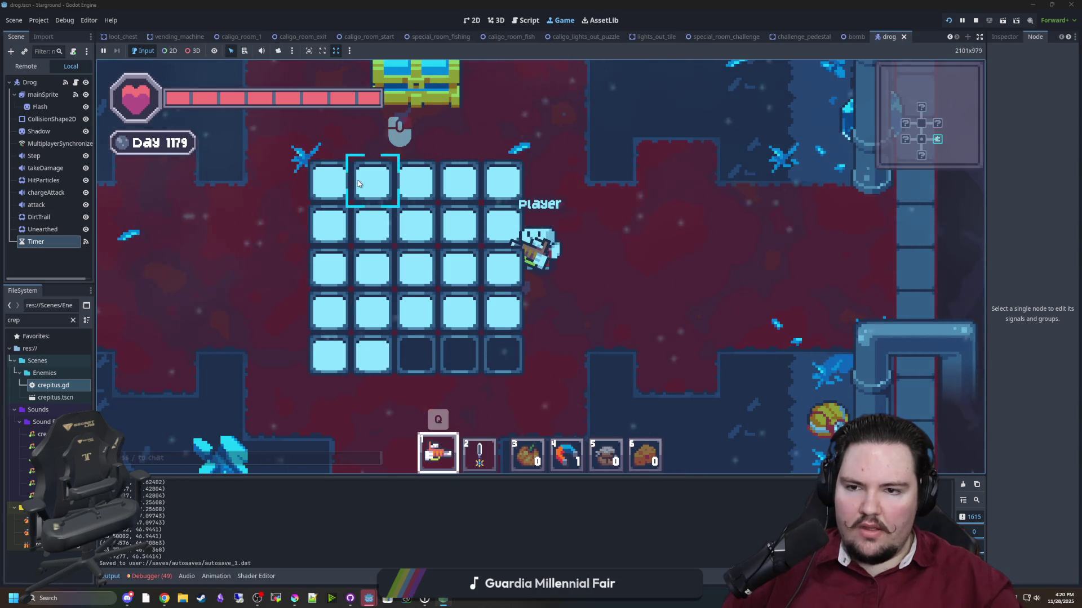
- Toggle crosses centred on row 3 columns 1 and 3 and row 4 columns 3 and 5
left_click(331, 275)
left_click(426, 272)
left_click(502, 311)
left_click(418, 313)
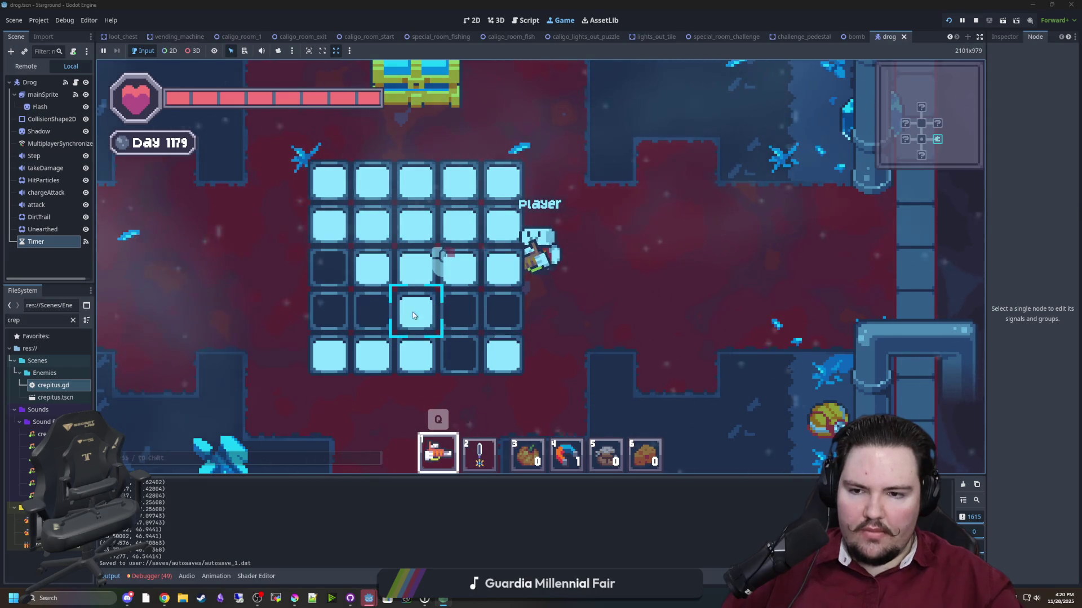
left_click(498, 357)
- Move right of the grid, relight the upper rows and light alternating row-5 tiles
key("d")
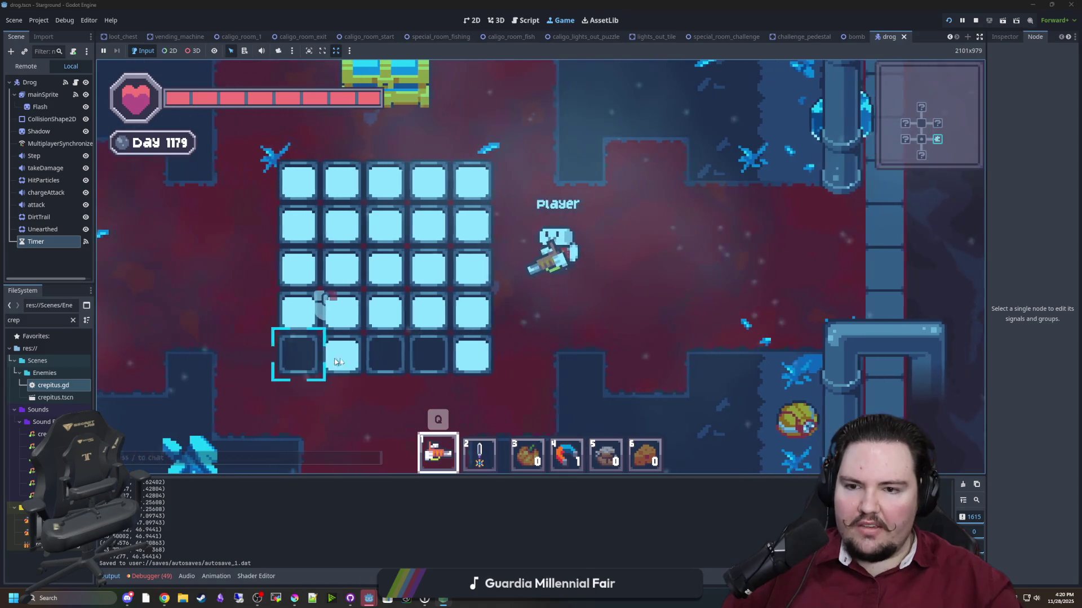
left_click(389, 184)
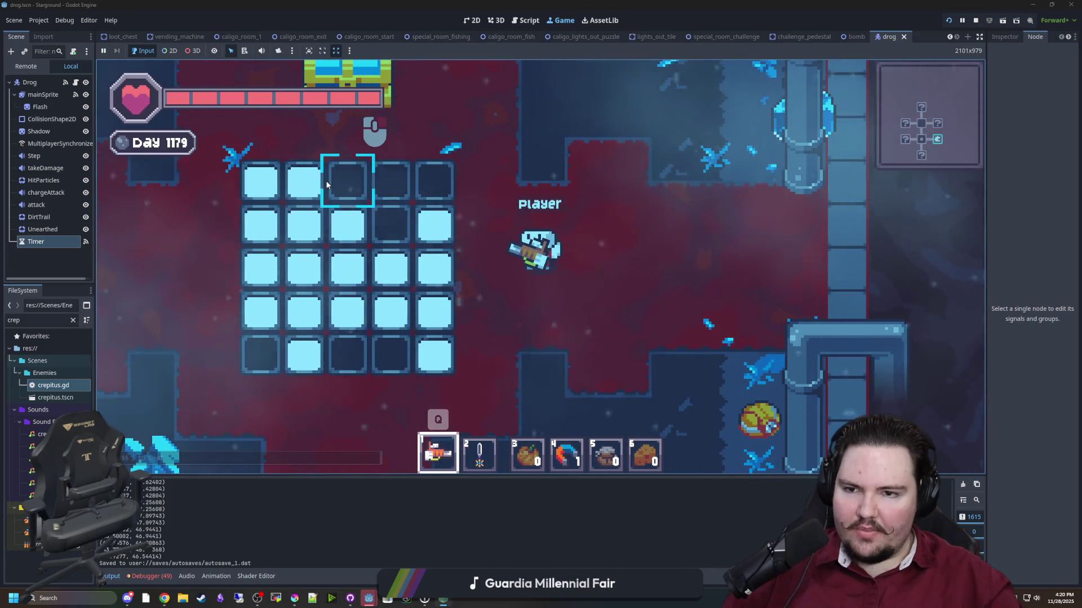
left_click(345, 181)
left_click(304, 226)
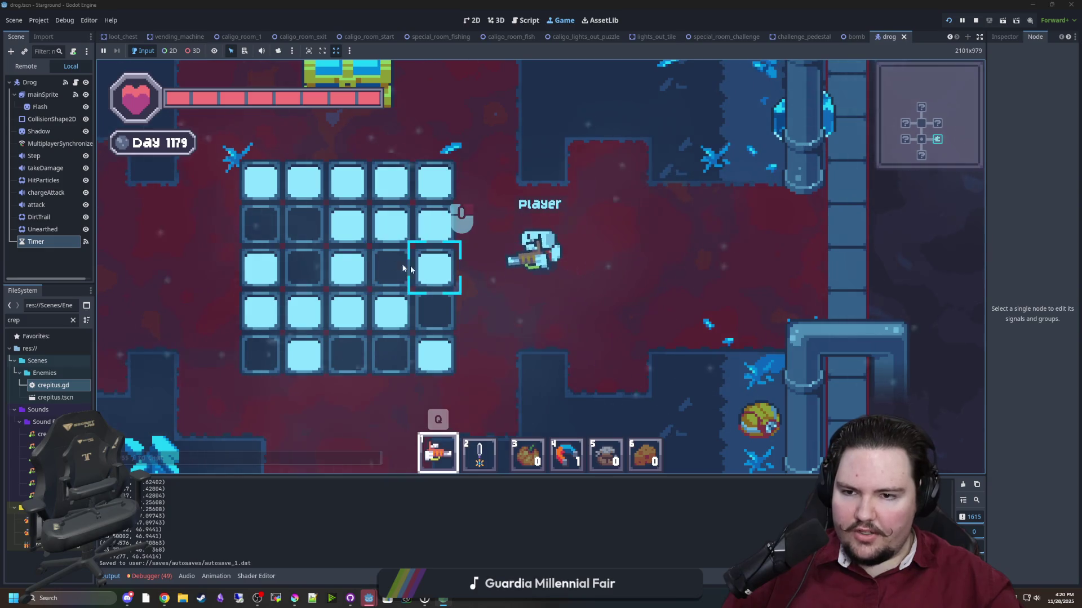
left_click(390, 316)
left_click(347, 355)
left_click(304, 355)
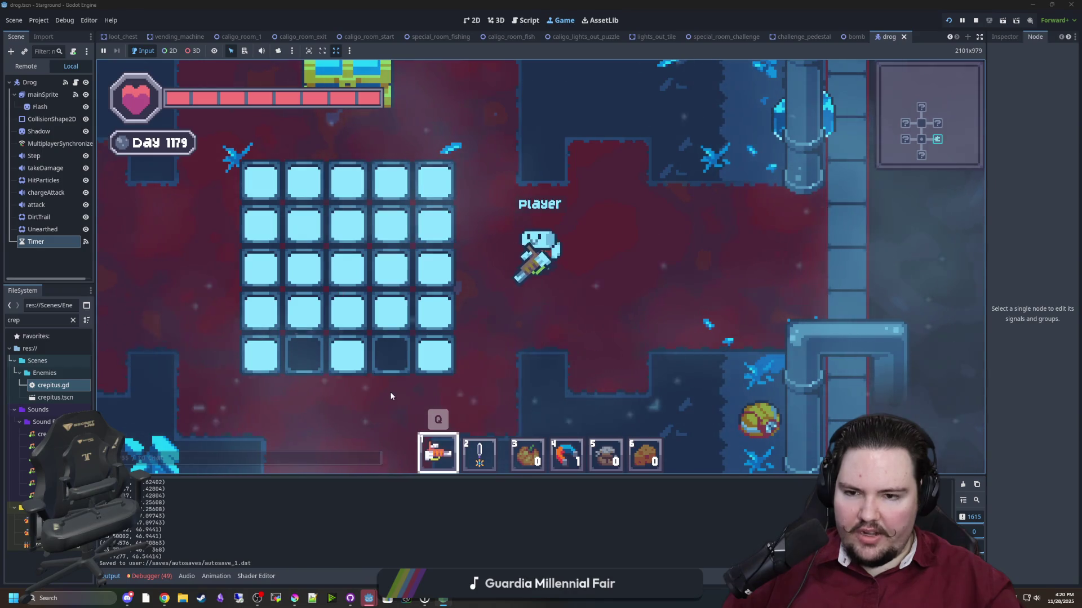
- Toggle crosses on rows 1, 2 and 4, leaving only row 5's middle tile lit
left_click(347, 190)
left_click(390, 238)
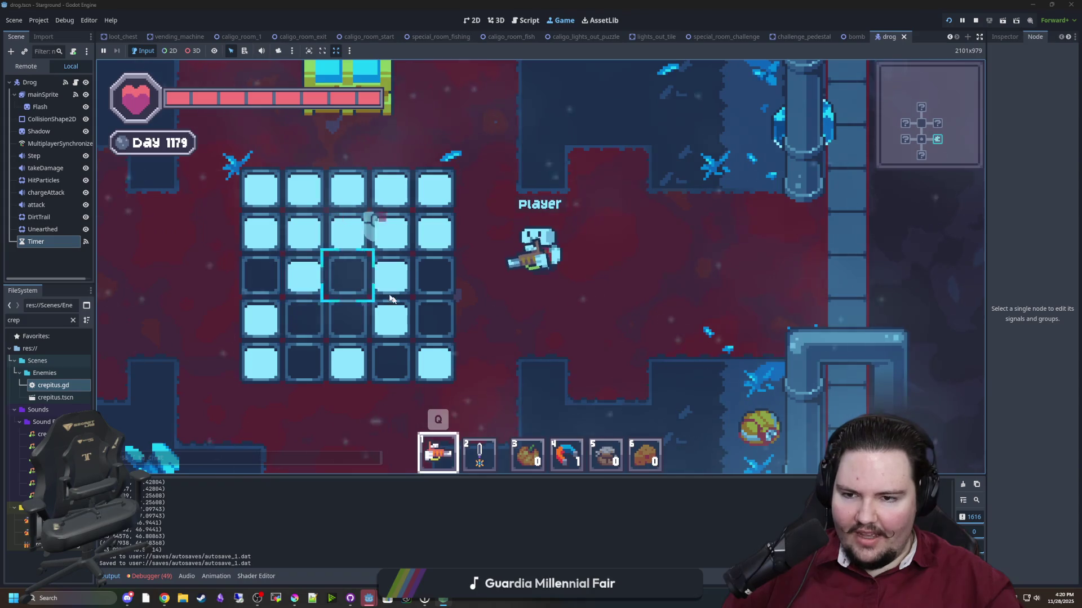
left_click(347, 319)
left_click(260, 319)
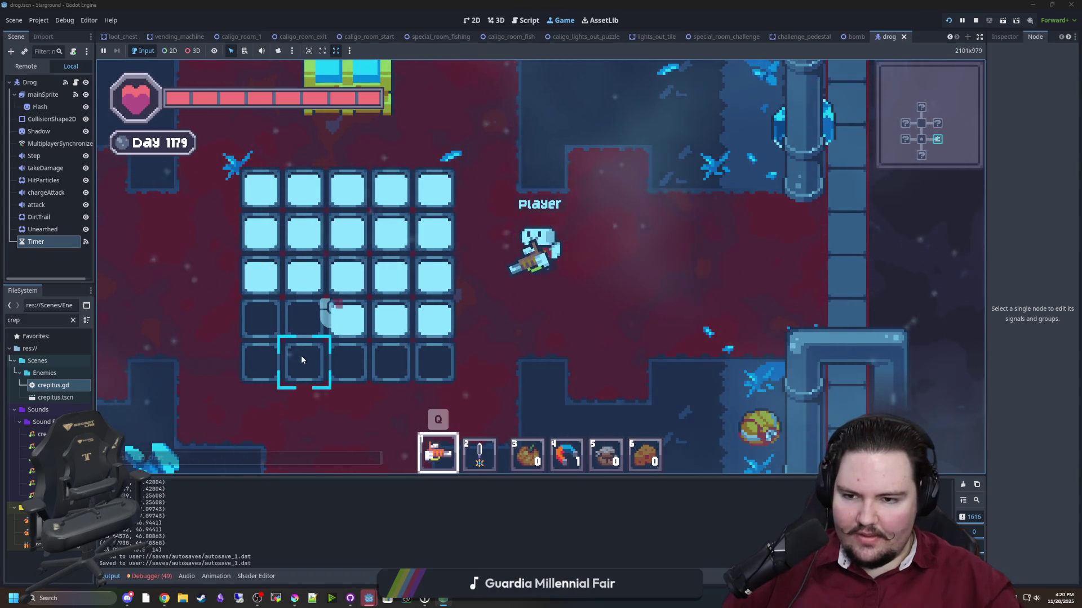
left_click(280, 356)
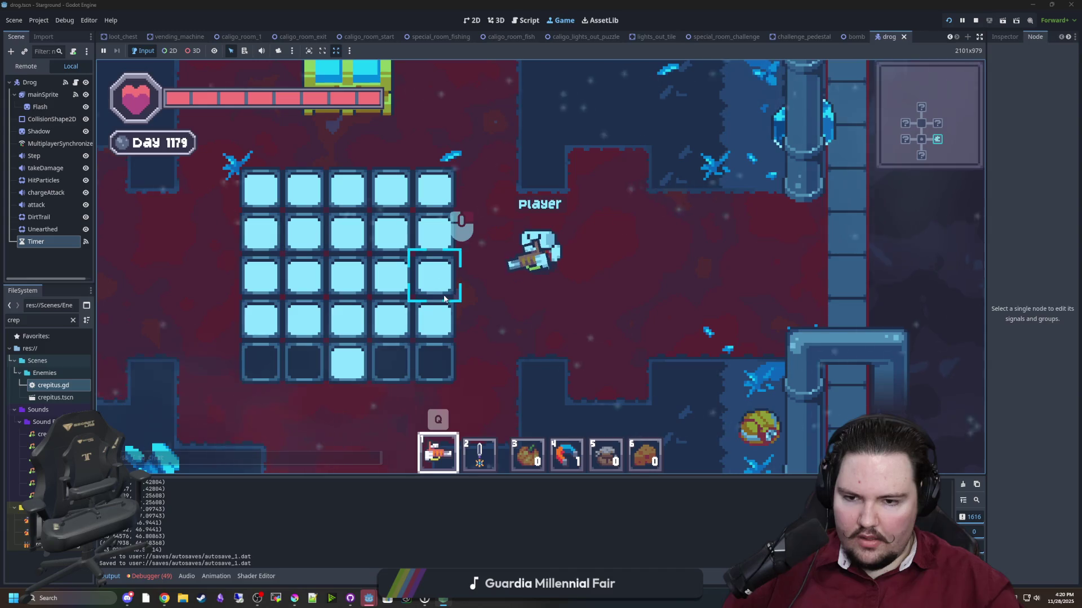
key("a")
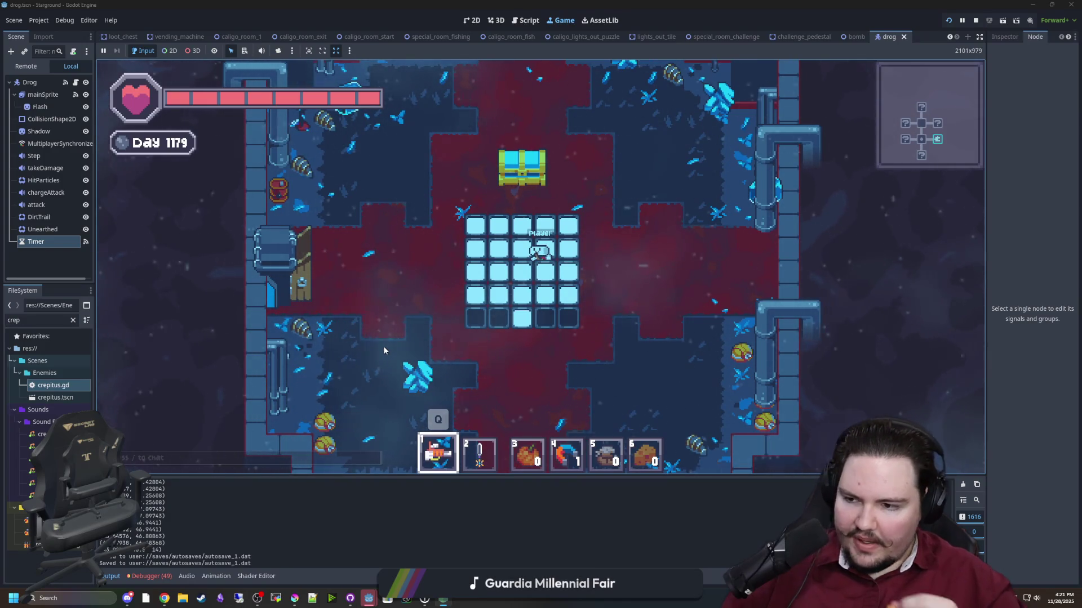
- Walk left past the grid, through the left room and archway into the cross-shaped room
key("w")
key("a")
key("s")
key("a")
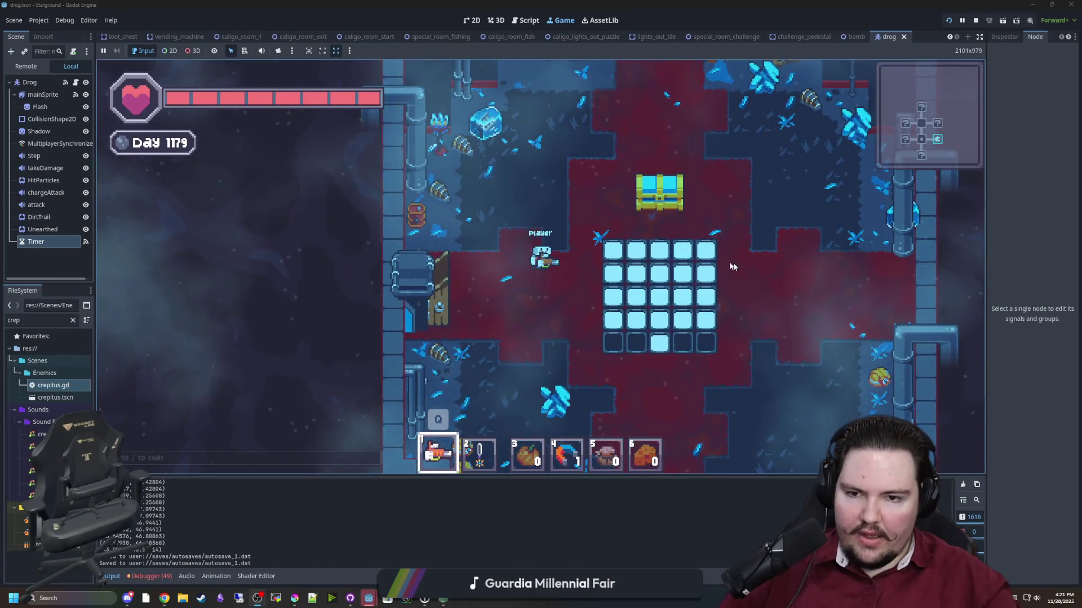
key("a")
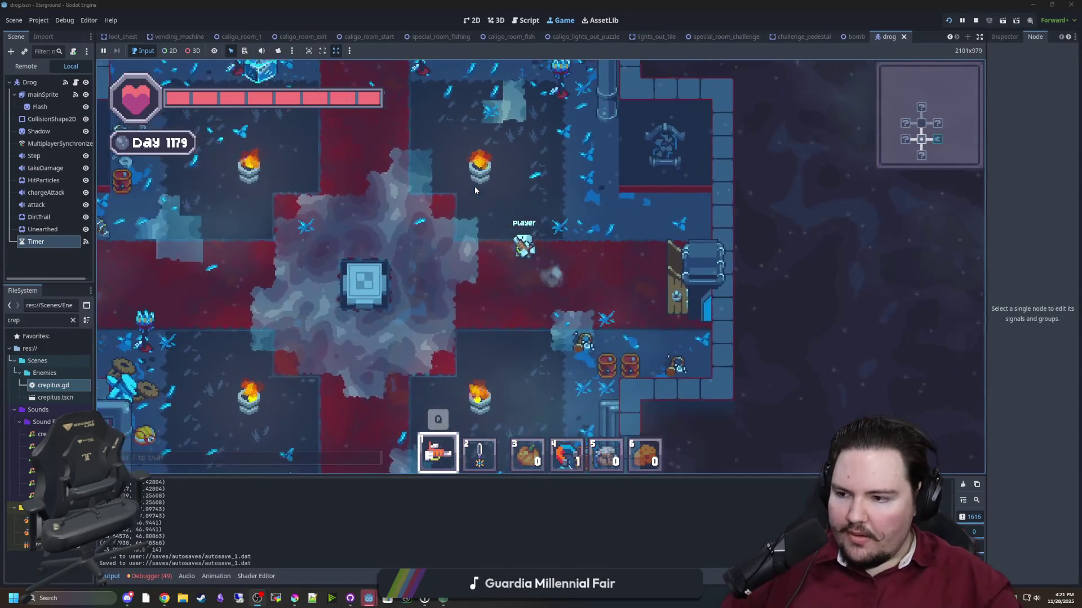
key("w")
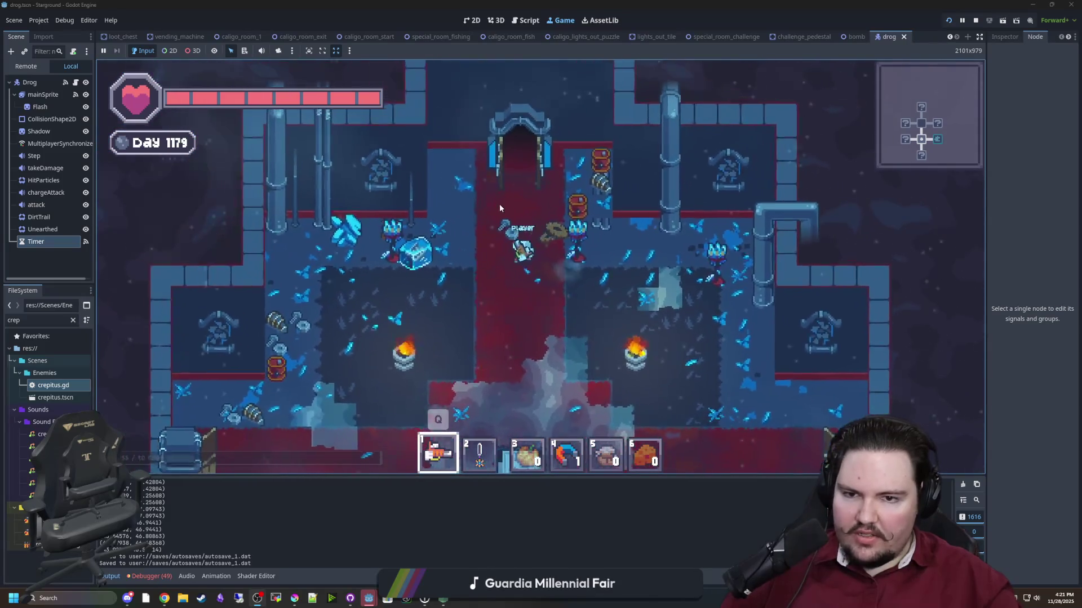
key("w")
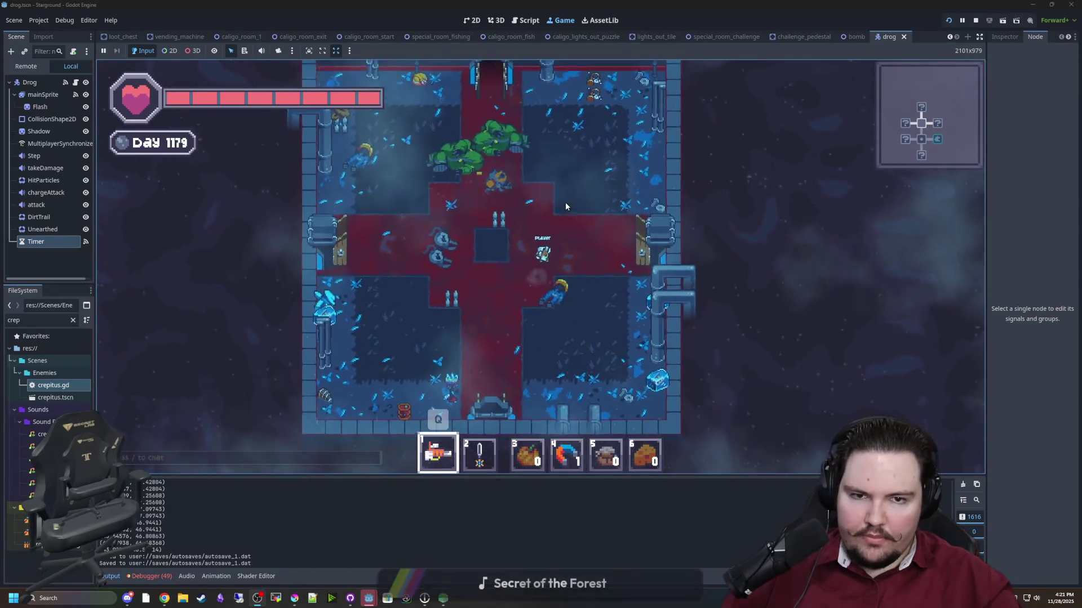
key("d")
key("d")
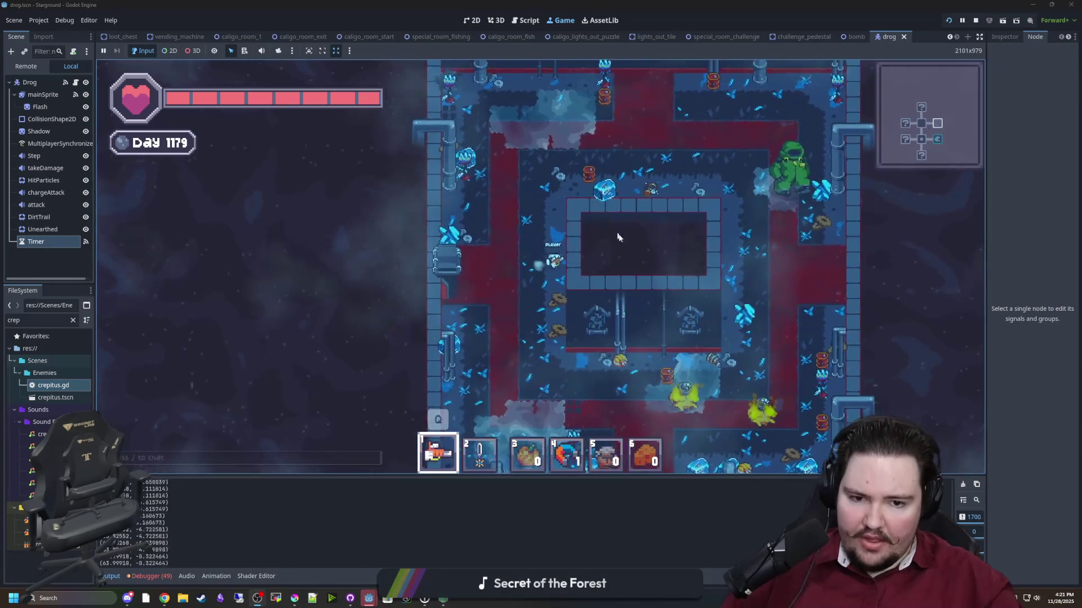
- Walk around the inner room into the corridor and switch to hotbar item 2
key("w")
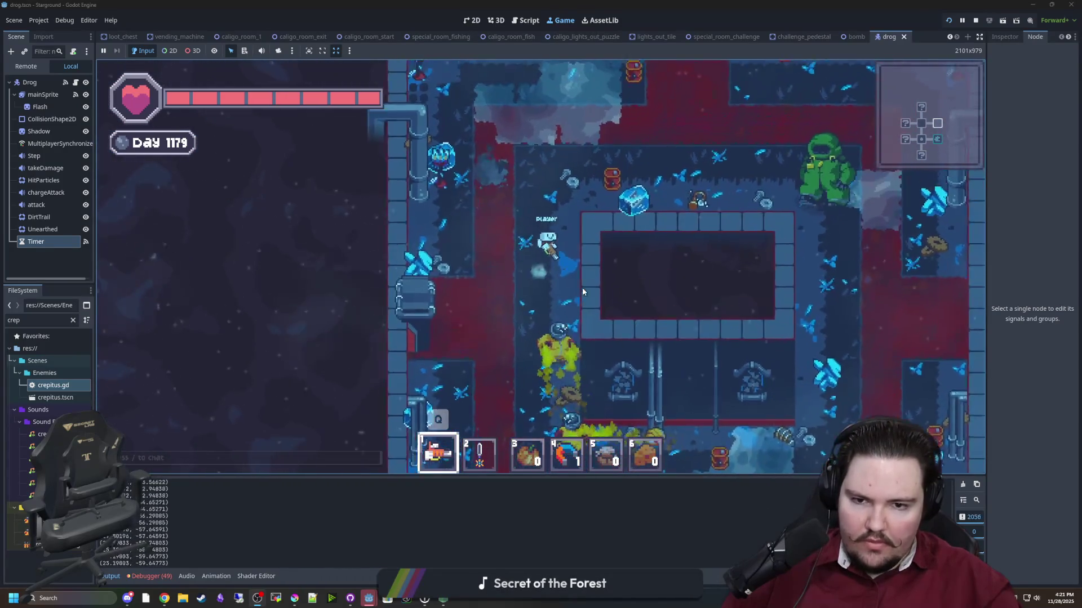
key("d")
key("s")
key("a")
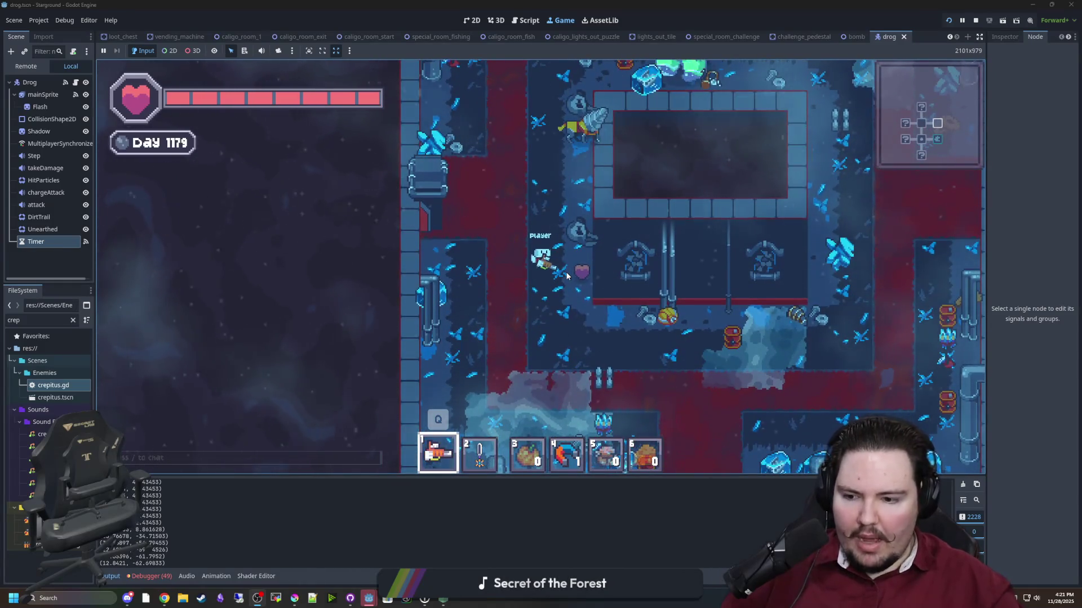
key("w")
key("a")
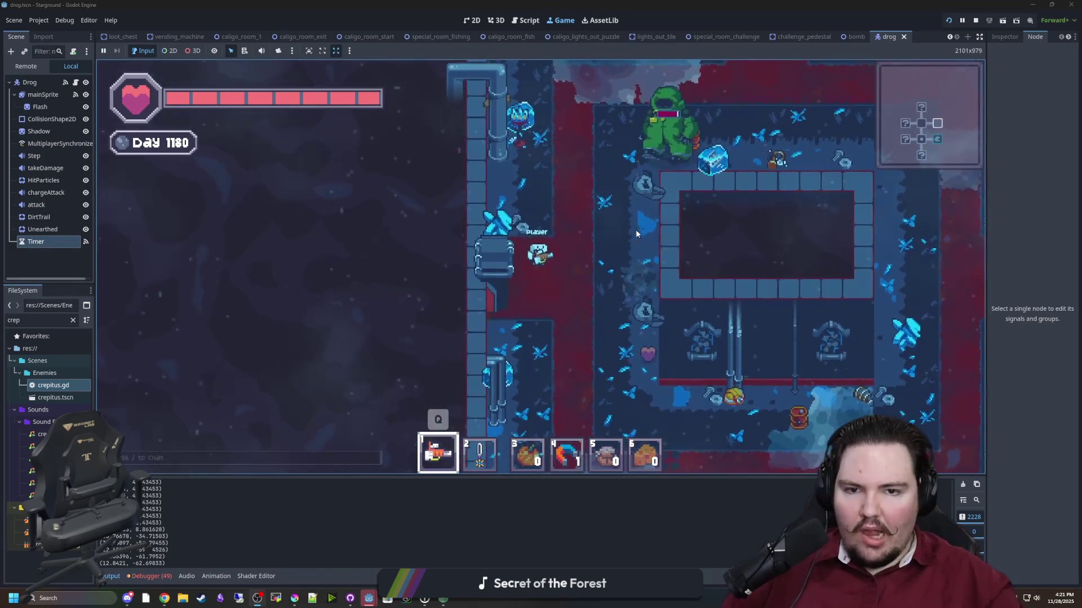
key("s")
key("d")
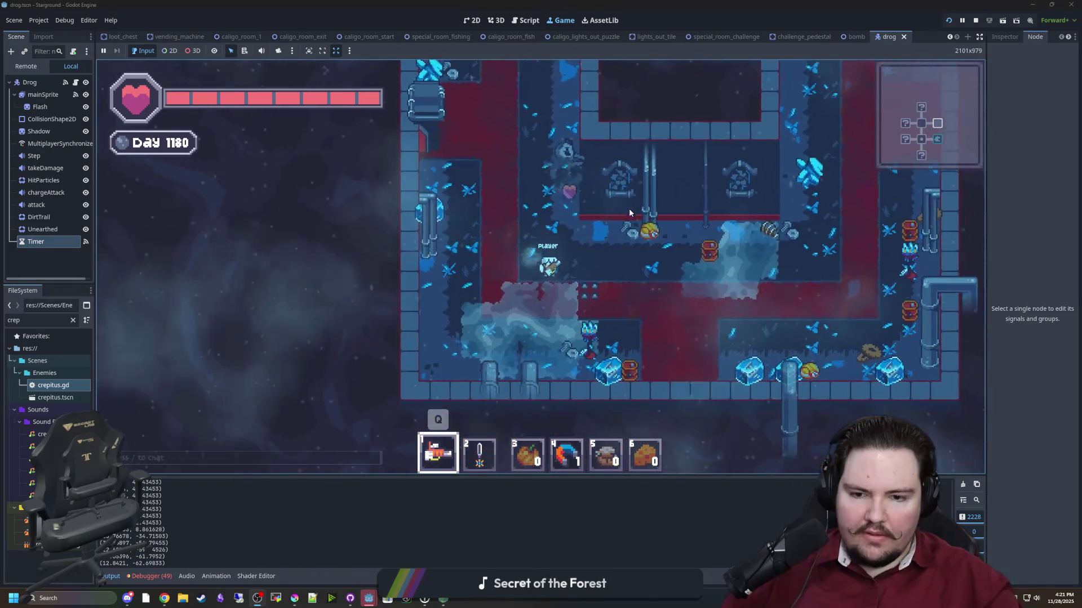
key("2")
- Fight the green enemy and nearby enemies with sword swings, then exit right through the doorway
key("w")
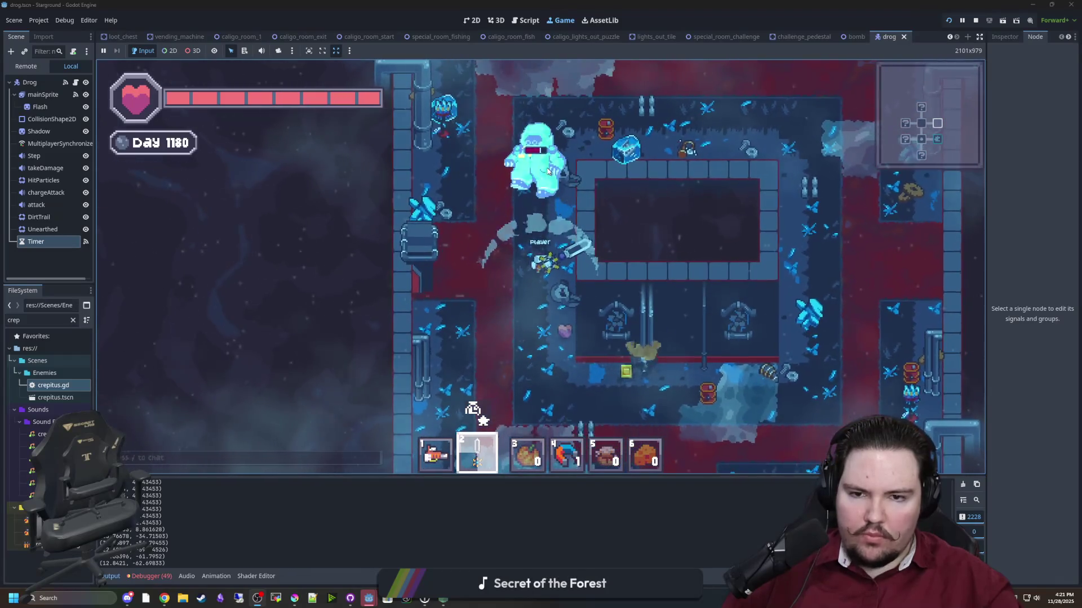
left_click(561, 165)
key("w")
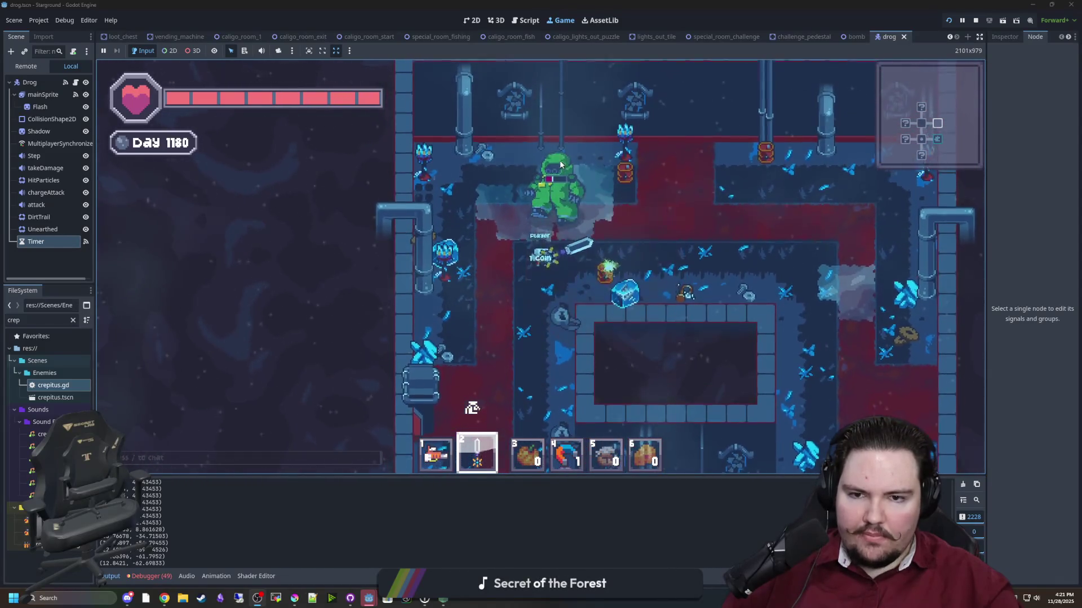
key("d")
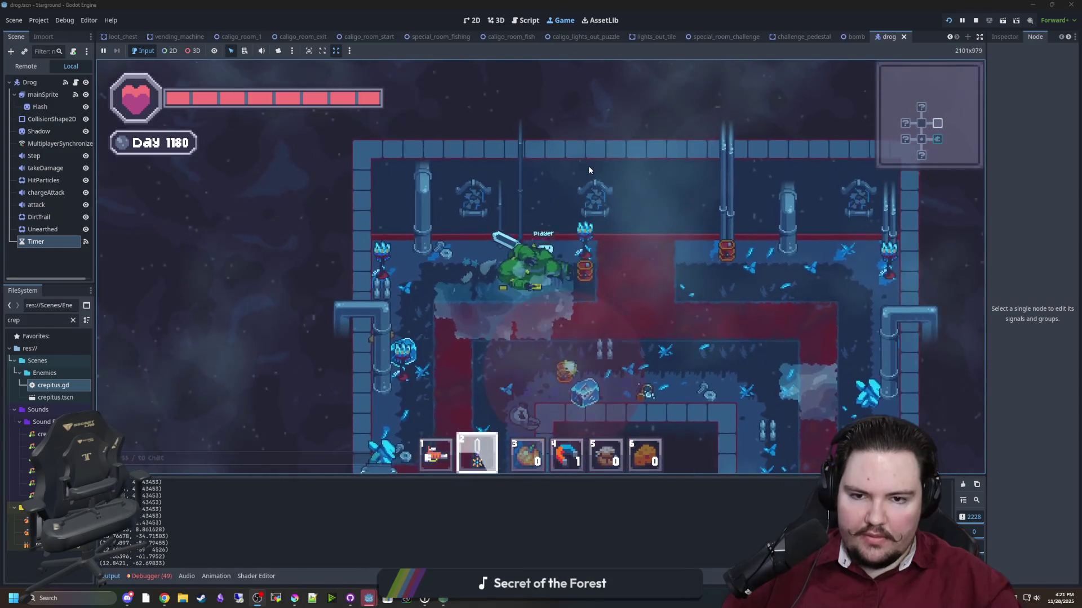
left_click(586, 164)
key("s")
key("d")
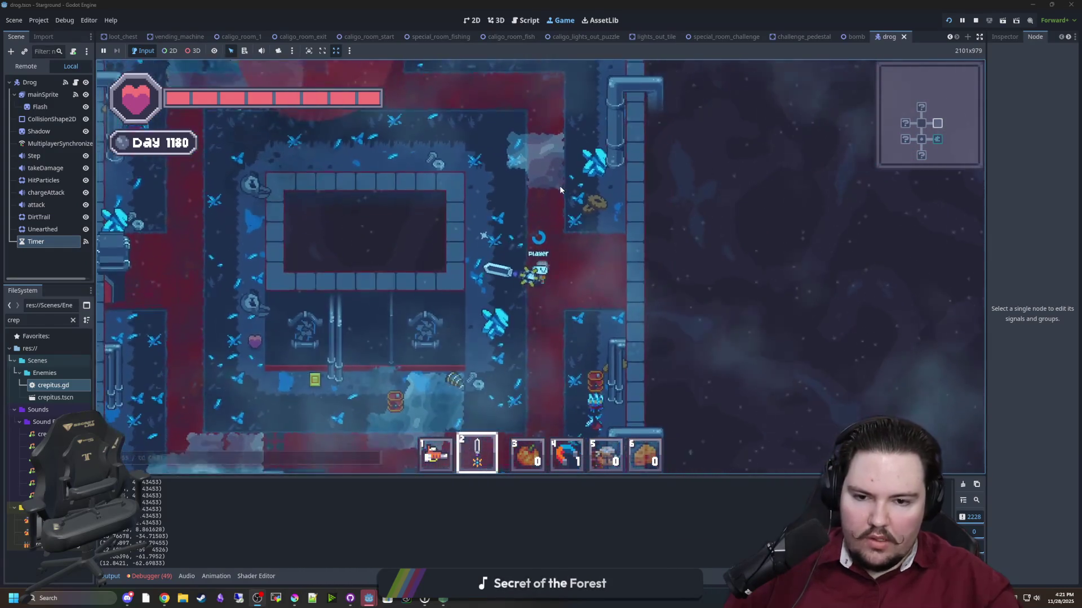
left_click(485, 209)
key("a")
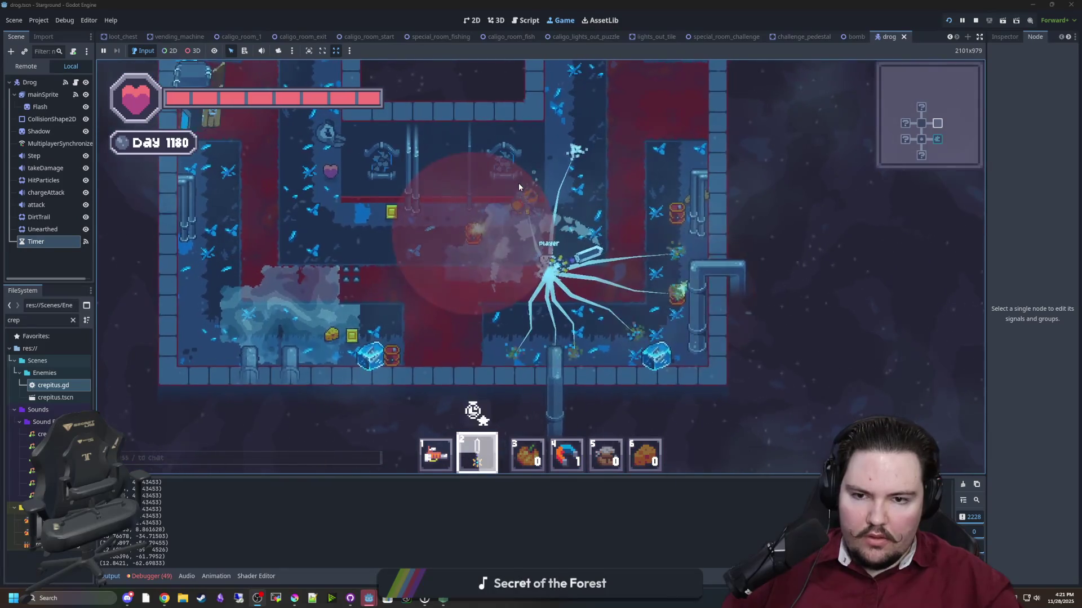
left_click(519, 185)
key("d")
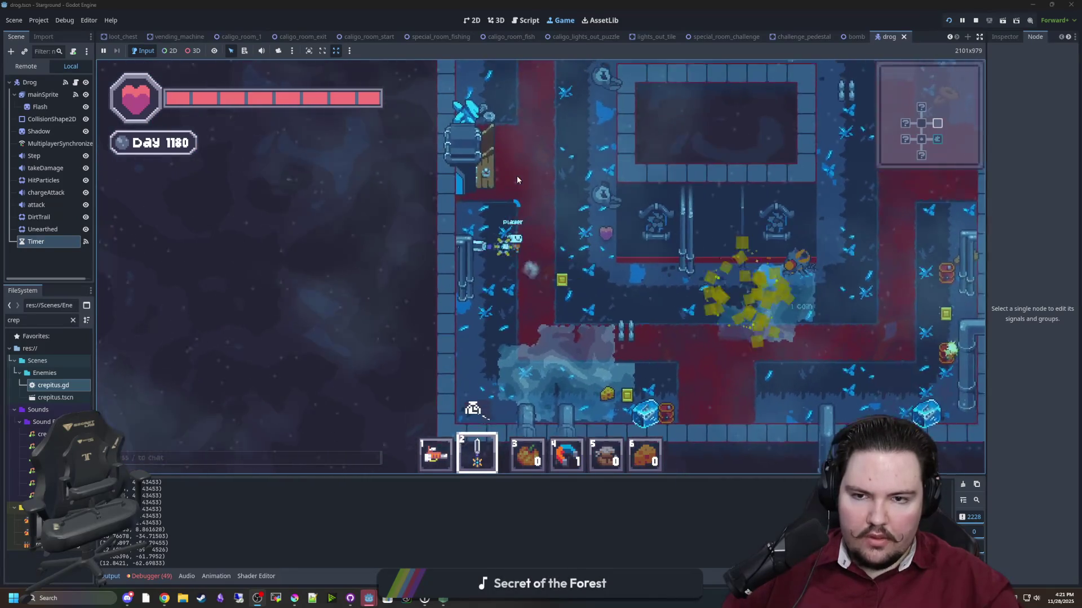
- Walk up along the pit to the pond and equip the fishing rod in slot 1
key("w")
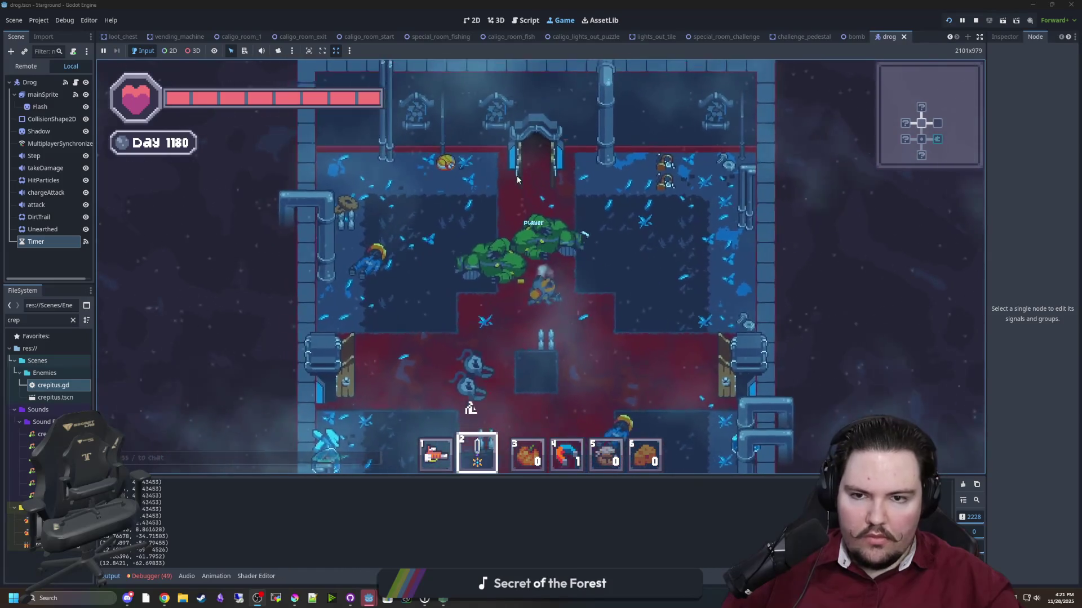
key("d")
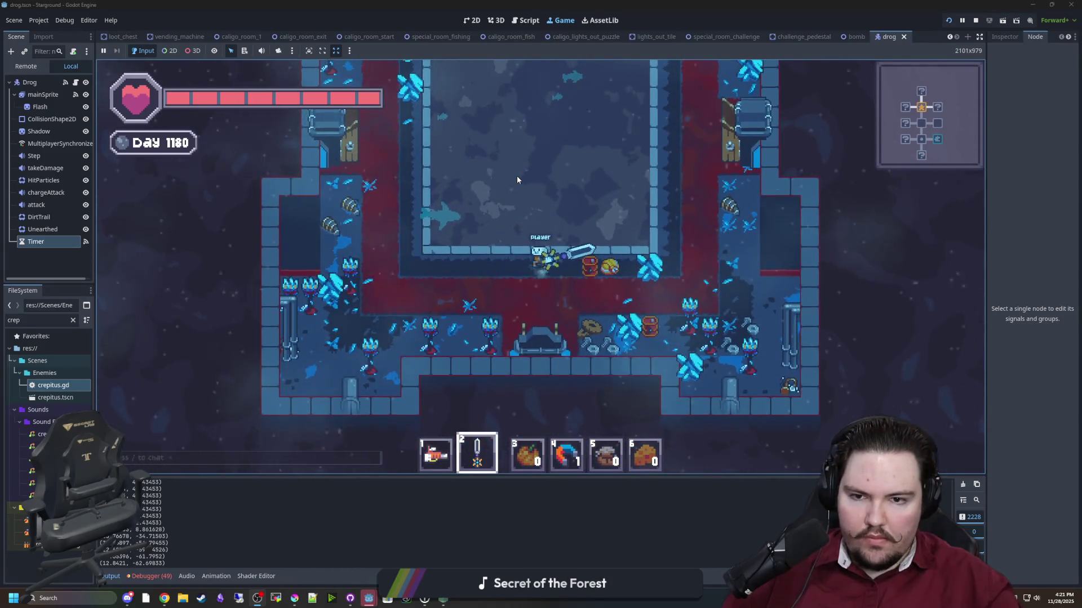
key("w")
key("w")
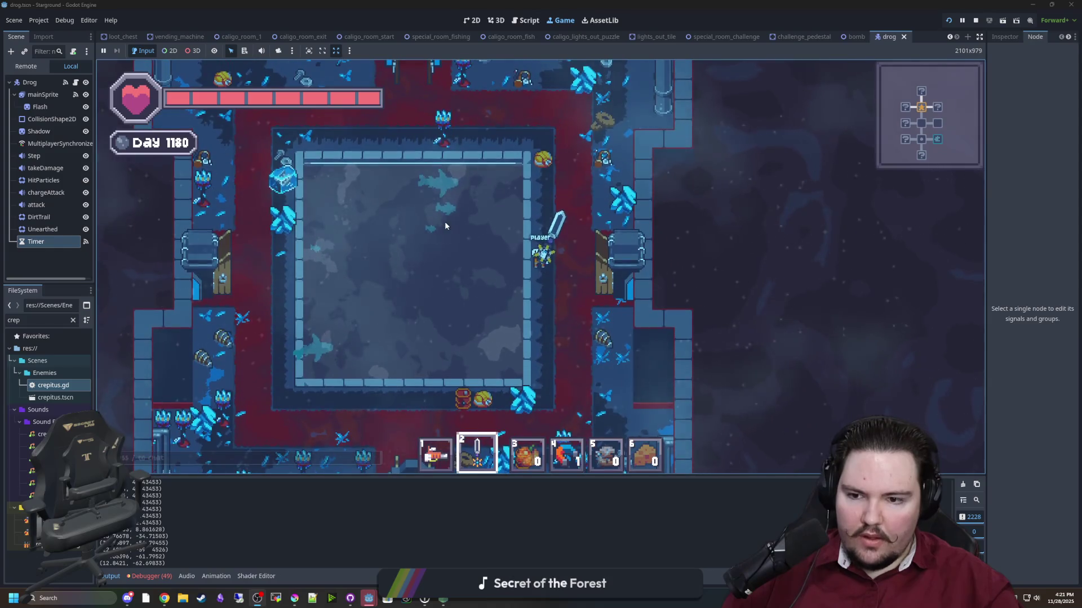
key("1")
left_click(587, 275)
key("w")
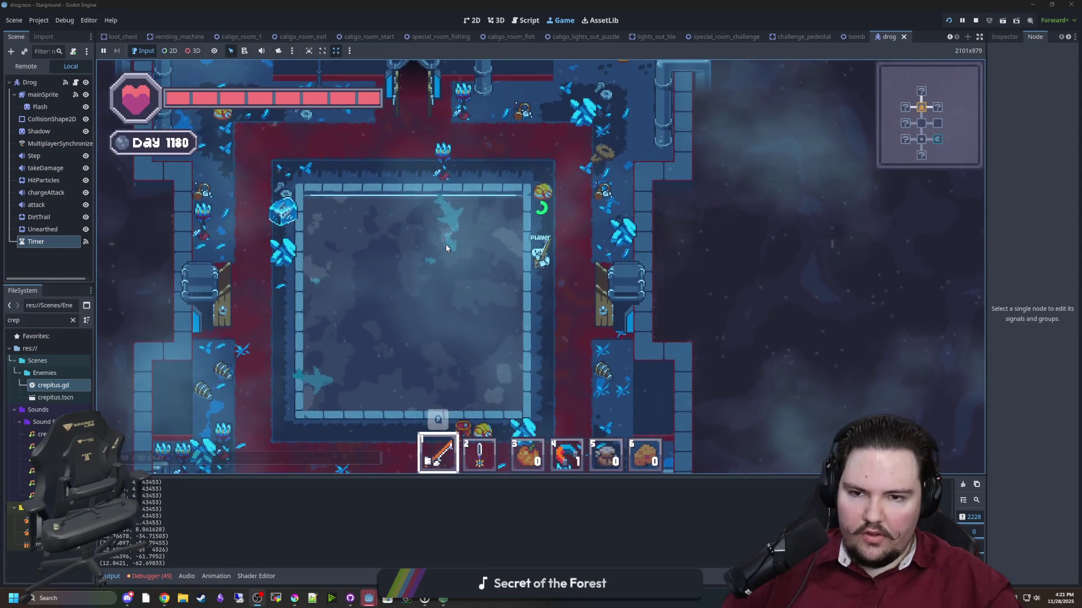
- Cast into the pond and crank the reel until a 213.5 cm Sunfish is landed
left_click(445, 245)
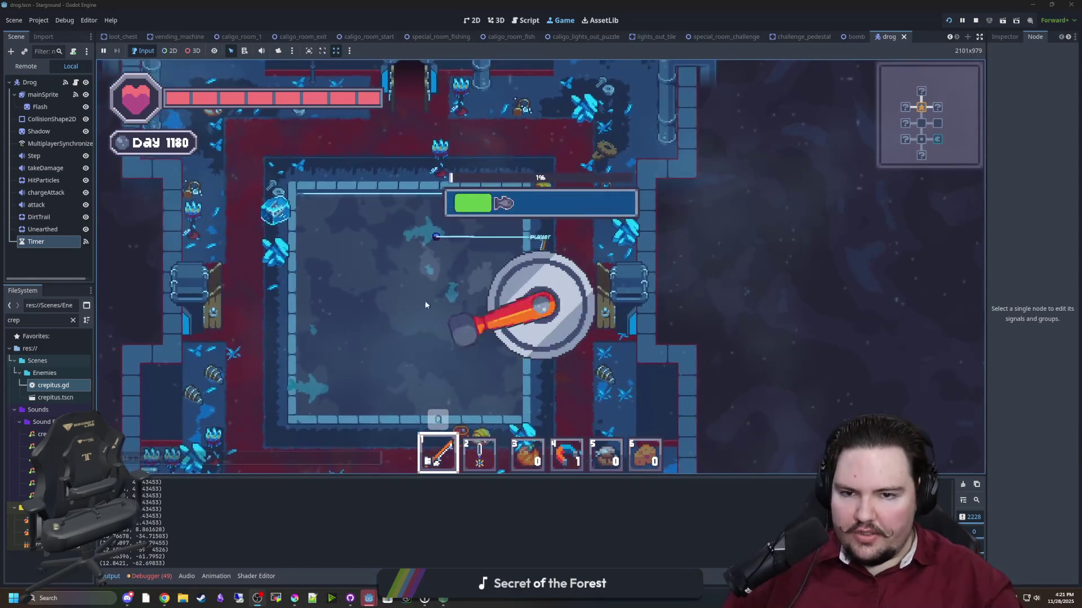
left_click_drag(526, 274, 576, 285)
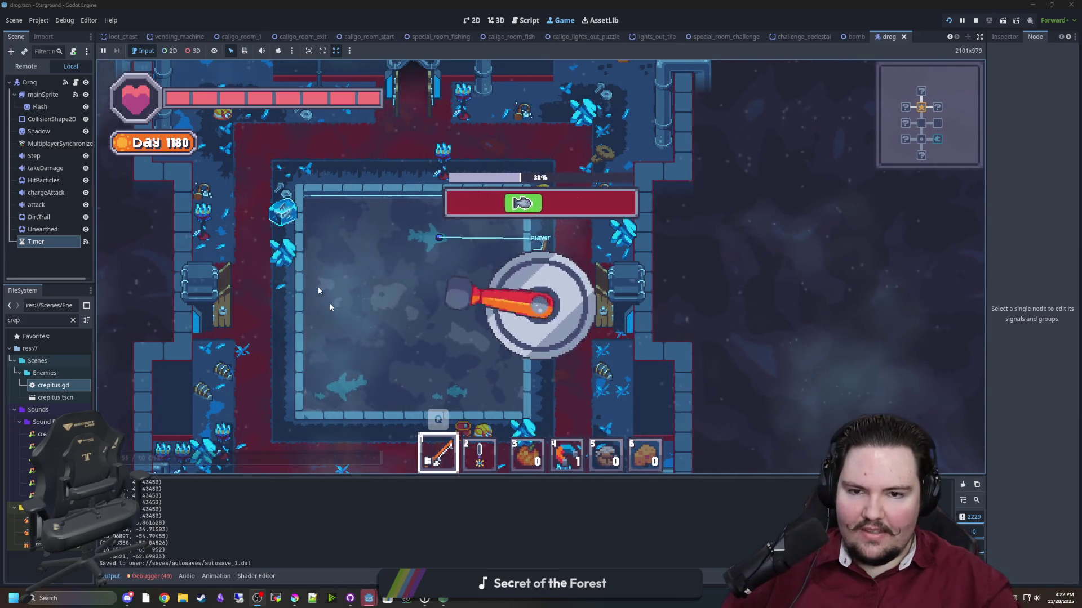
mouse_move(575, 137)
left_mouse_down()
mouse_move(602, 296)
mouse_move(494, 357)
left_mouse_up()
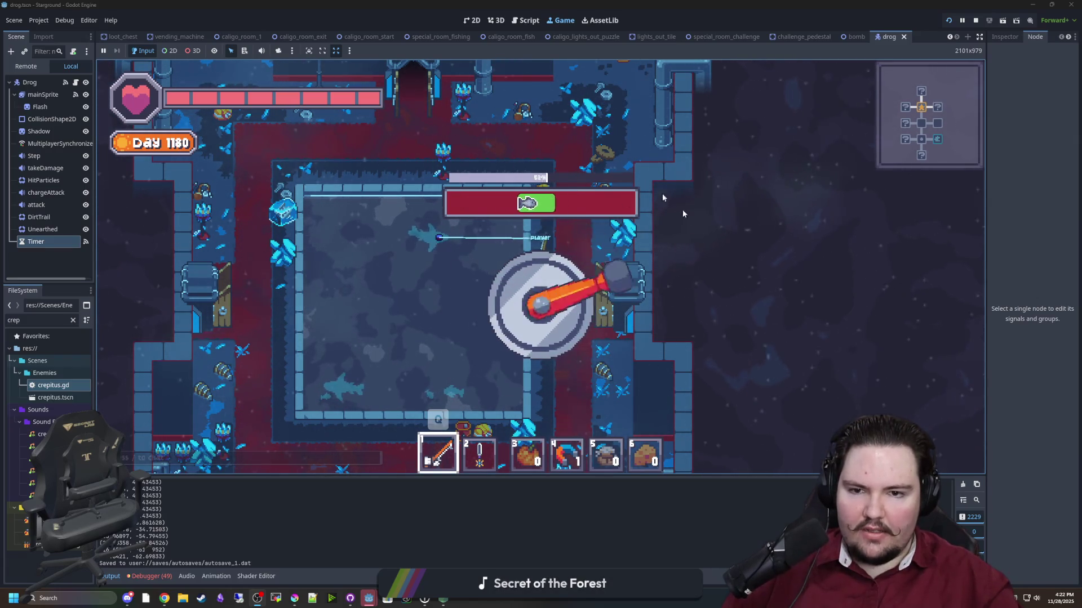
mouse_move(433, 304)
left_mouse_down()
mouse_move(744, 279)
mouse_move(655, 220)
left_mouse_up()
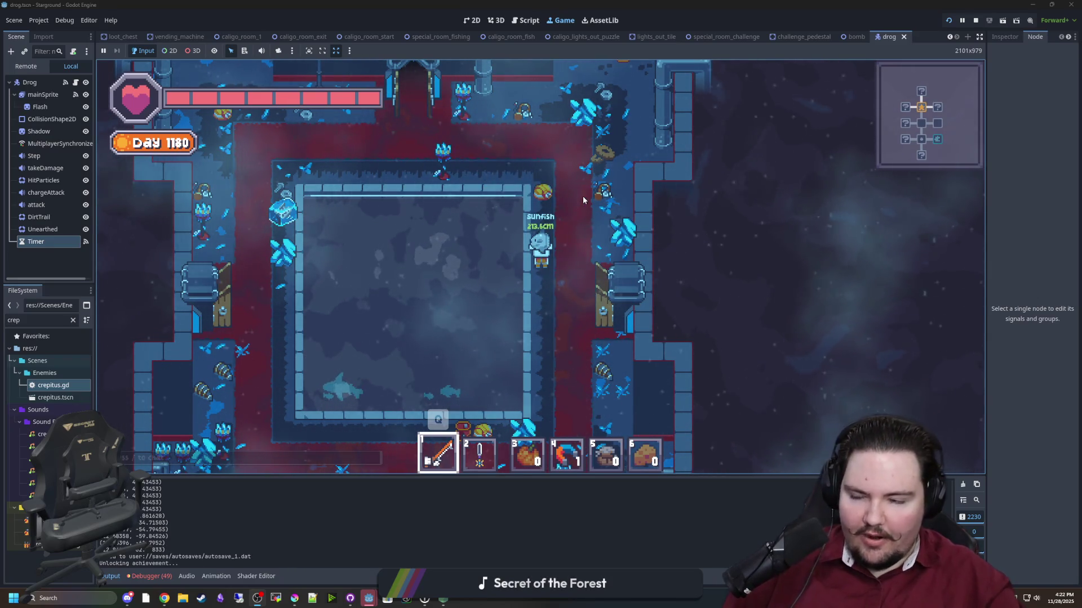
- Move the octopus to another inventory slot
key("Tab")
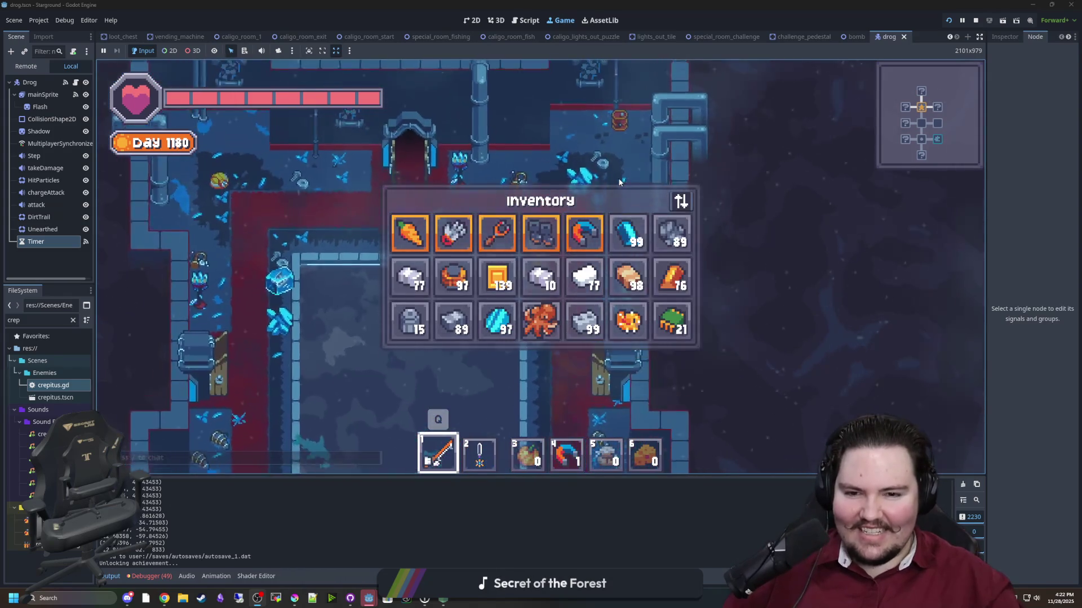
mouse_move(540, 318)
left_mouse_down()
mouse_move(749, 282)
mouse_move(741, 246)
left_mouse_up()
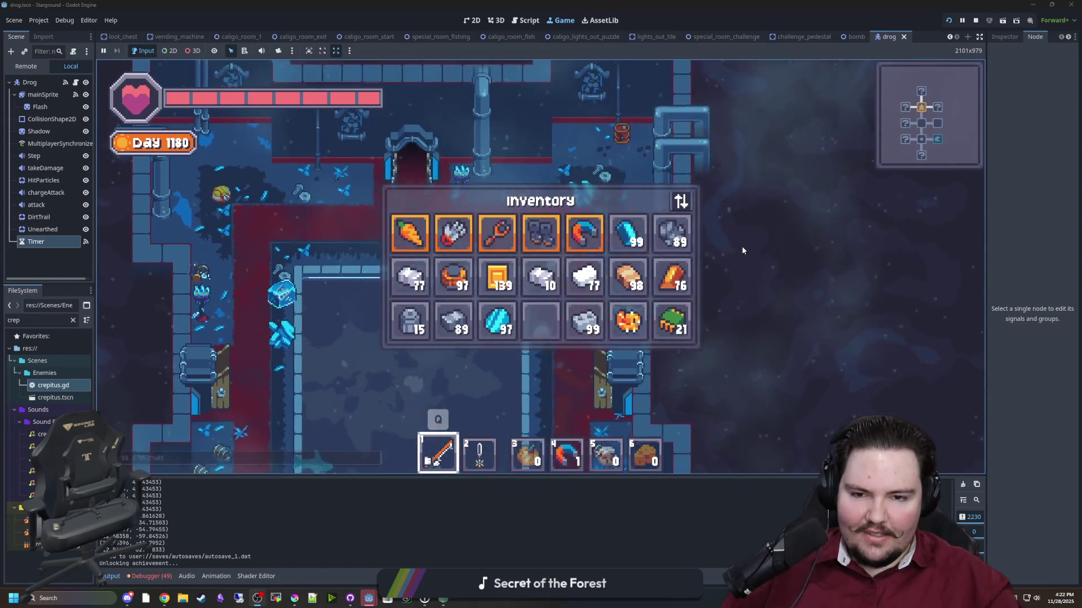
key("Tab")
- Walk north with the sword equipped, open the chest, then close it
key("w")
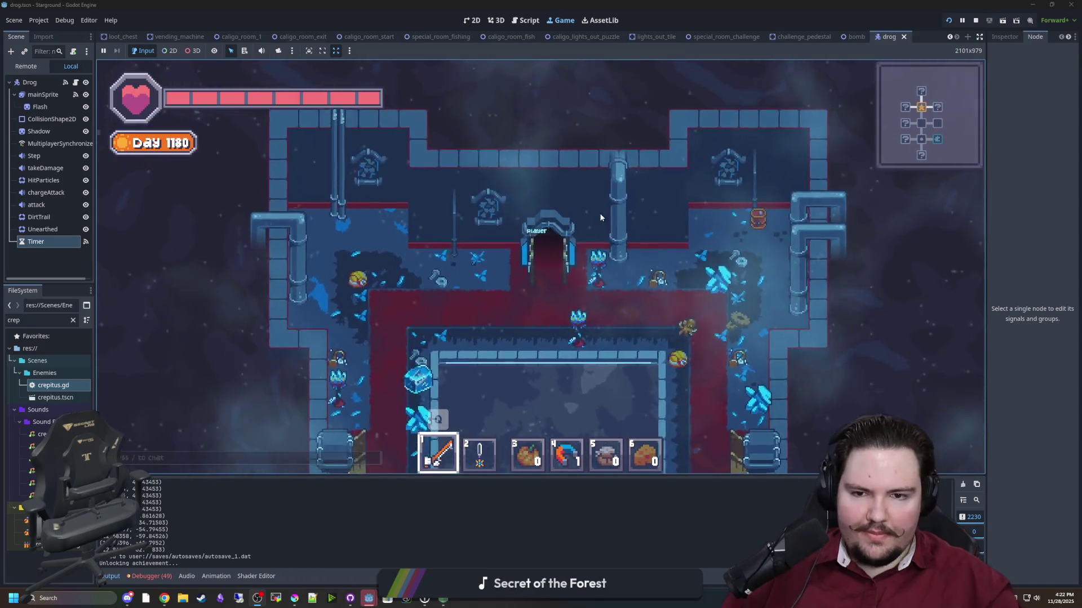
key("2")
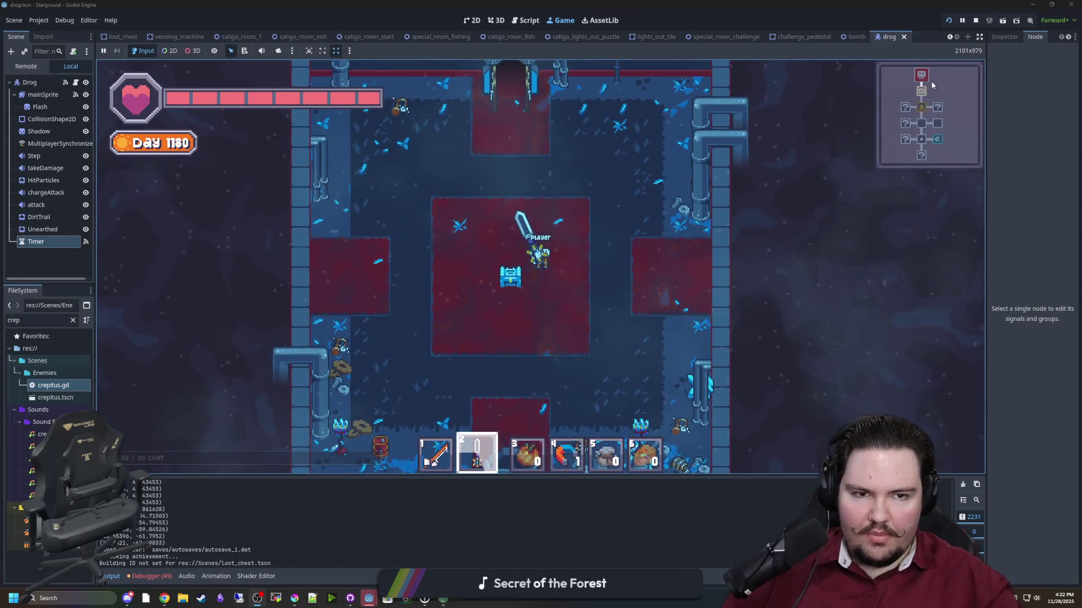
right_click(530, 273)
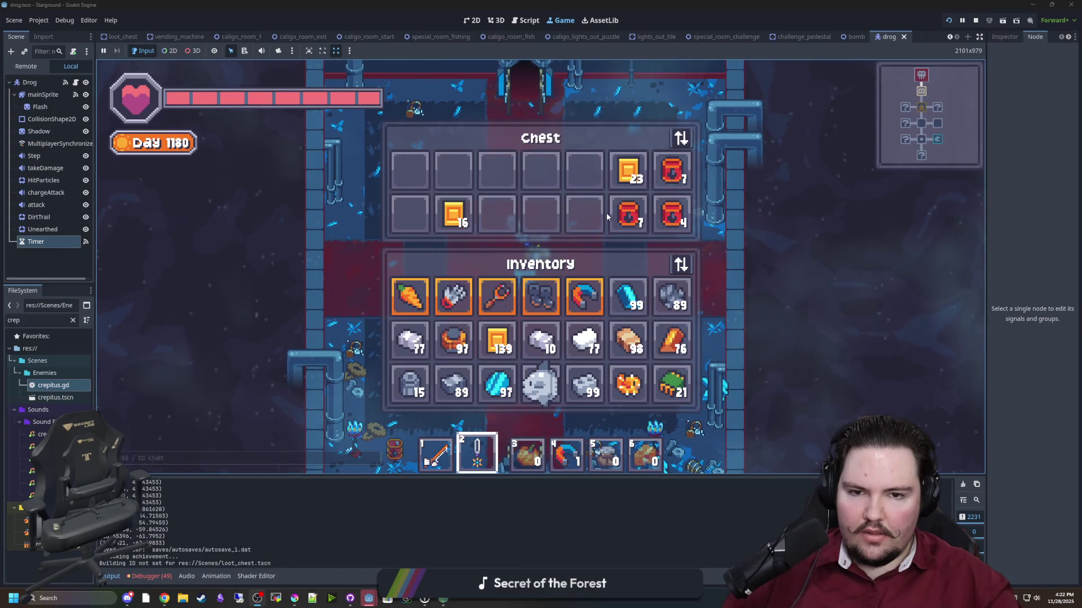
key("Tab")
- Walk north into the boss room and fight the cat boss with sword attacks
key("w")
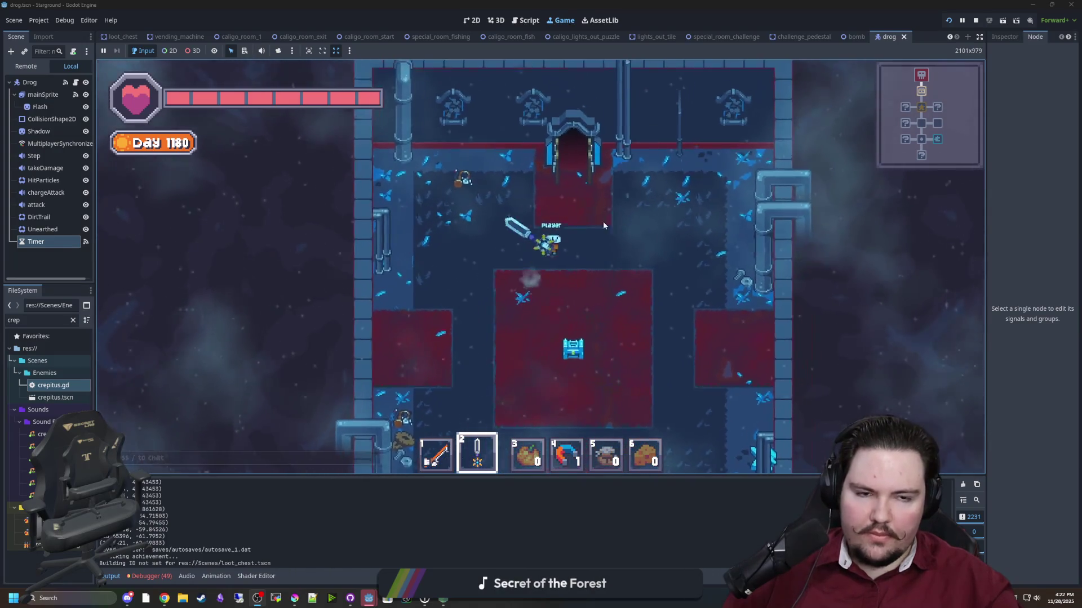
key("w")
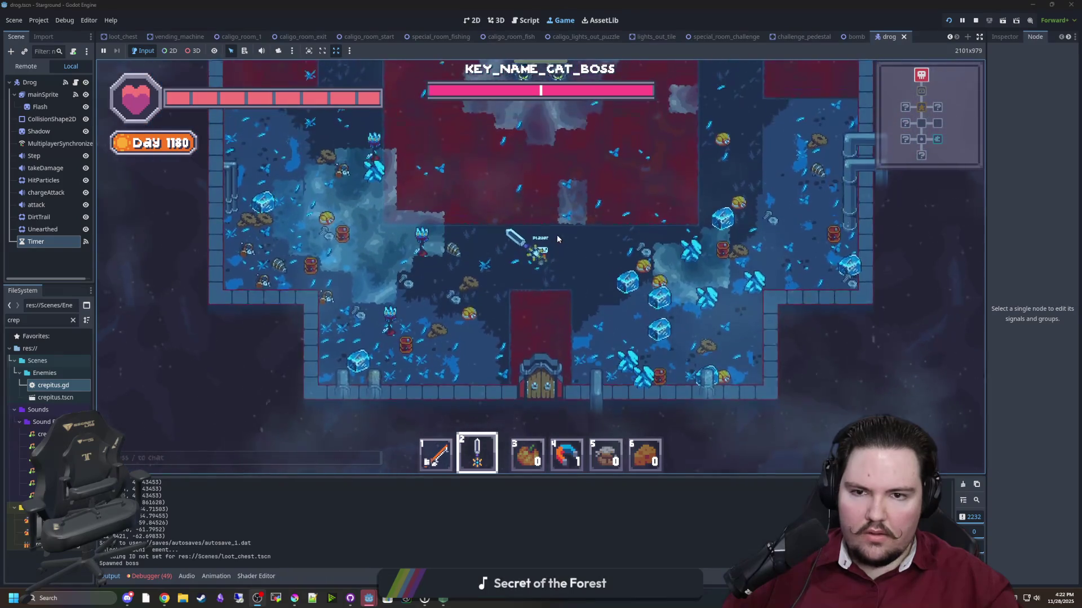
key("w")
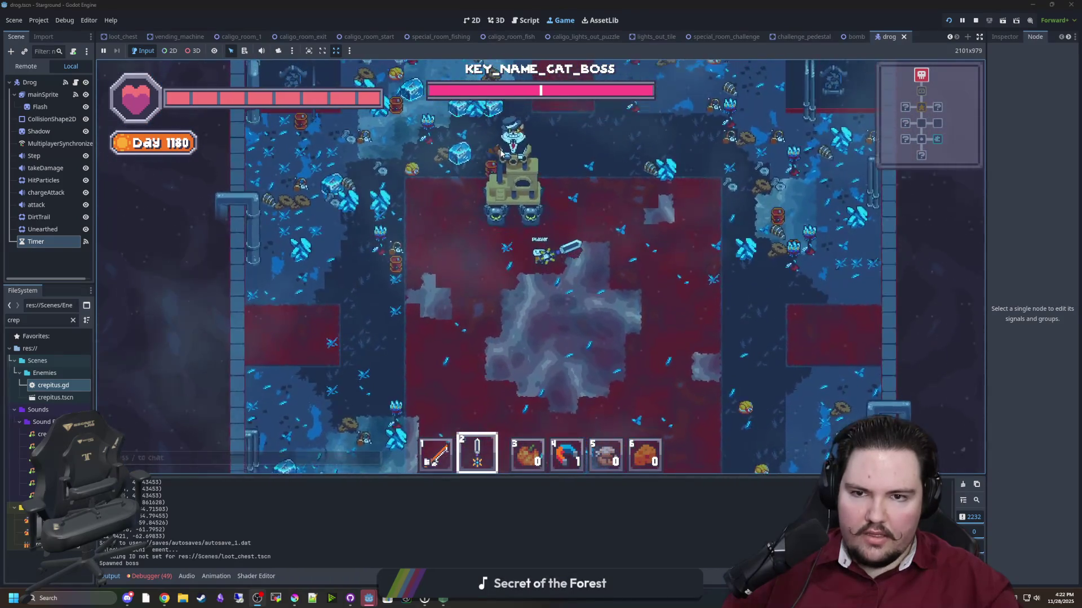
key("s")
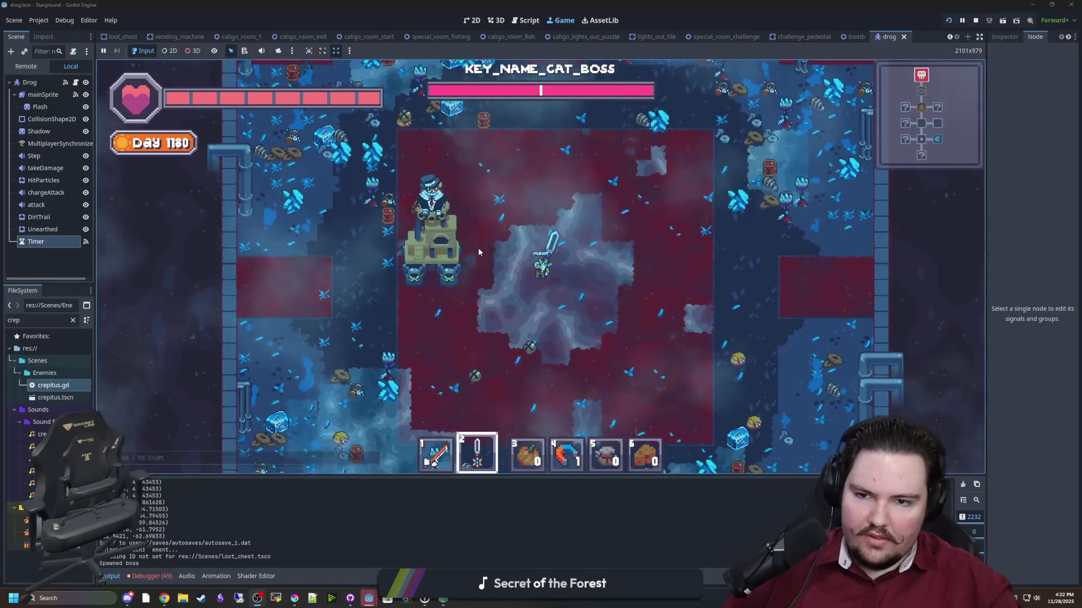
key("a")
key("w")
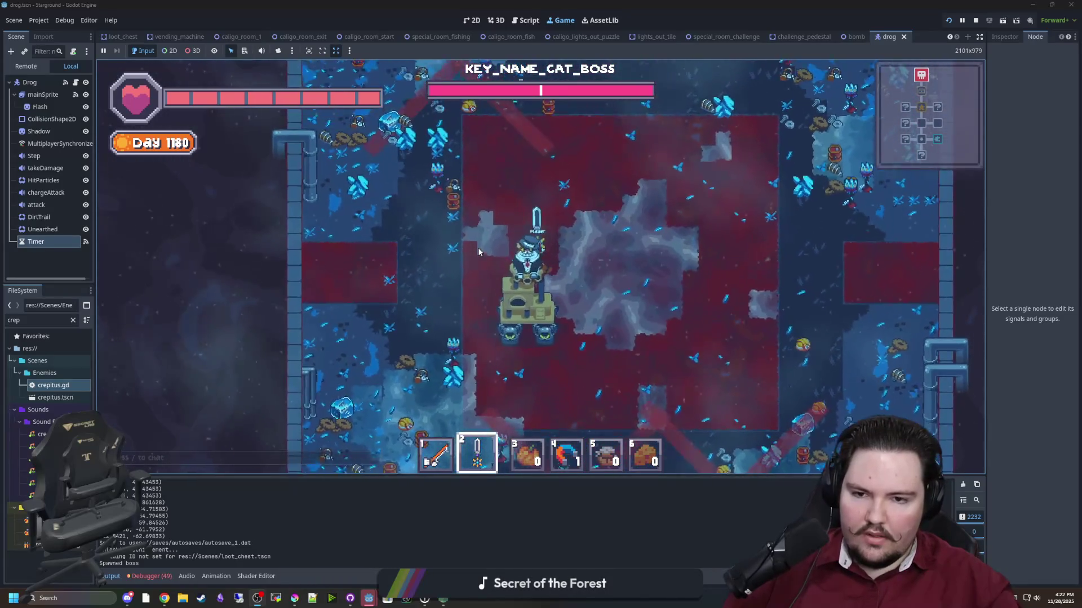
key("d")
key("s")
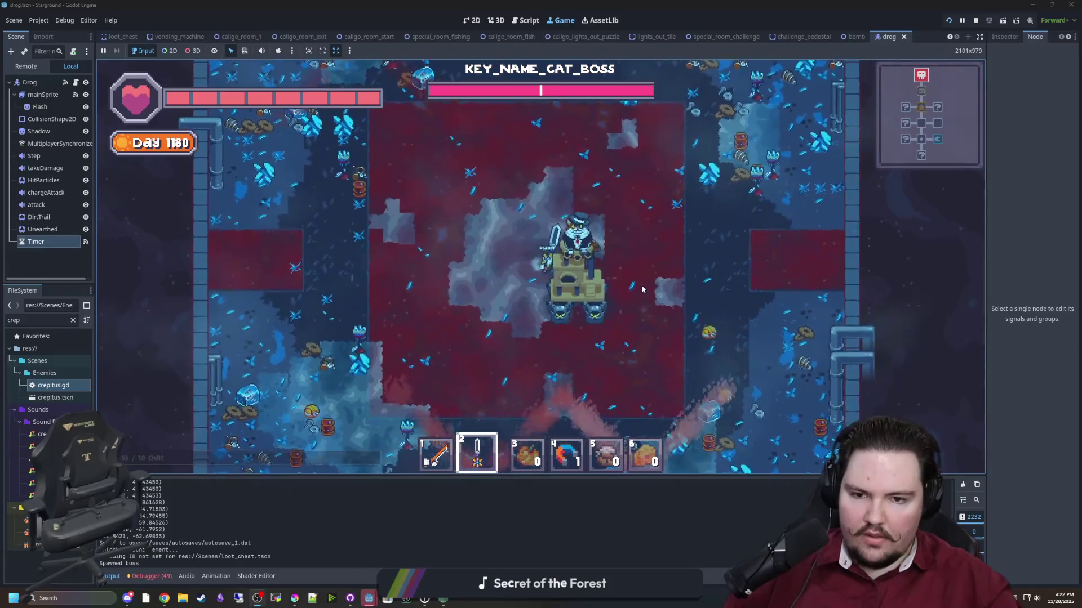
key("s")
left_click(634, 273)
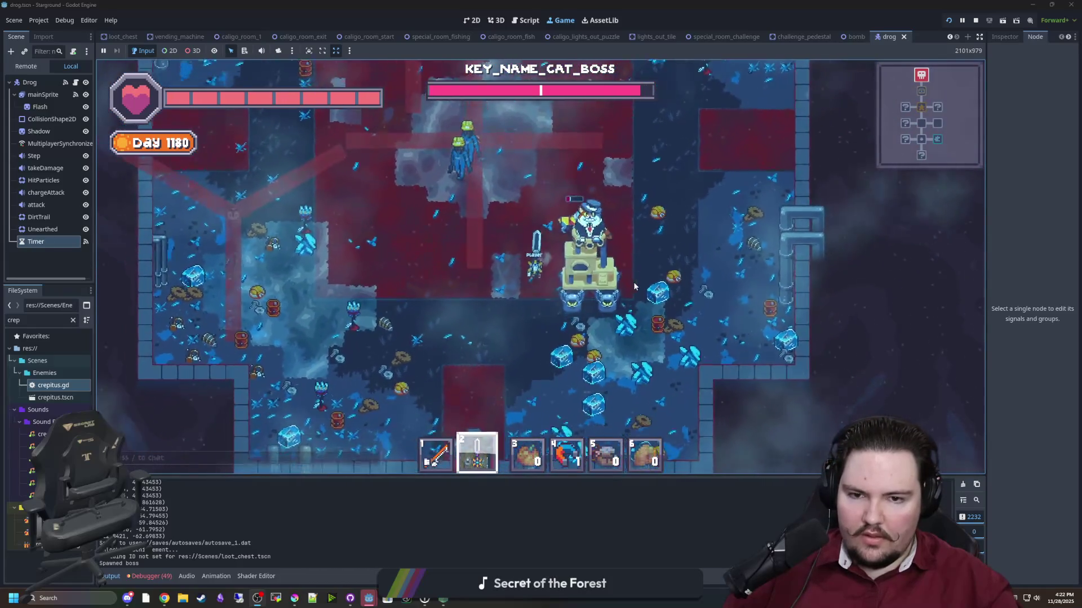
key("d")
key("w")
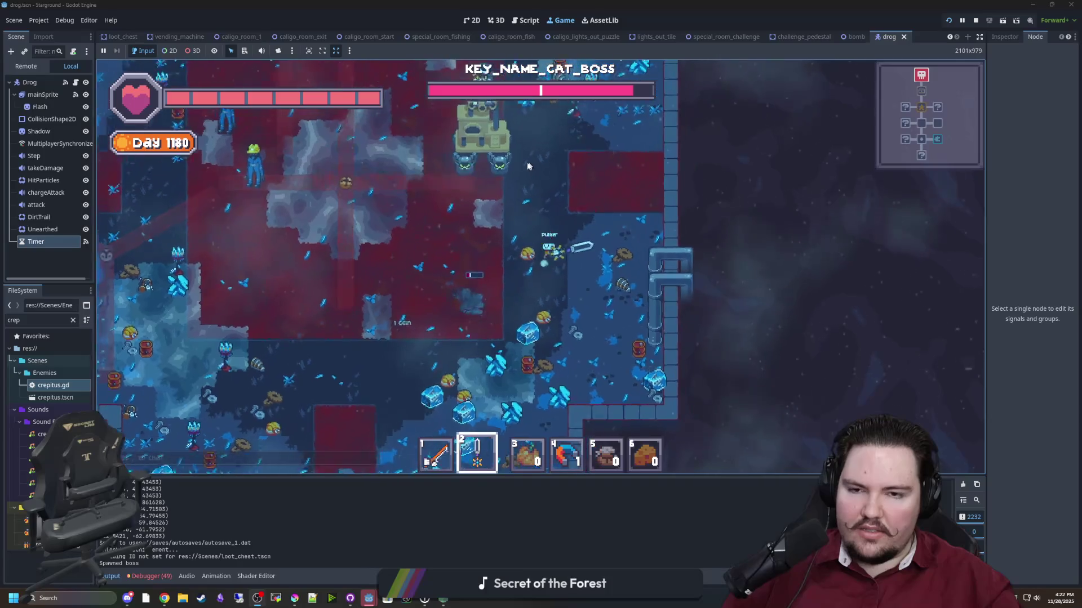
key("w")
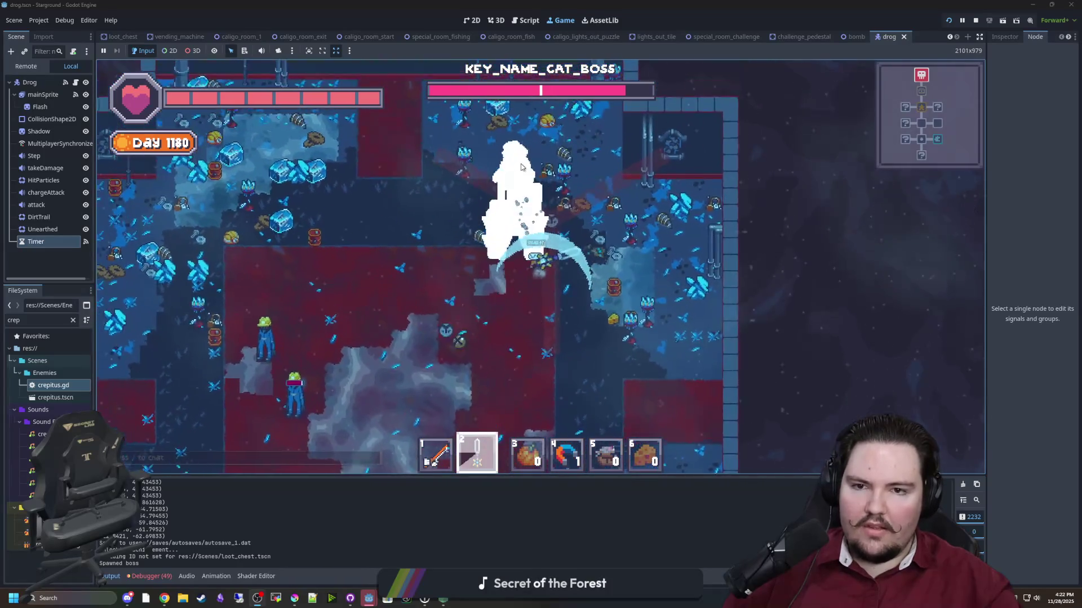
key("a")
key("w")
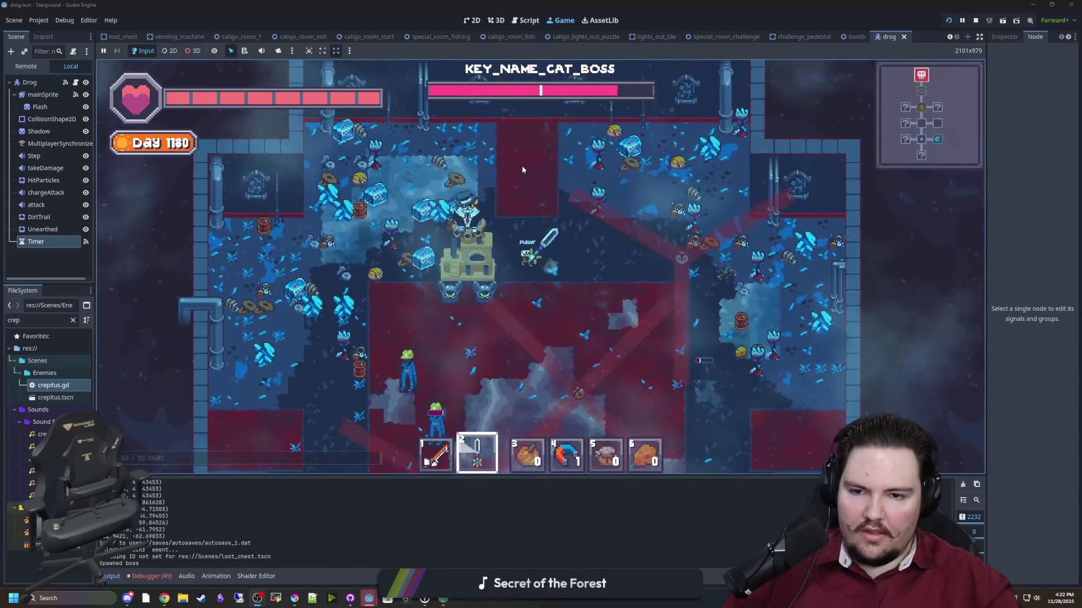
key("d")
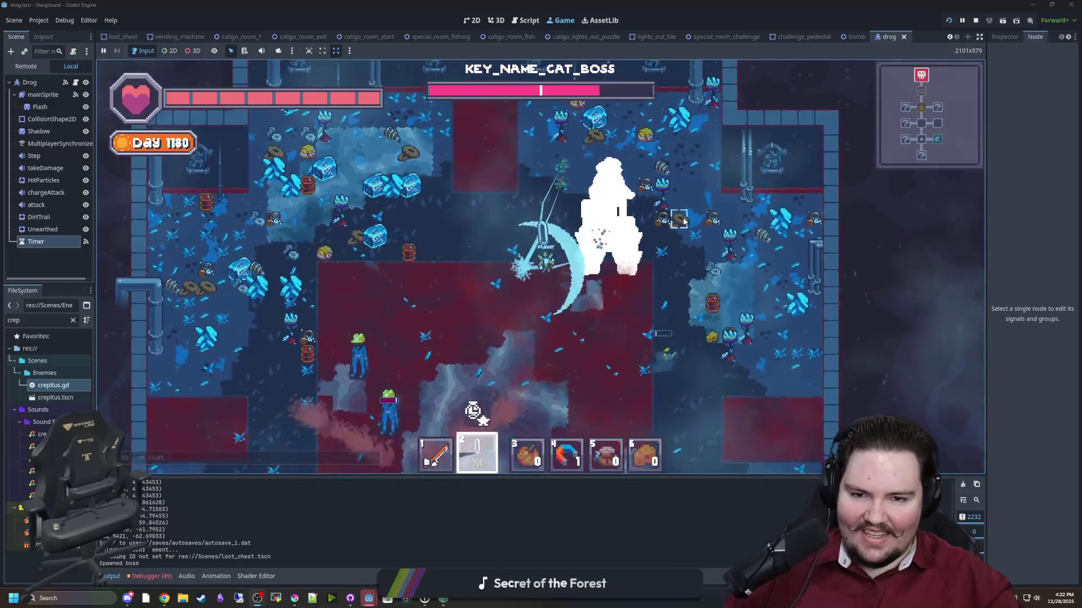
key("s")
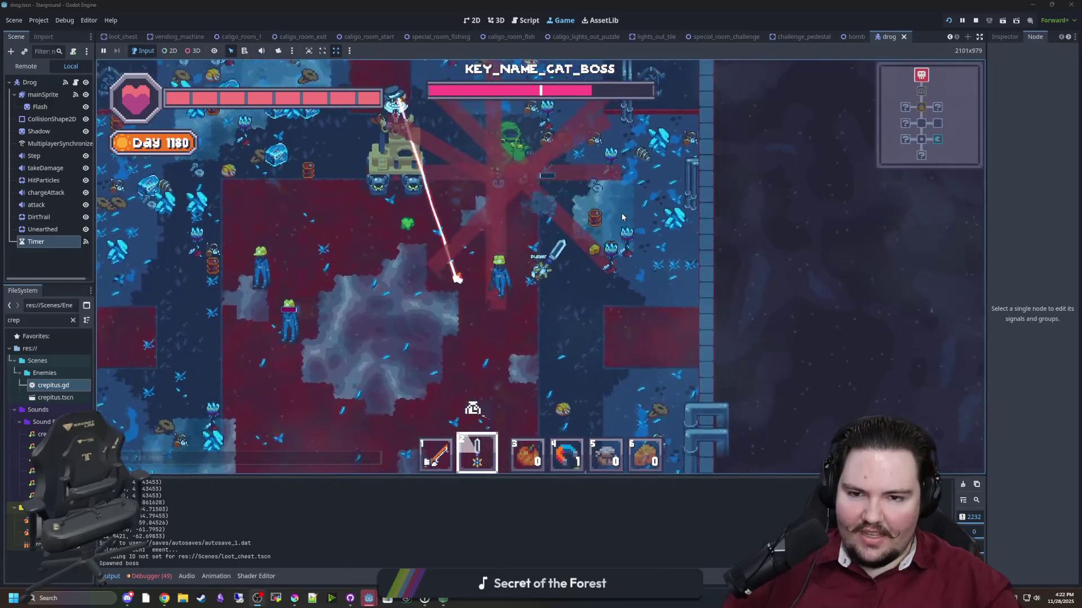
key("a")
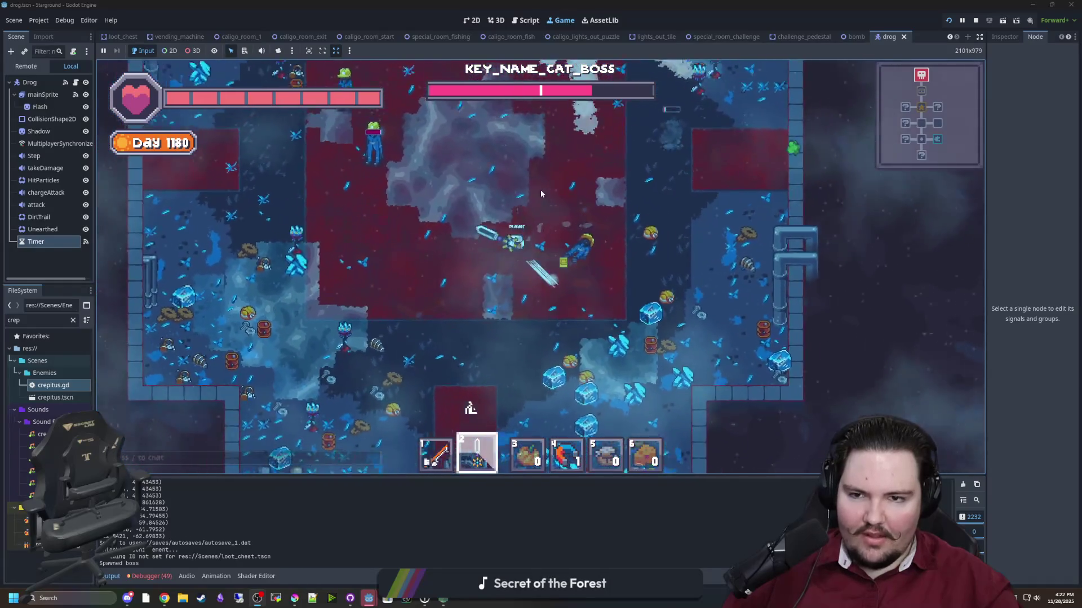
key("w")
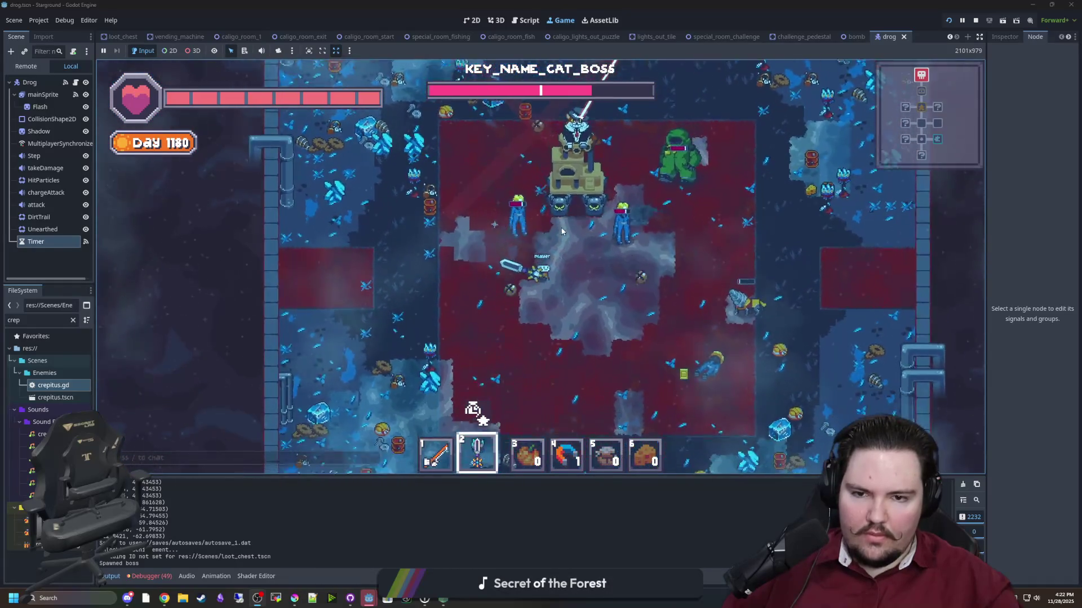
key("d")
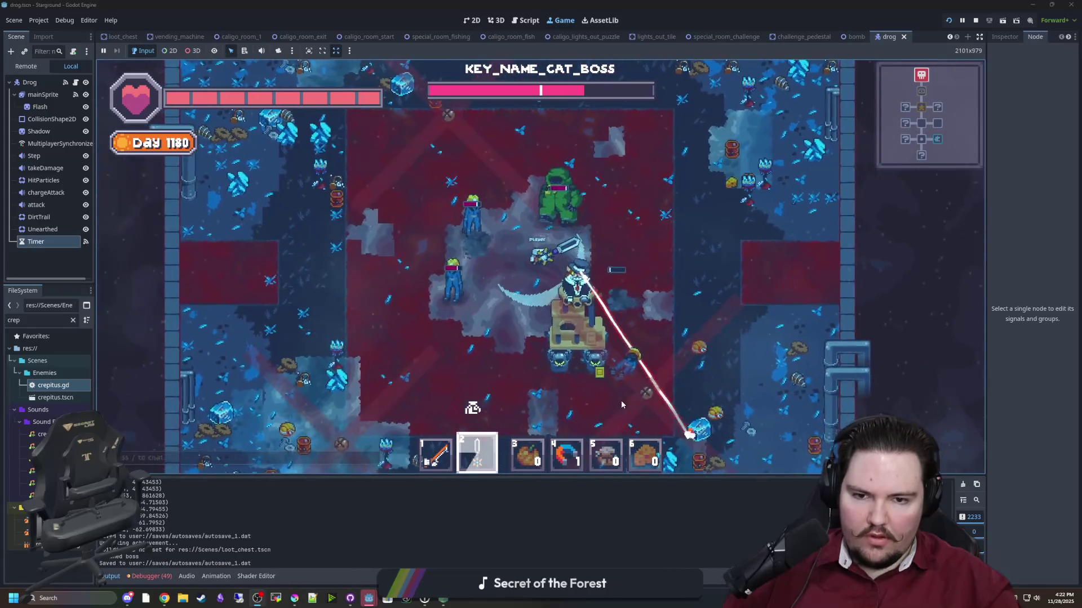
key("s")
key("d")
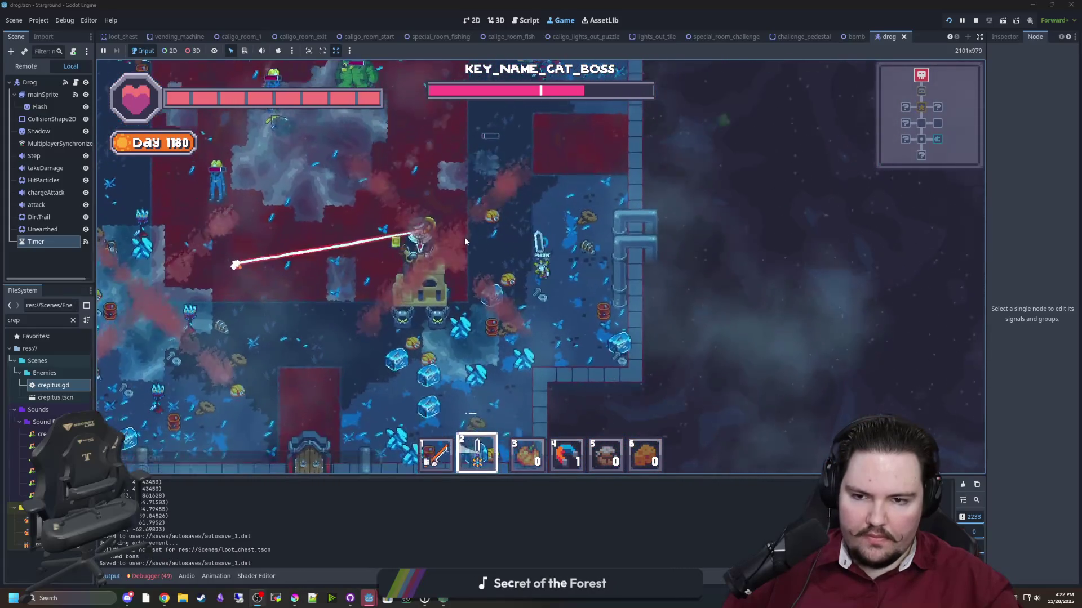
key("a")
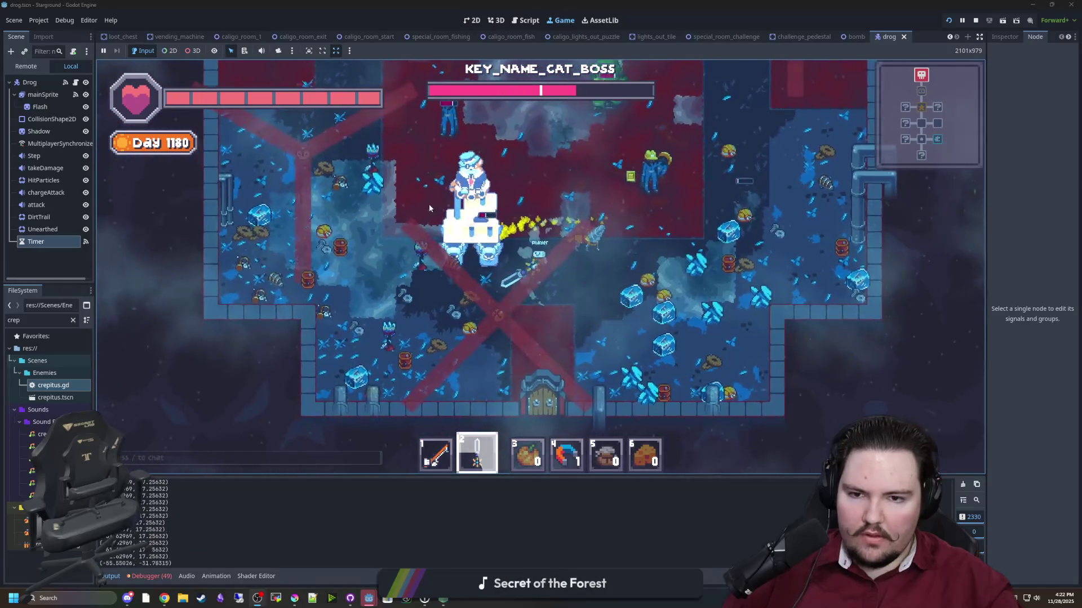
left_click(412, 292)
- Keep circling around the cat boss to dodge while fighting it
key("w")
key("d")
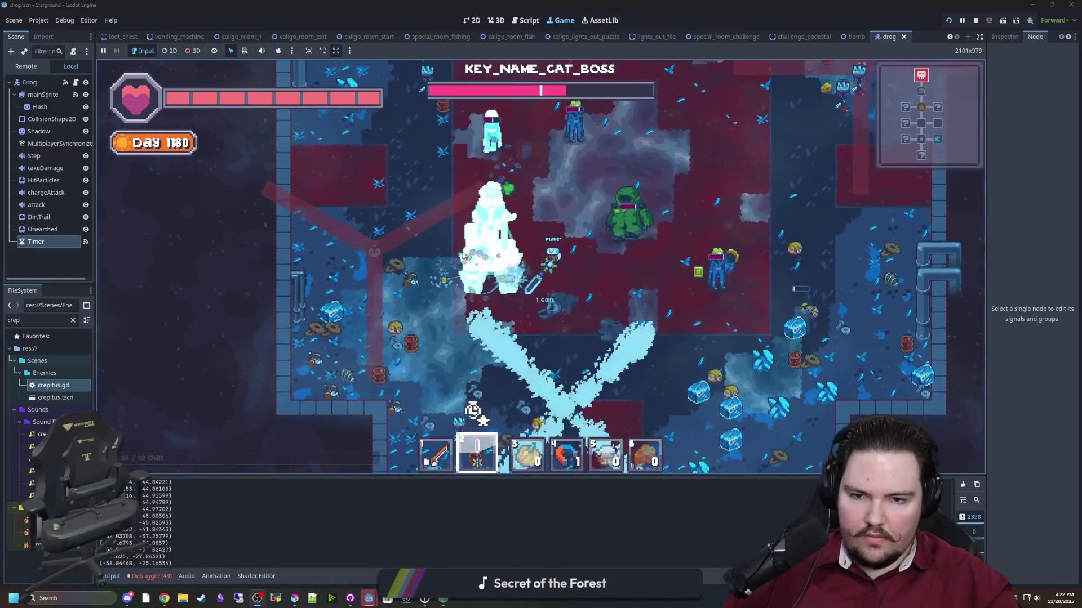
key("w")
key("d")
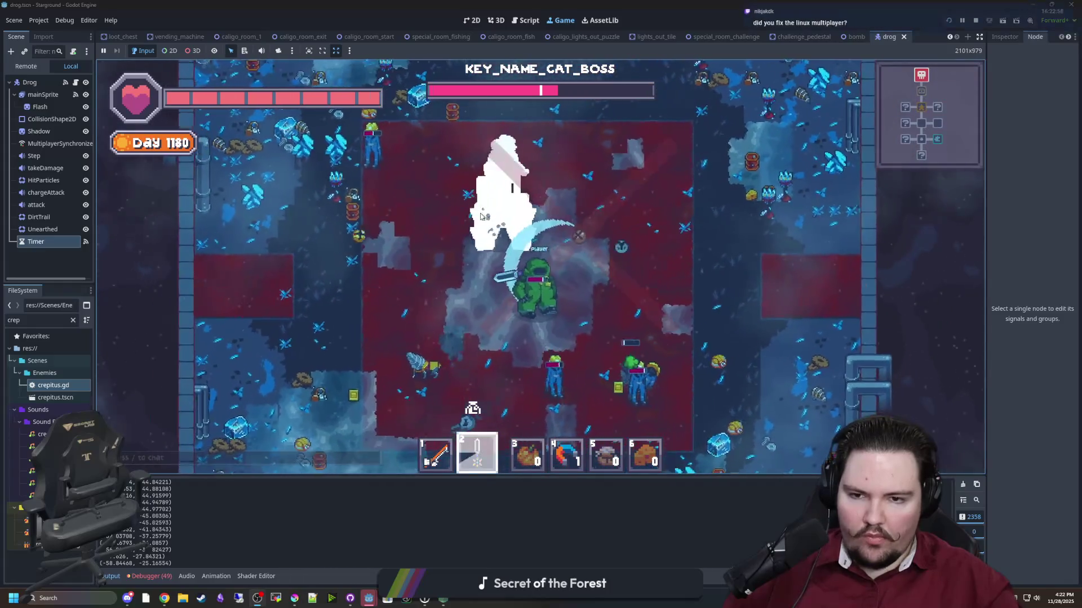
key("w")
key("d")
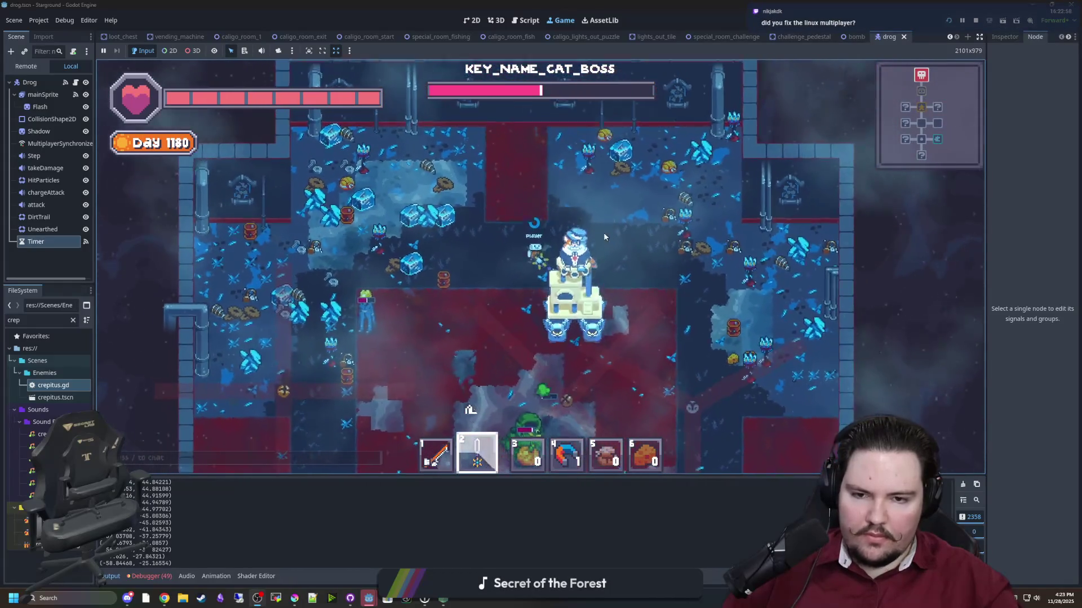
key("s")
key("d")
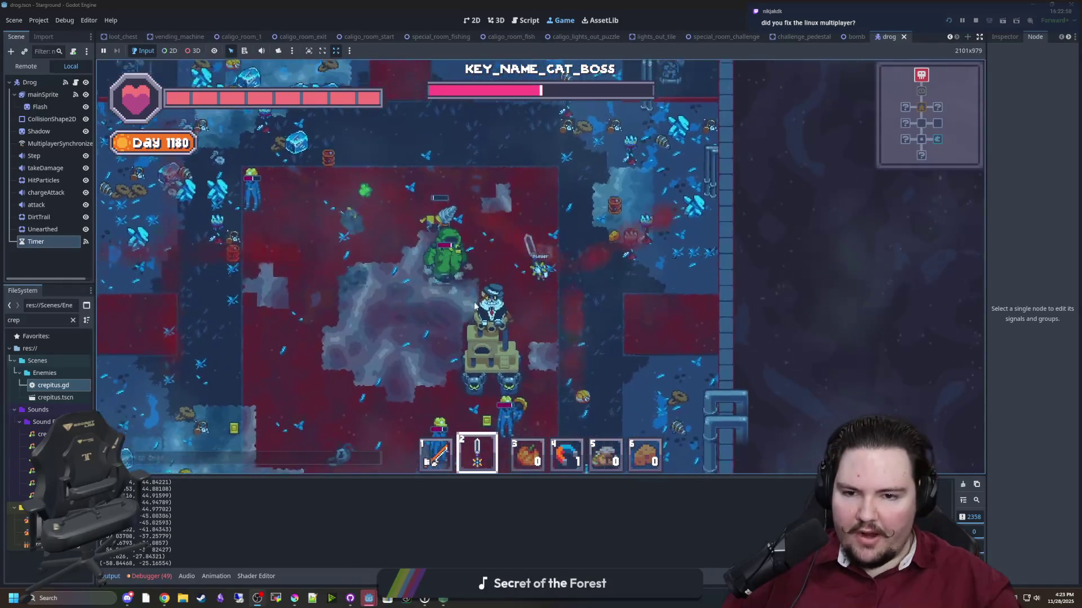
key("s")
key("a")
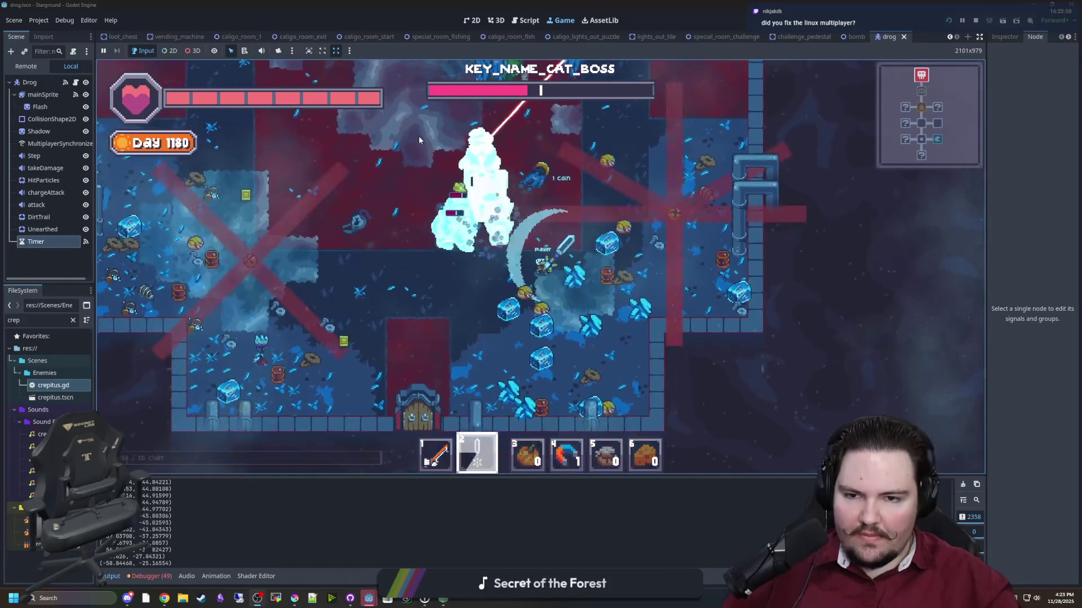
key("a")
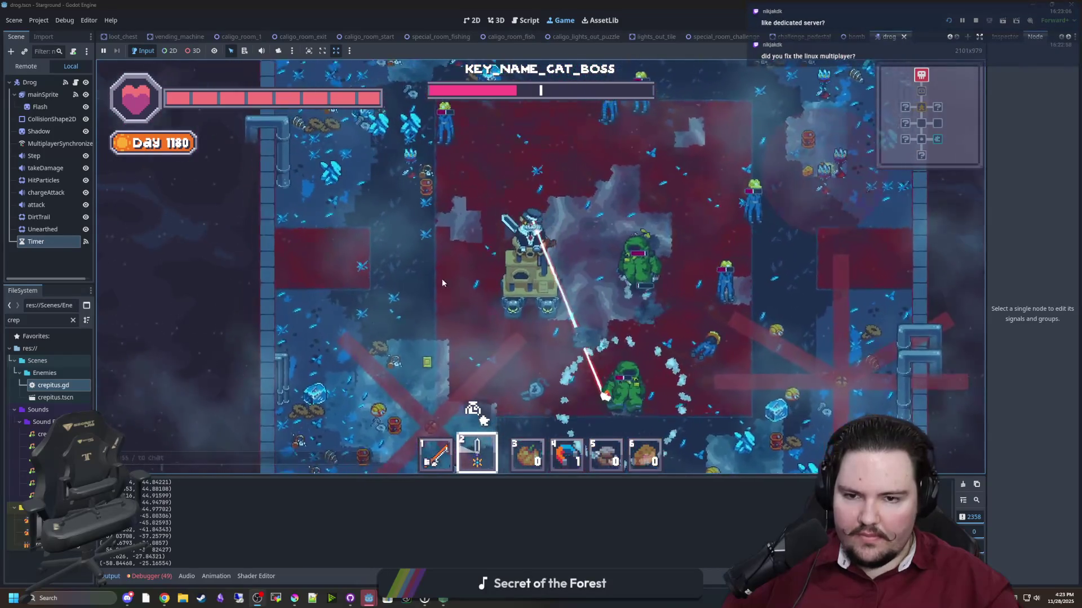
key("d")
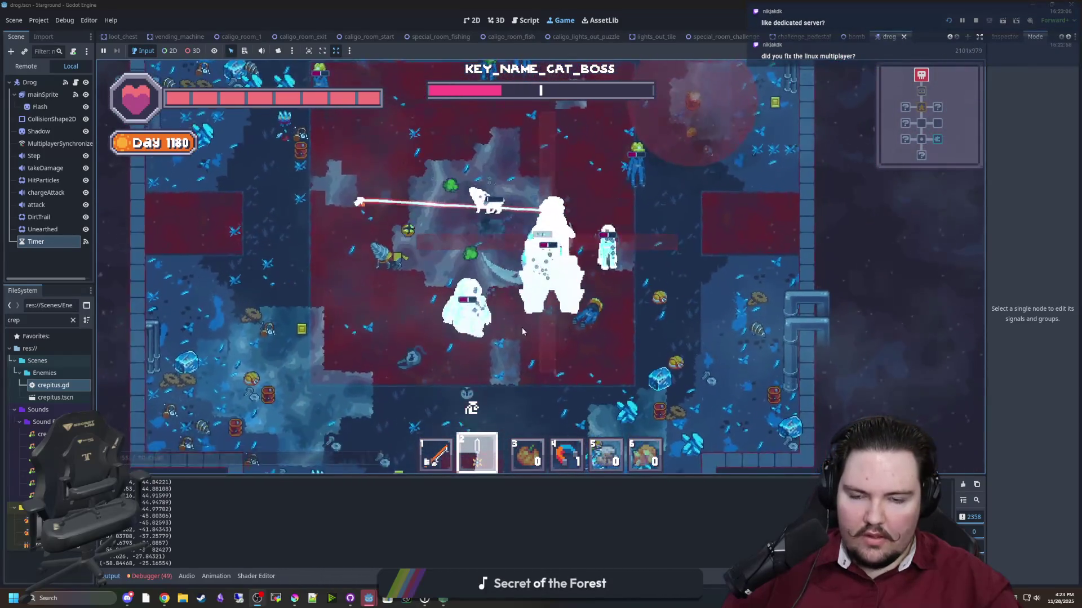
key("a")
key("s")
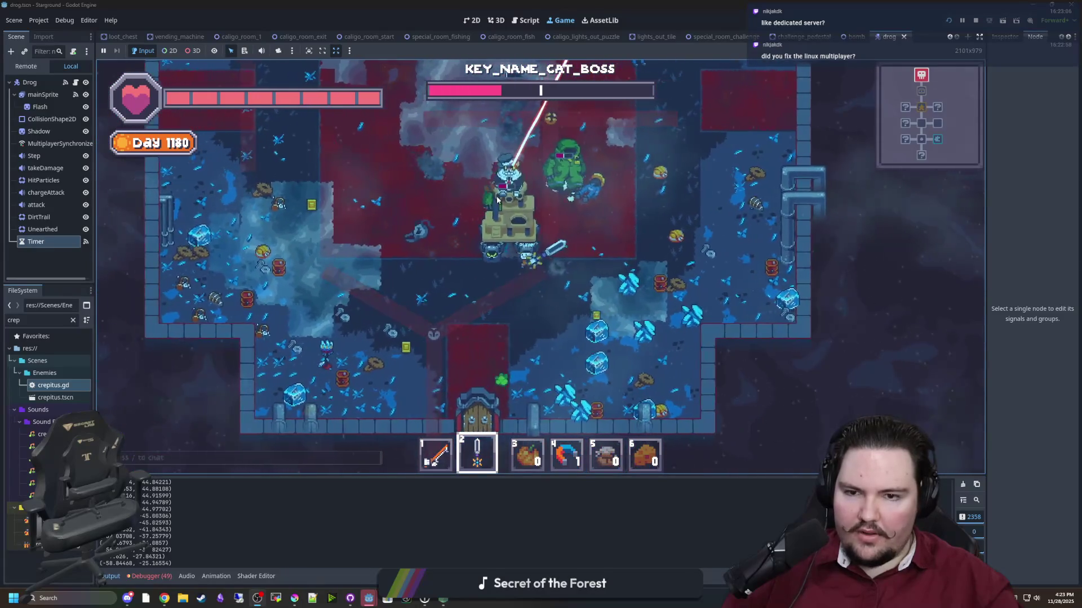
- Unleash the ice burst ability and fight through the green enemies
left_click(495, 238)
key("w")
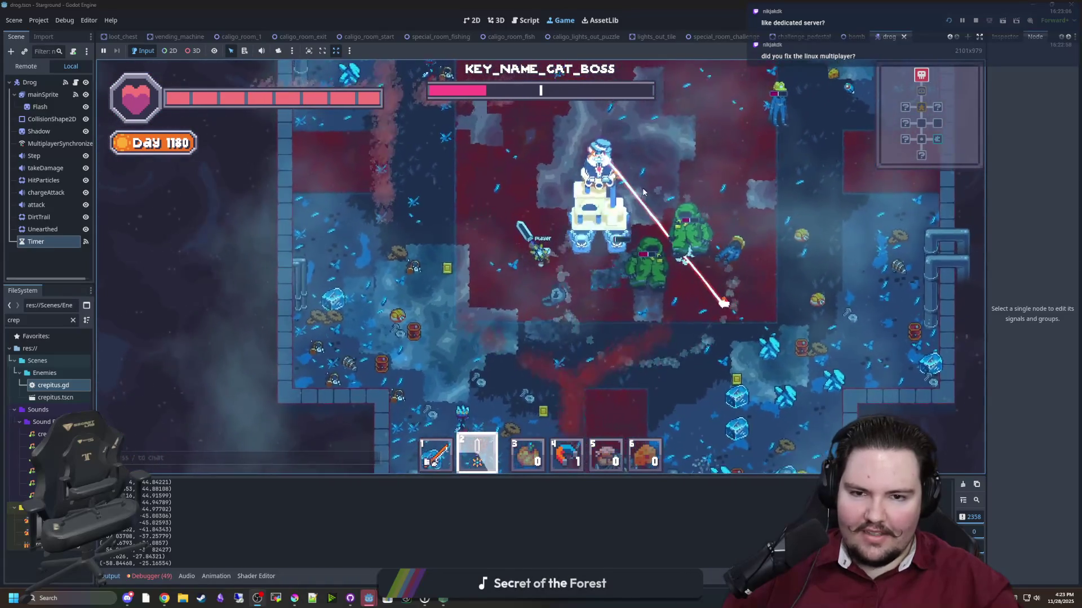
key("w")
key("d")
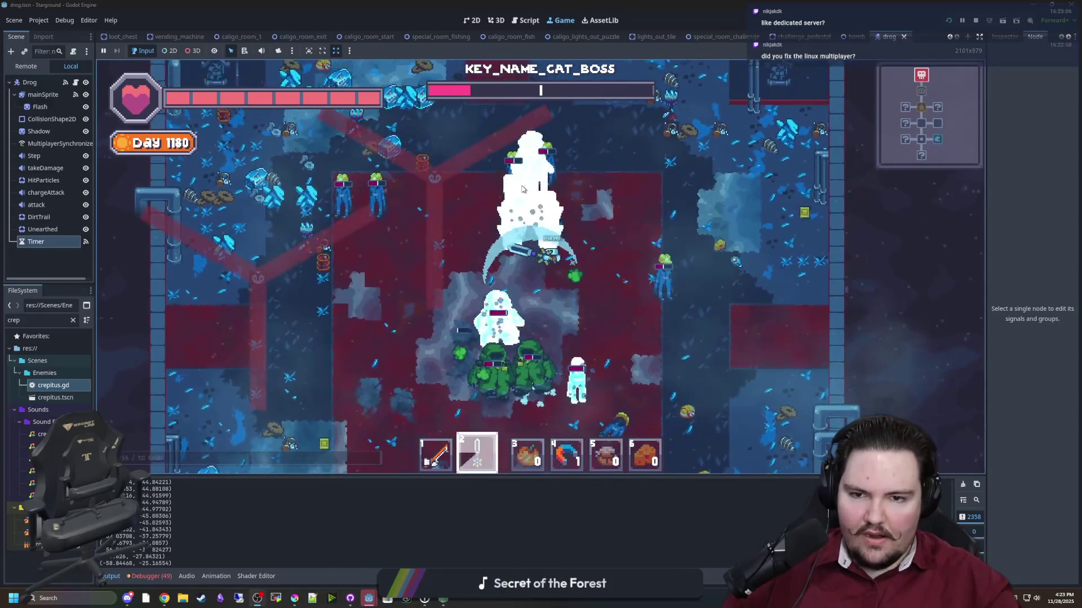
key("w")
key("a")
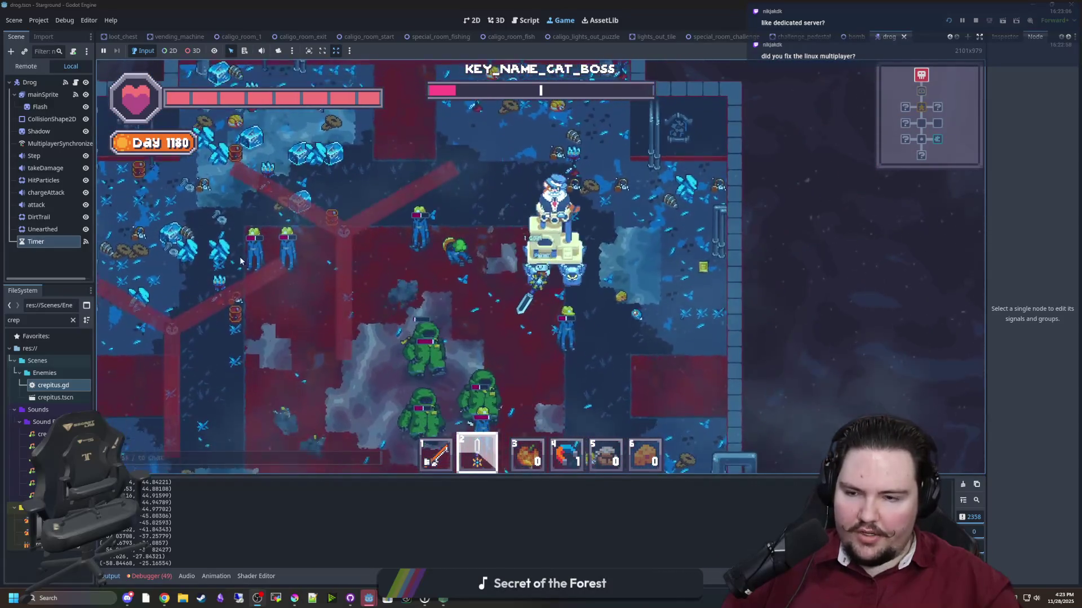
key("d")
key("w")
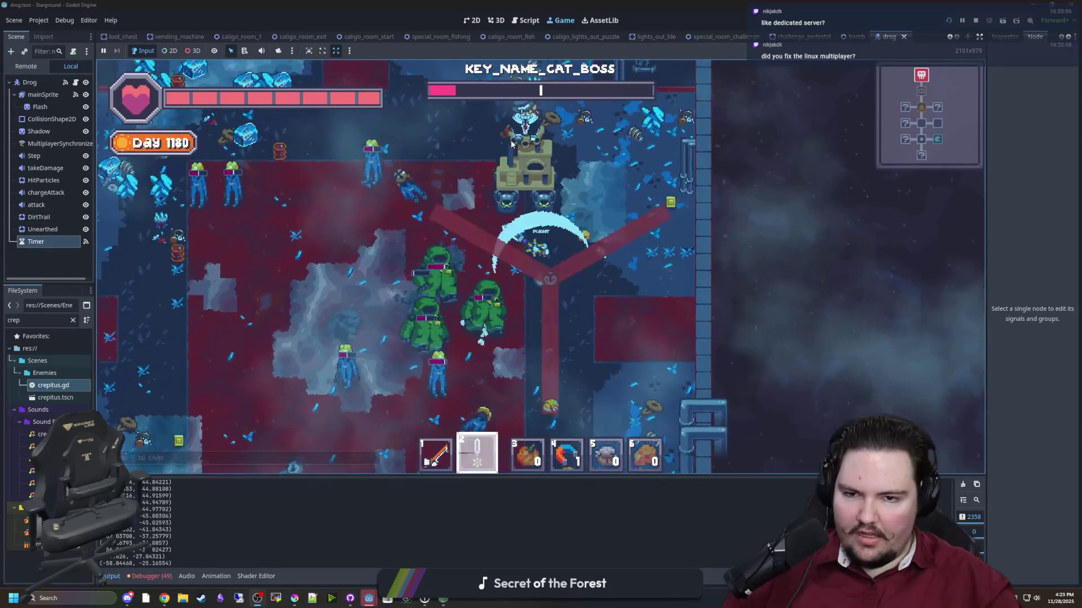
key("a")
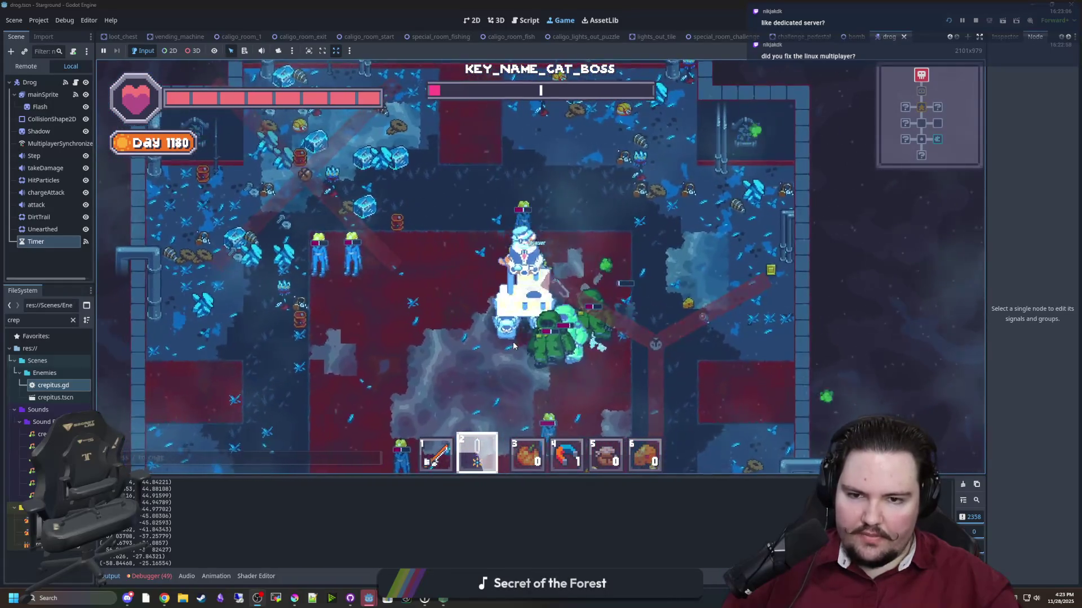
key("s")
key("a")
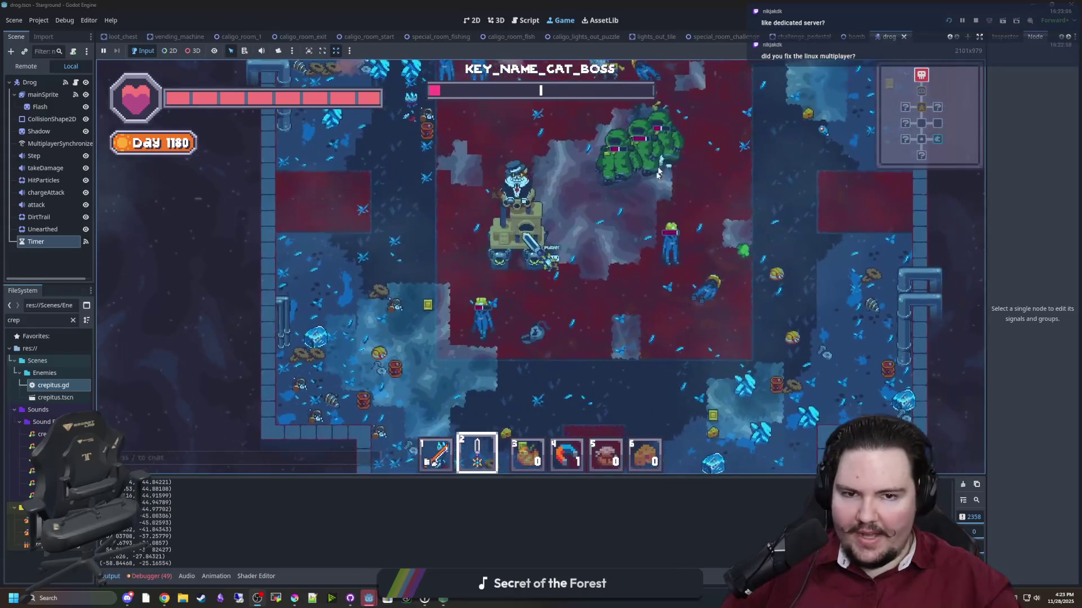
key("s")
key("d")
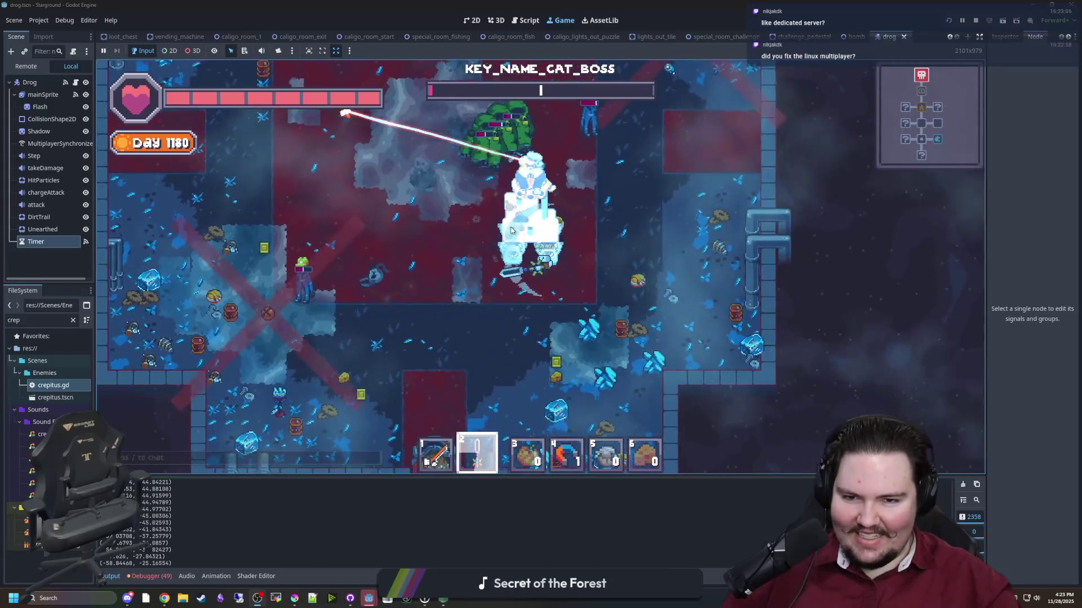
key("s")
key("a")
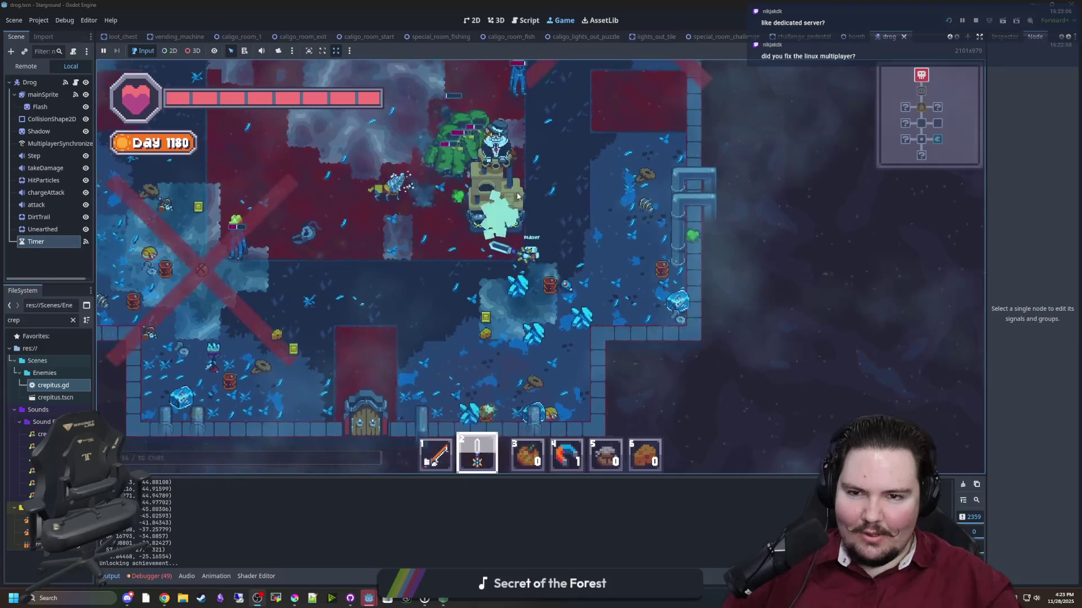
key("d")
key("w")
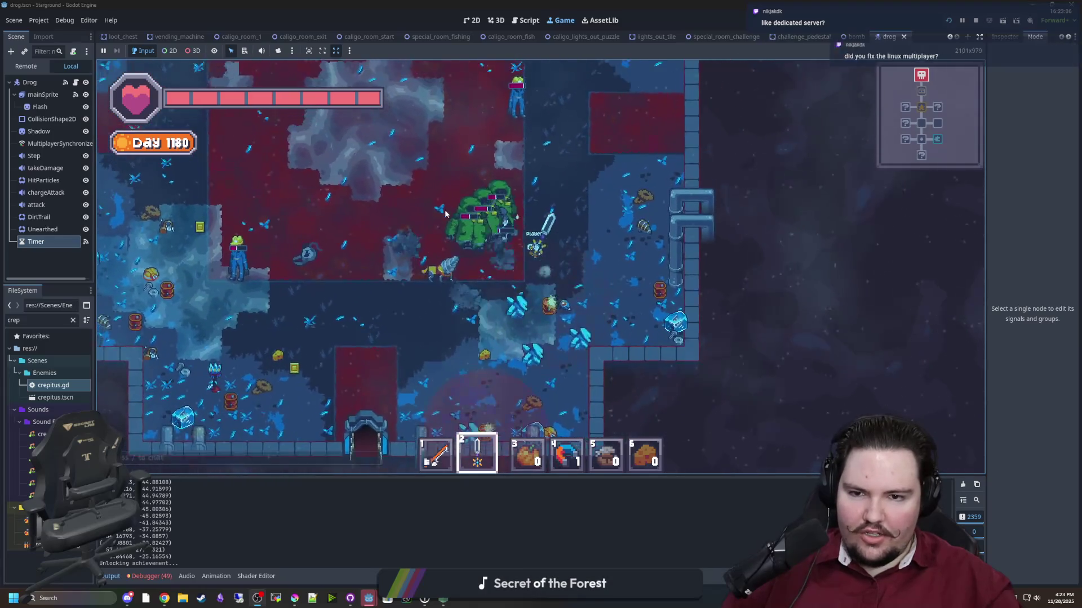
key("a")
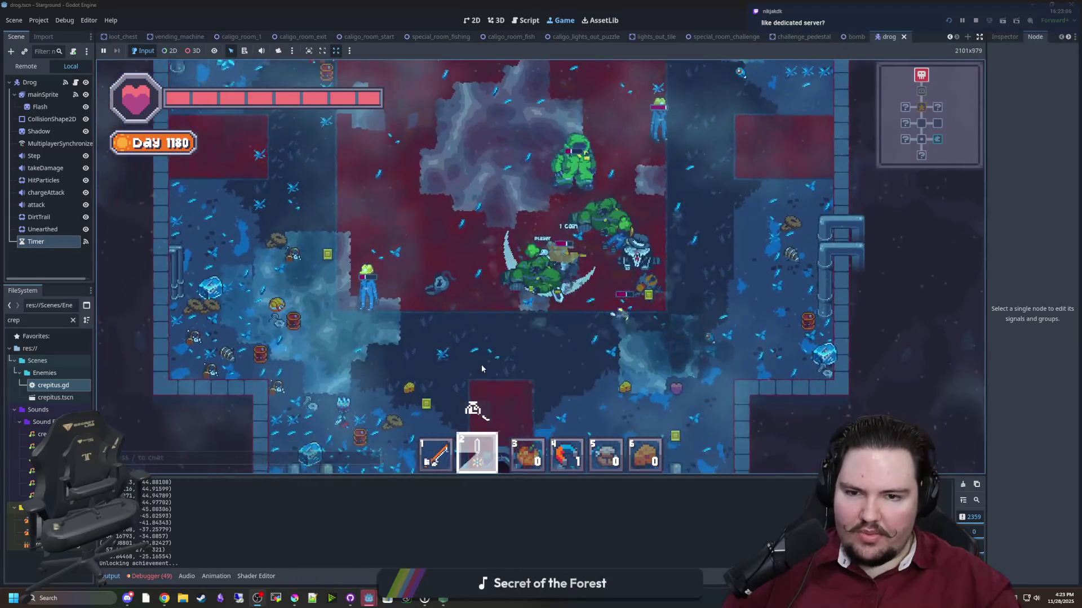
key("w")
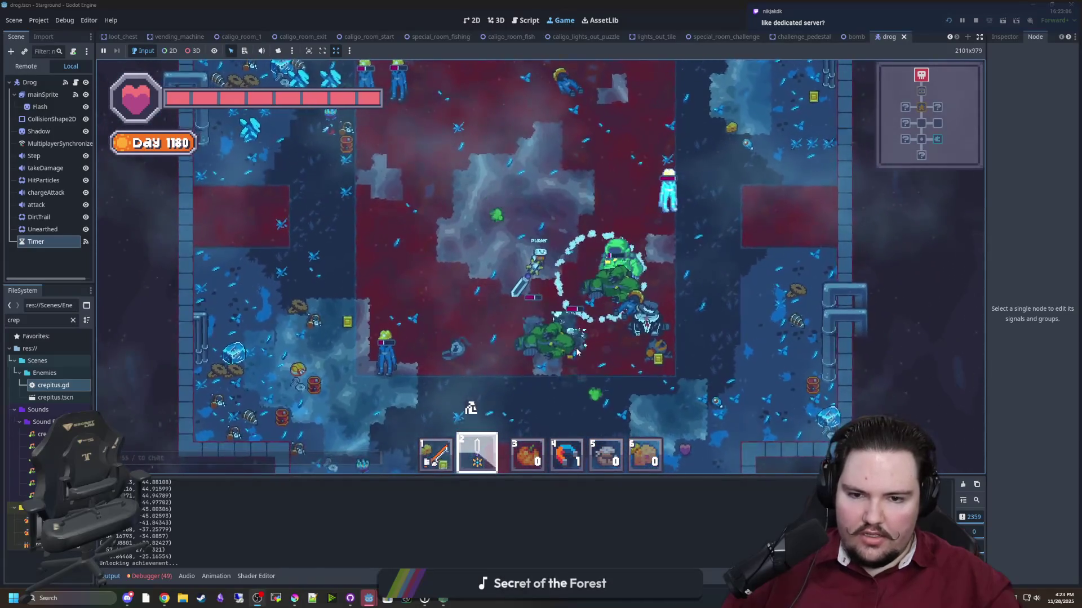
- Move into the red room, then stop the playtest with F8
key("w")
key("a")
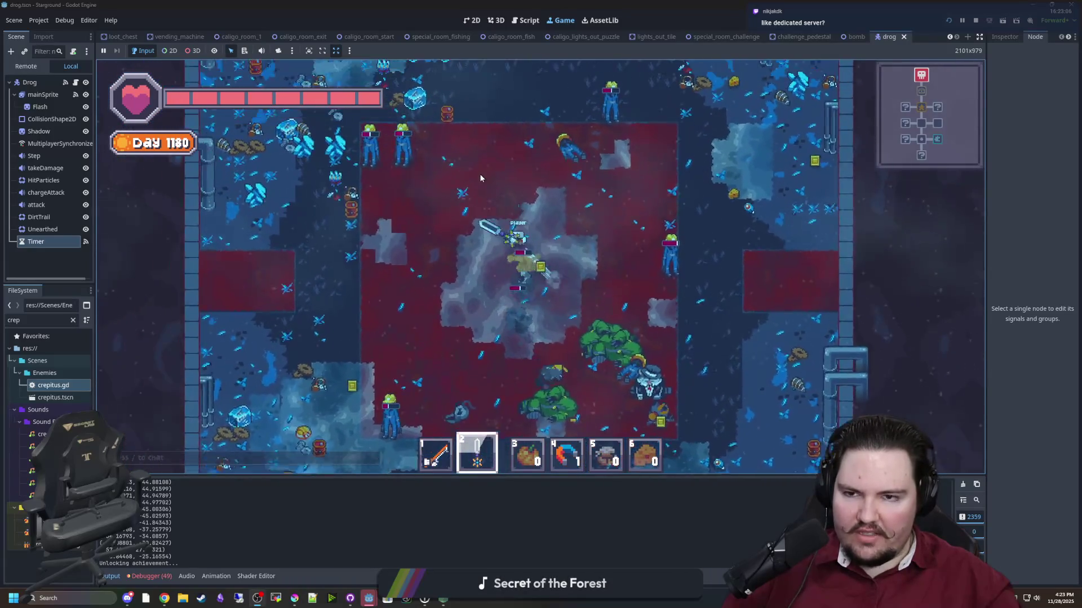
key("s")
key("d")
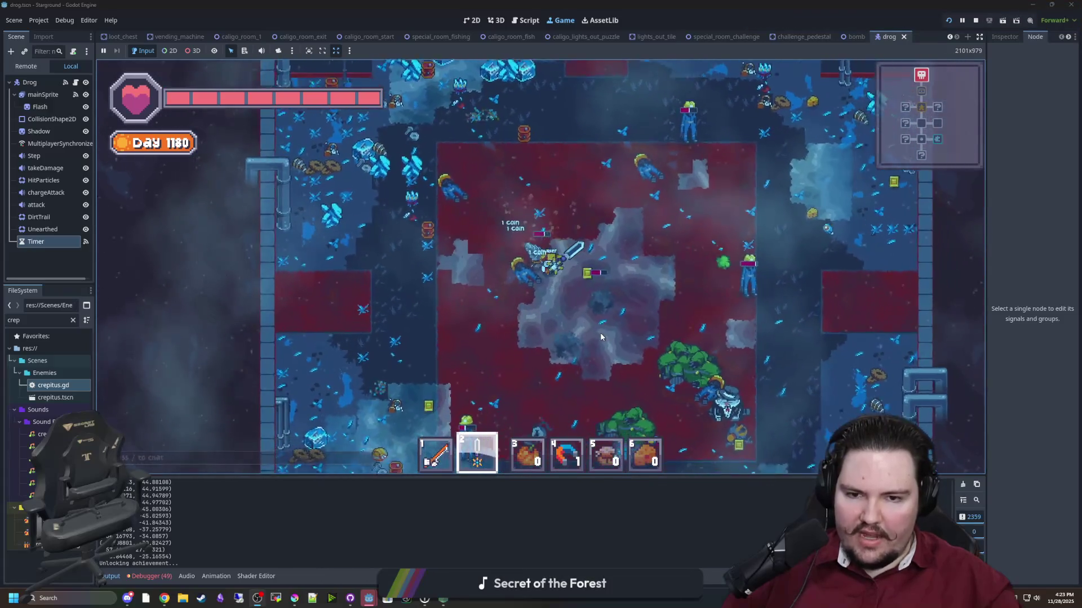
key("s")
key("d")
key("F8")
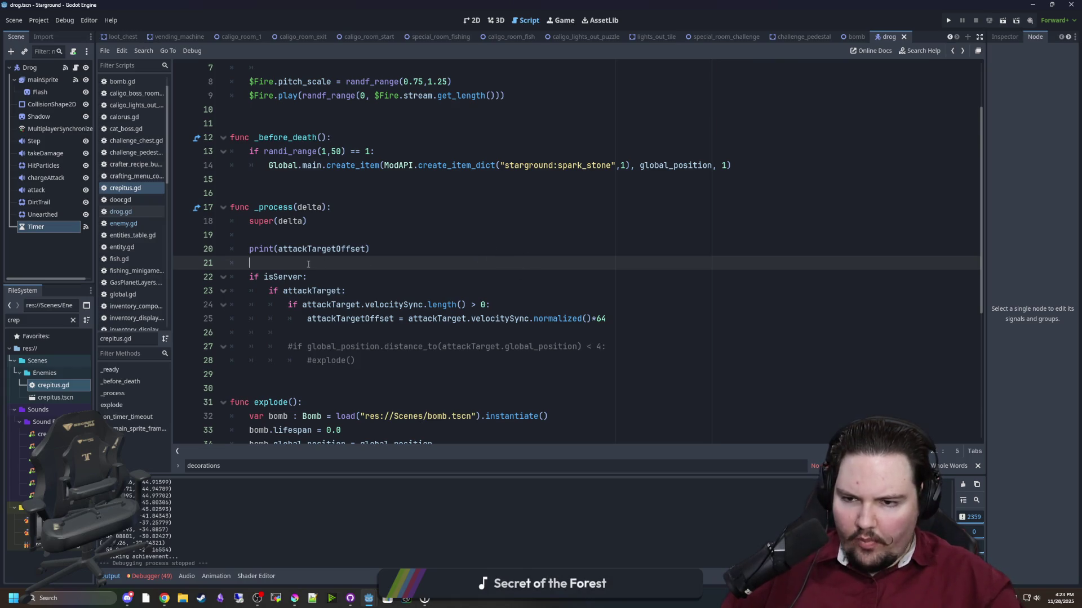
- Delete the debug print(attackTargetOffset) line from _process in crepitus.gd
left_click(388, 248)
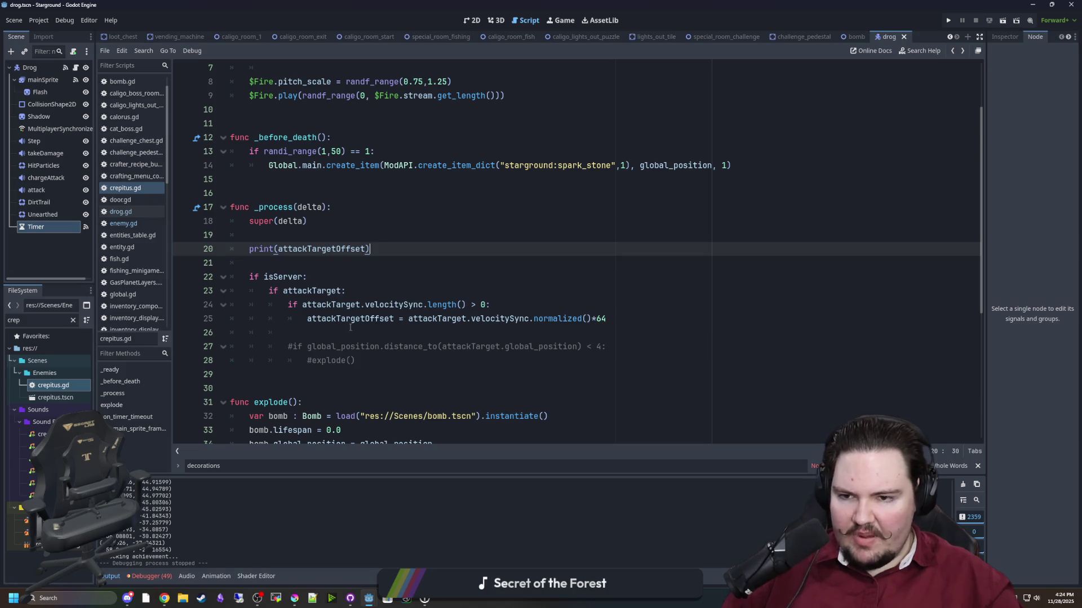
left_click(316, 262)
left_click_drag(307, 262, 238, 252)
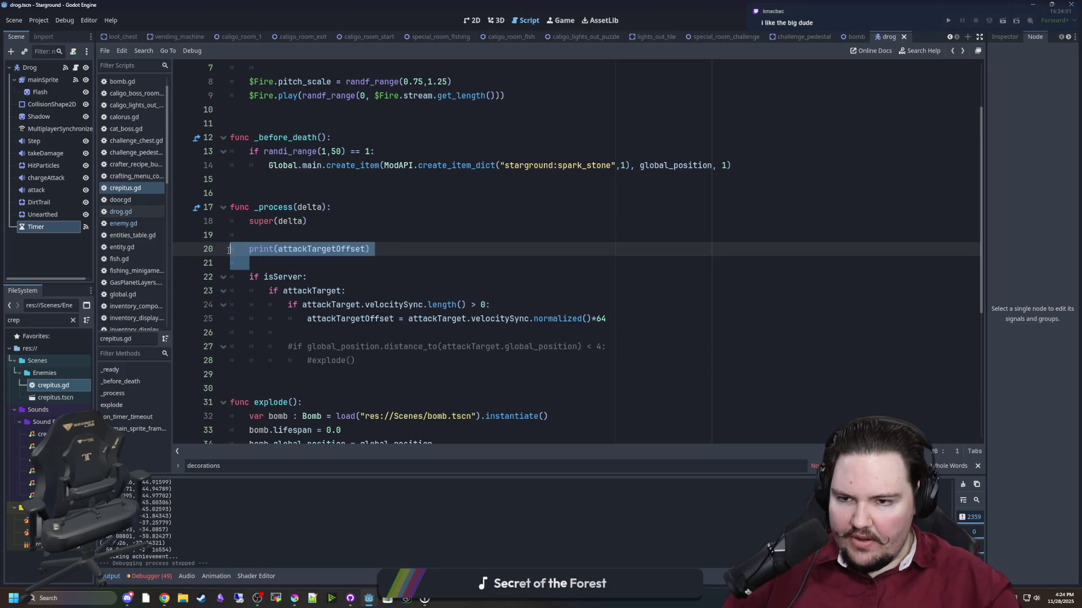
key("BackSpace")
key("BackSpace")
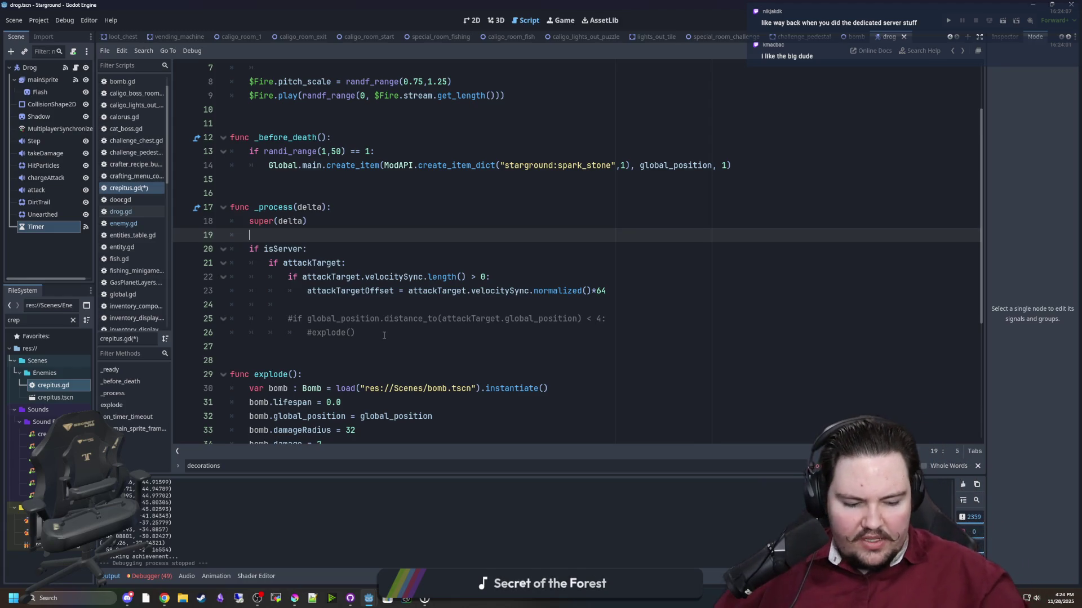
- Save crepitus.gd with the explode check commented out, and run the game again
left_click(293, 336)
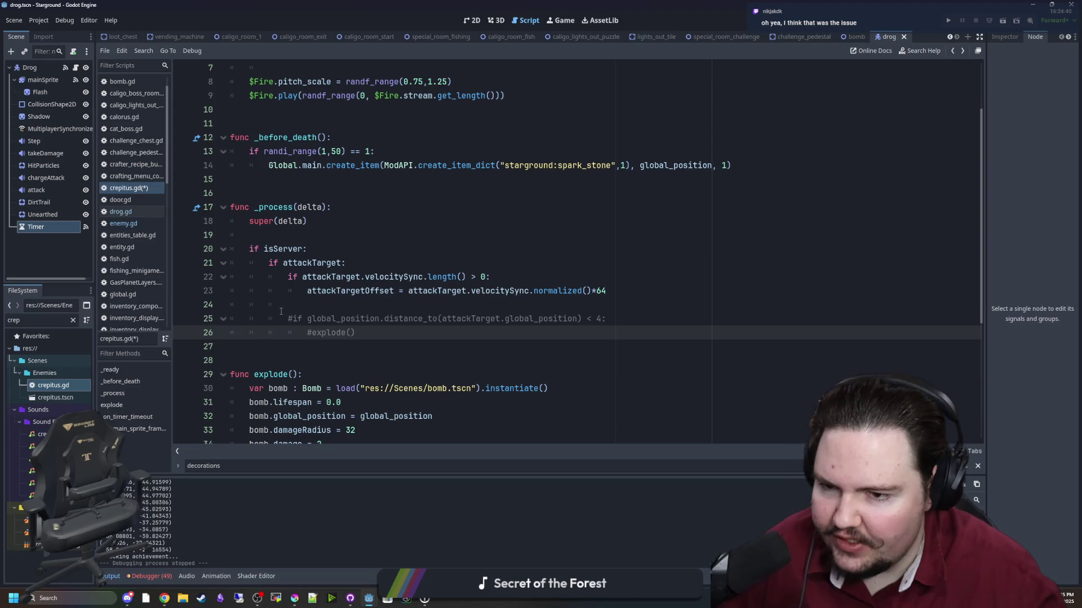
key("Up")
key("Up")
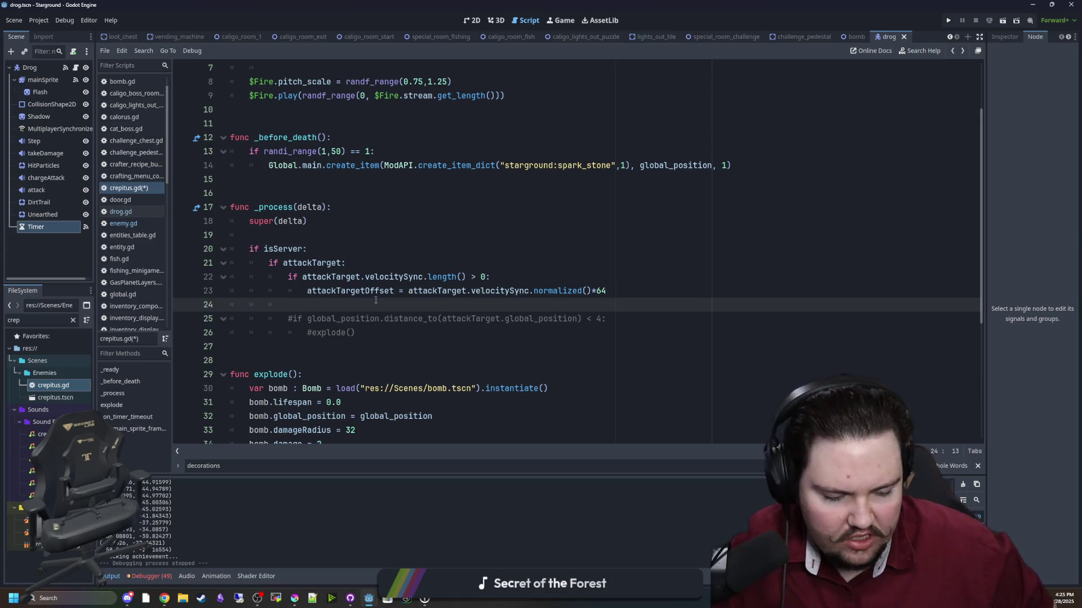
left_click(365, 291)
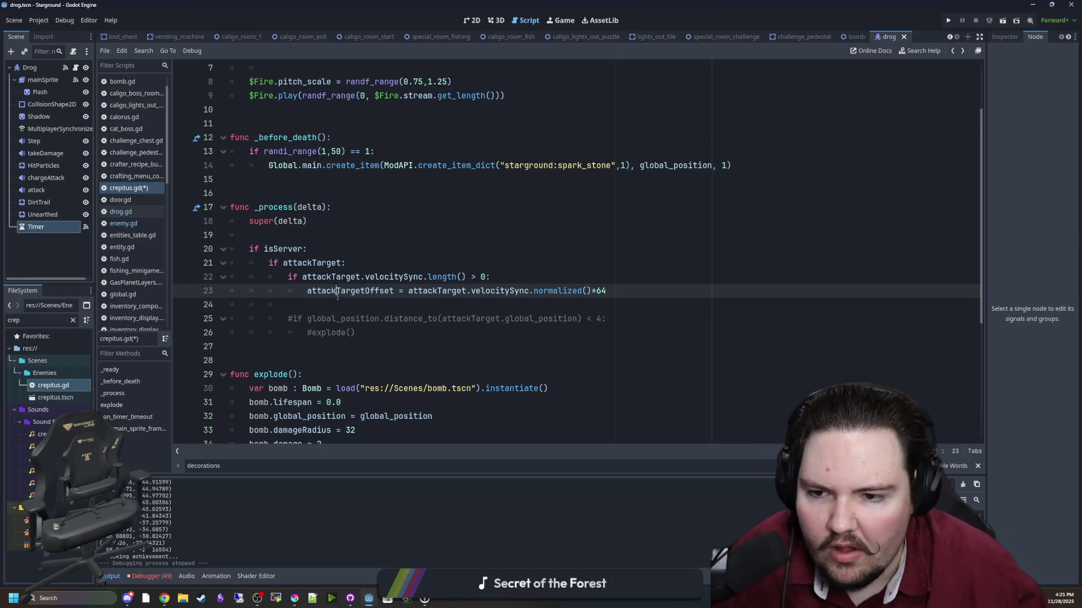
left_click(327, 307)
scroll(356, 251, "down", 4)
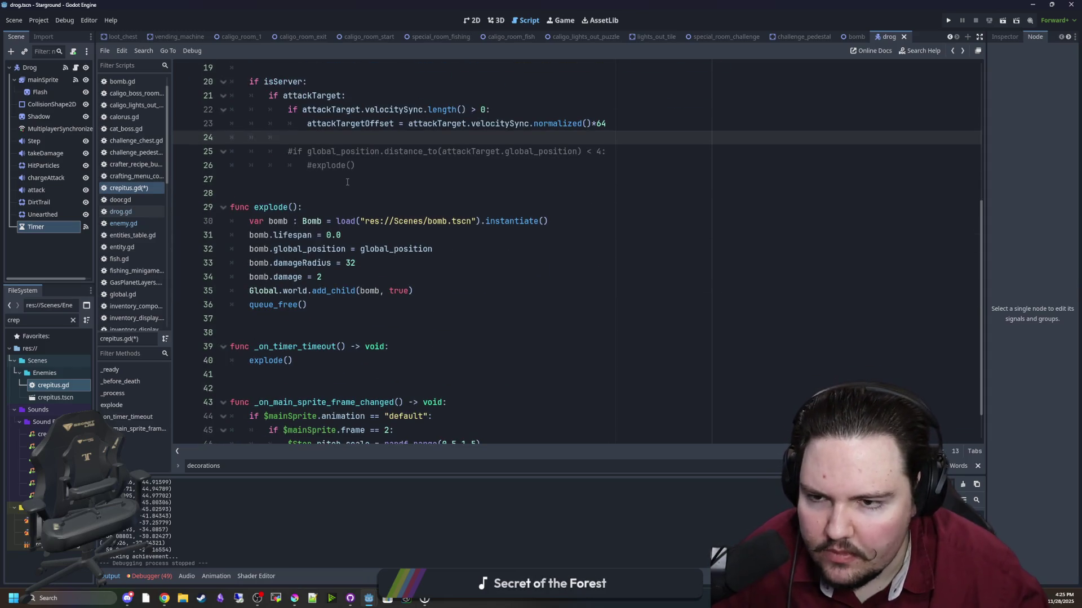
left_click(347, 182)
key("ctrl+s")
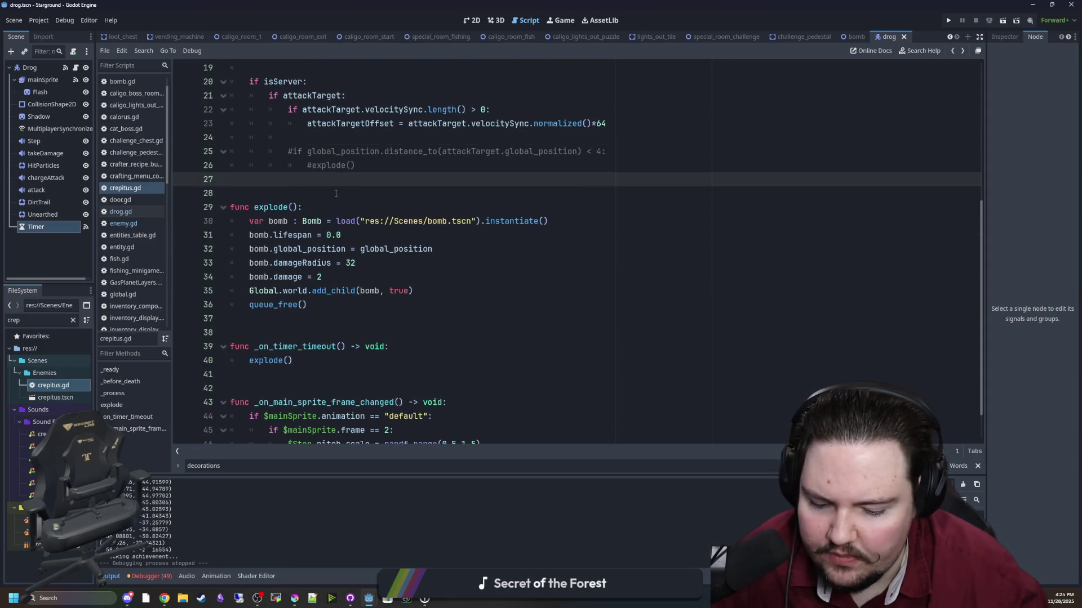
scroll(330, 199, "up", 4)
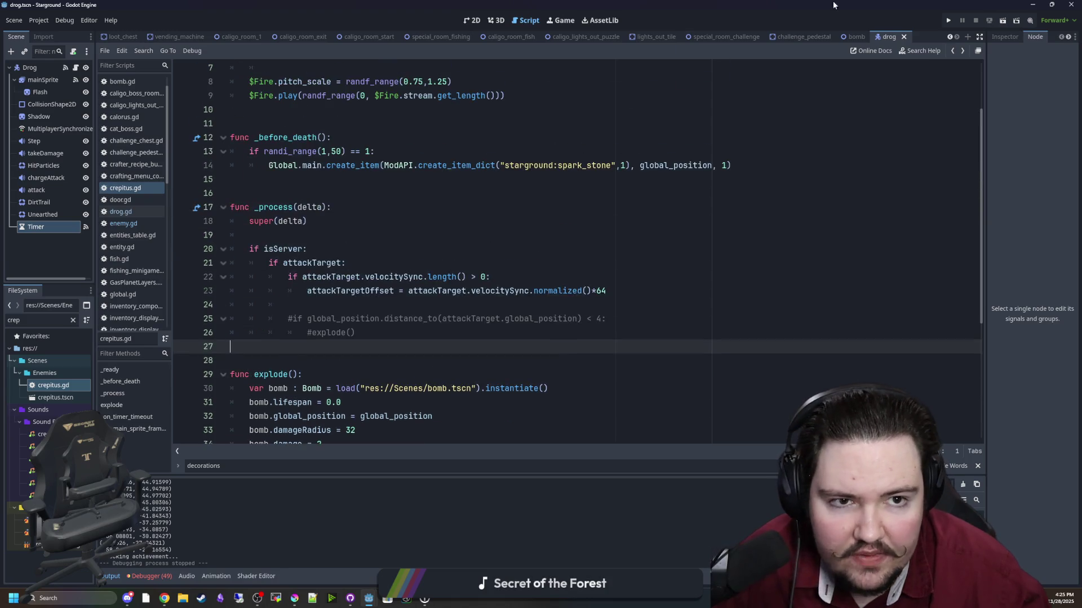
left_click(949, 21)
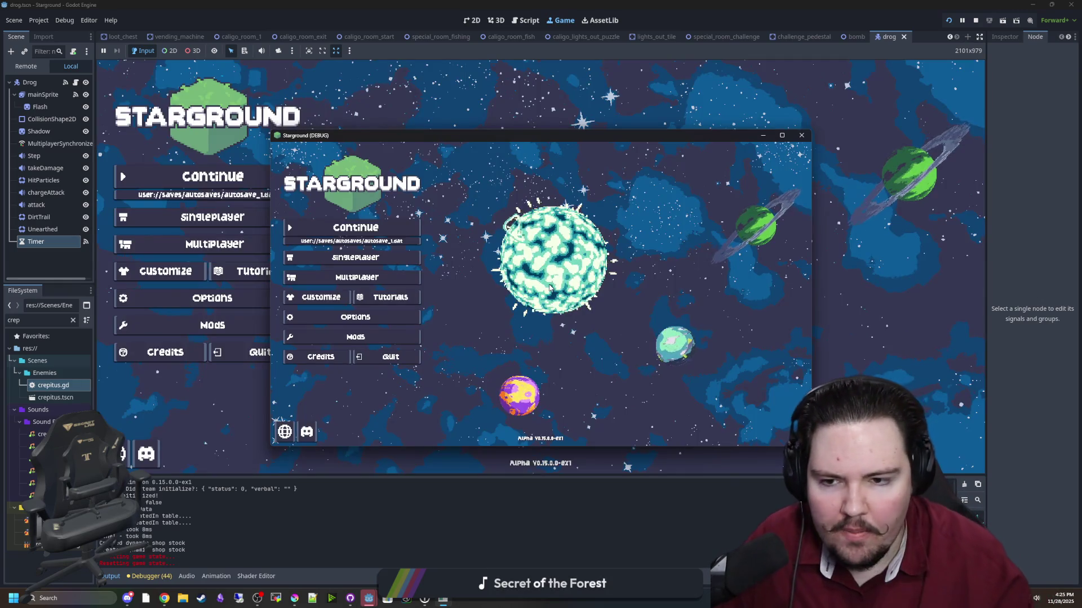
- Host the saved game autosave_1 through Multiplayer > Manual in the embedded game
left_click(209, 127)
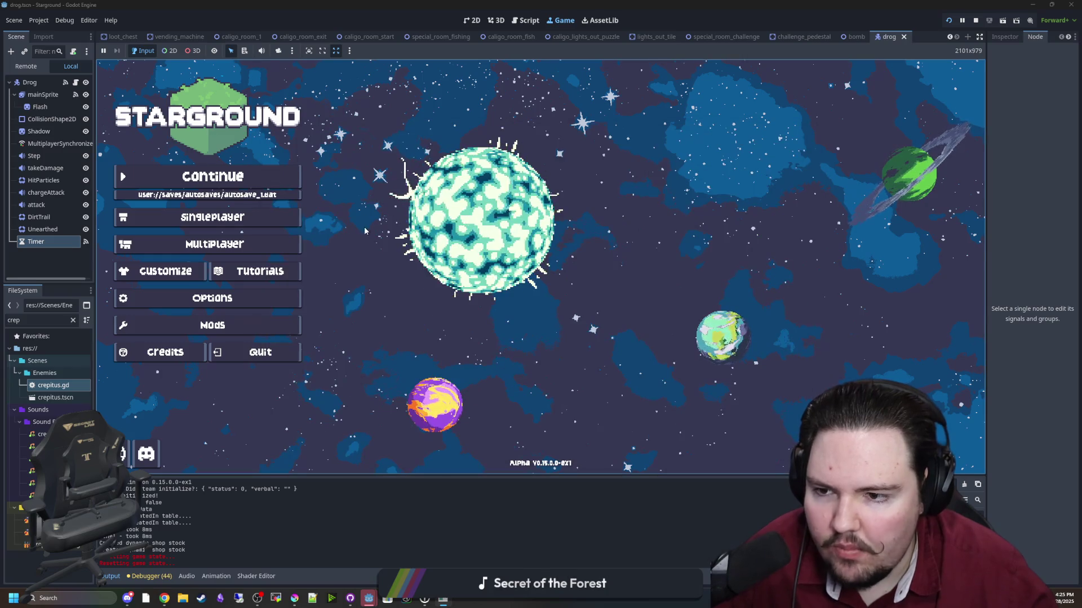
left_click(258, 241)
left_click(670, 207)
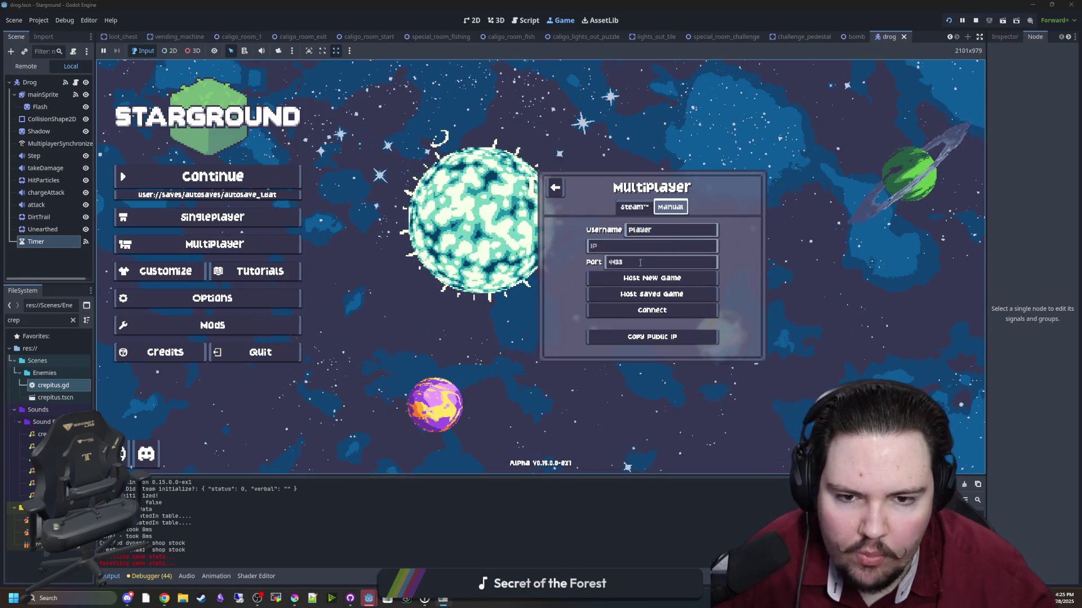
left_click(632, 296)
left_click(569, 239)
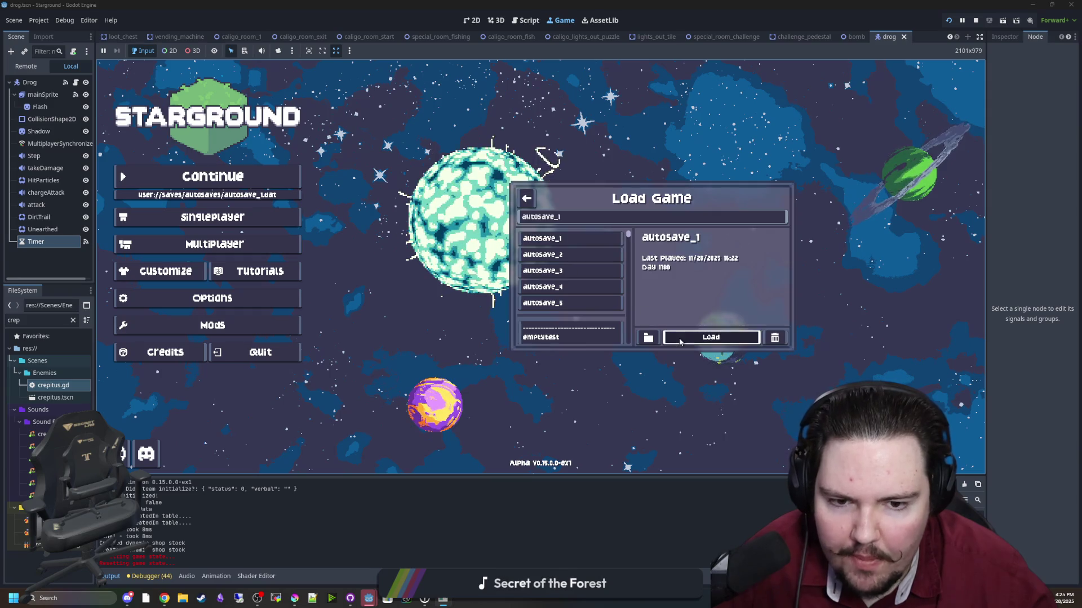
left_click(710, 337)
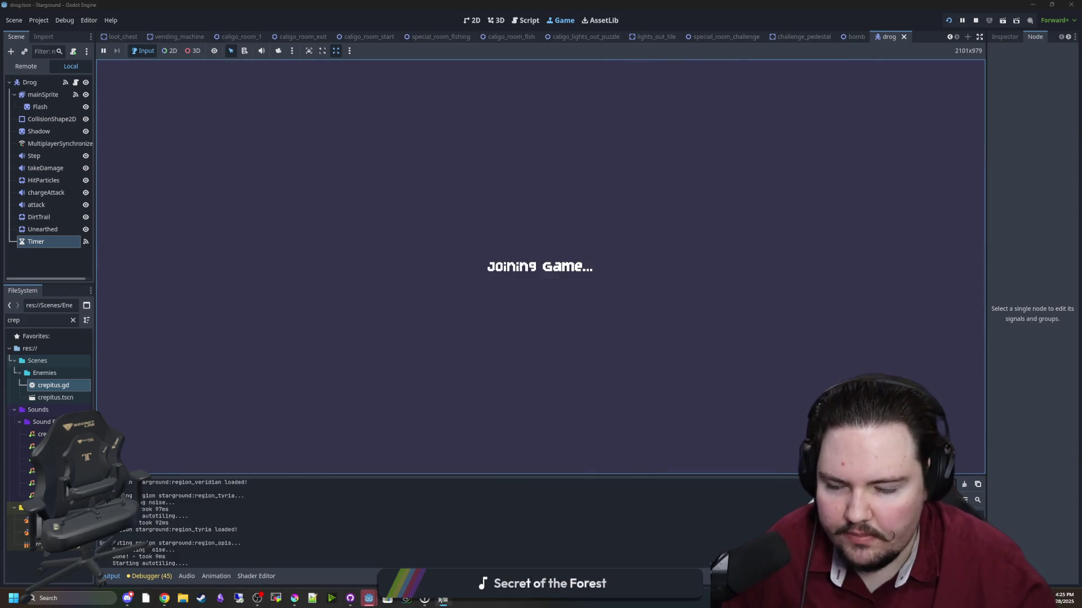
- In the second game window, enter a username and the host IP, then connect
mouse_move(442, 599)
left_click(445, 555)
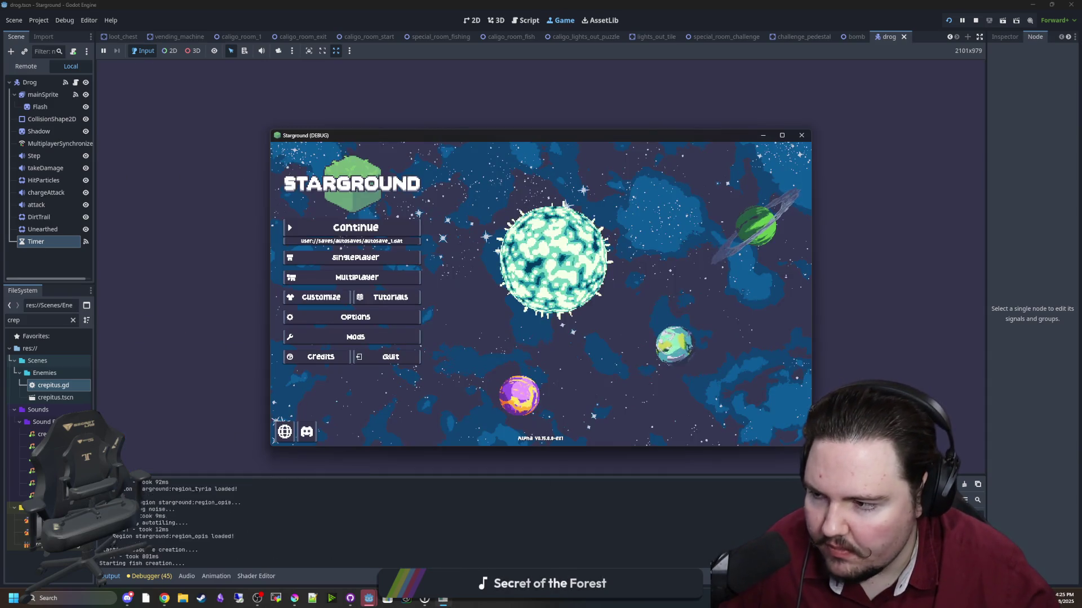
left_click(383, 278)
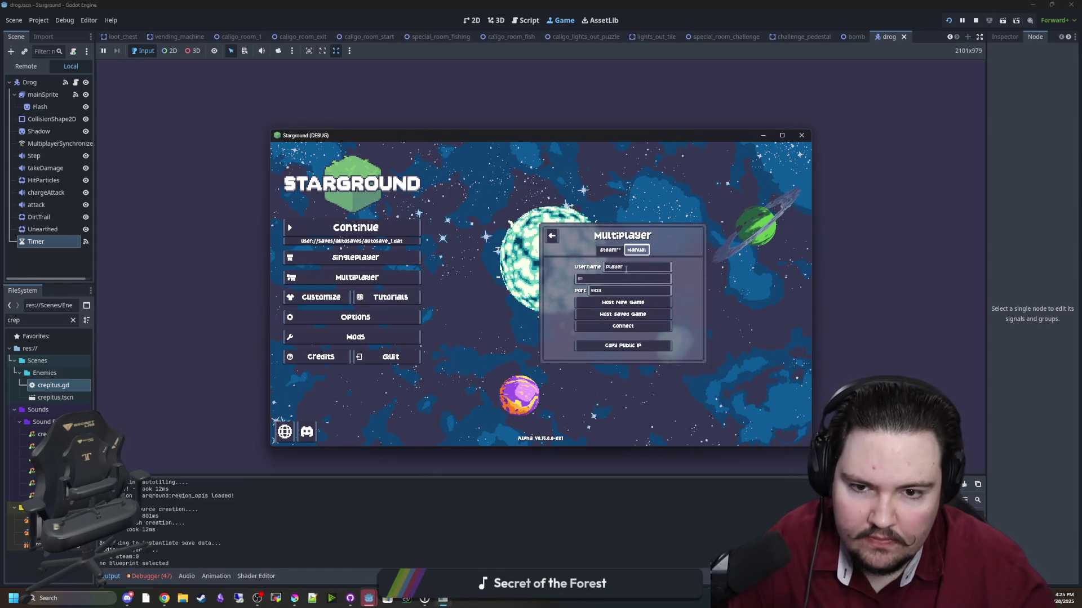
left_click(630, 266)
type("s")
left_click(613, 278)
type("10")
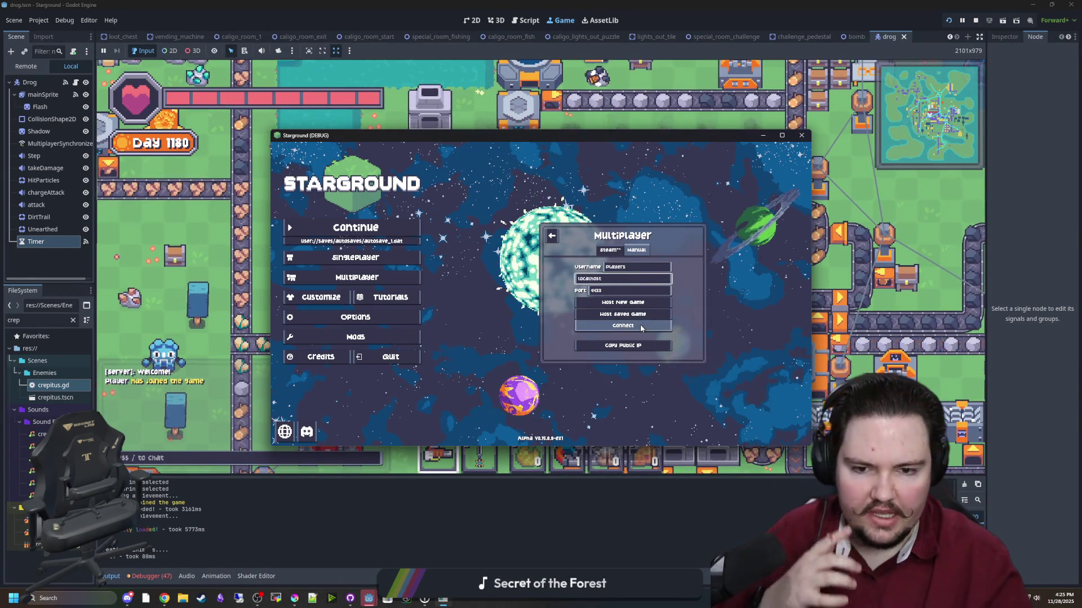
left_click(640, 326)
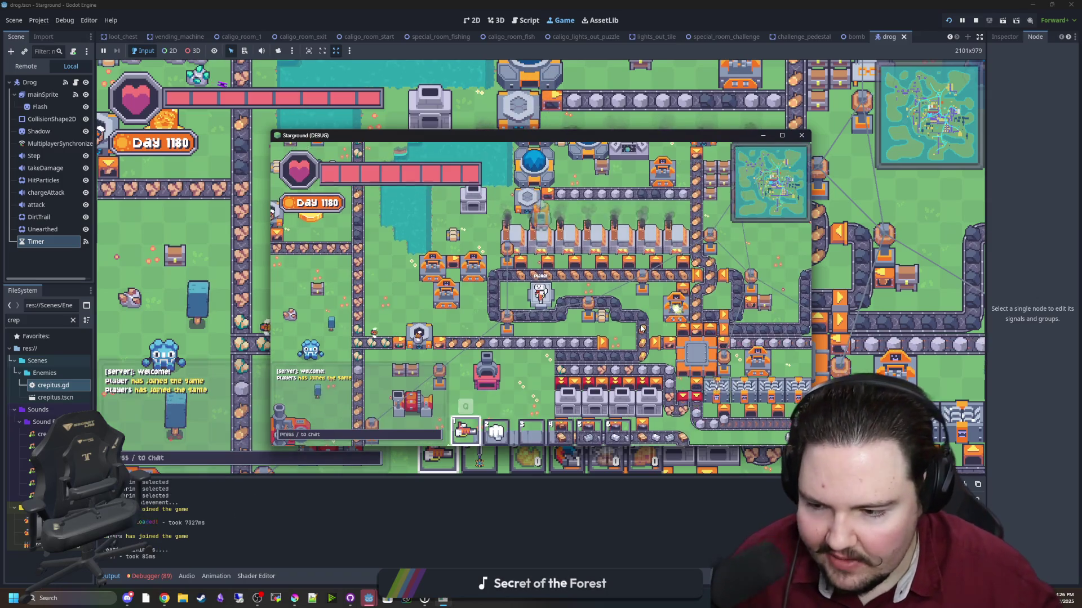
- Walk the second player to the starlauncher and launch to a new destination
key("w")
key("a")
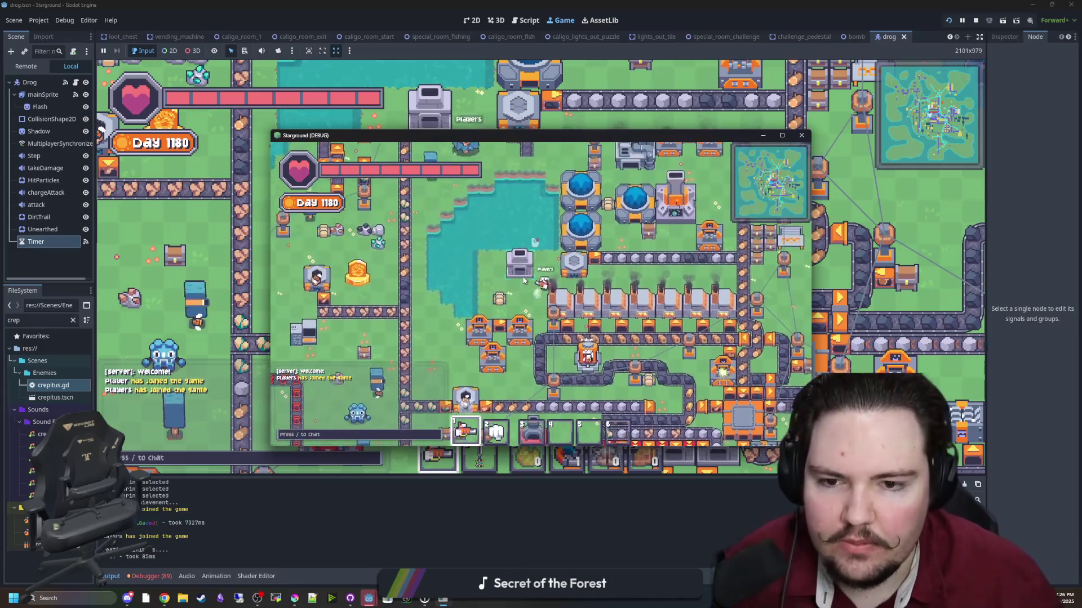
key("d")
key("w")
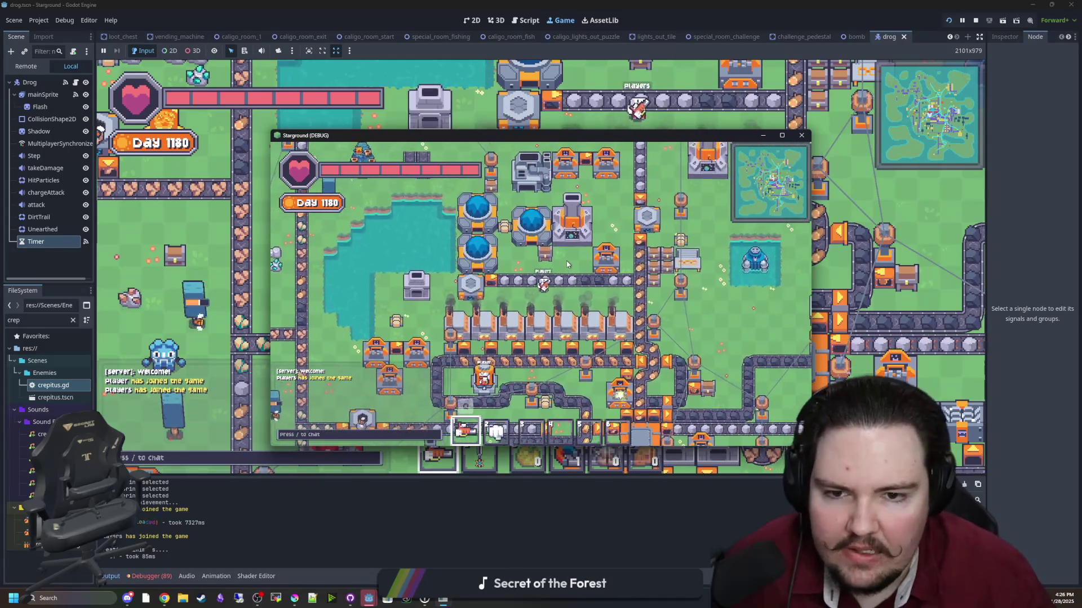
key("w")
key("d")
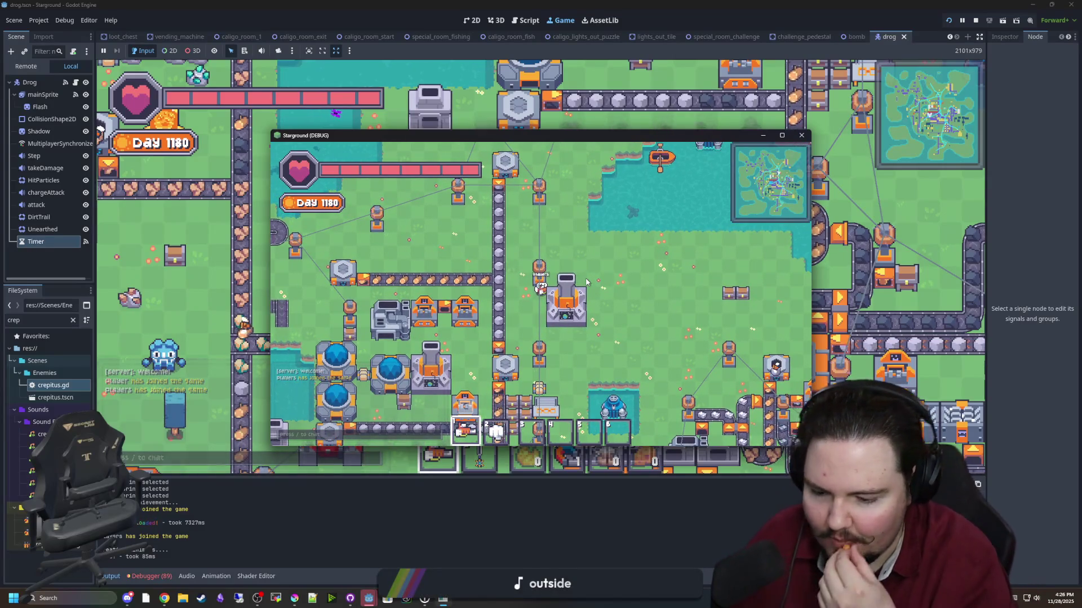
key("e")
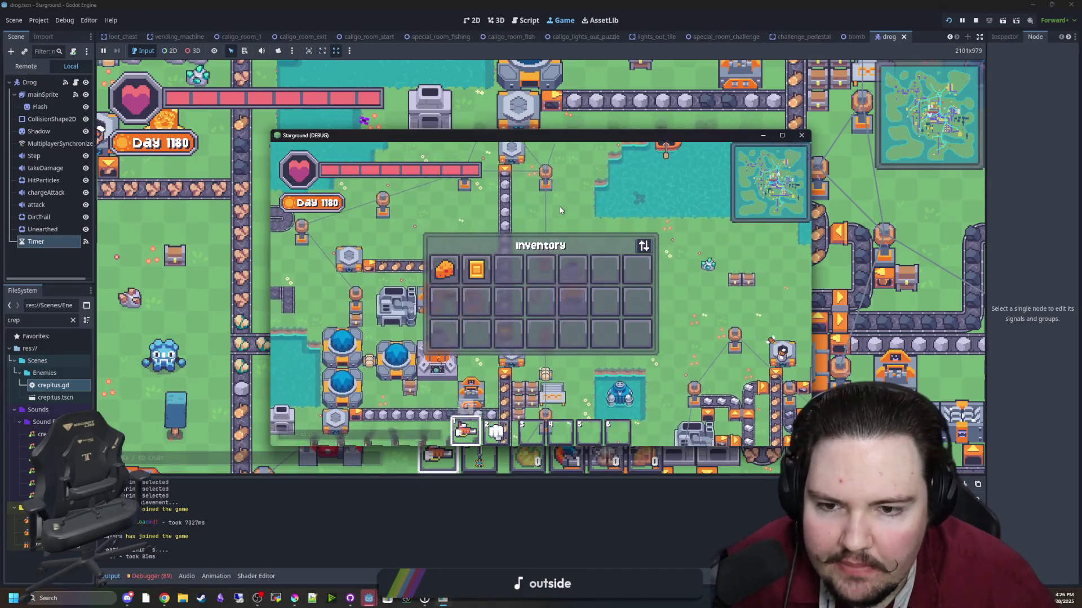
key("e")
key("s")
key("a")
key("s")
key("a")
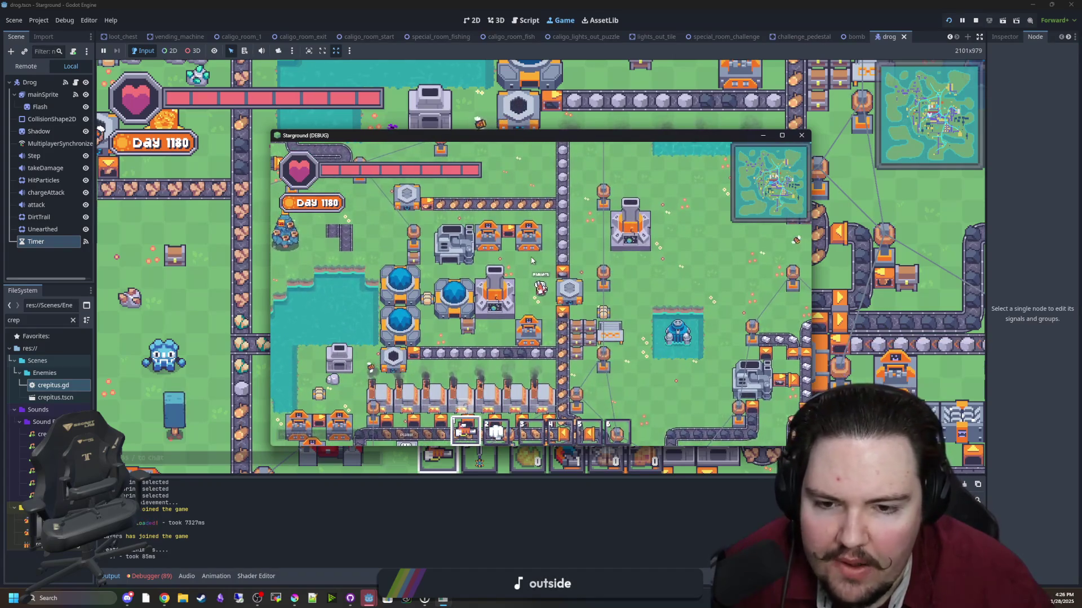
left_click(506, 286)
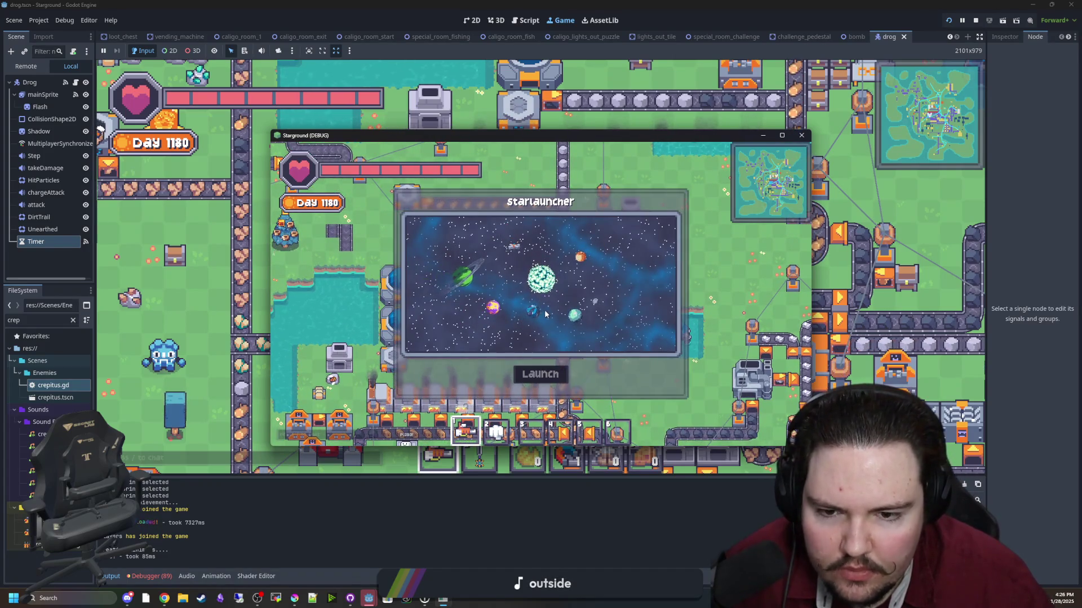
left_click(537, 372)
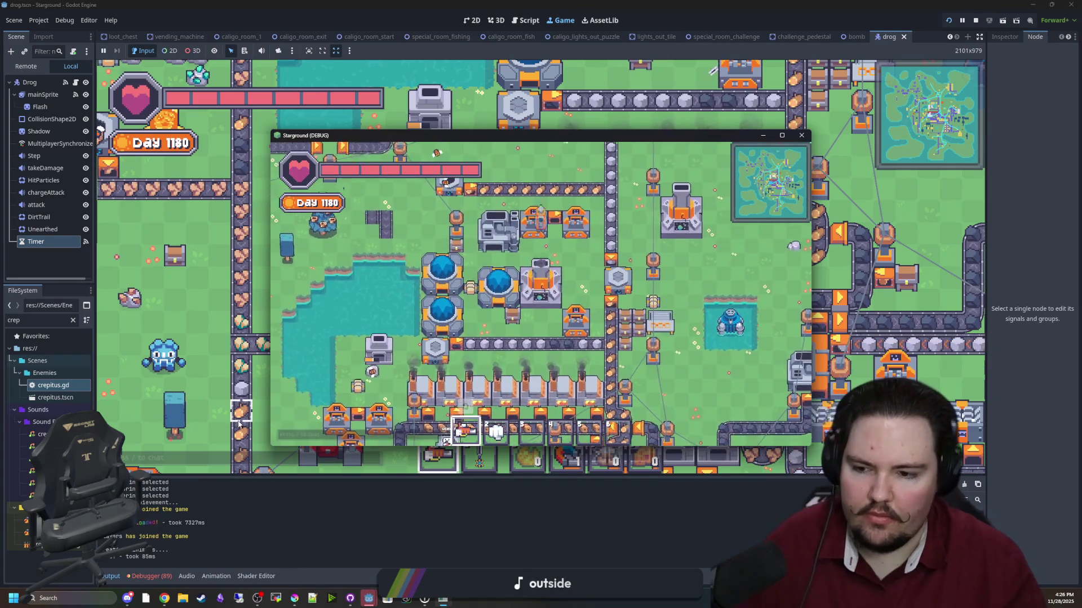
- In the host's chat, run the gamemode creative command for Players
left_click(186, 406)
key("slash")
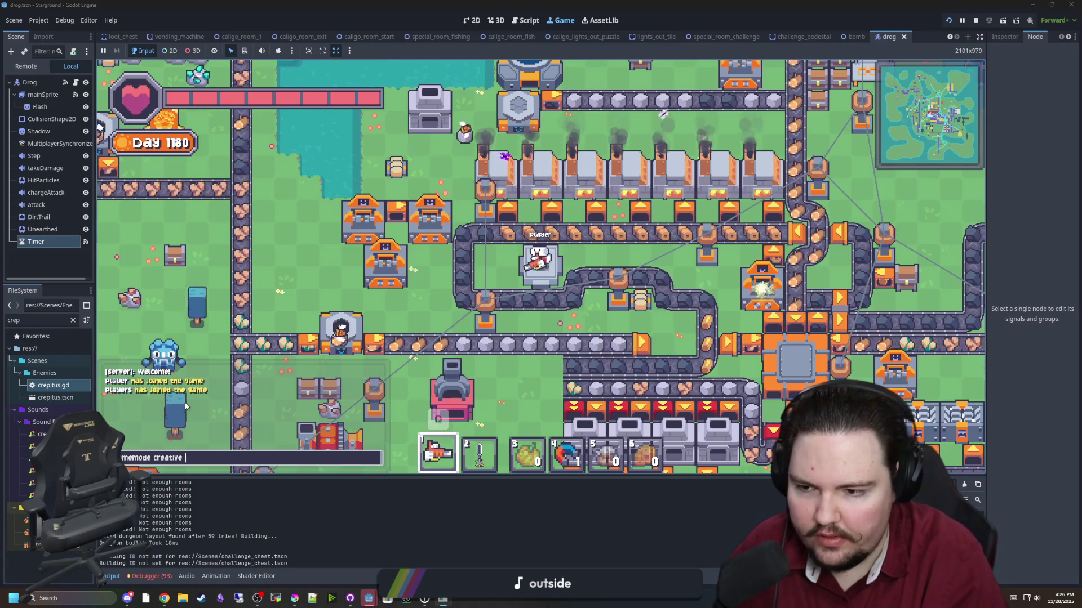
type("s")
key("Return")
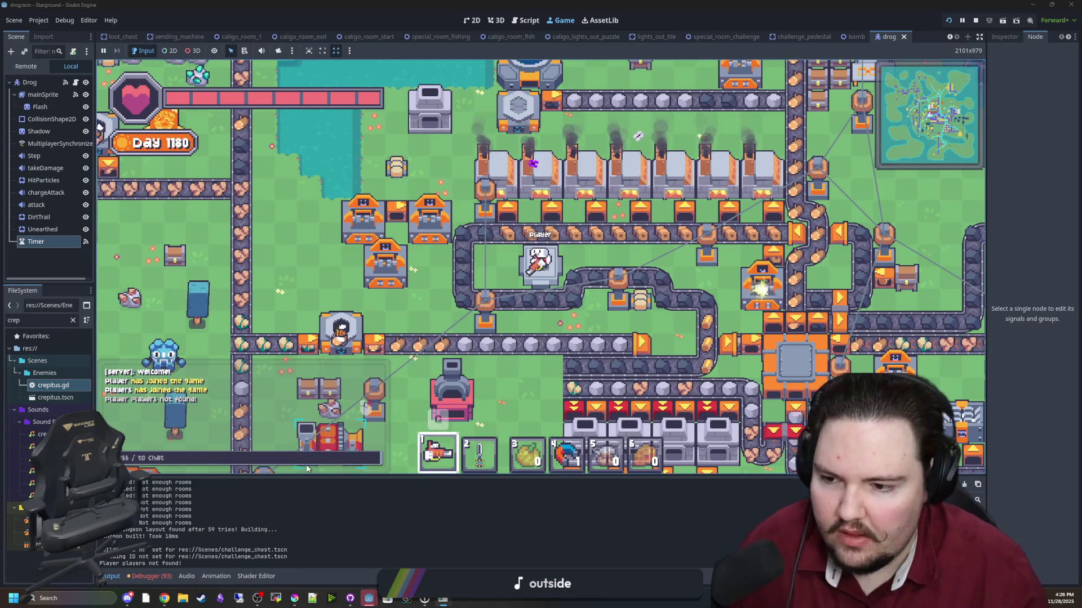
left_click(289, 458)
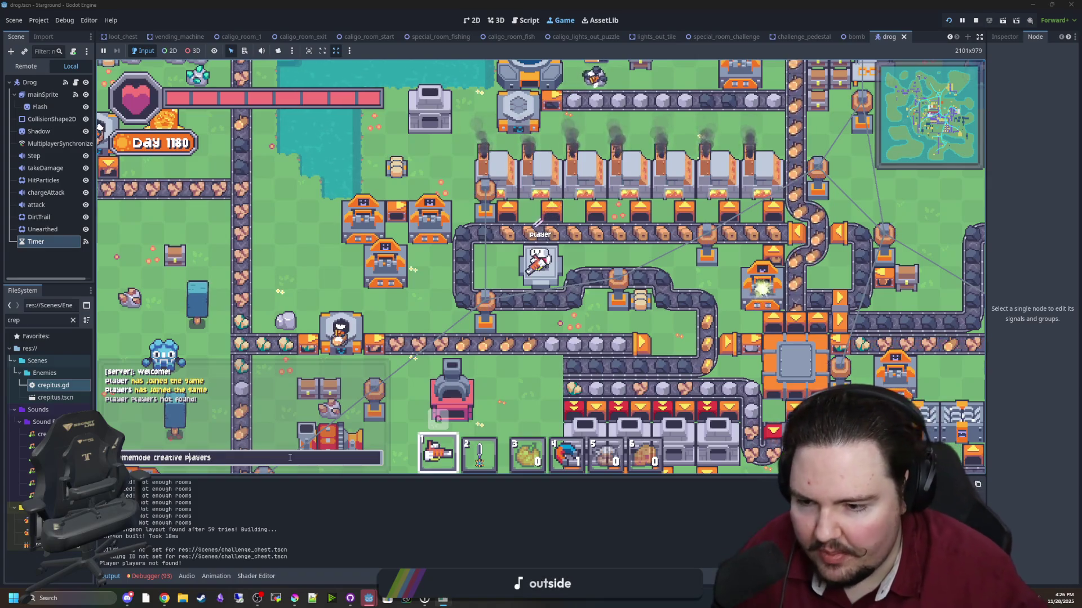
key("Return")
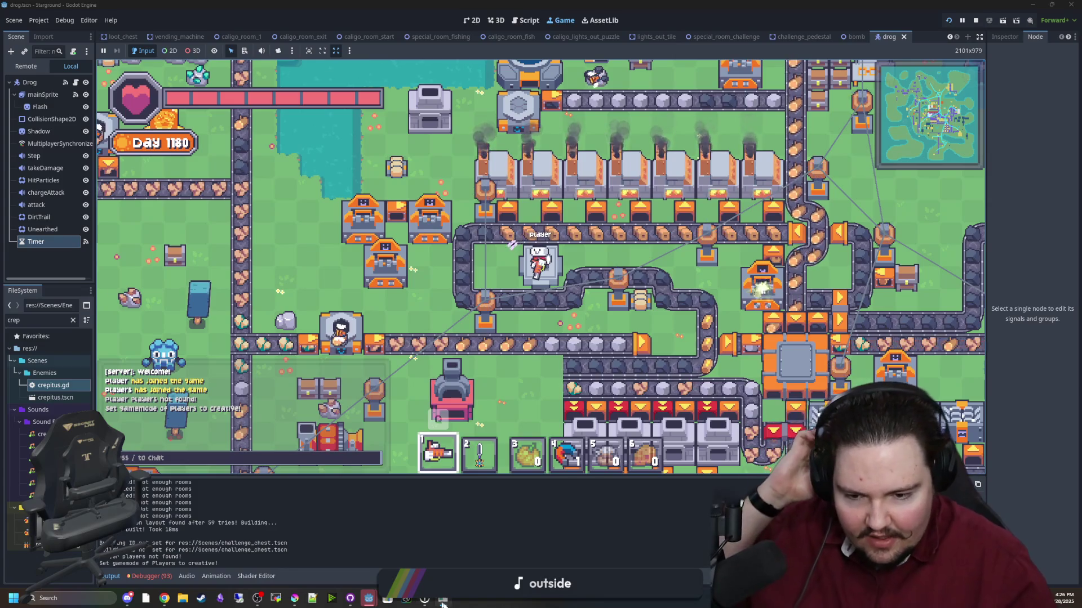
mouse_move(440, 602)
left_click(445, 541)
- Walk east through the next room to its east wall, selecting hotbar slot 2
key("d")
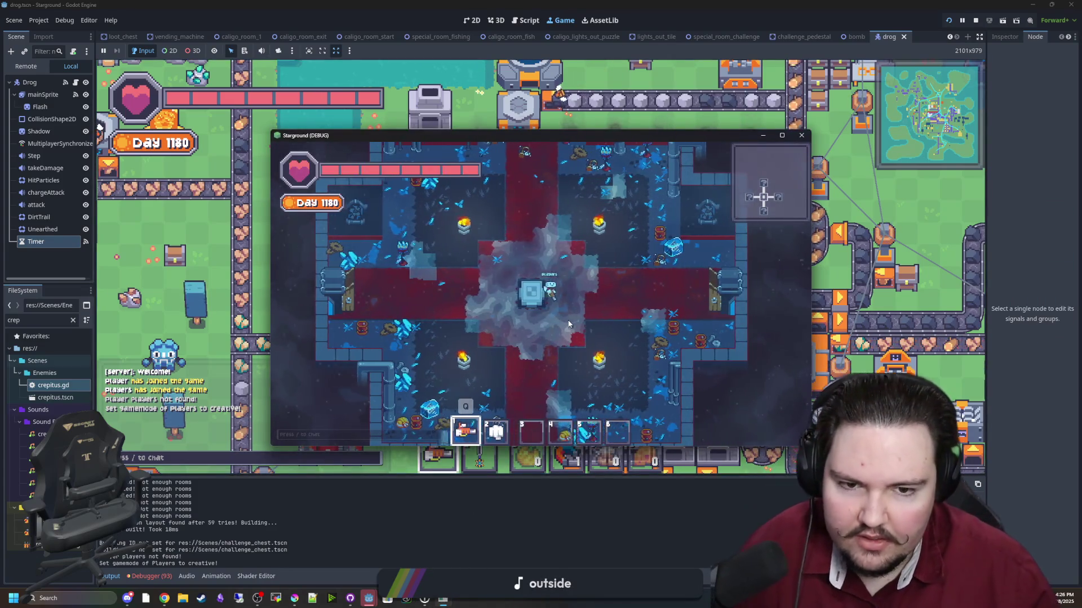
key("d")
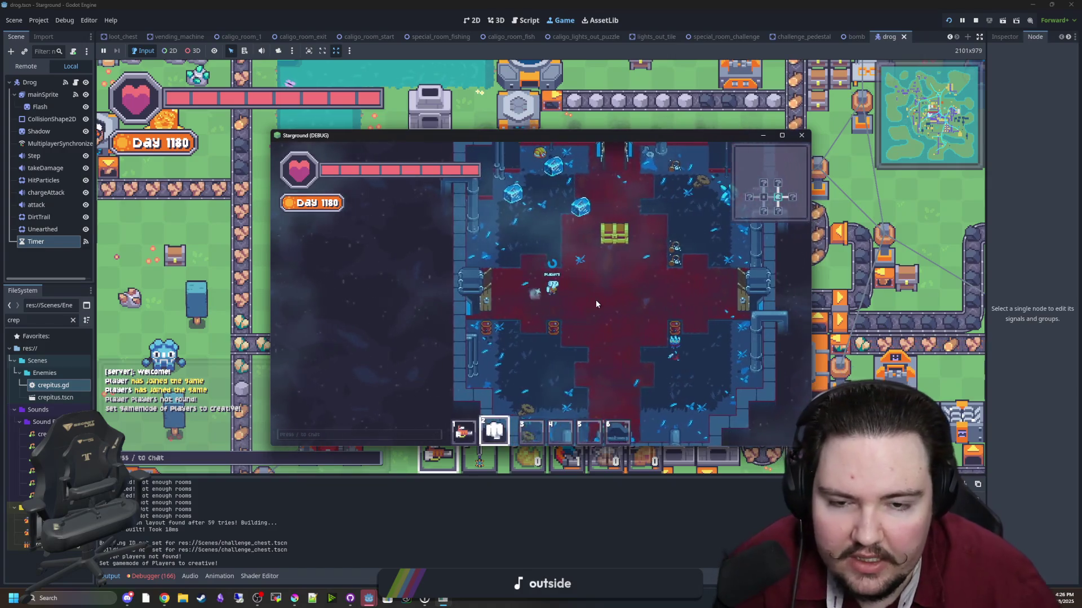
key("2")
key("d")
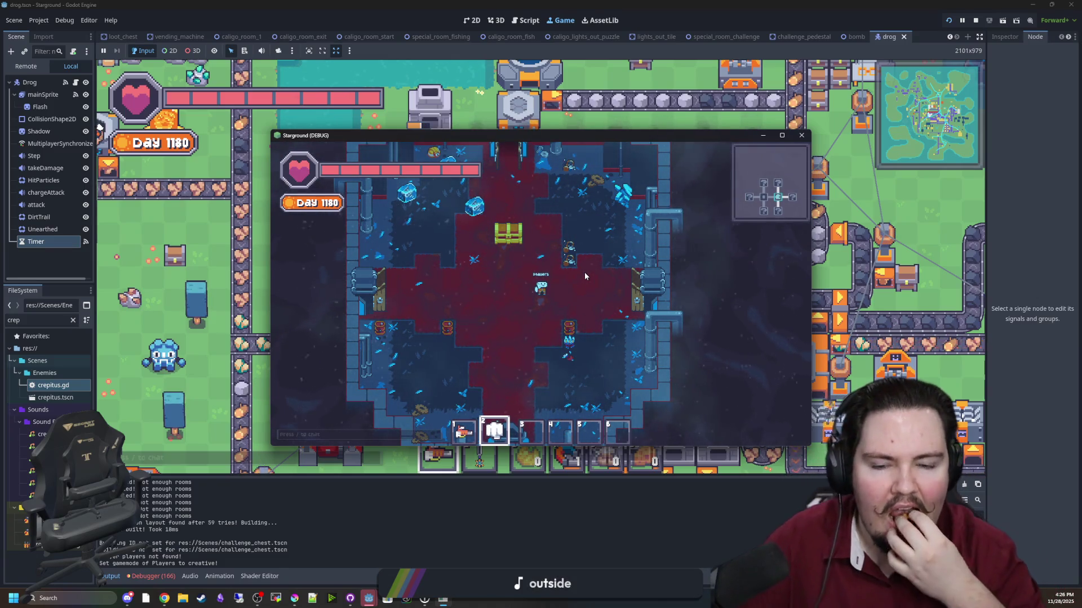
key("d")
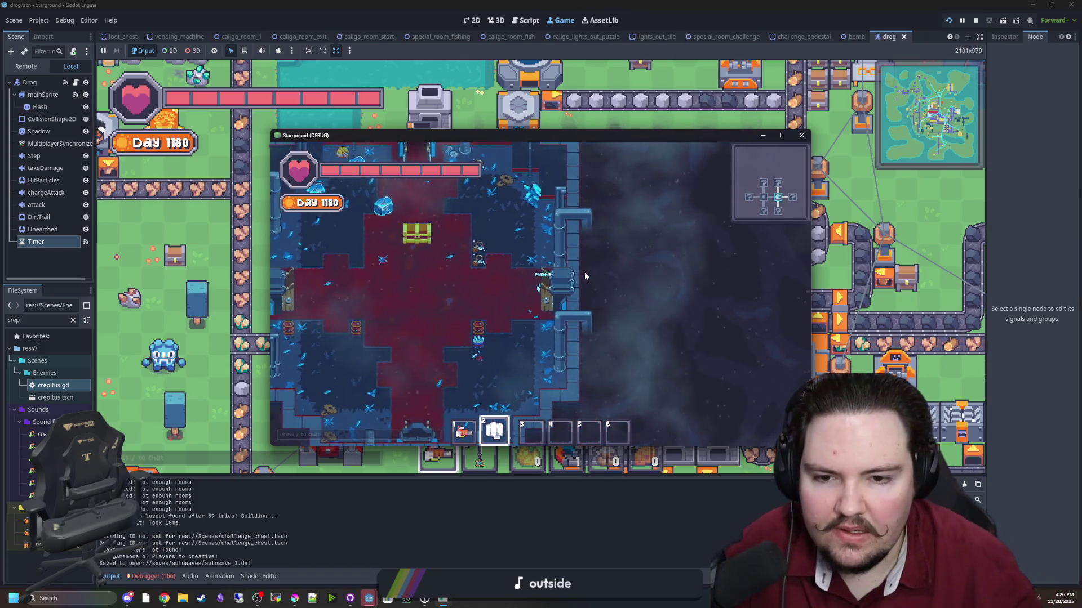
key("d")
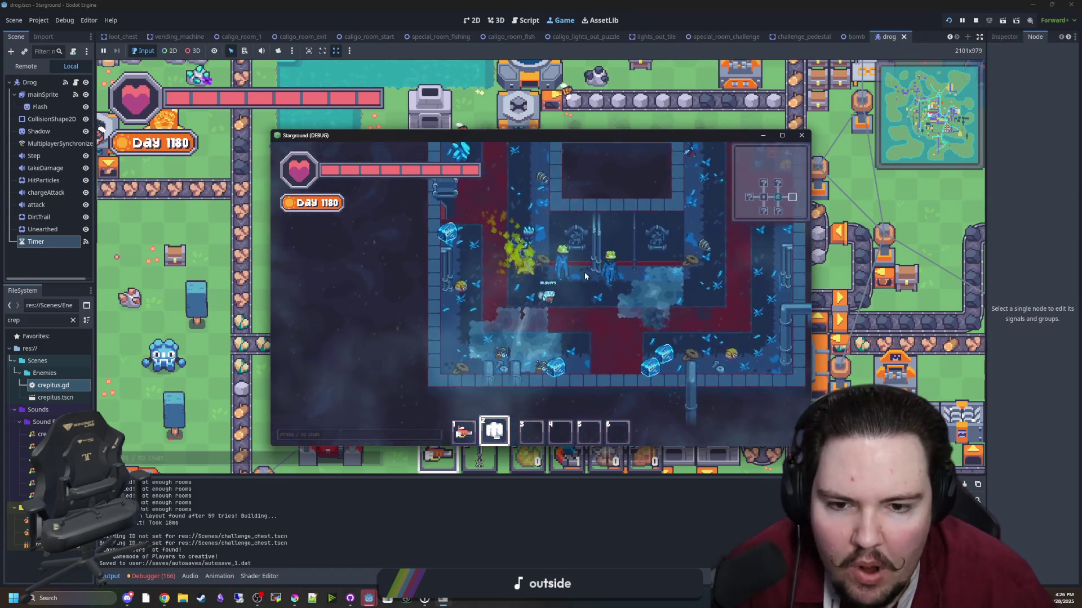
key("d")
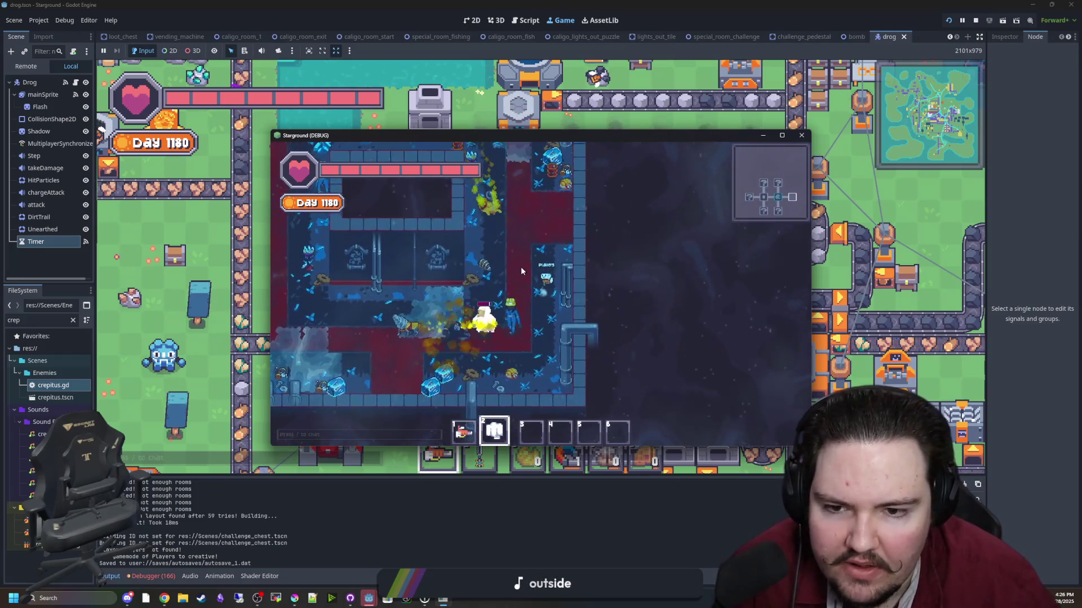
- Roam the dungeon room north, south and east around the inner square
key("w")
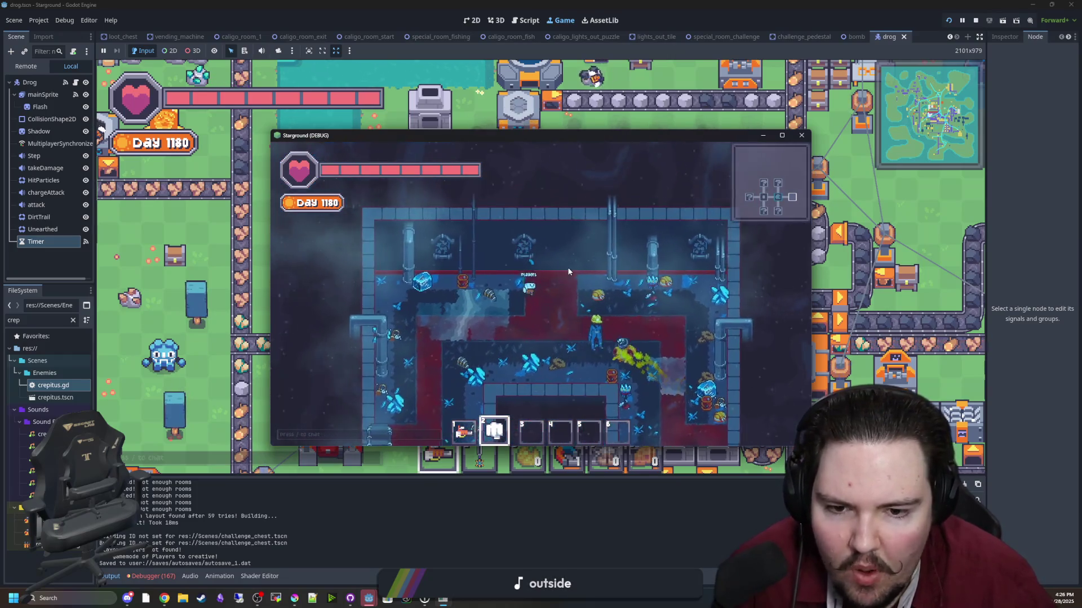
key("s")
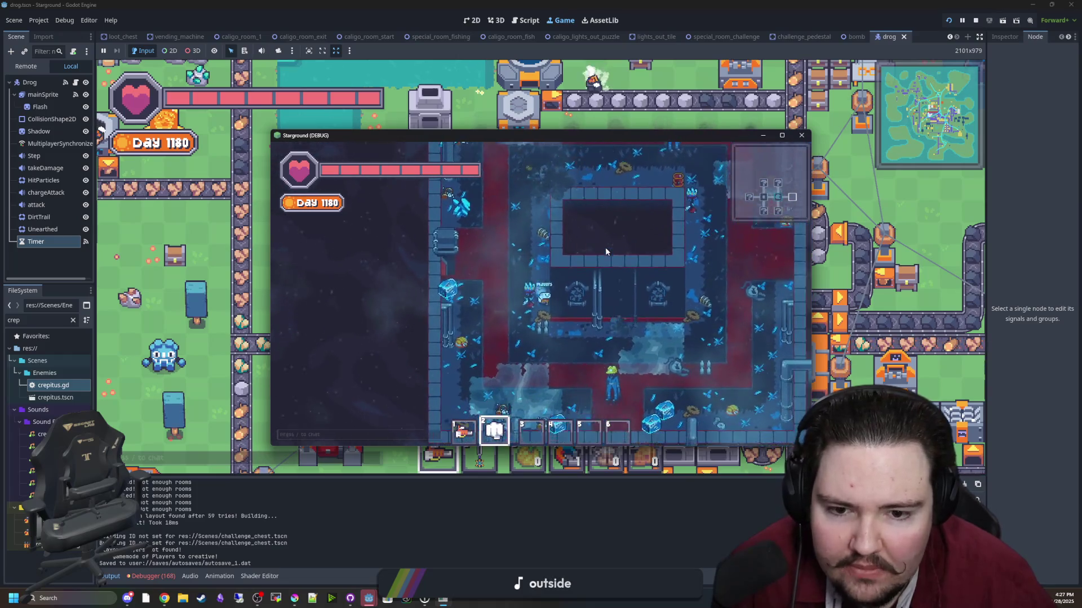
key("s")
key("d")
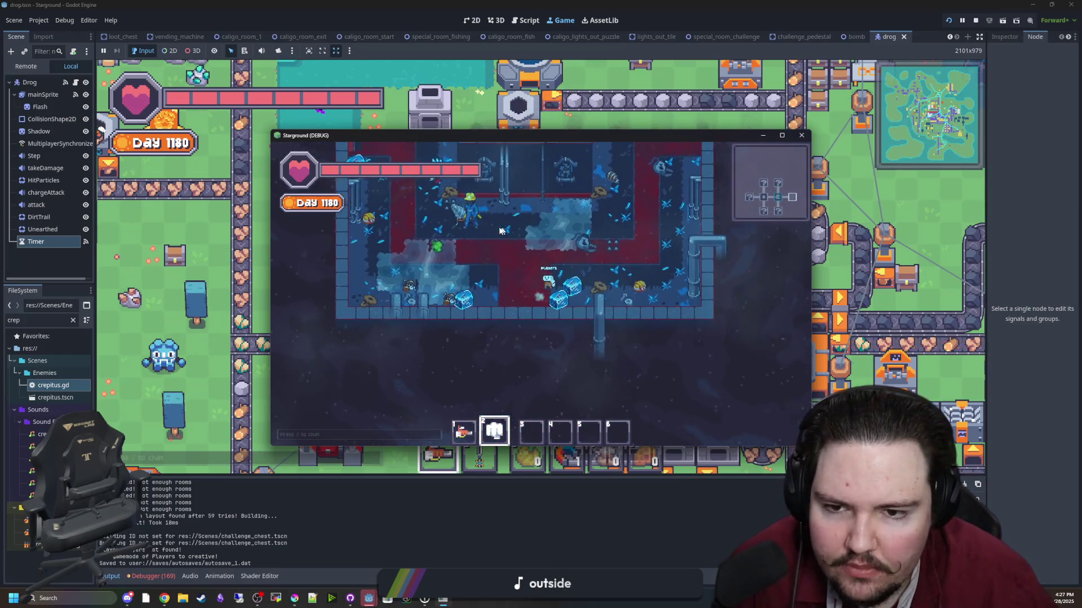
key("w")
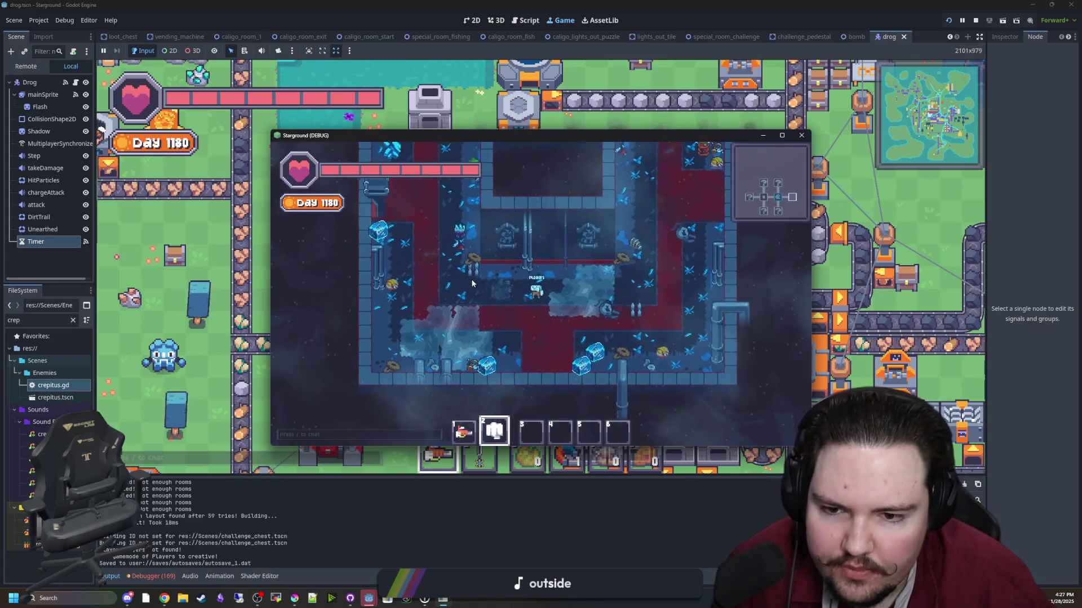
key("d")
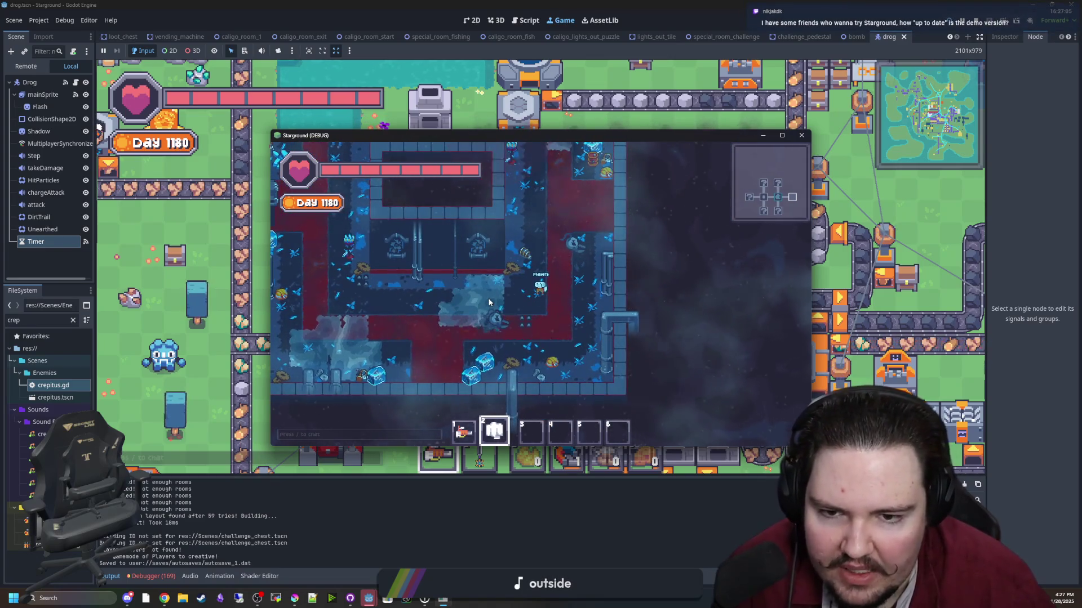
key("a")
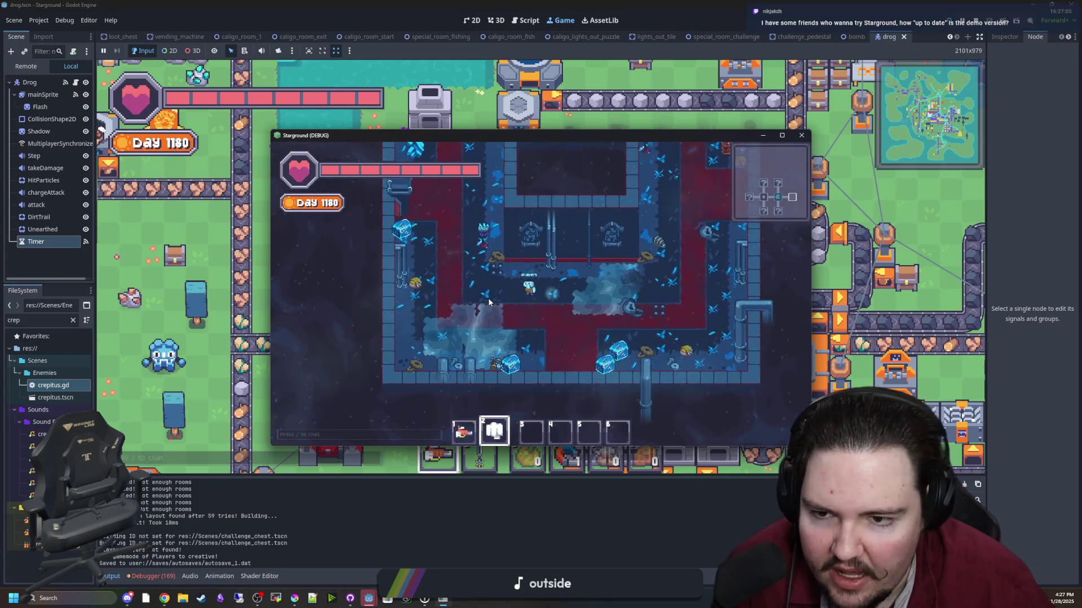
key("w")
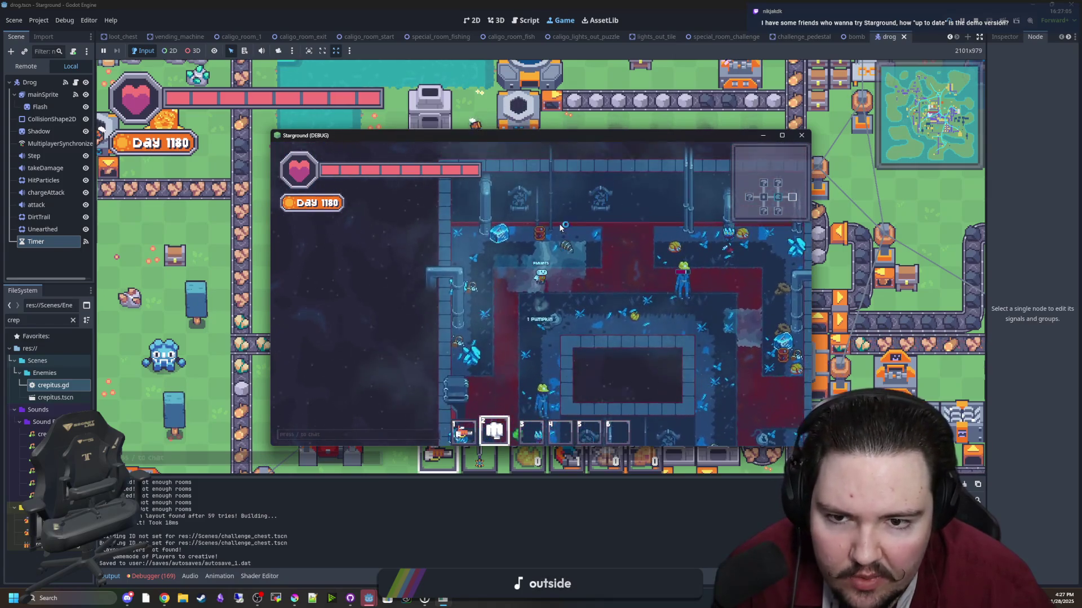
key("d")
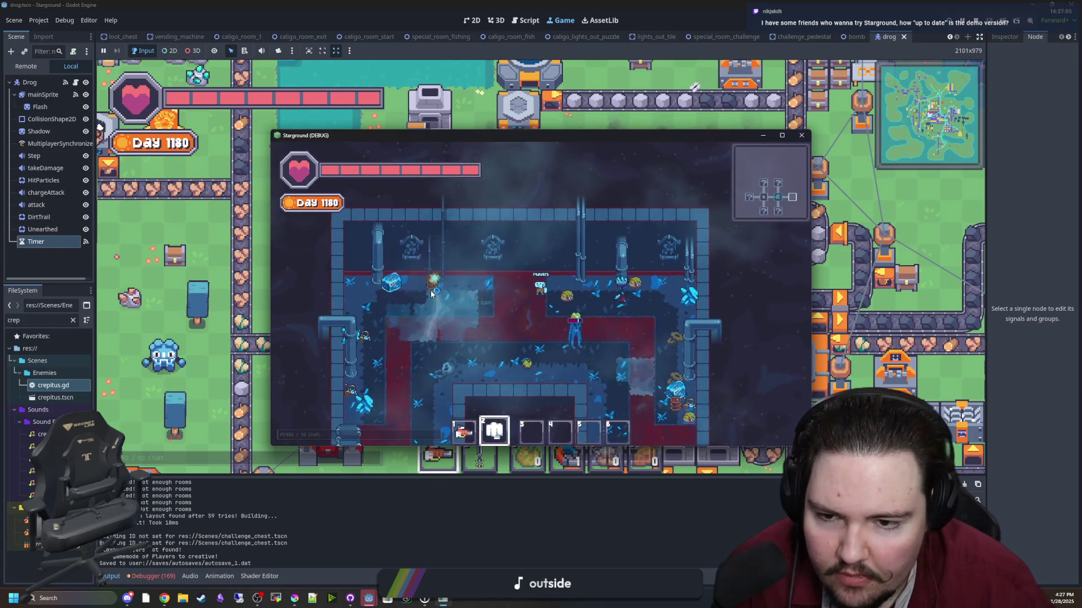
key("d")
key("s")
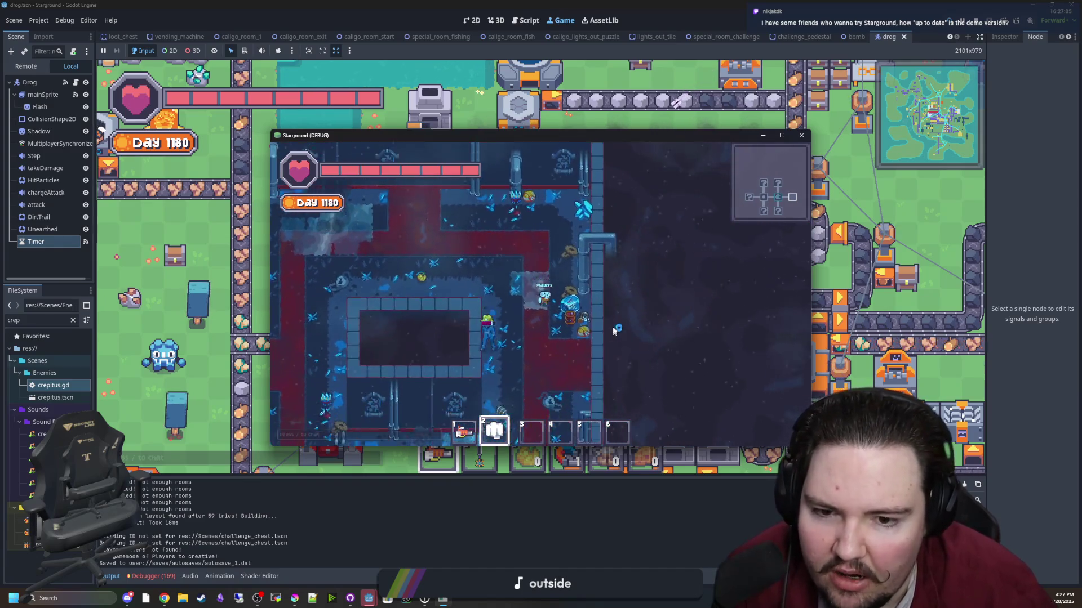
key("s")
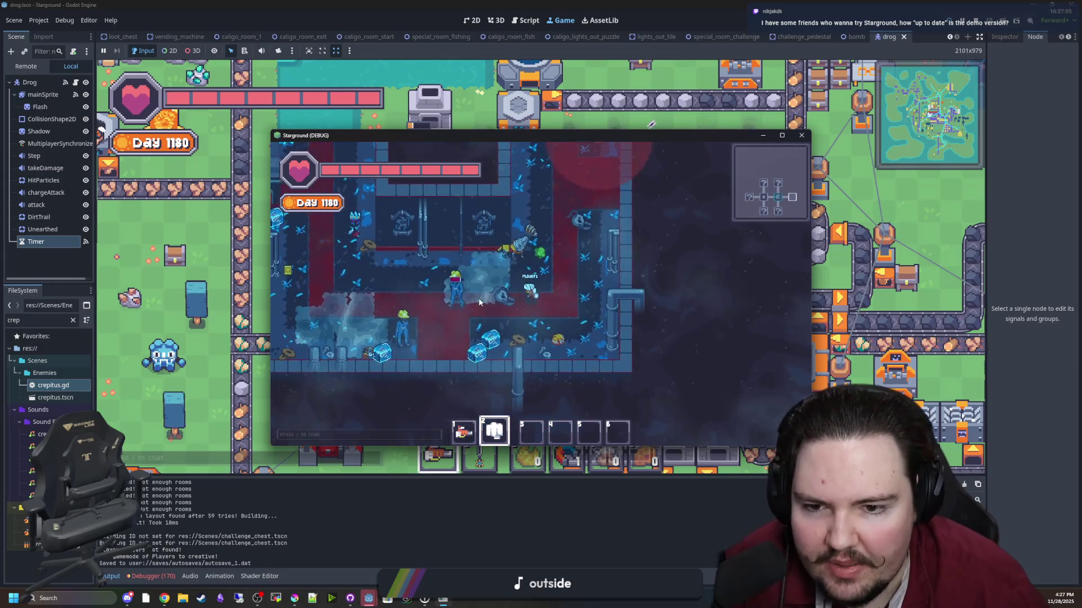
- Head west and down the room's left side, then punch the nearby enemy
key("a")
key("w")
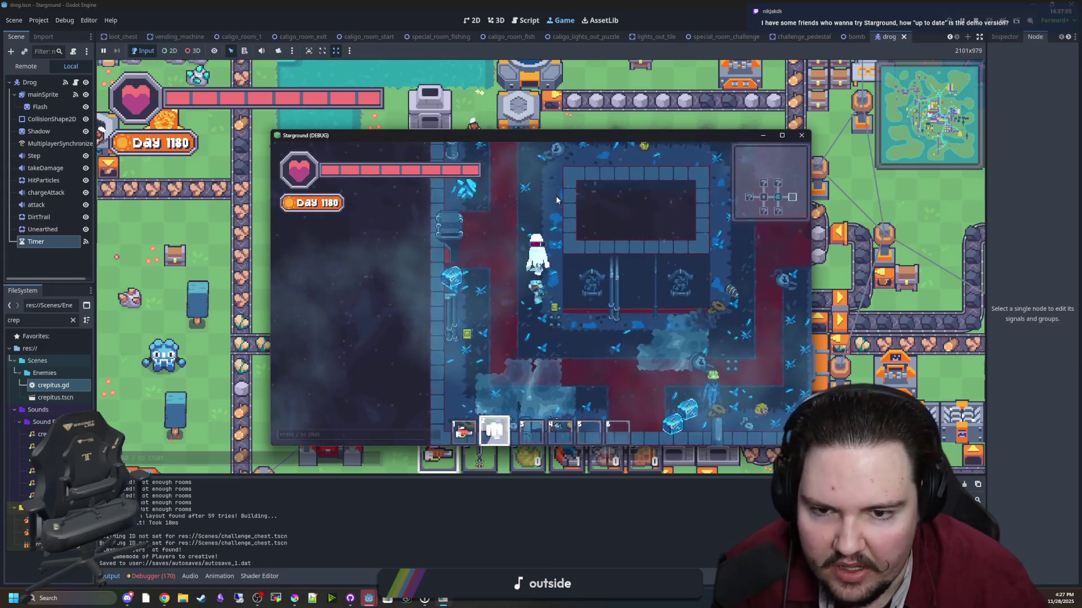
key("w")
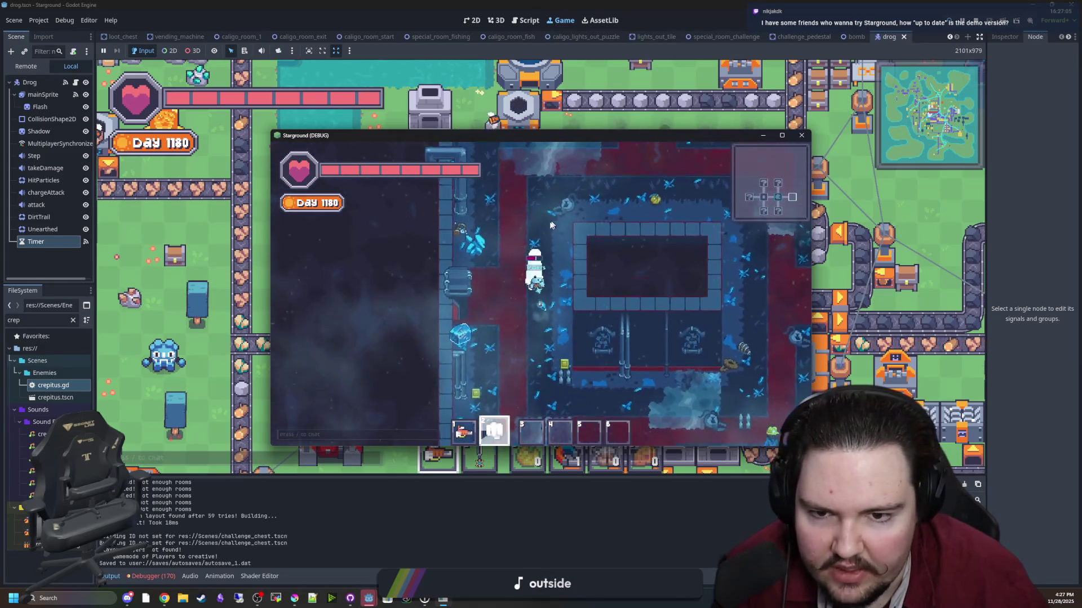
key("d")
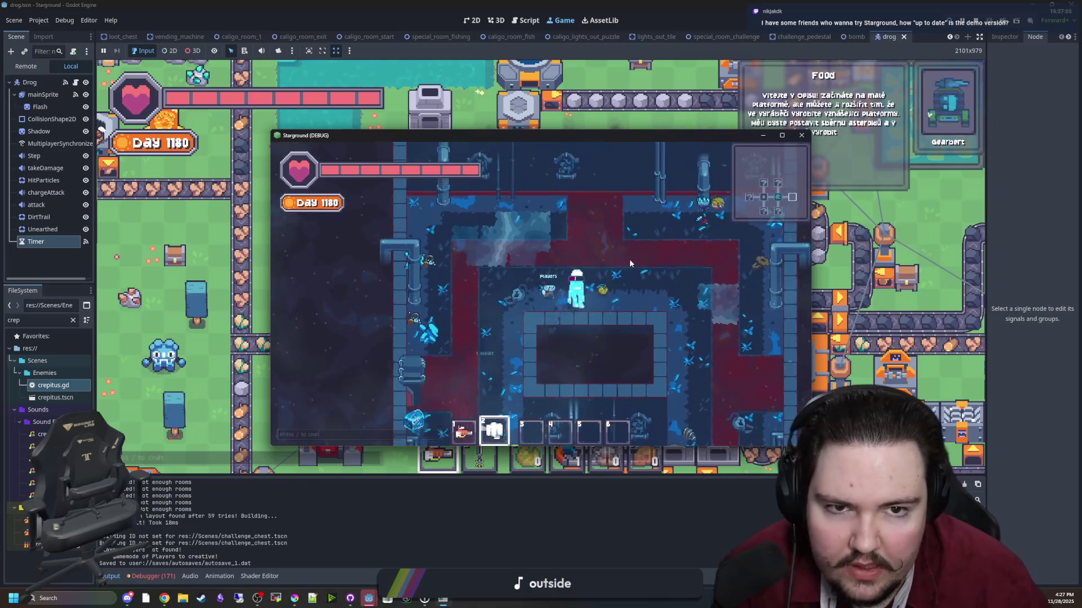
key("d")
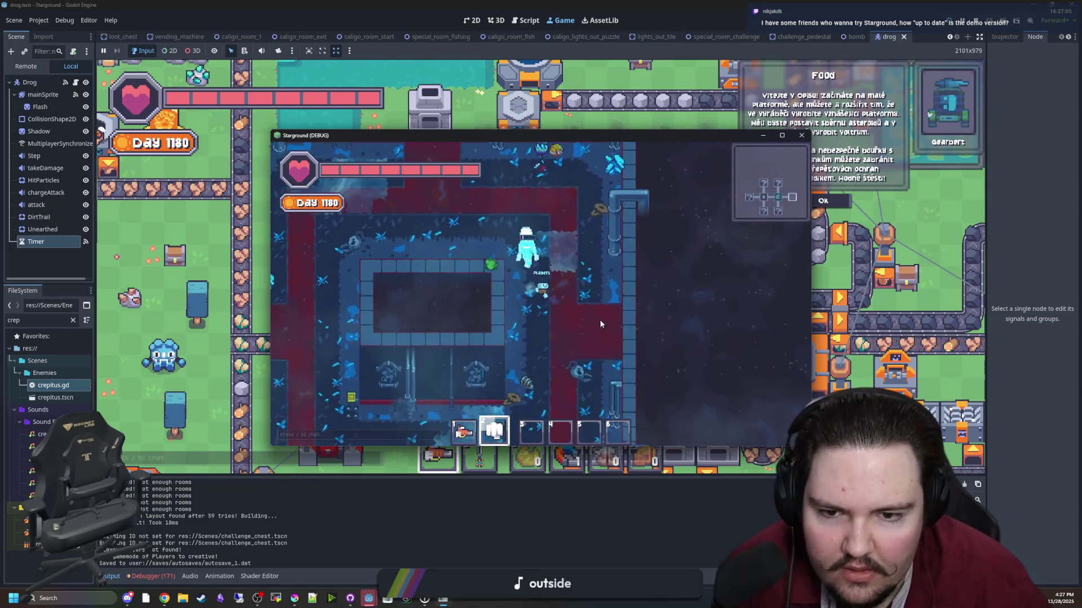
key("a")
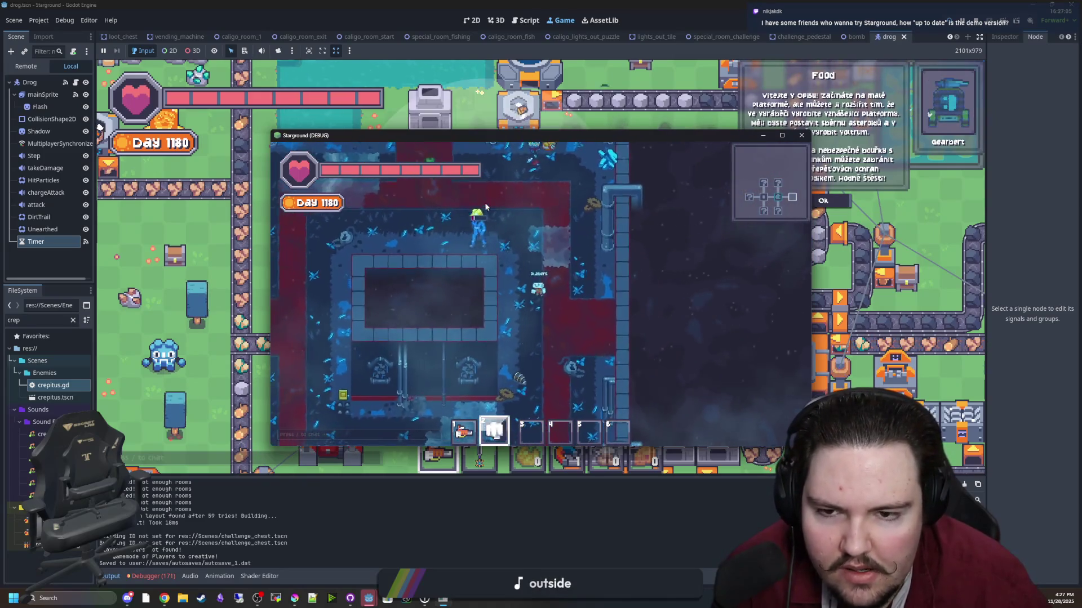
key("w")
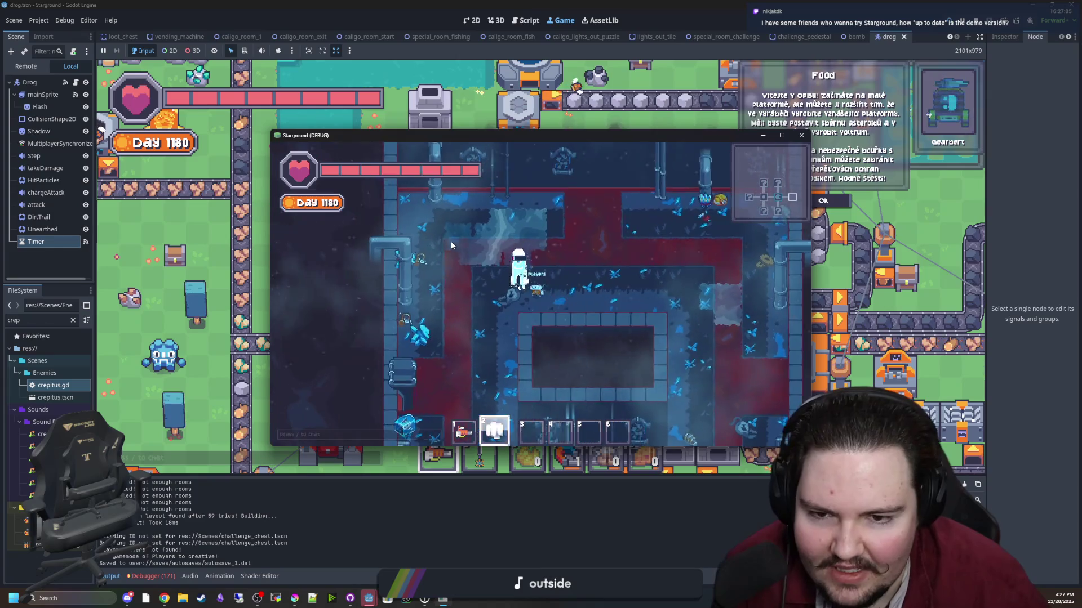
key("s")
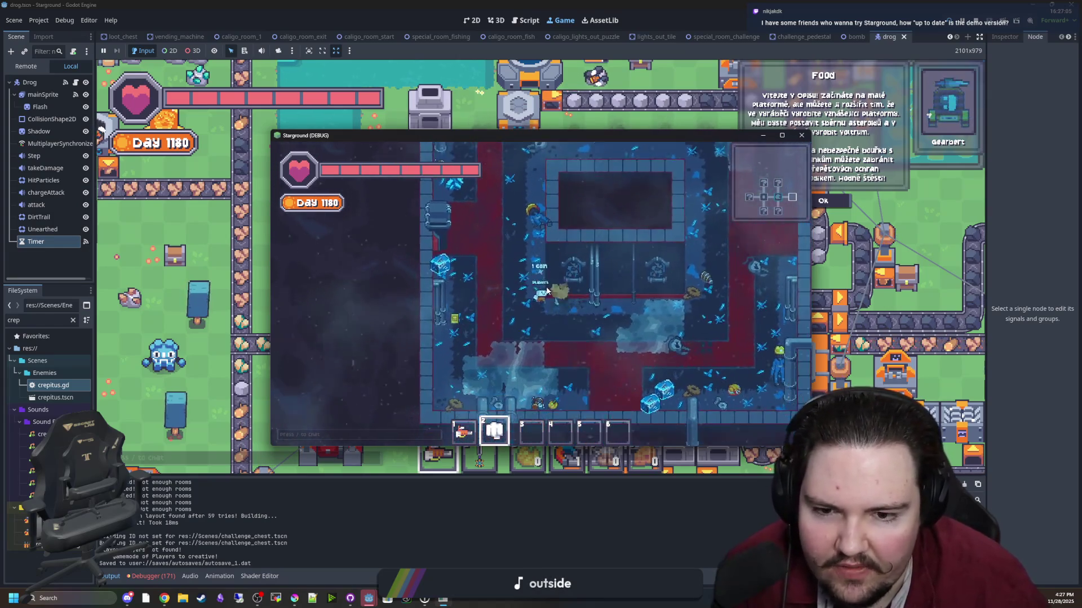
key("s")
key("d")
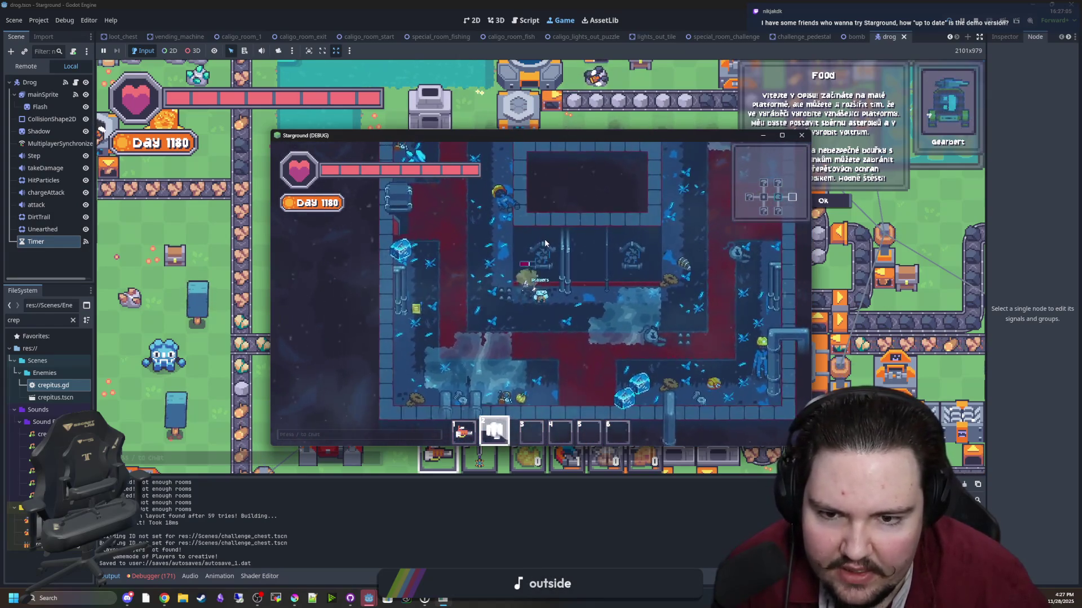
left_click(535, 253)
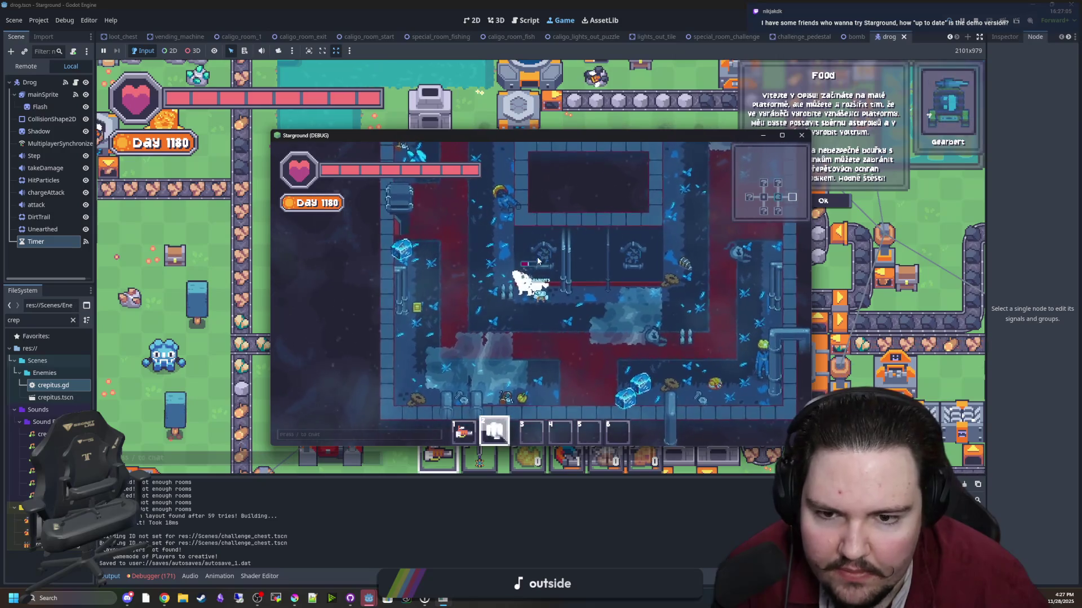
- Walk around the current dungeon room, picking up a coin along the way
key("s")
key("a")
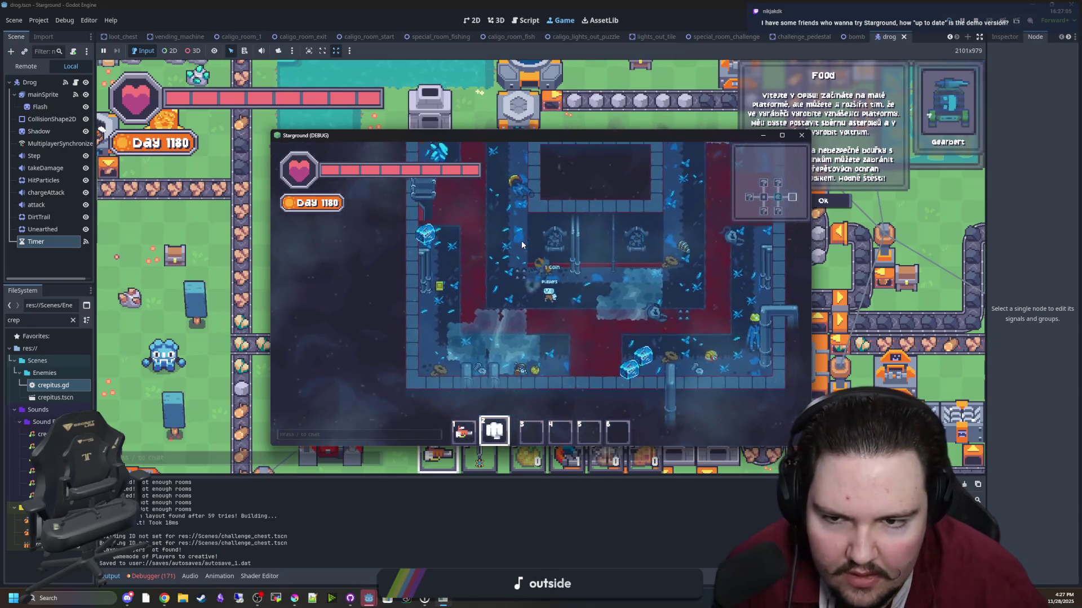
key("d")
key("s")
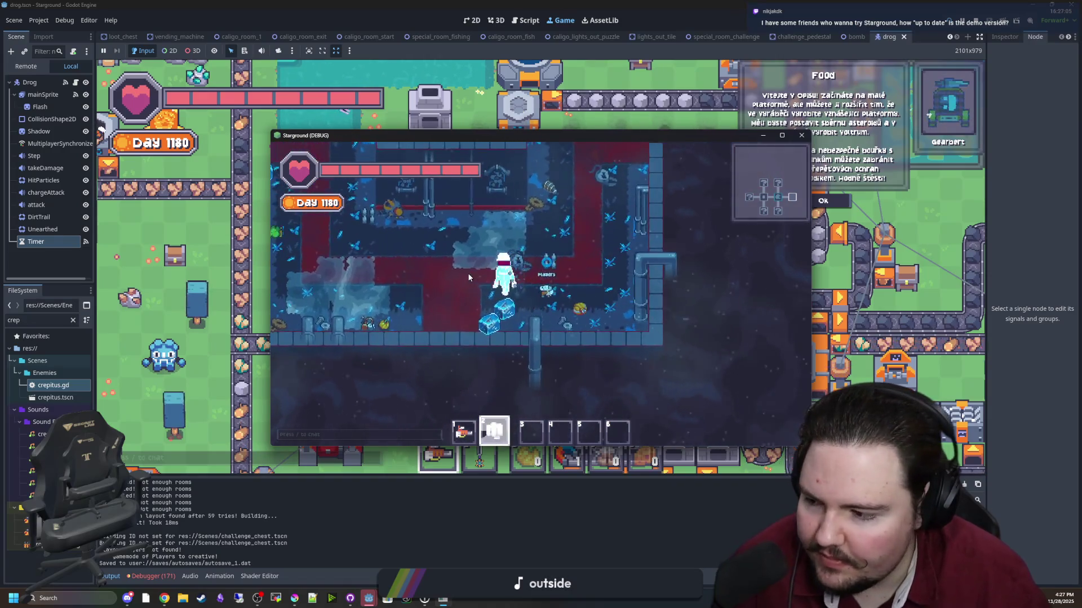
key("a")
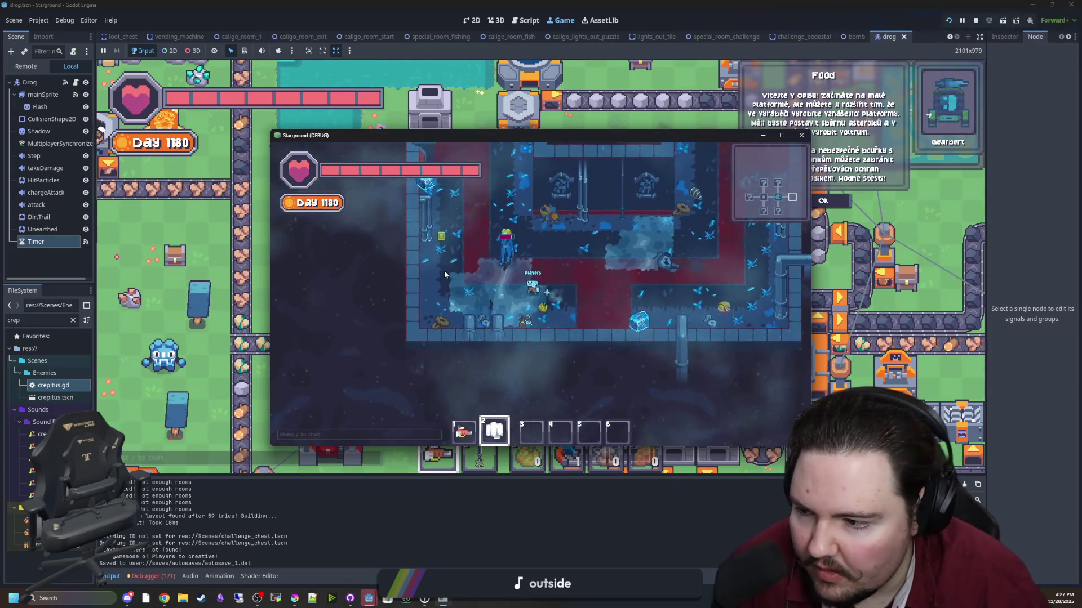
key("a")
key("w")
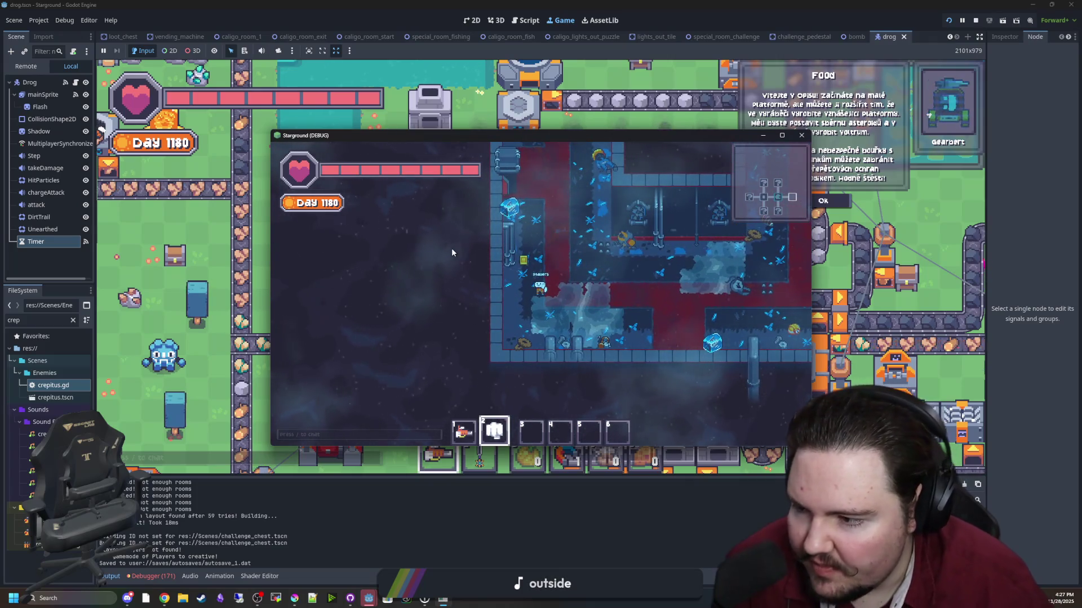
key("w")
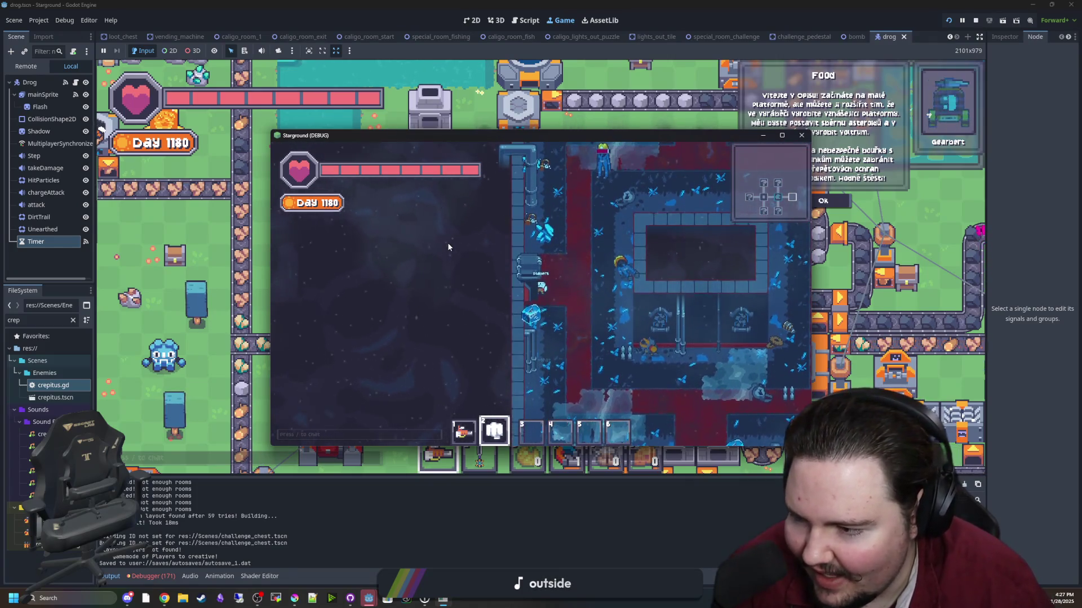
key("d")
key("w")
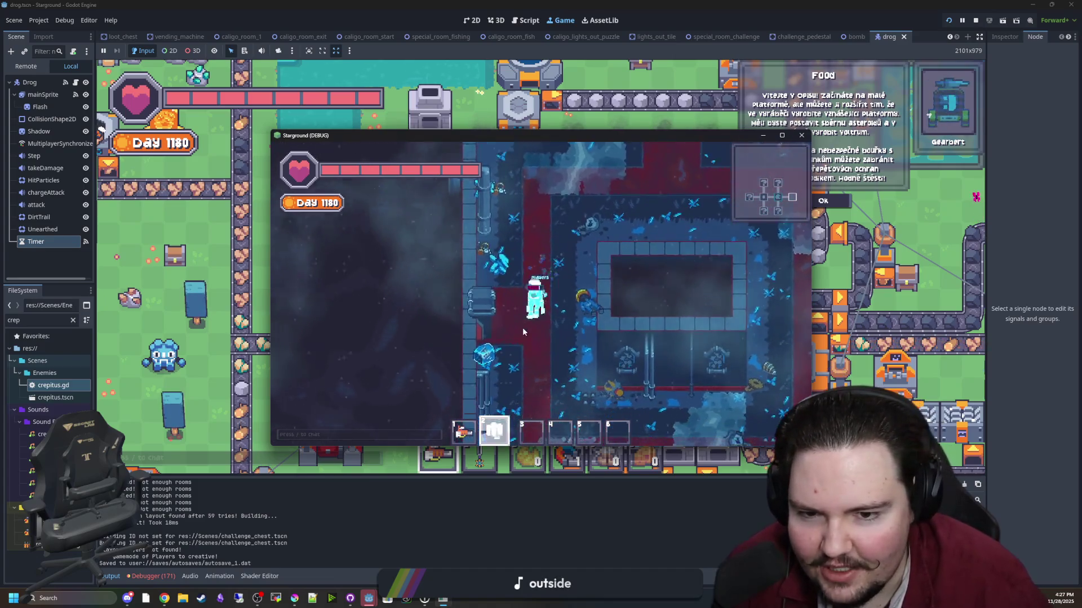
key("s")
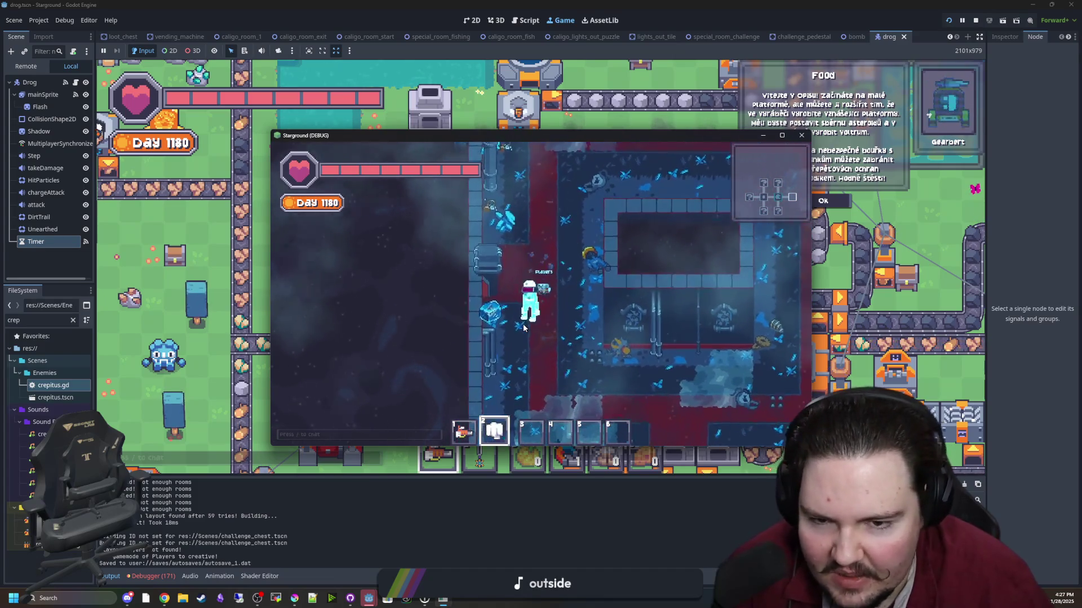
key("a")
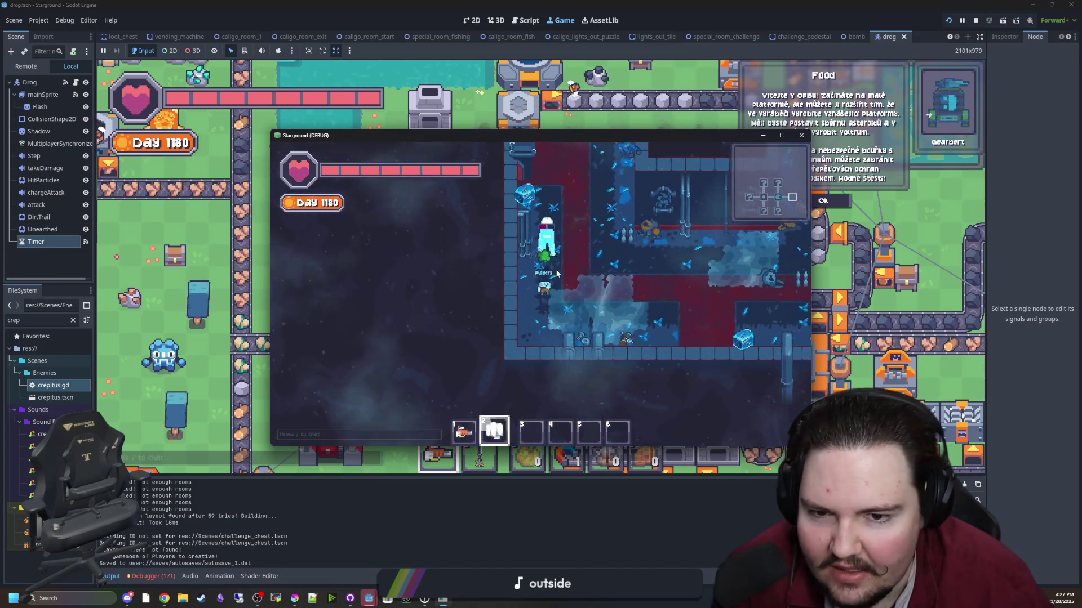
- Walk south into the next room, head into the left room, and select hotbar slot 1
key("s")
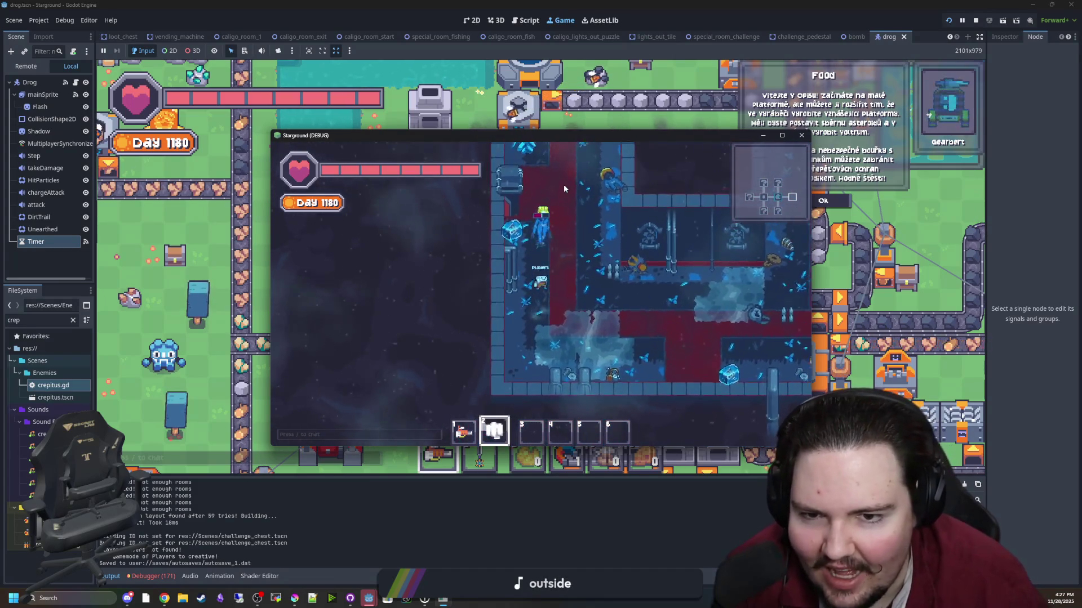
key("w")
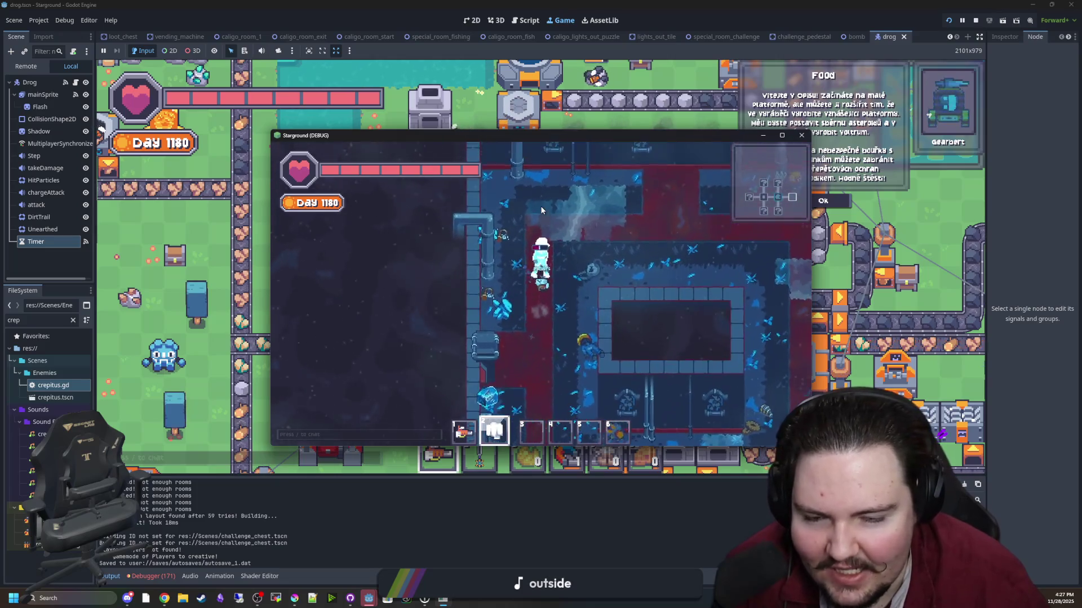
key("w")
key("a")
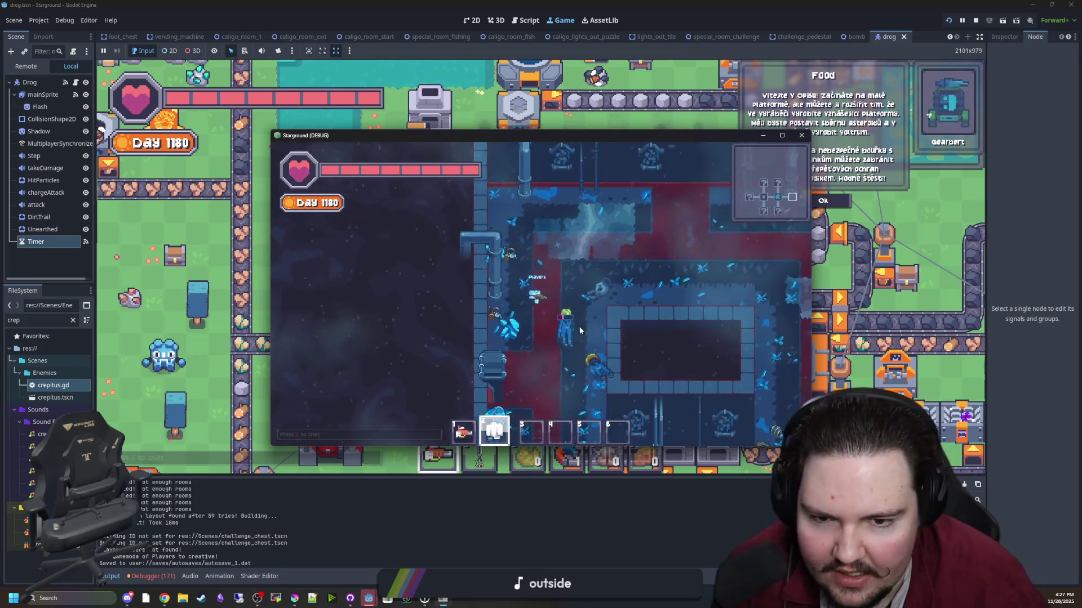
key("s")
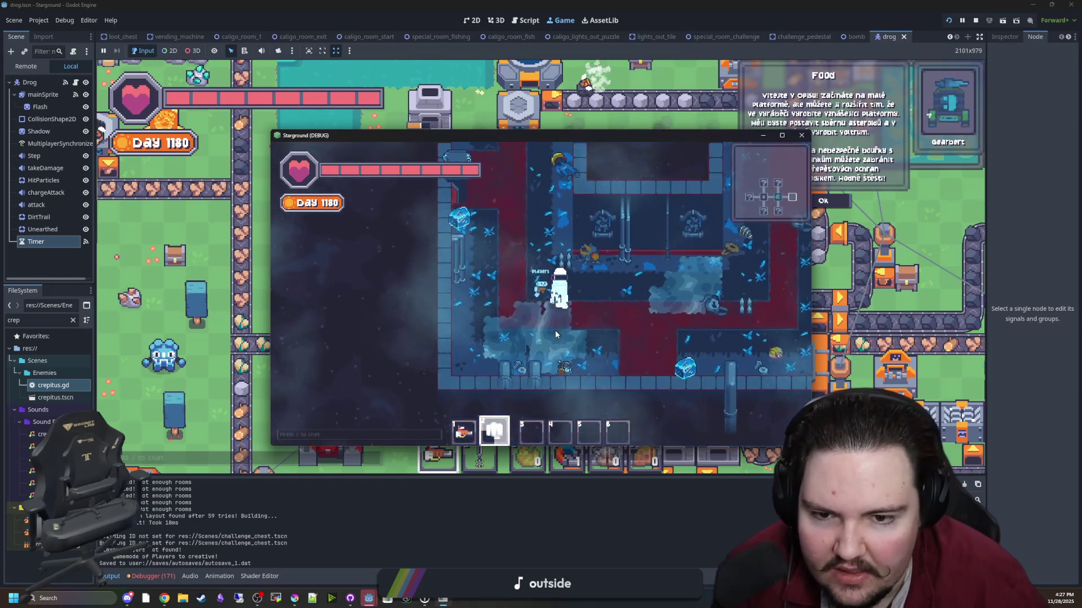
key("d")
key("w")
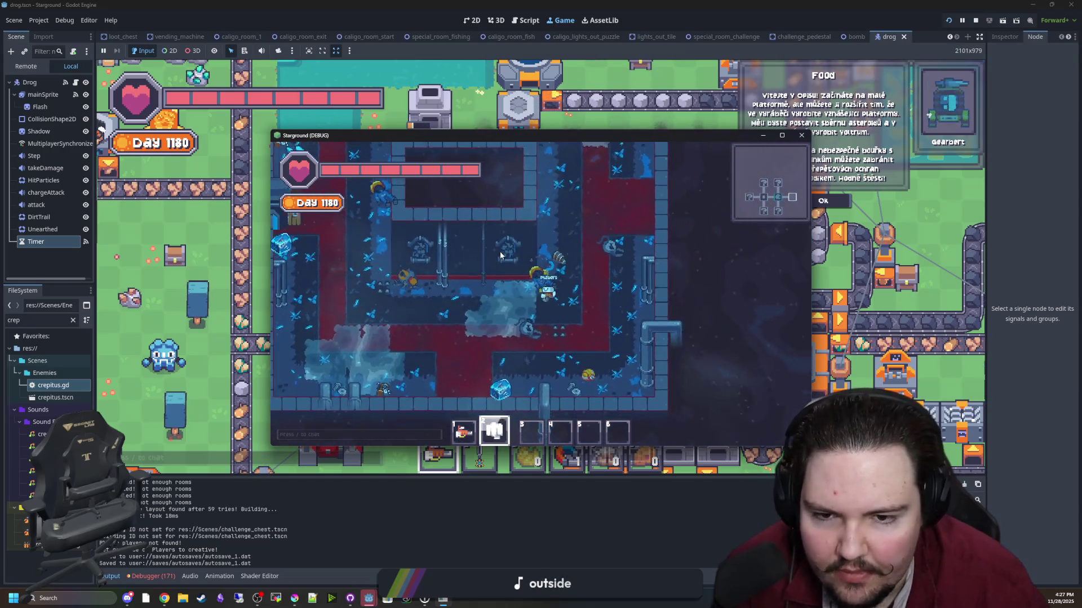
key("a")
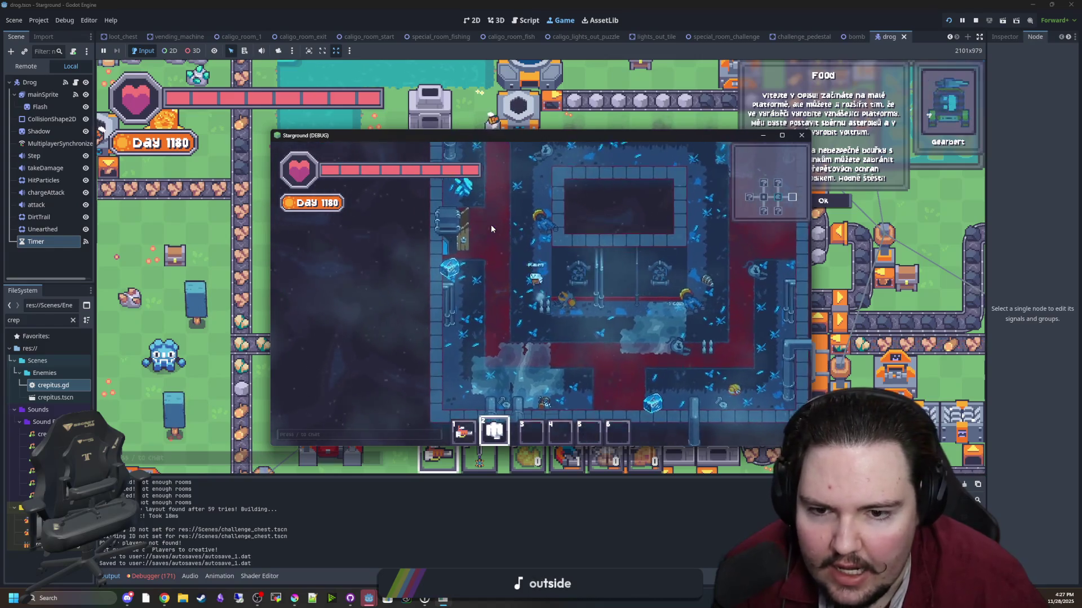
key("a")
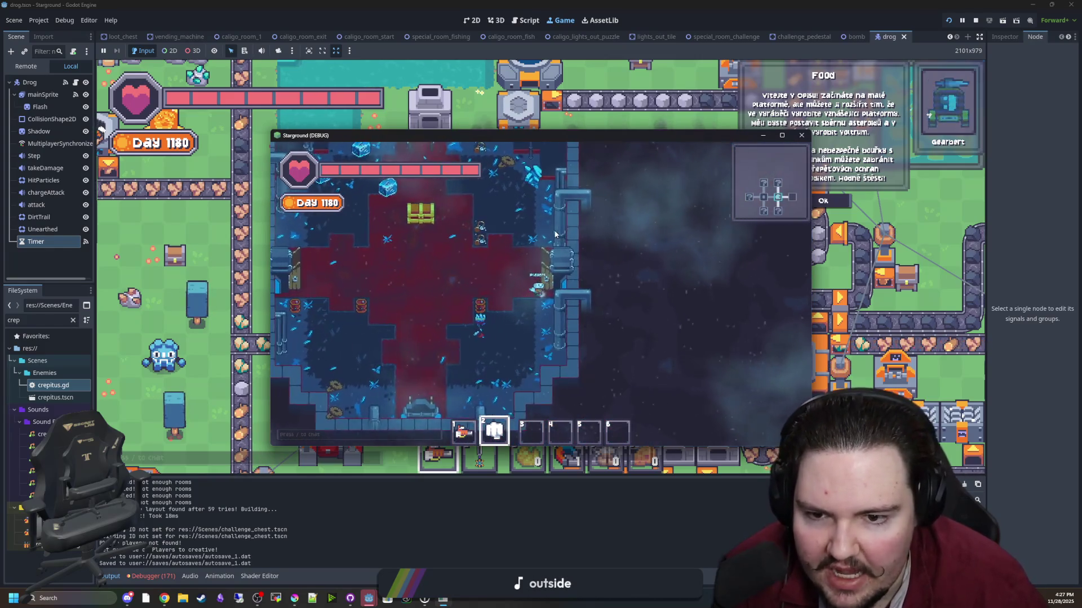
key("a")
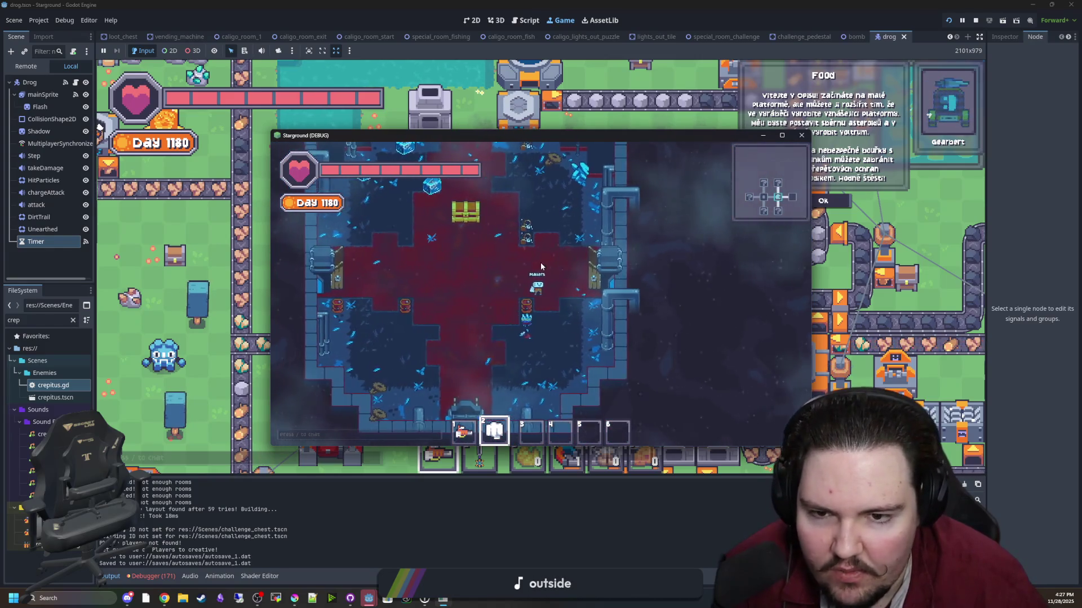
key("w")
key("3")
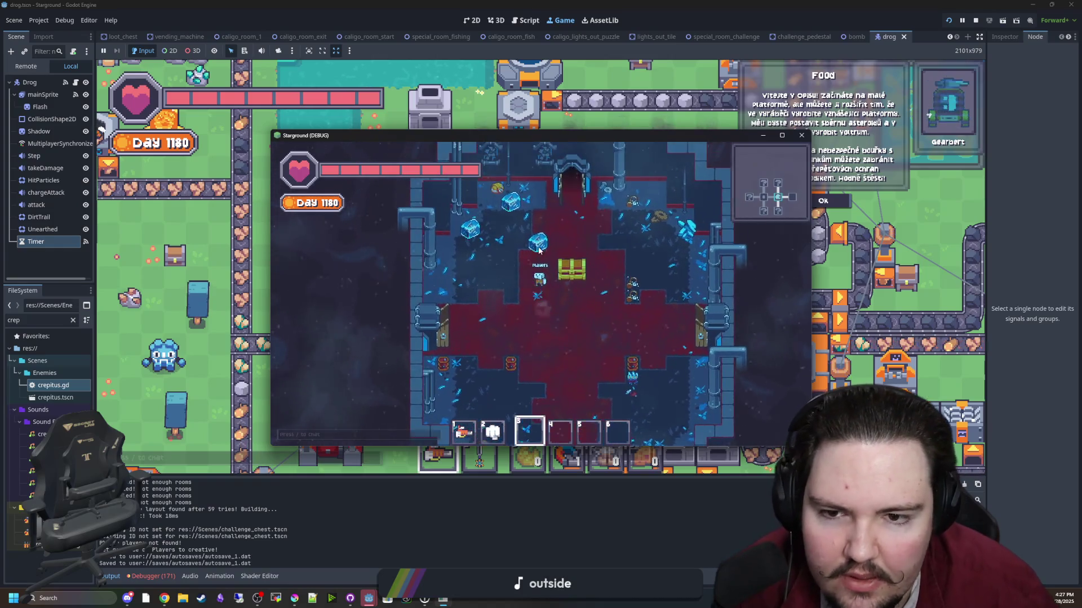
key("1")
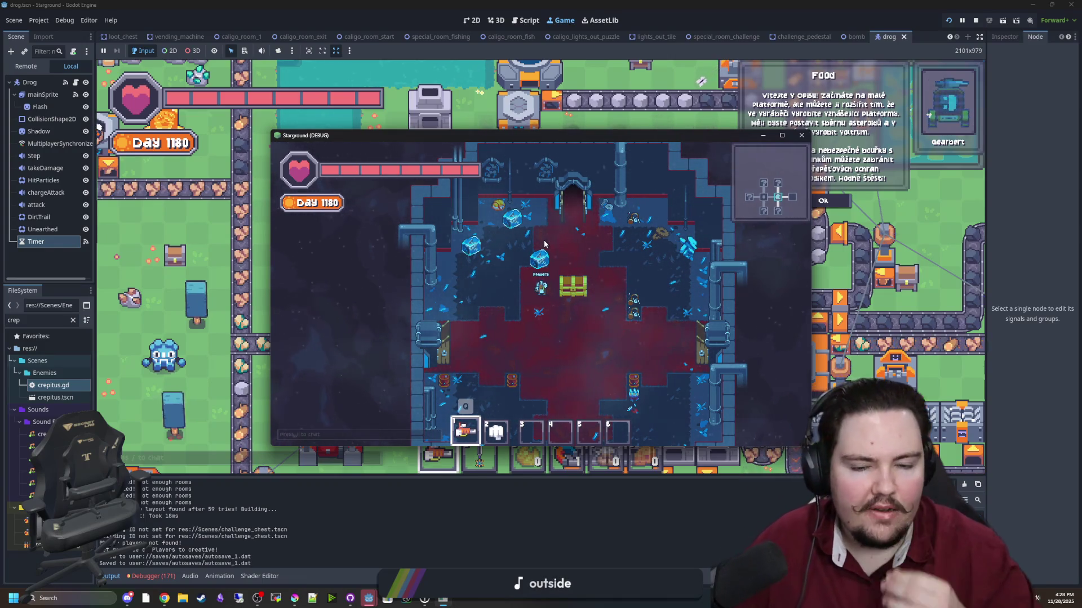
- Check the player's inventory with E, then close it and walk down
key("s")
key("d")
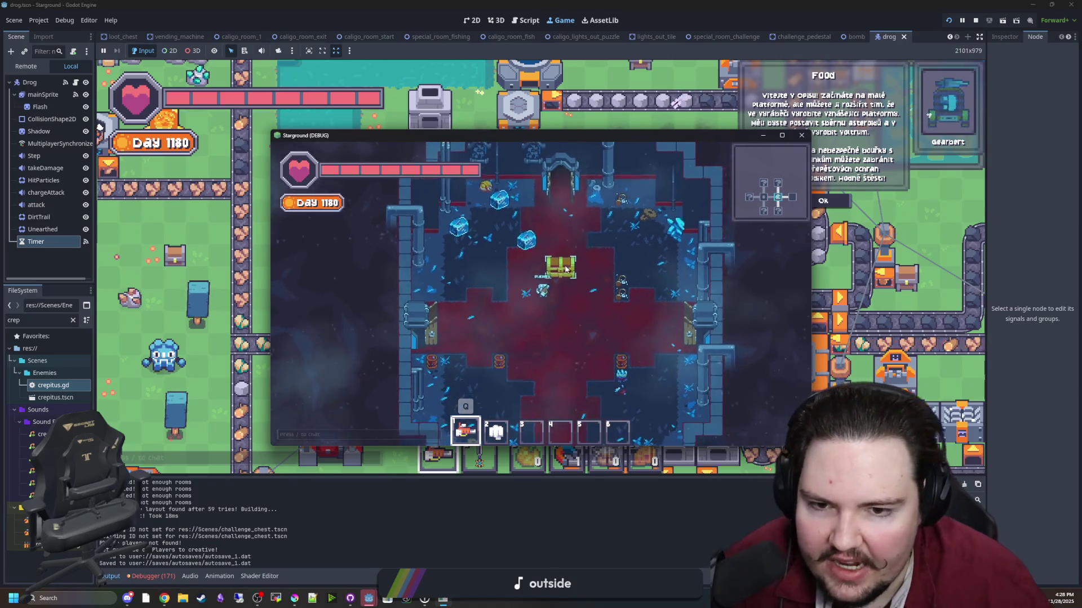
key("e")
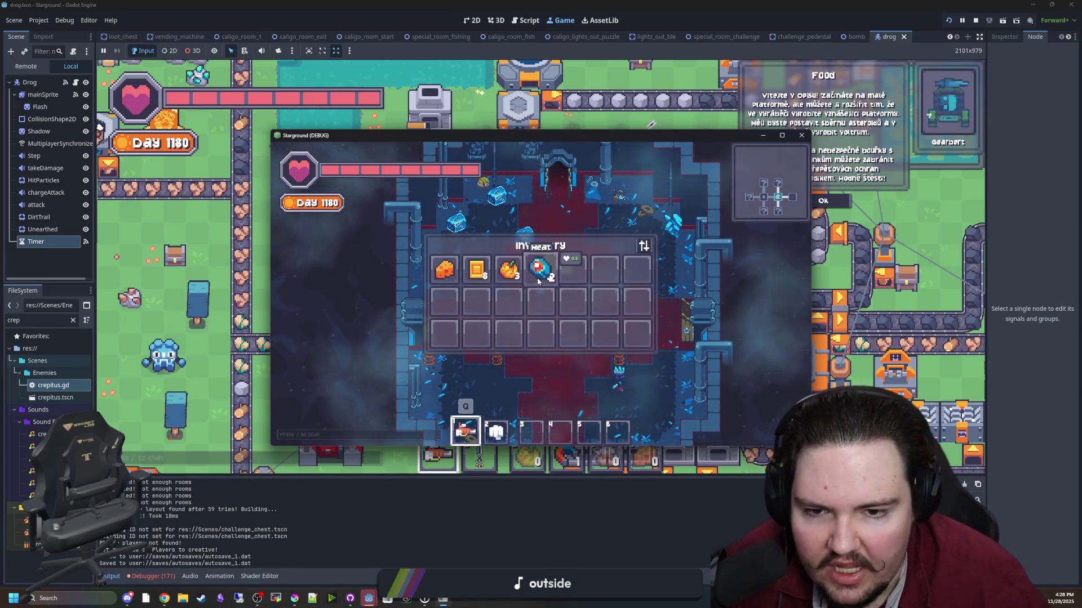
key("e")
key("e")
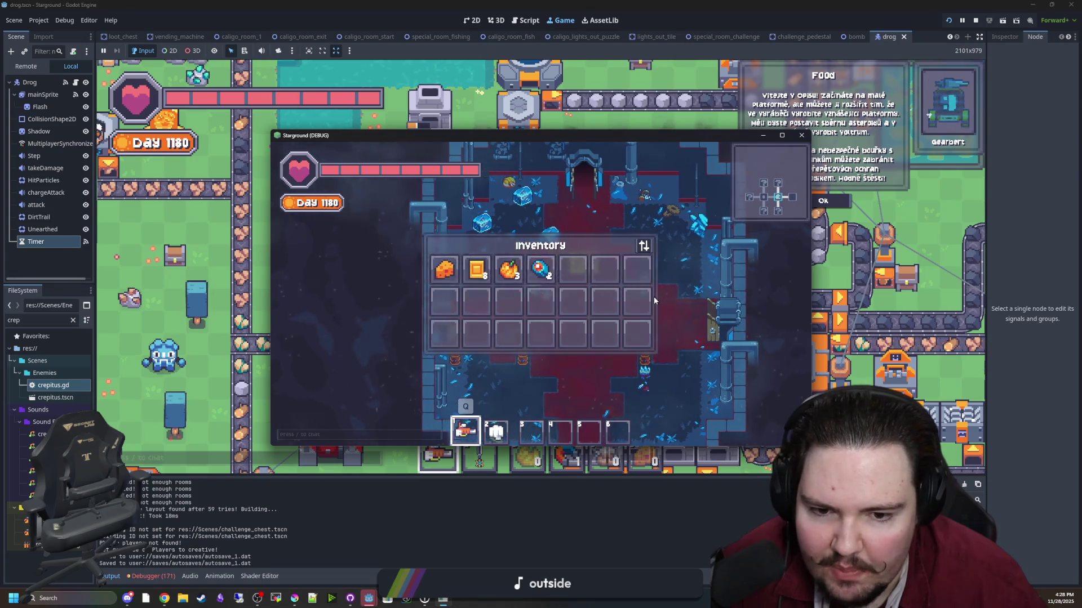
key("e")
key("s")
- Move the player around the room near the top doorway
key("w")
key("a")
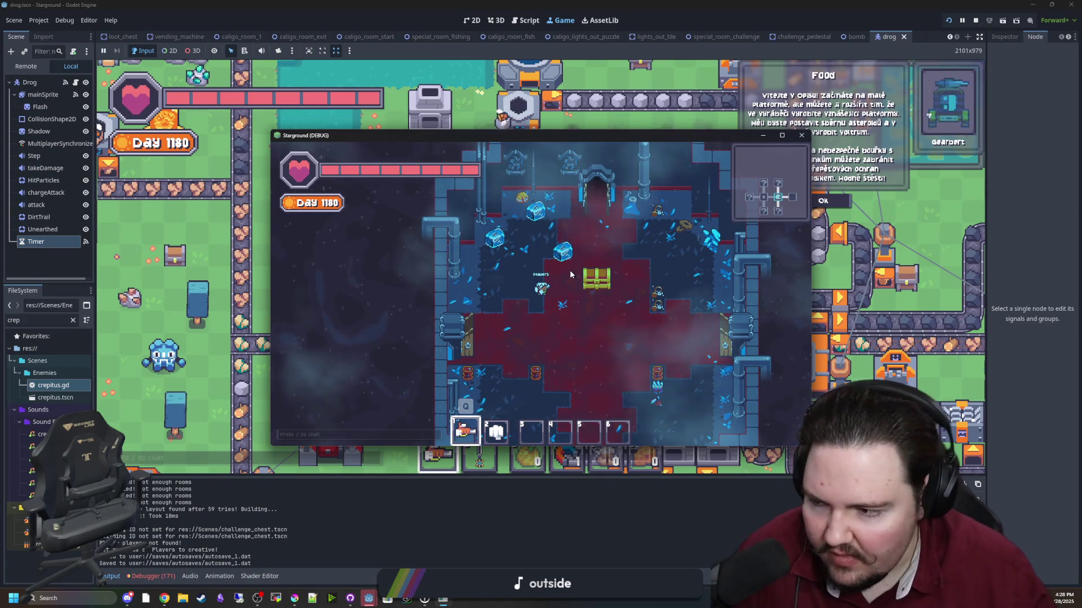
key("s")
key("w")
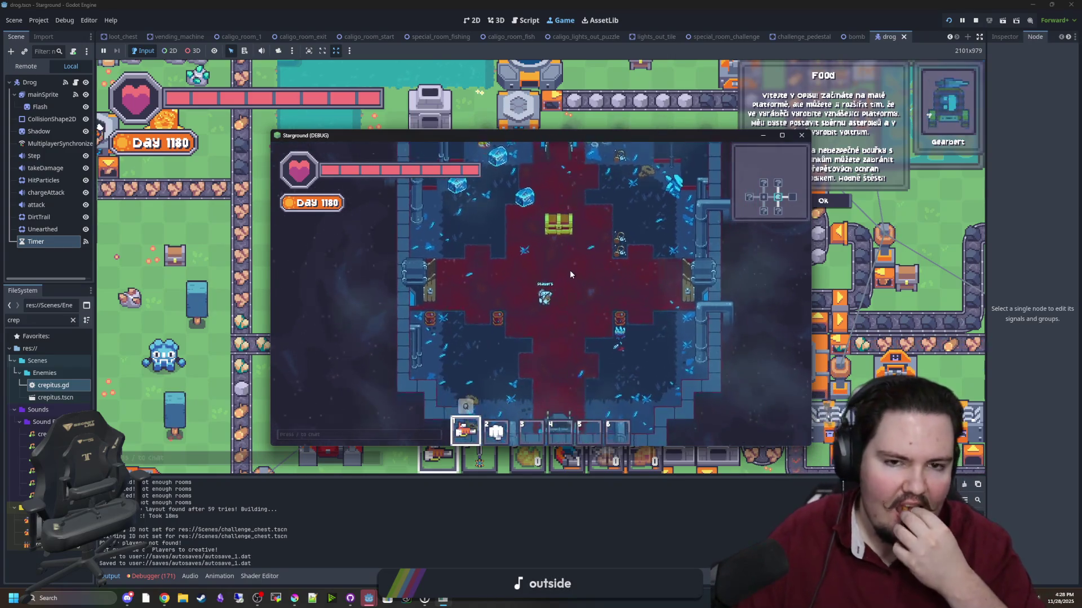
key("s")
key("d")
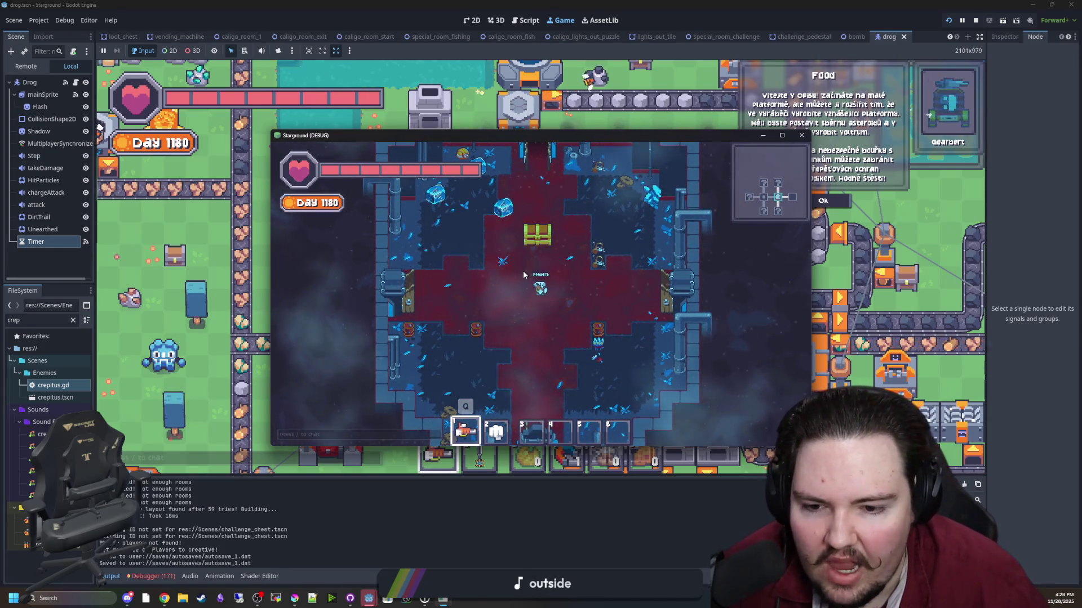
key("d")
key("d")
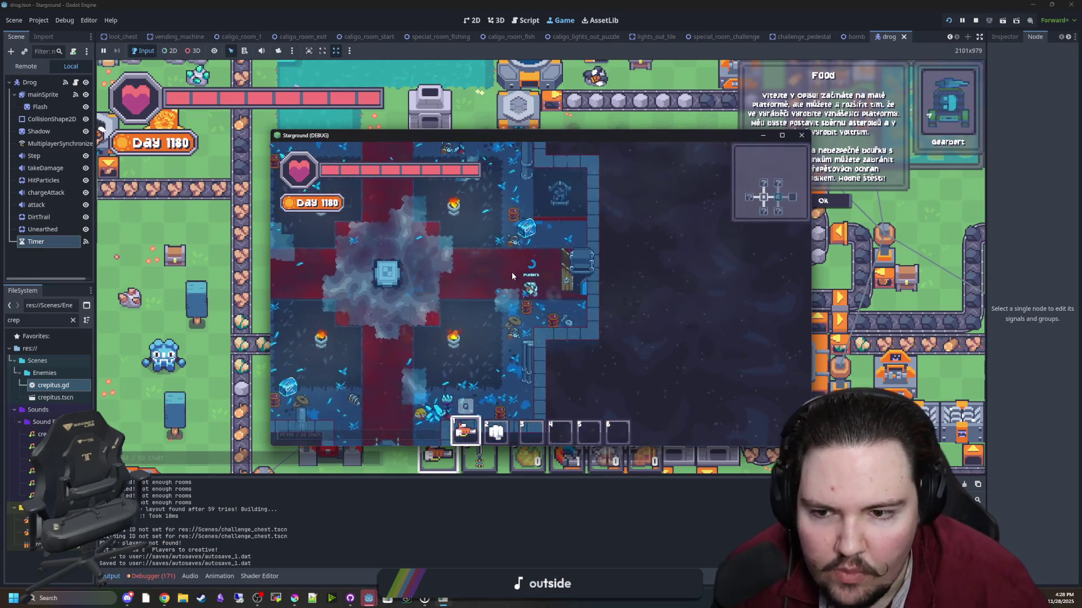
key("a")
key("s")
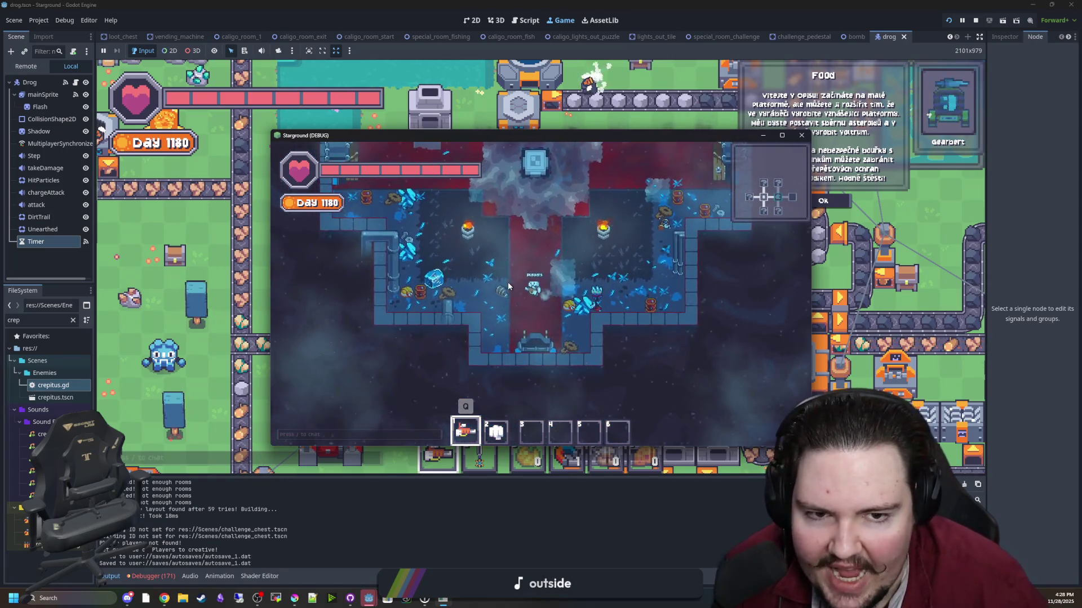
- Walk north into the larger room with green gas enemies, select hotbar slot 2, and pause
key("w")
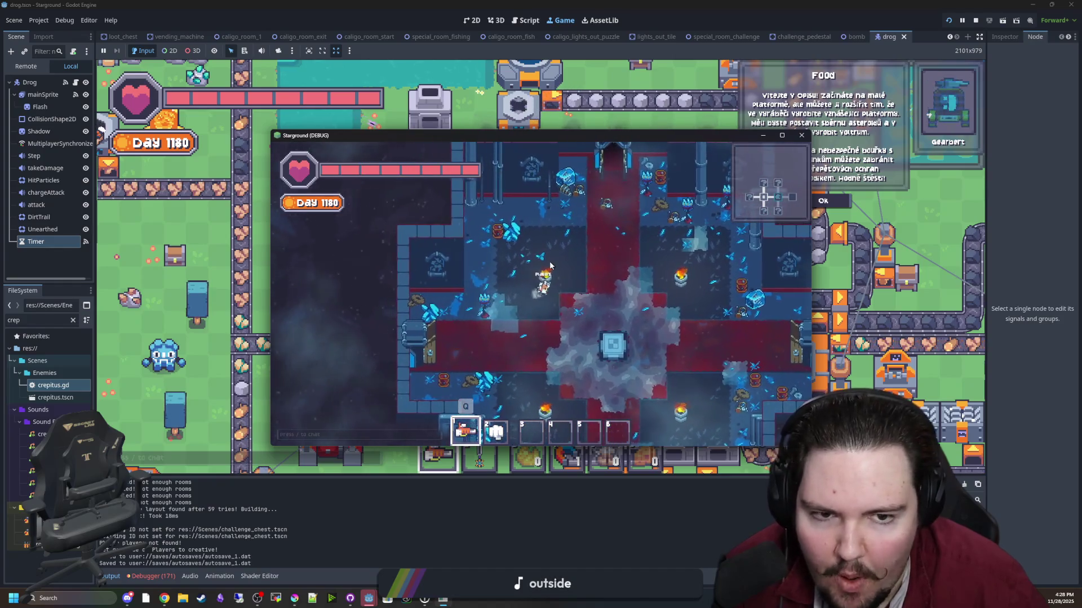
key("w")
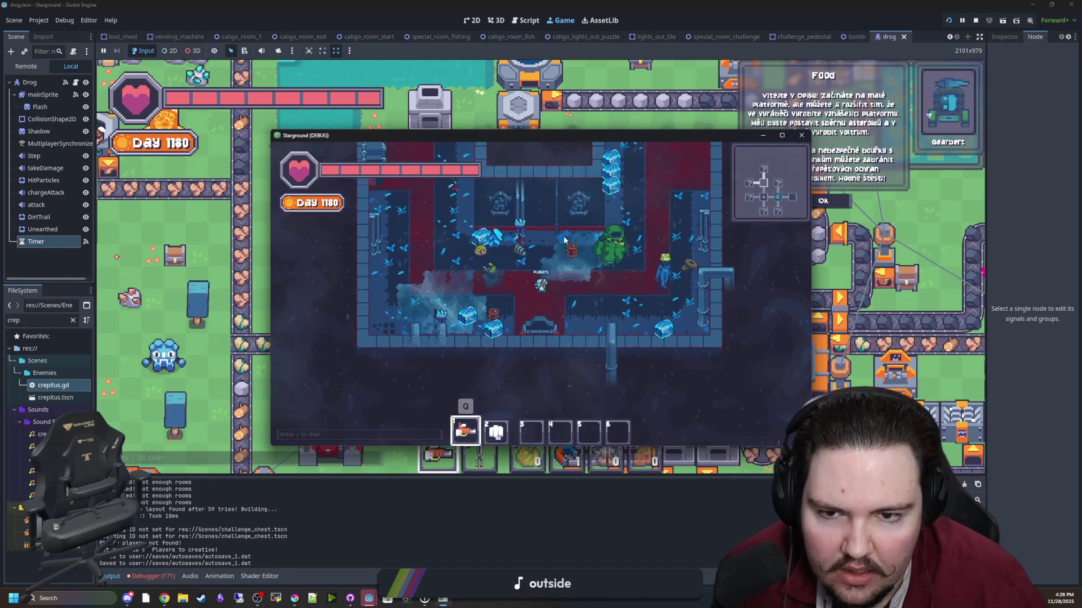
key("w")
key("d")
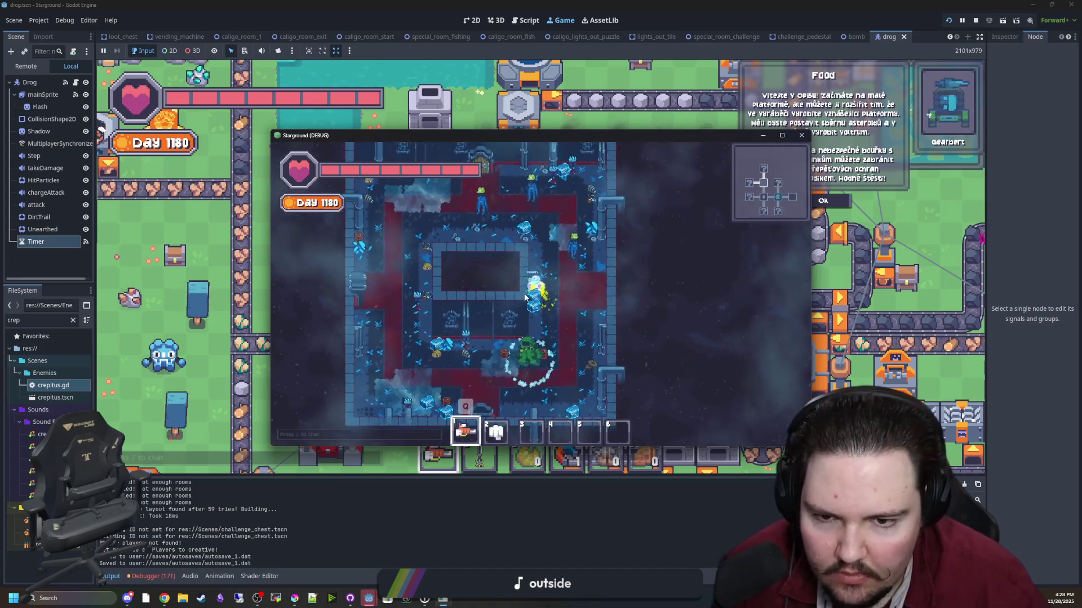
key("s")
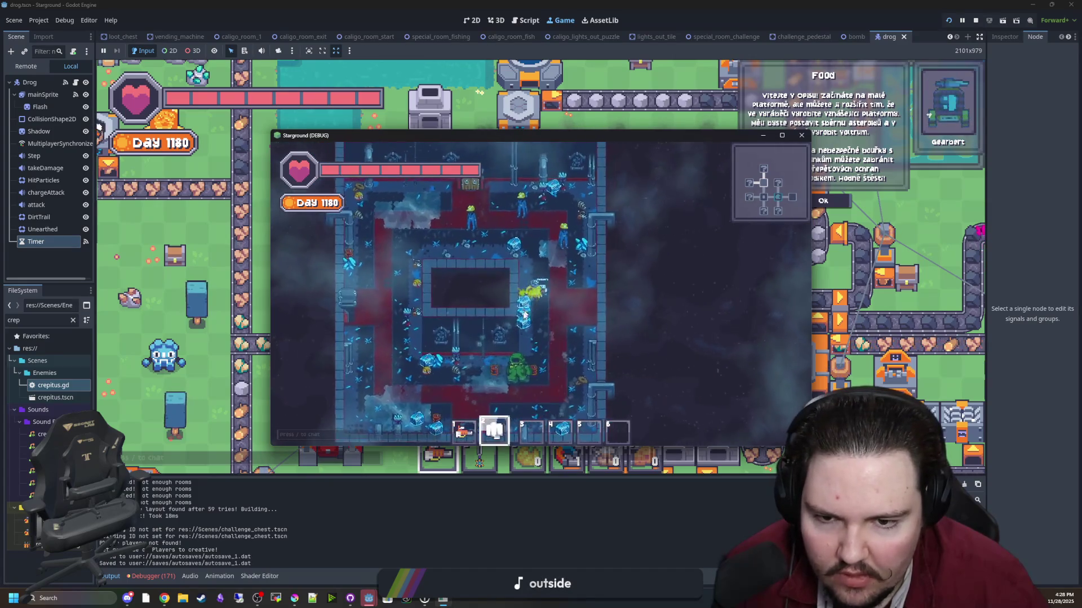
key("2")
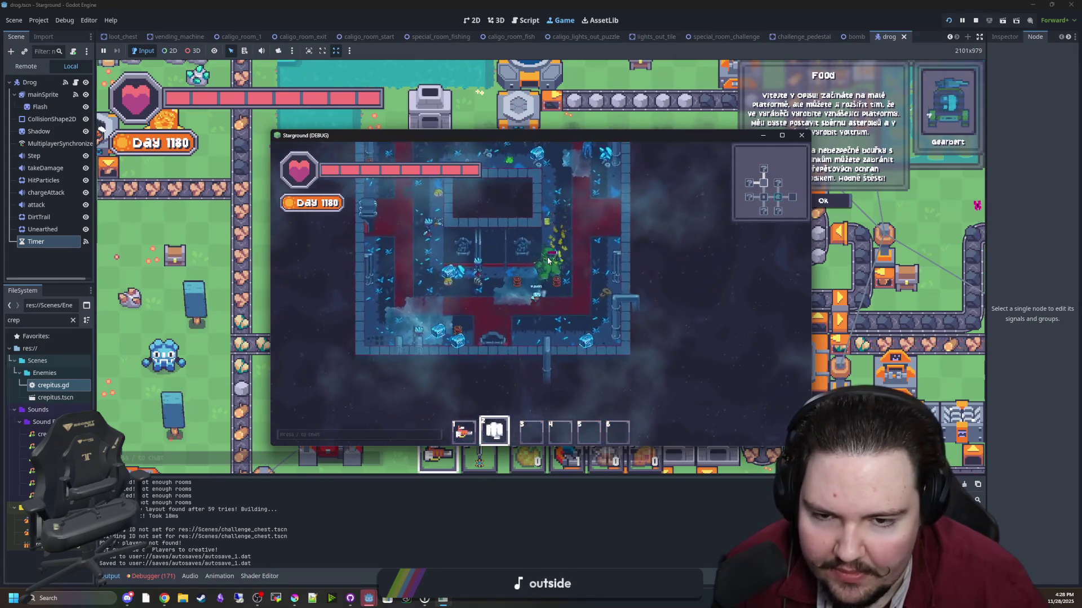
key("a")
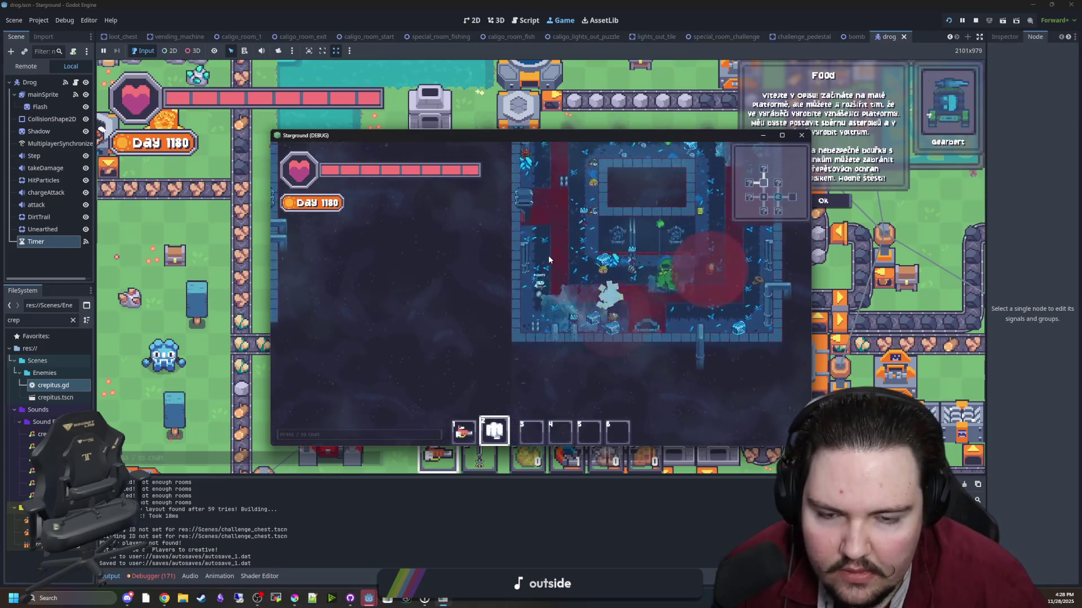
key("d")
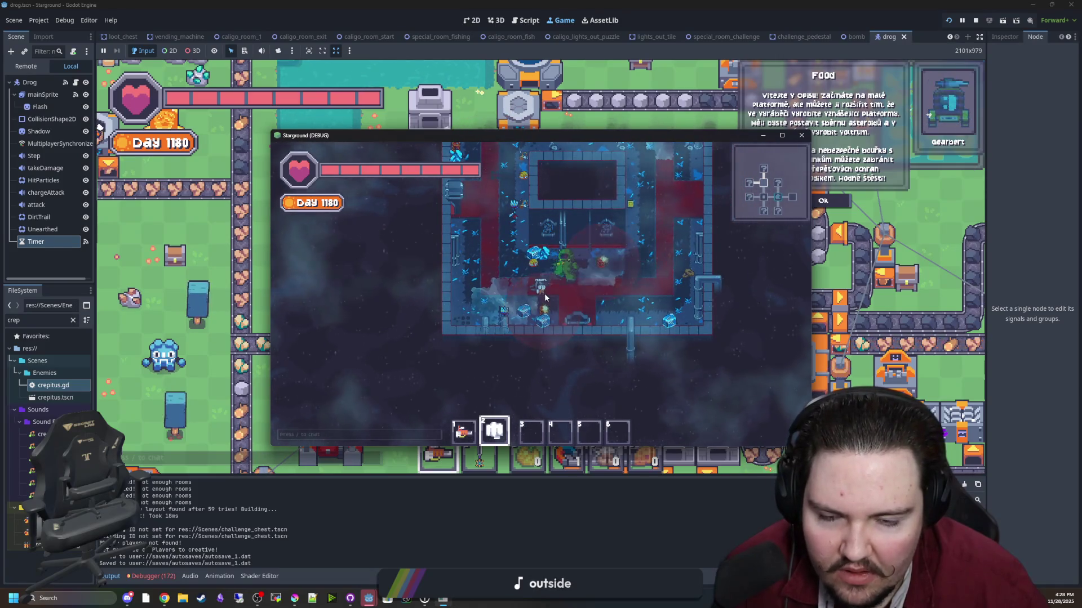
key("Escape")
- Quit the playtest, filter project files by 'spawn', and bring Steam's library forward
key("Return")
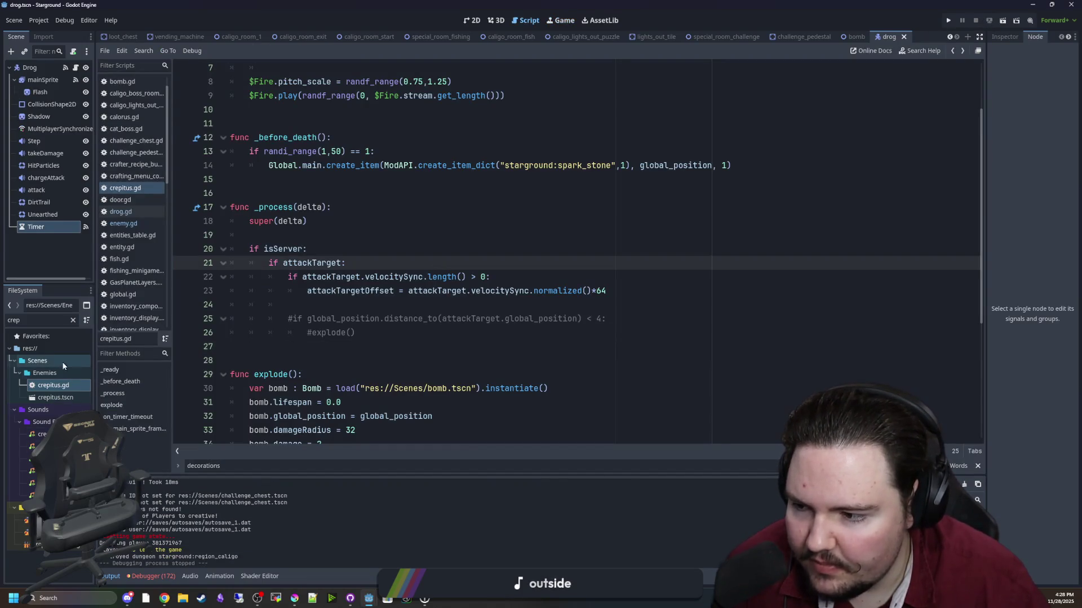
left_click(74, 321)
type("spawn")
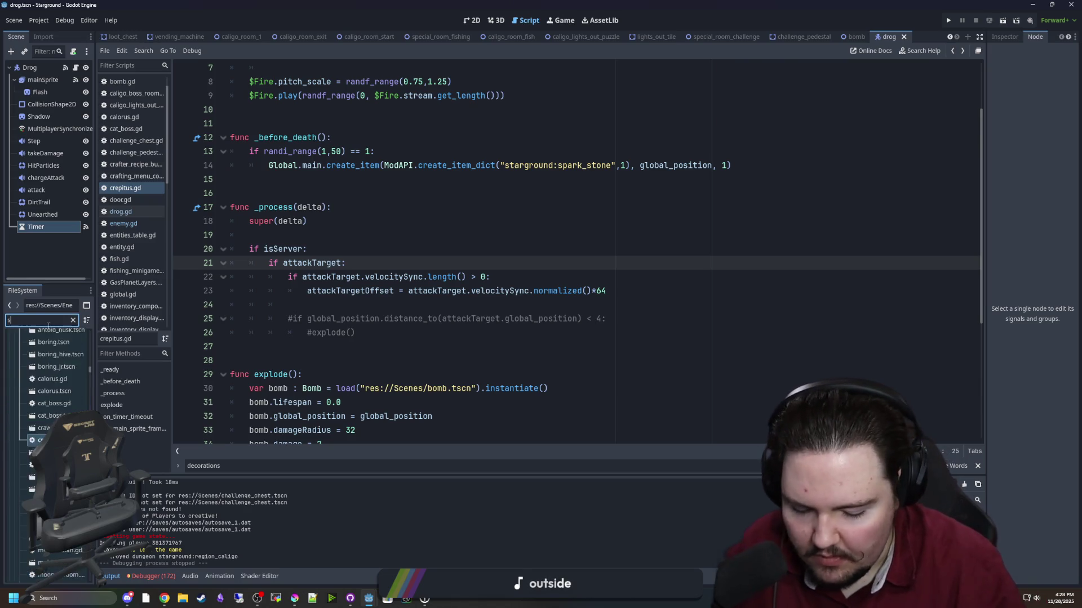
left_click(202, 599)
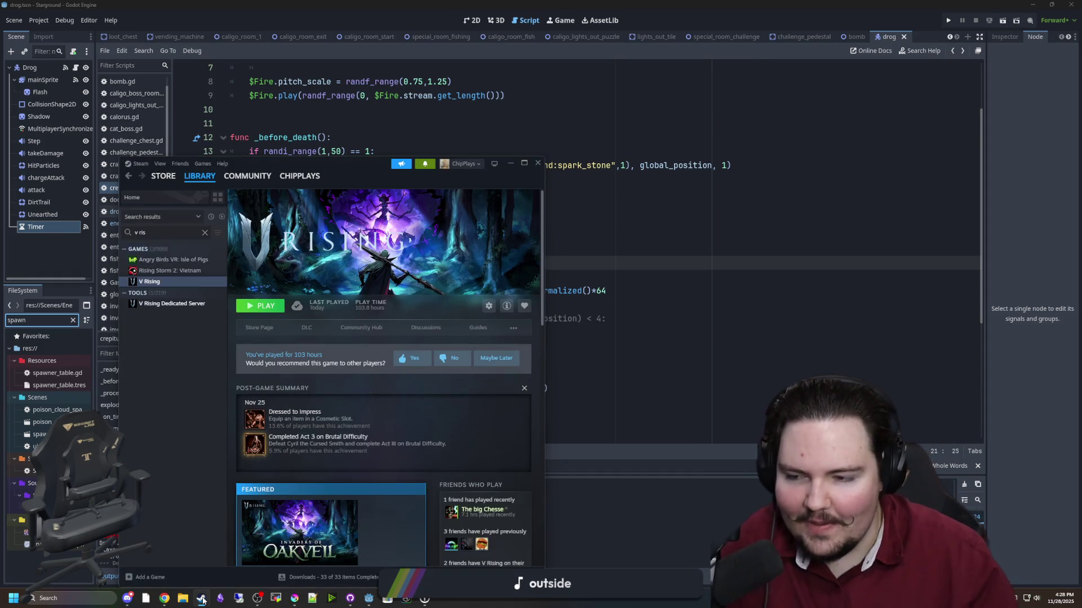
- Search the Steam library for 'star', launch Starground Demo, and return to Godot
left_click(205, 232)
type("star")
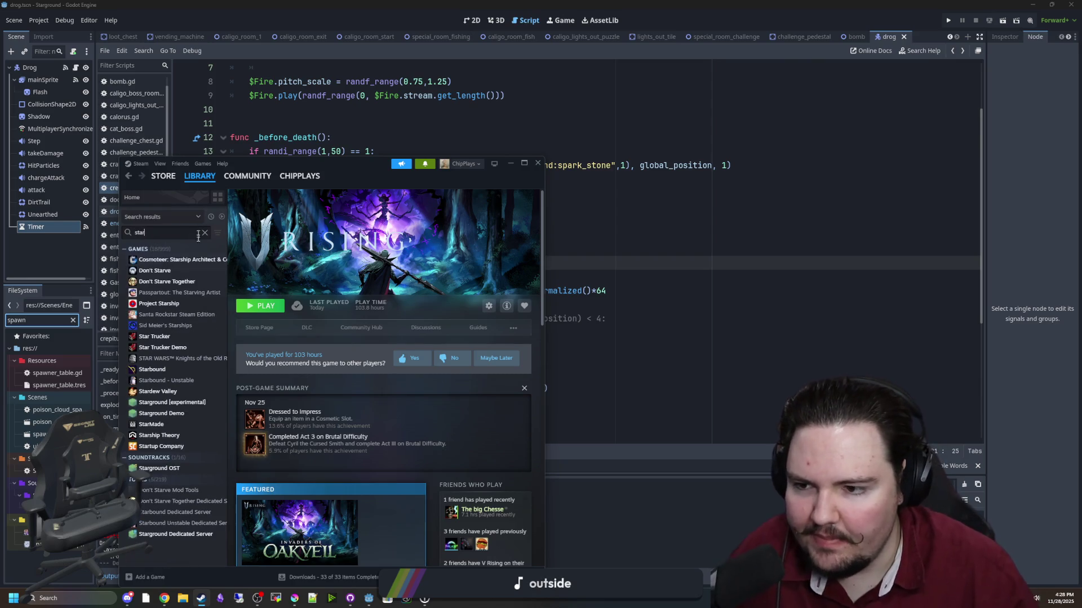
left_click(183, 414)
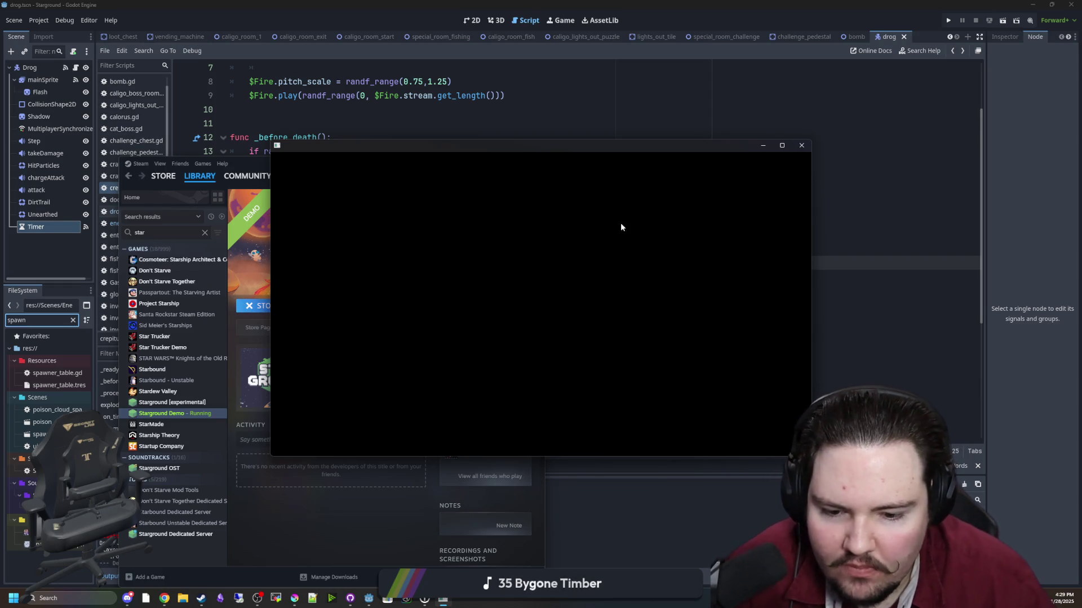
key("alt+Tab")
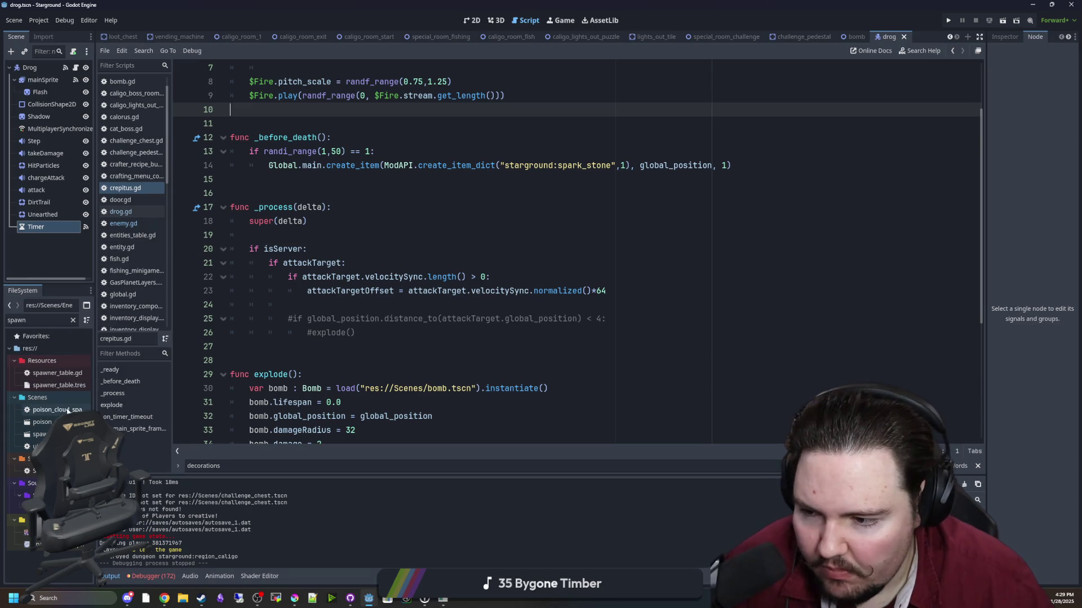
- Open spawner_table.gd and refilter the FileSystem list by 'number'
double_click(68, 376)
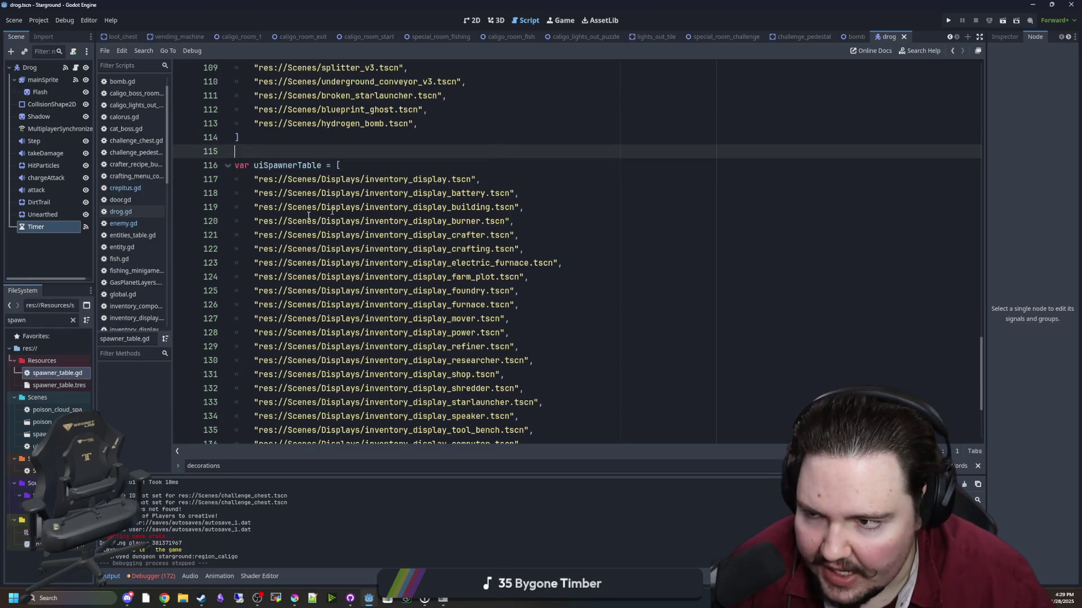
left_click(74, 321)
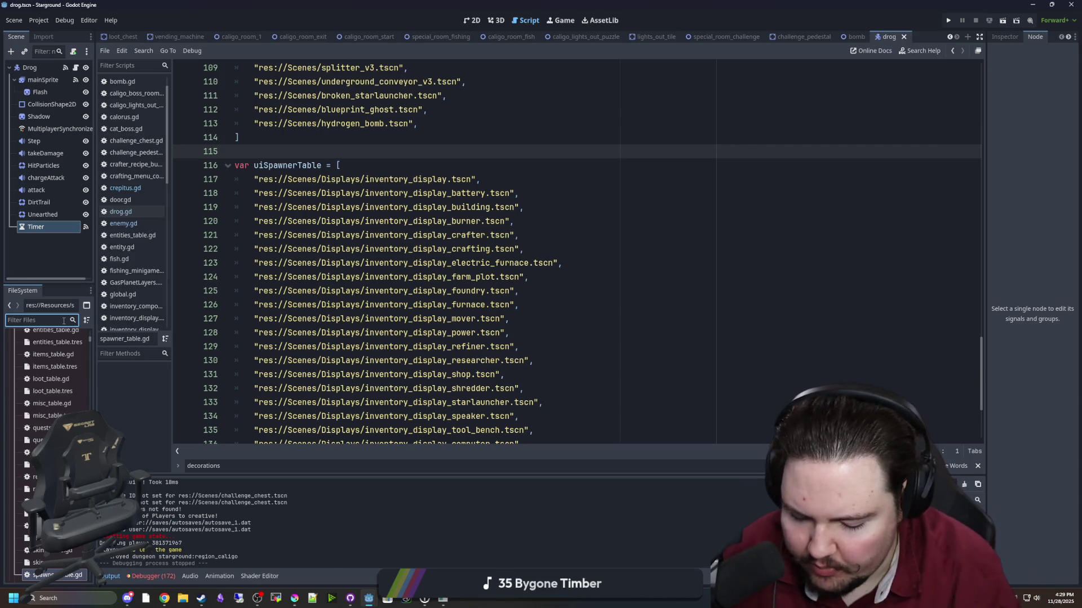
type("number")
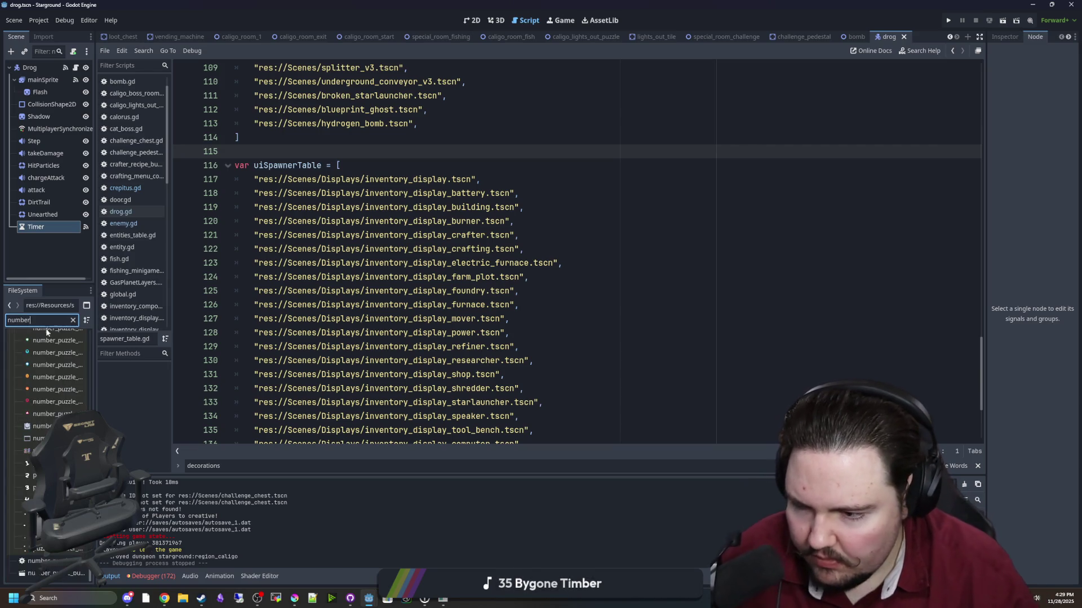